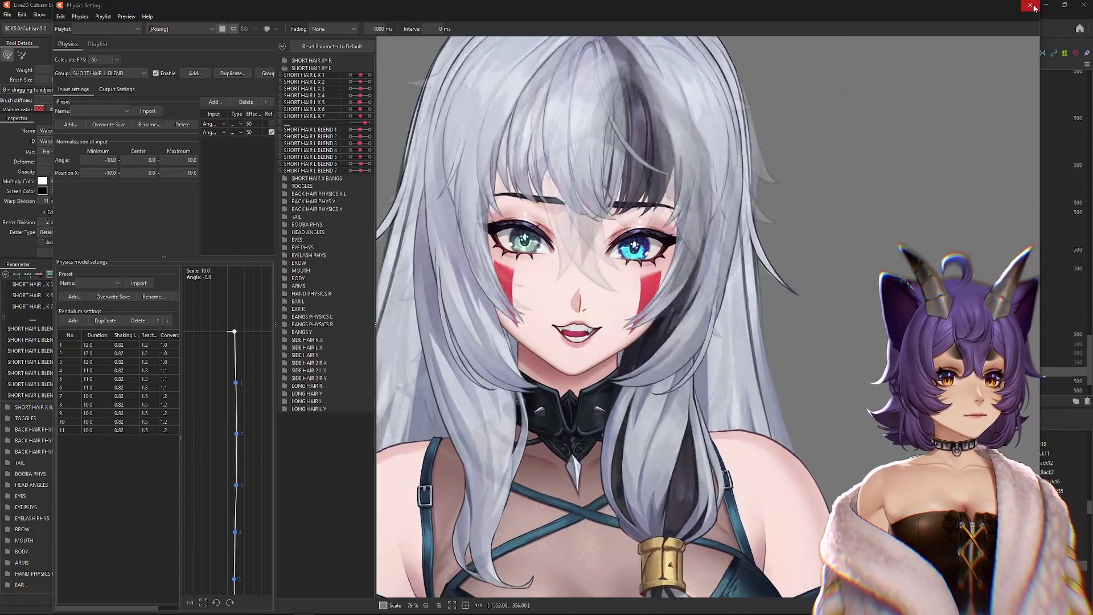
Step: Close the Physics Settings window to get back to the full character model on the canvas
left_click(1030, 6)
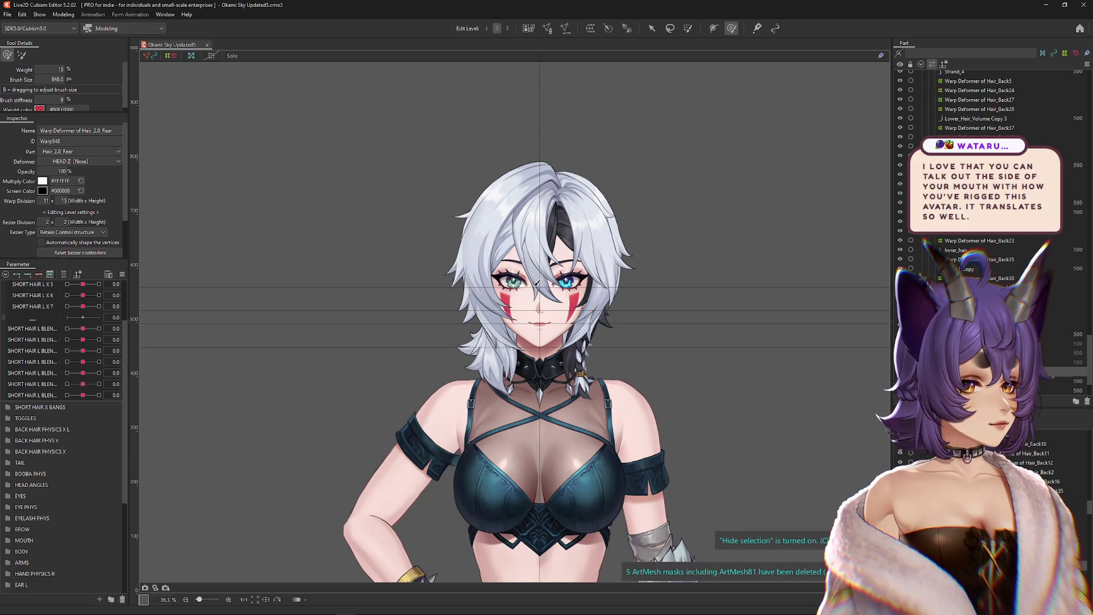
scroll(537, 283, "up", 1)
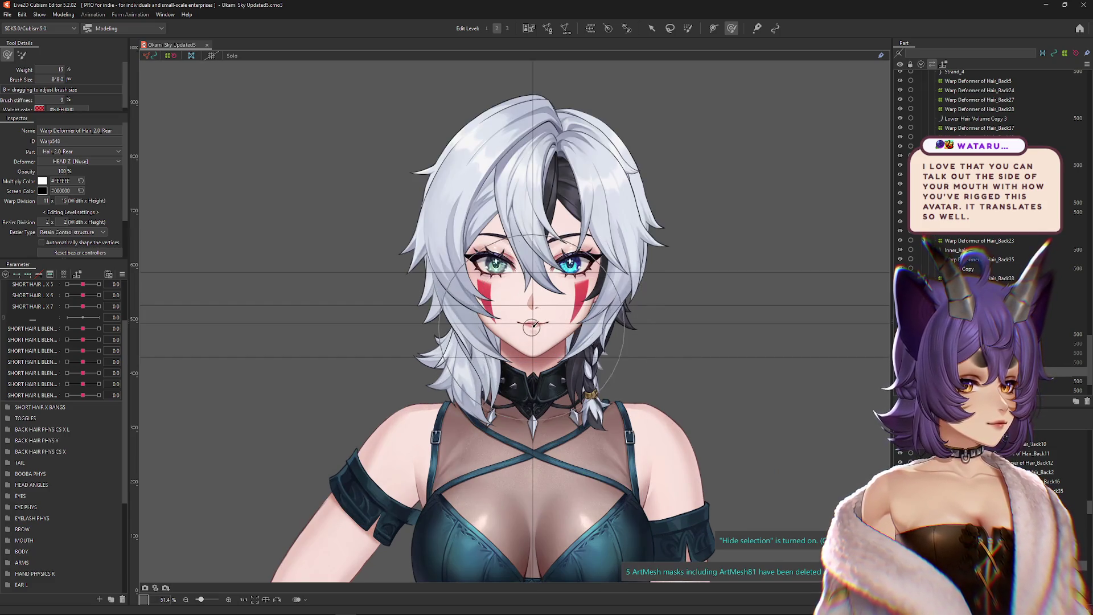
scroll(578, 320, "up", 1)
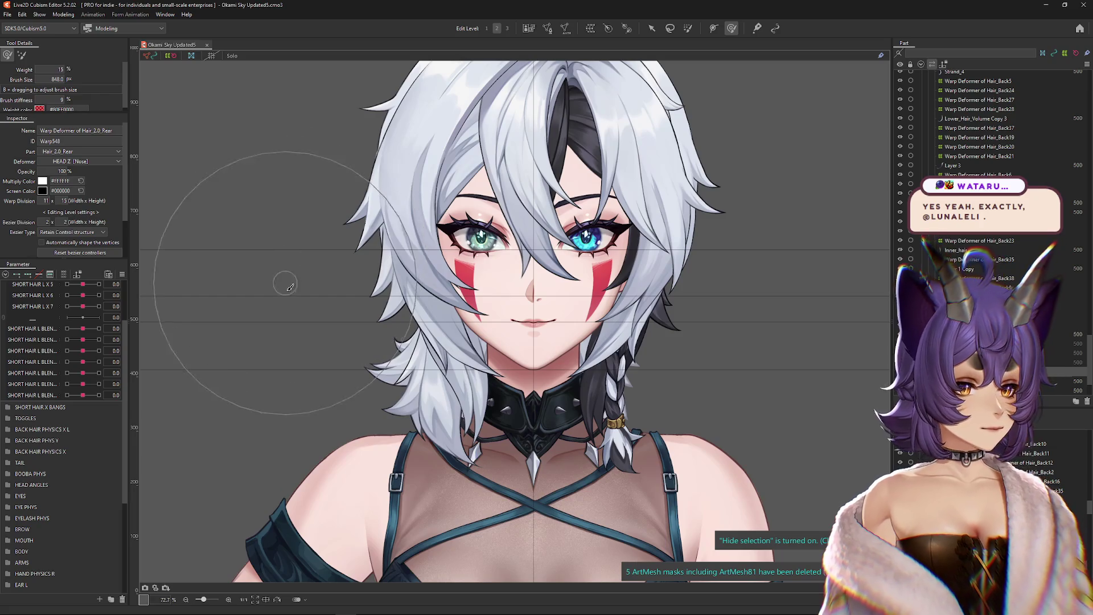
scroll(313, 283, "down", 2)
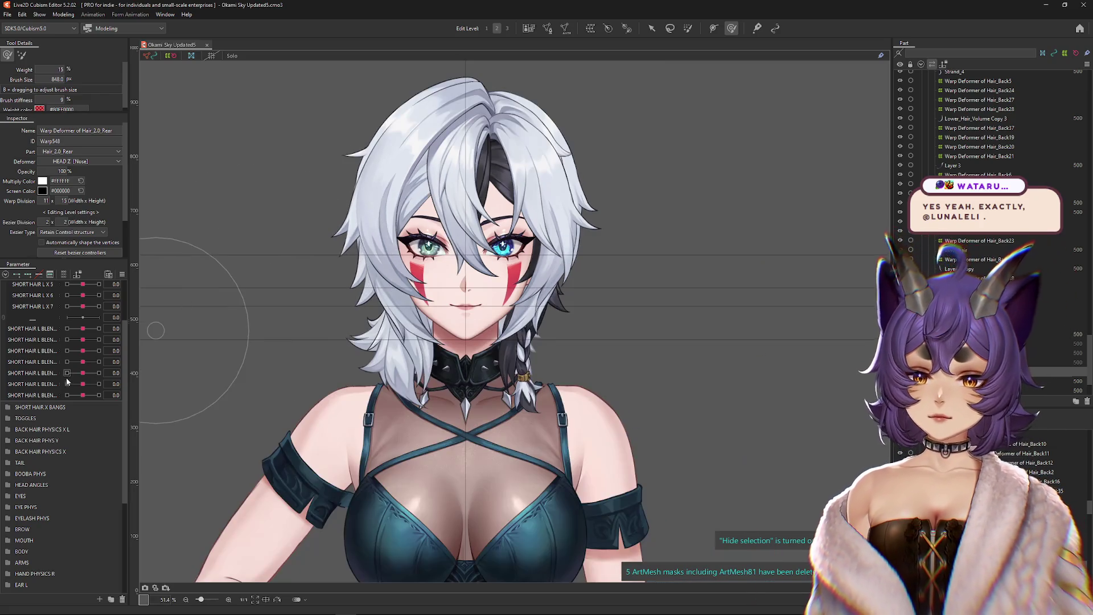
scroll(246, 288, "up", 2)
left_click_drag(254, 203, 166, 182)
left_click(63, 15)
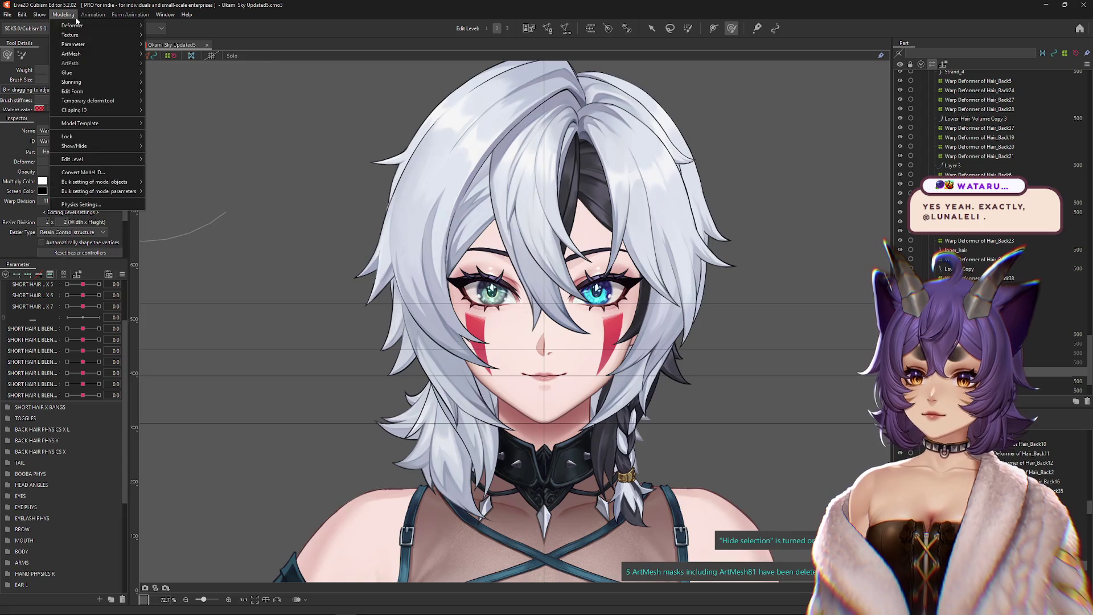
left_click(101, 206)
scroll(728, 130, "up", 5)
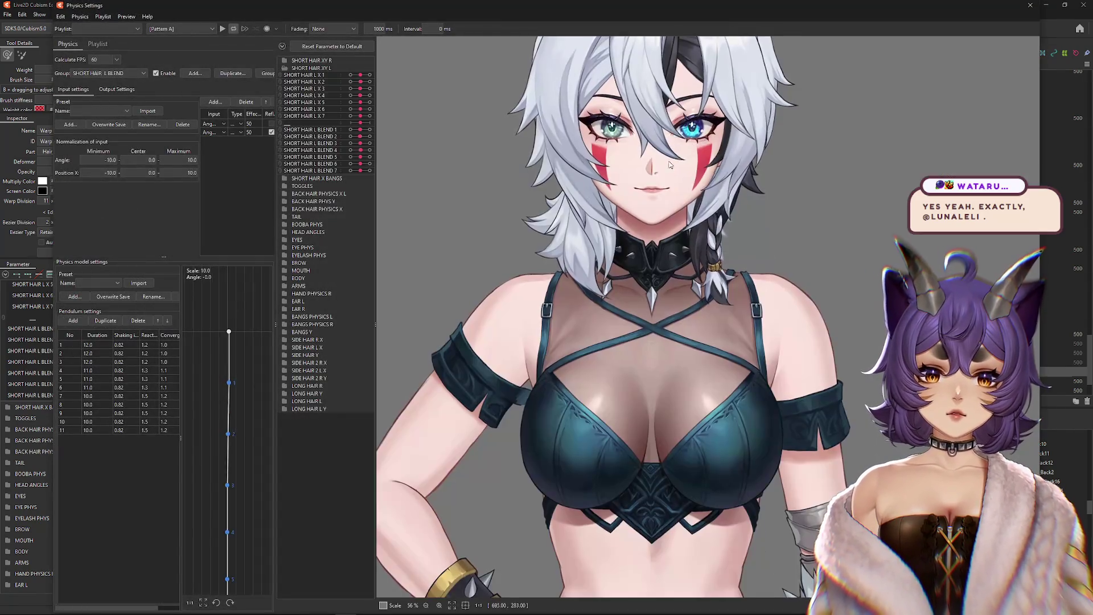
mouse_move(835, 129)
left_mouse_down()
mouse_move(878, 279)
mouse_move(702, 227)
mouse_move(686, 137)
left_mouse_up()
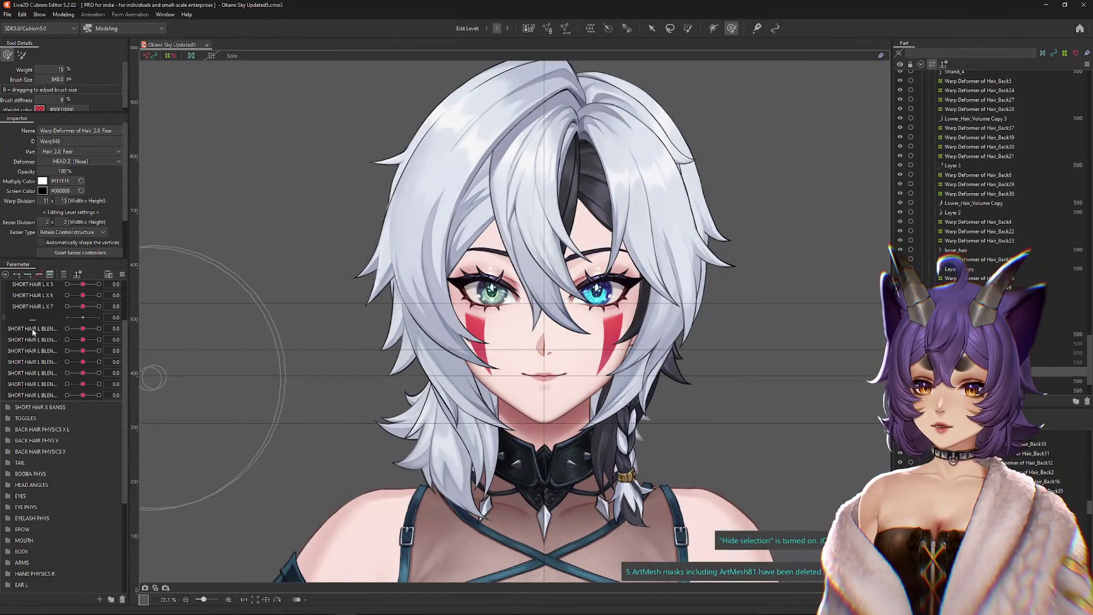
scroll(33, 332, "up", 2)
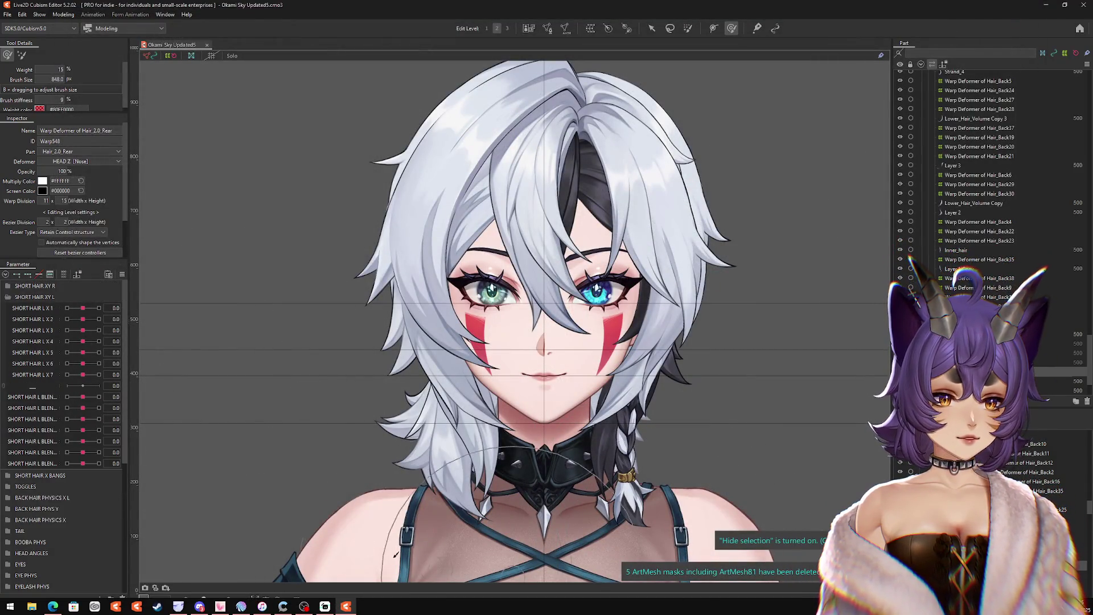
Step: Widen the Parameter panel to show full names and collapse the SHORT HAIR XY L group
left_click_drag(128, 392, 173, 393)
left_click_drag(59, 397, 87, 393)
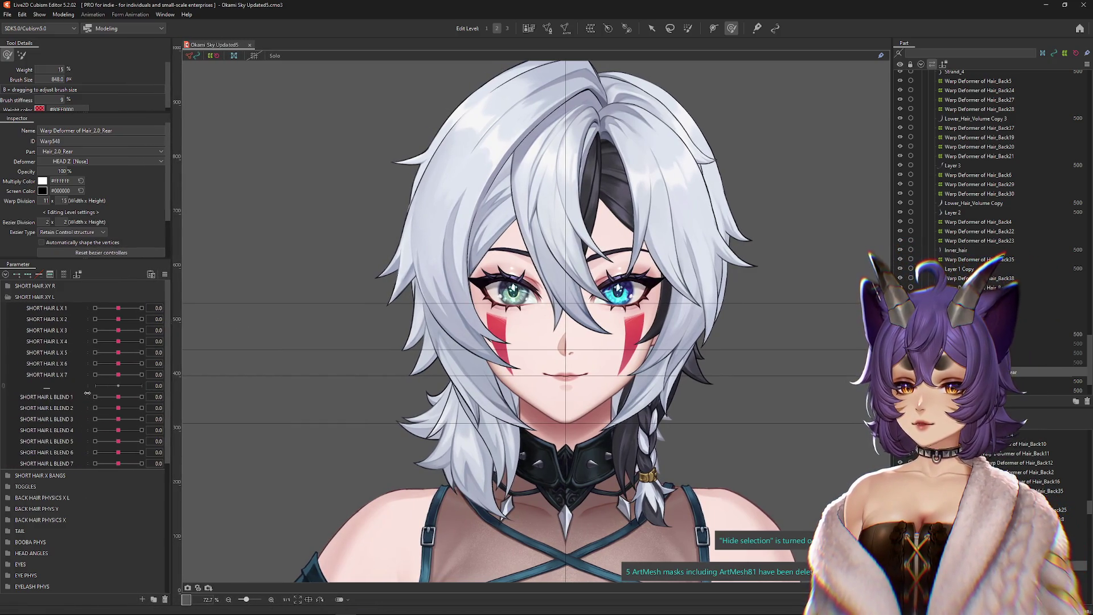
left_click(8, 297)
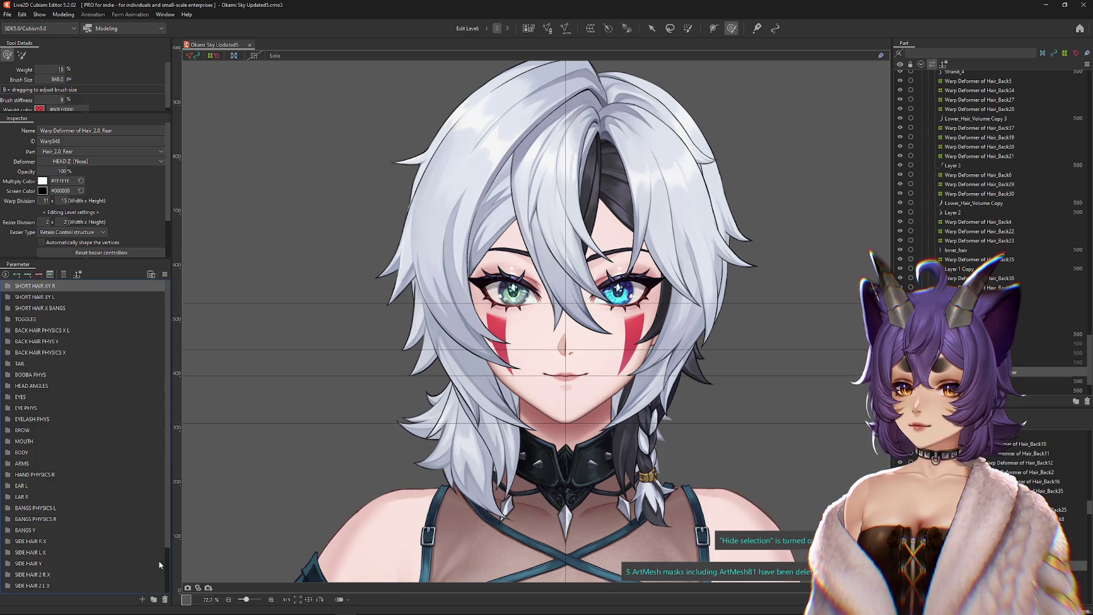
Step: Add a new parameter folder named SHORT HAIR Y
left_click(154, 599)
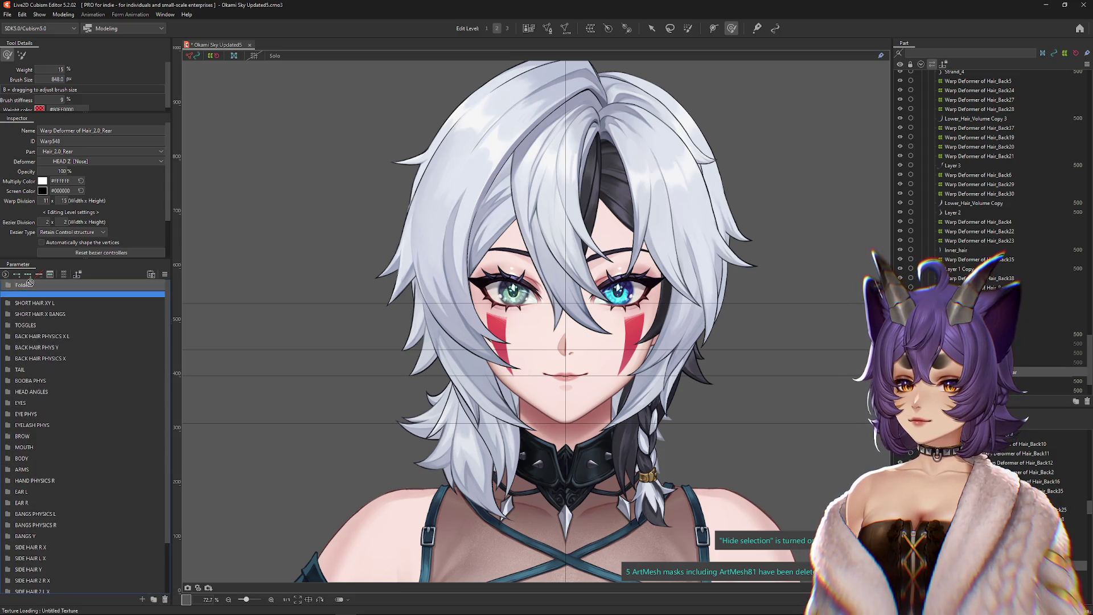
left_click_drag(29, 298, 28, 286)
double_click(34, 286)
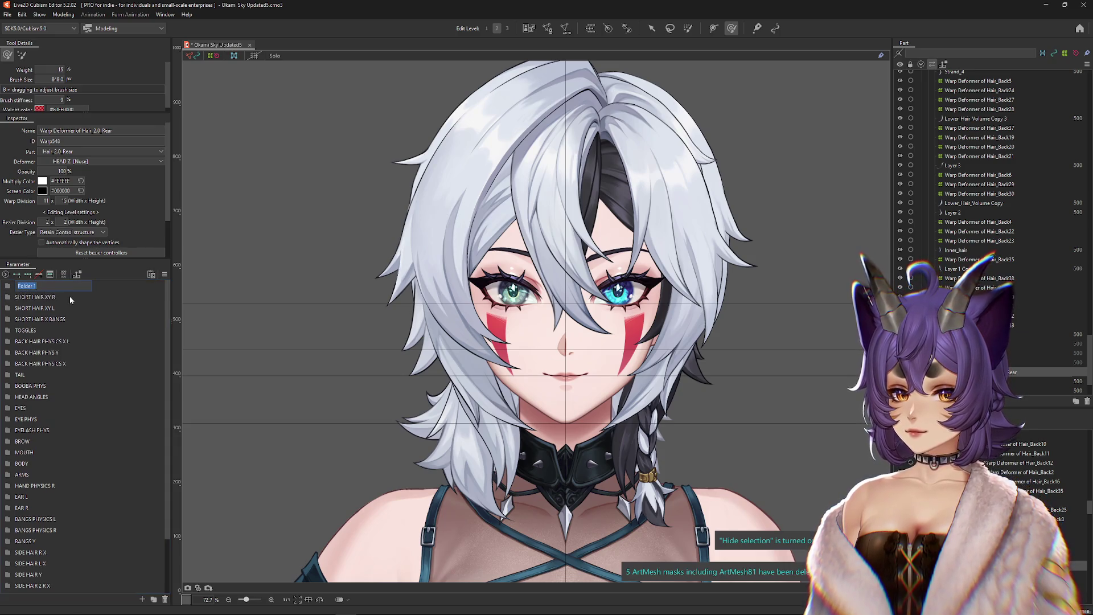
type("SHORT HA")
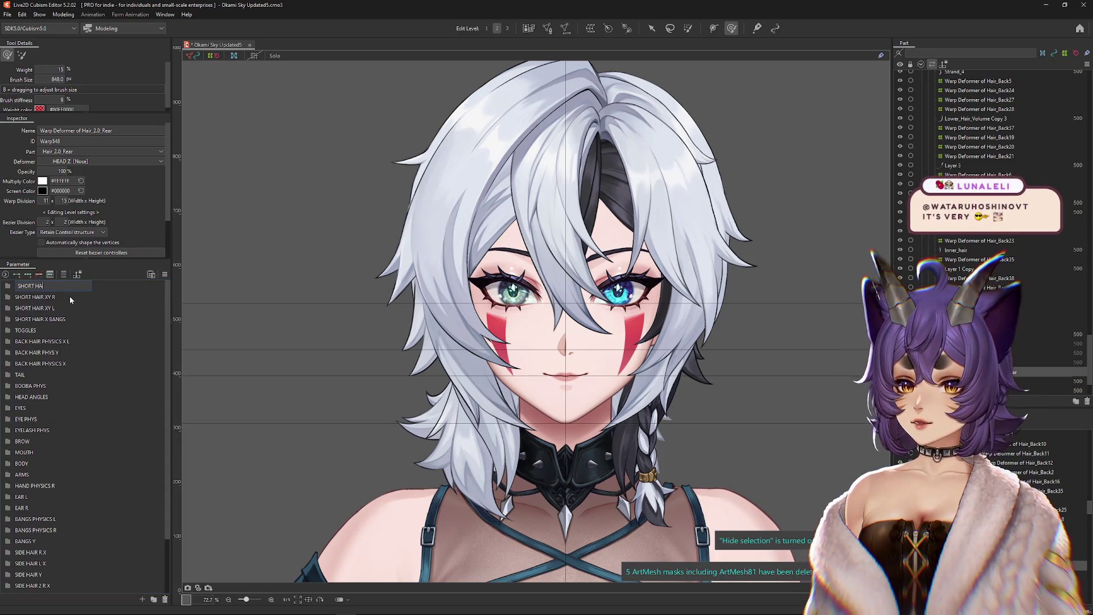
key("Return")
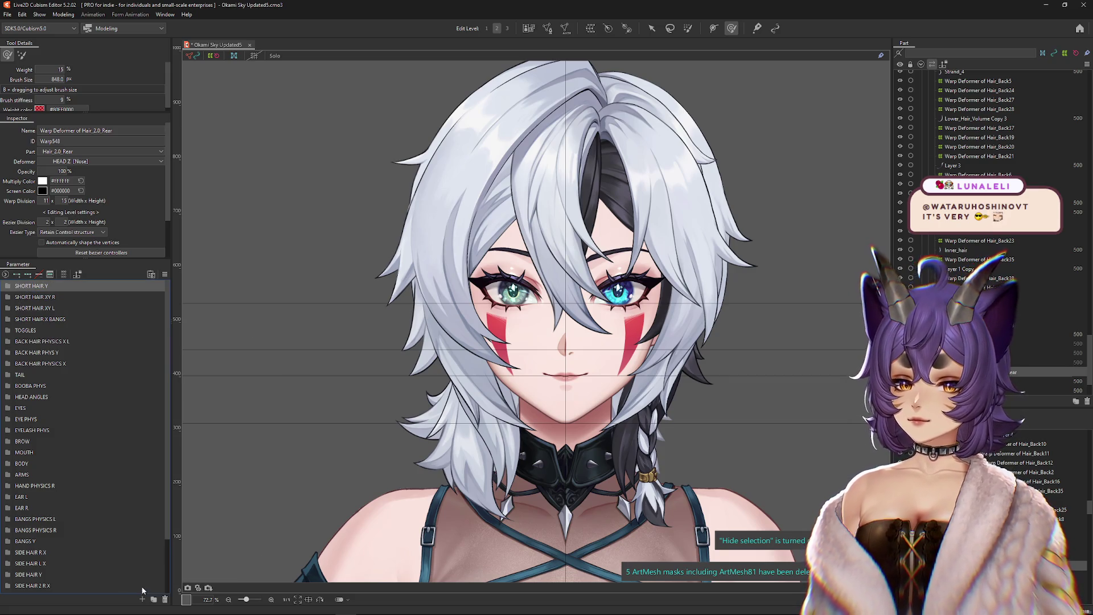
Step: Undo the extra empty folder, move SHORT HAIR Y to the top, and start a new parameter
left_click(143, 599)
key("ctrl+z")
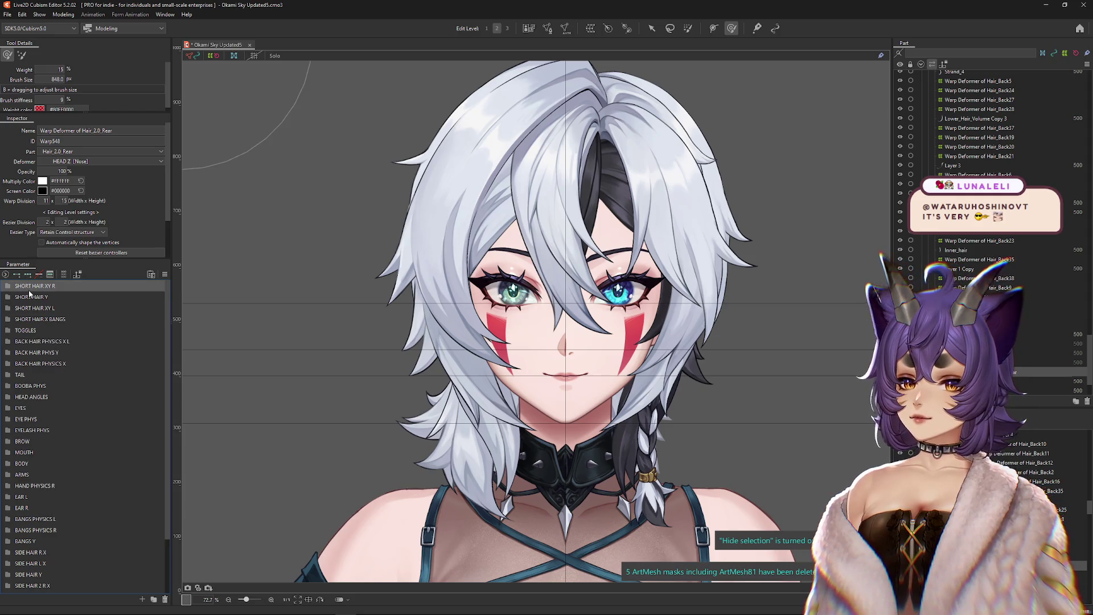
left_click_drag(33, 297, 24, 286)
left_click(143, 599)
type("SHORT HAIR Y 1")
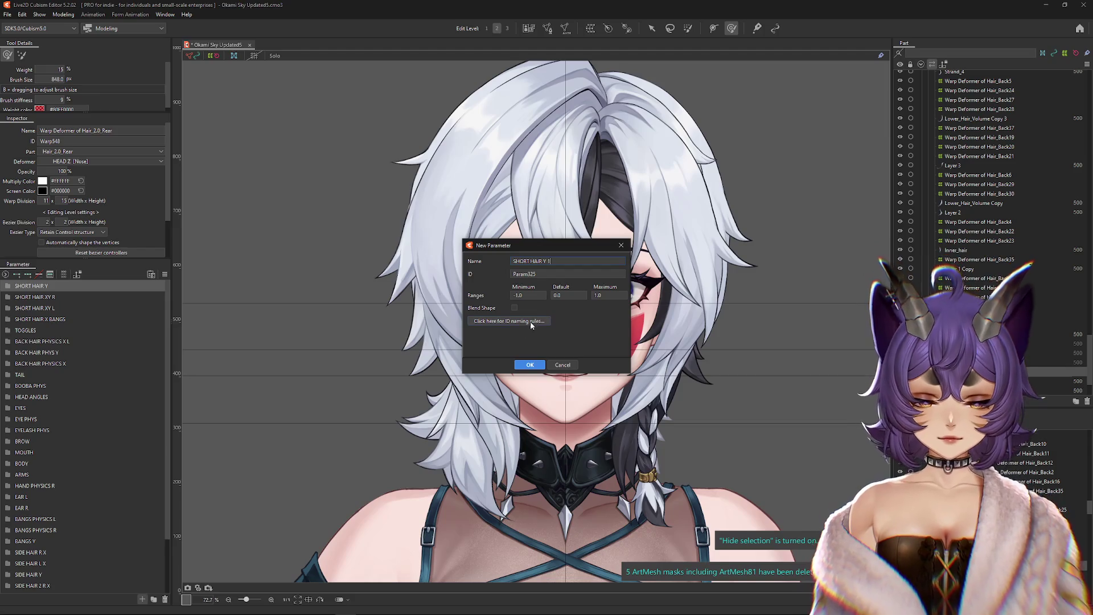
Step: Create SHORT HAIR Y 1 in the folder, duplicate it twice, and move SHORT HAIR XY R below
left_click(530, 365)
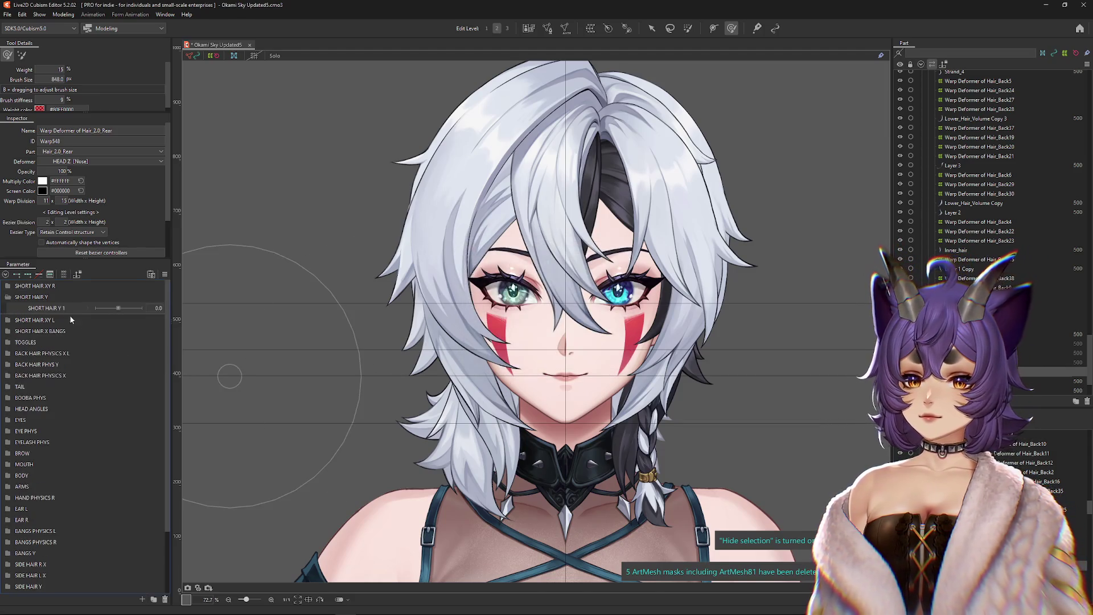
right_click(62, 306)
left_click_drag(43, 306, 38, 288)
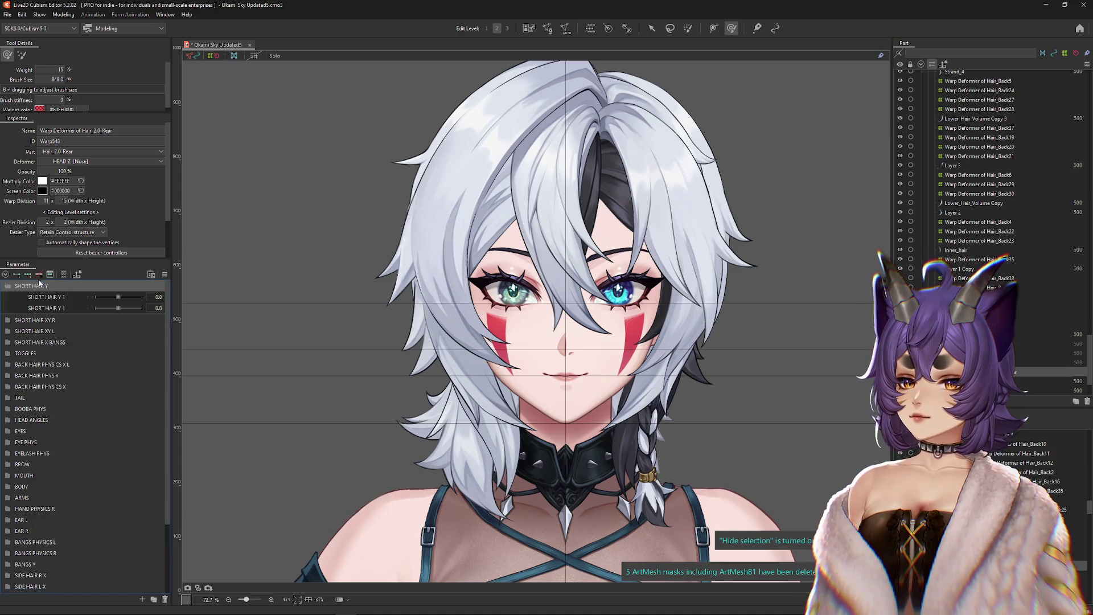
right_click(48, 307)
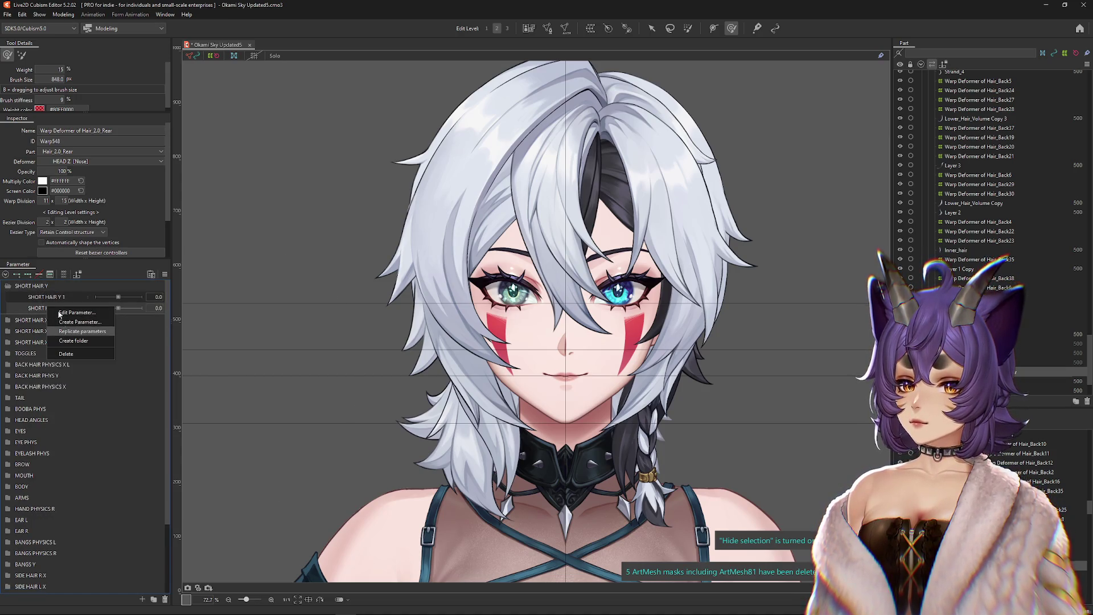
left_click(82, 331)
right_click(61, 331)
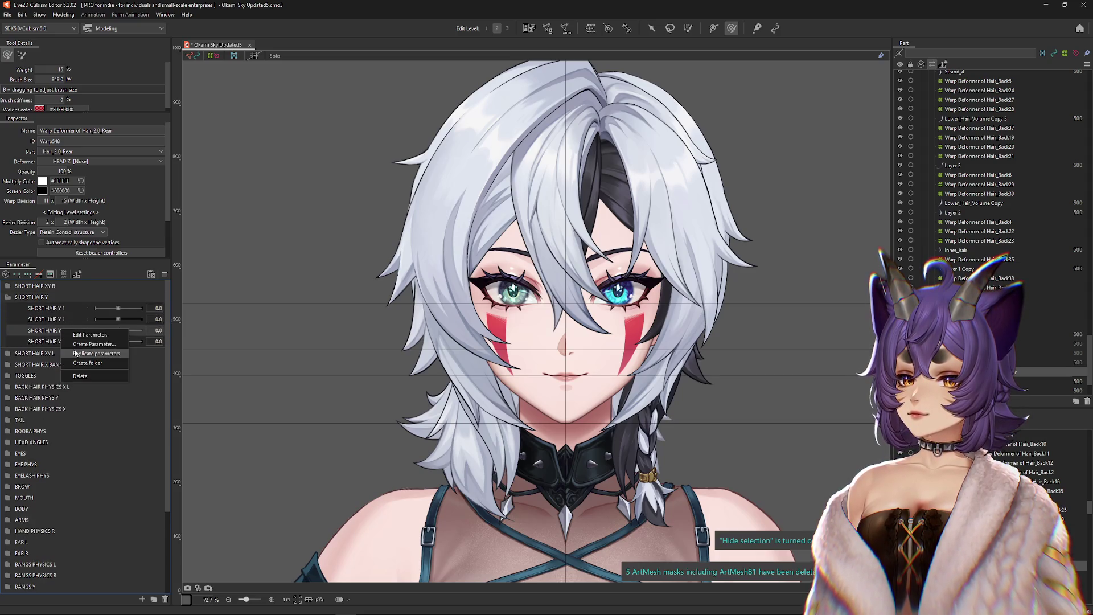
left_click(94, 354)
mouse_move(36, 286)
left_mouse_down()
mouse_move(40, 350)
mouse_move(40, 332)
left_mouse_up()
Step: Duplicate the parameter four more times to fill out the SHORT HAIR Y folder
right_click(43, 320)
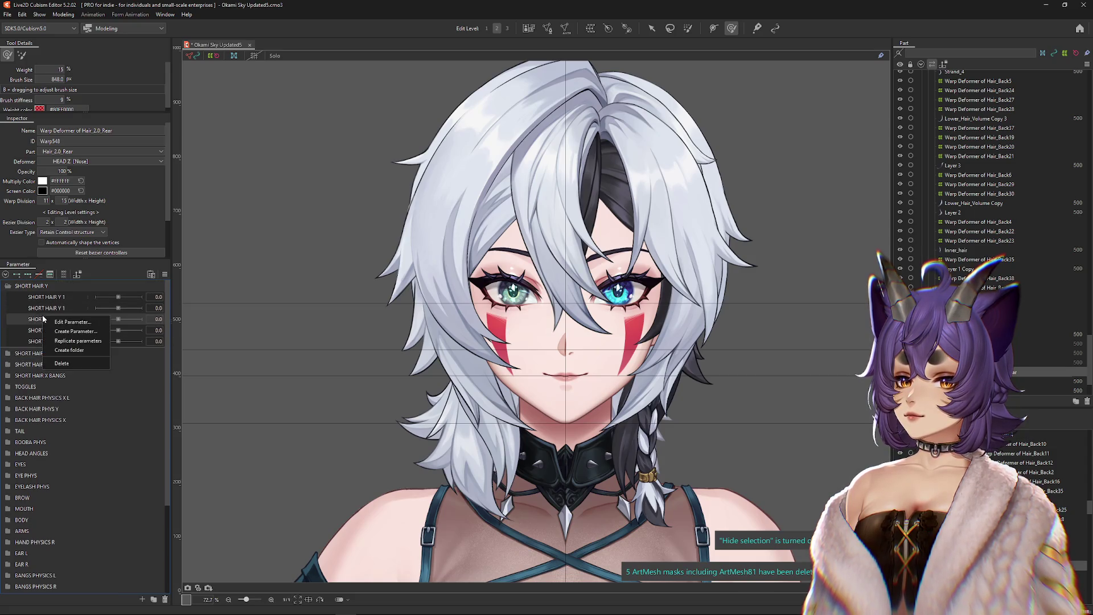
left_click(56, 342)
right_click(51, 322)
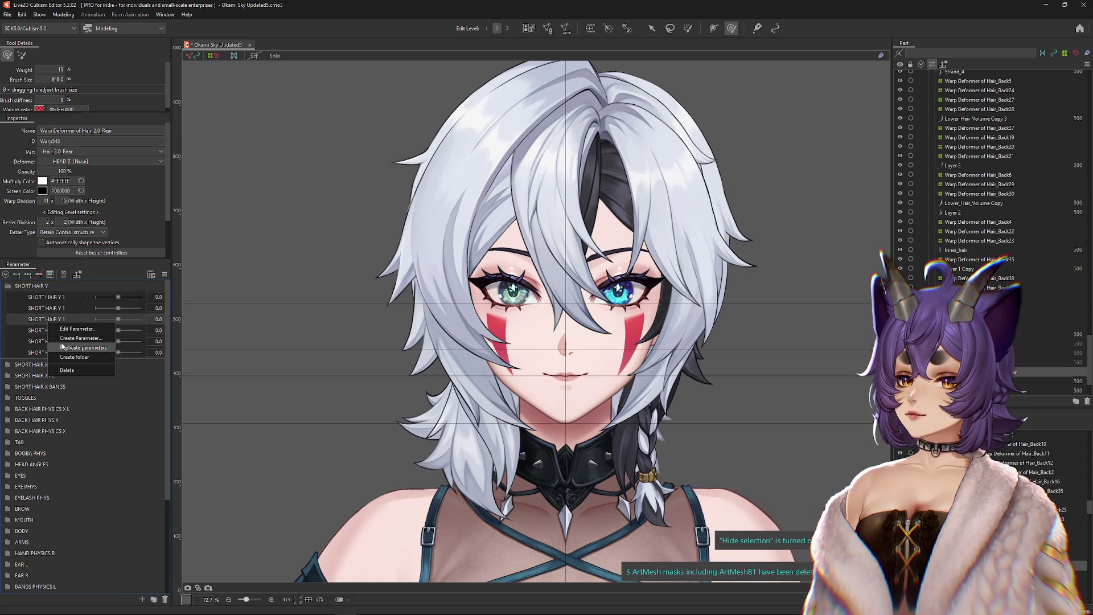
left_click(61, 347)
right_click(58, 340)
left_click(69, 361)
right_click(66, 348)
left_click(68, 370)
Step: Rename the second, third and fourth parameters to SHORT HAIR Y 2, 3 and 4
right_click(64, 310)
left_click(77, 319)
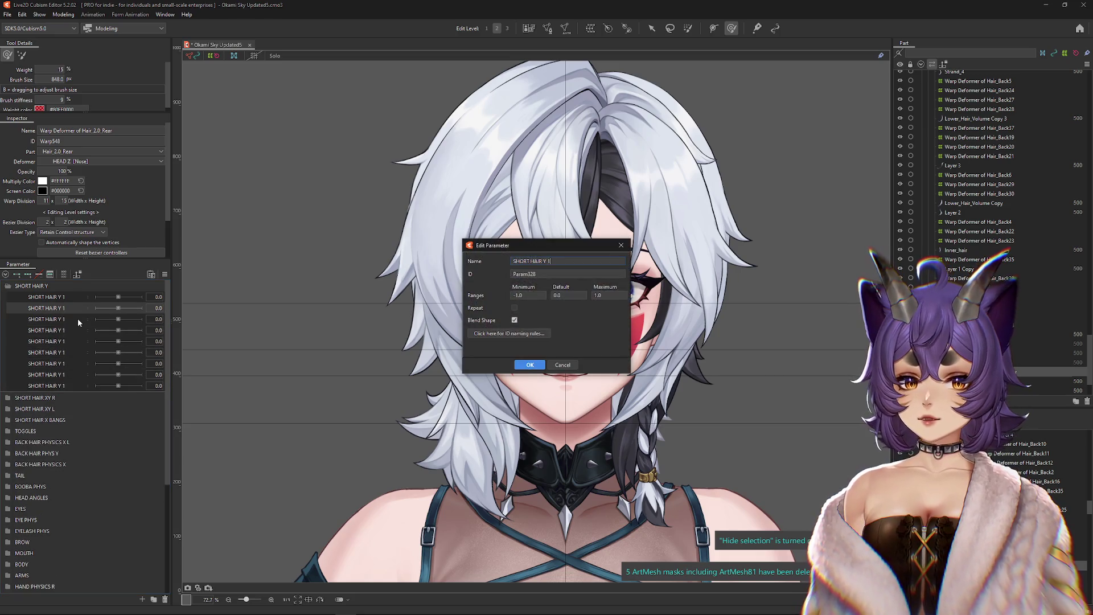
key("BackSpace")
type("2")
key("Return")
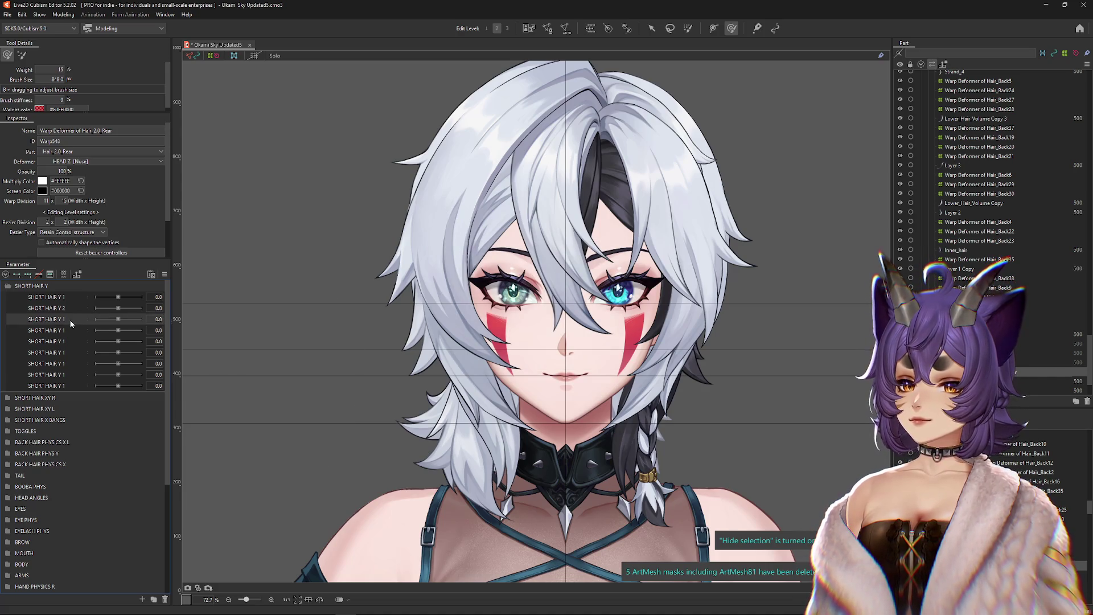
right_click(72, 322)
left_click(114, 326)
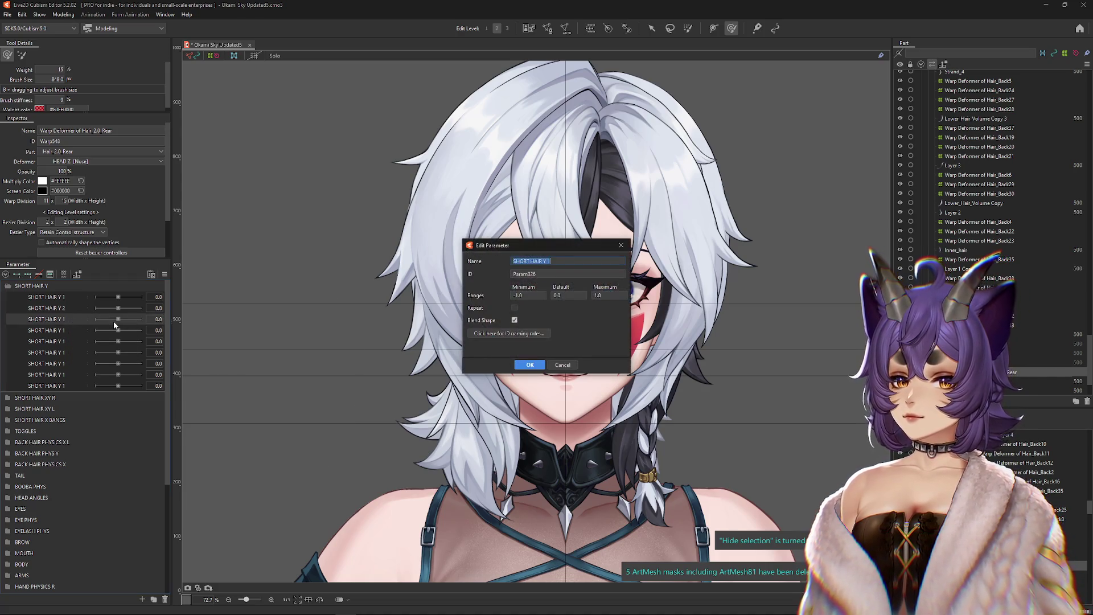
key("Return")
right_click(62, 335)
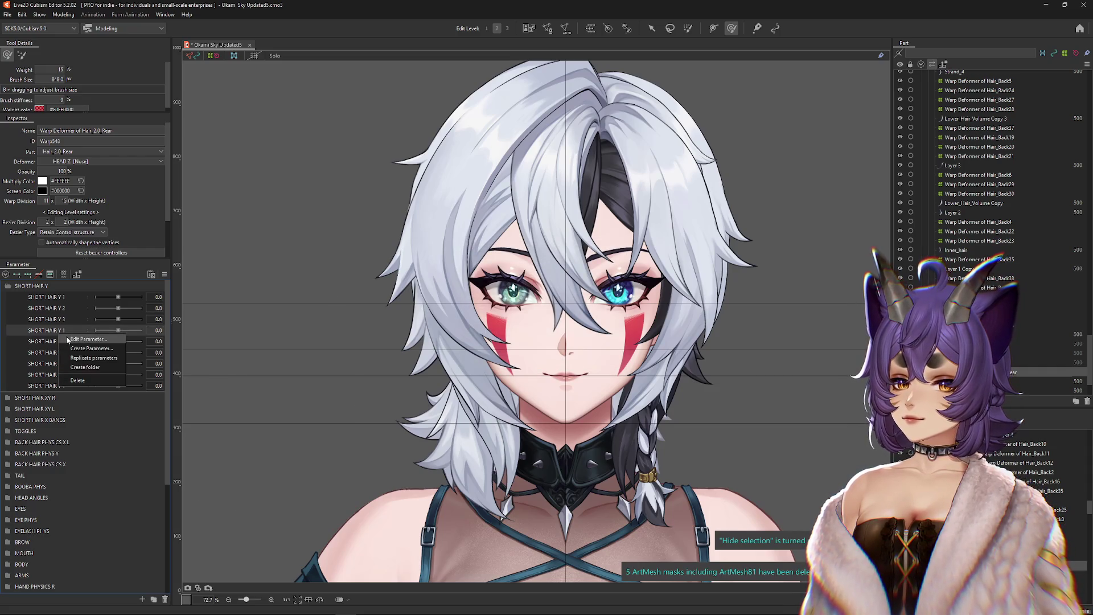
left_click(66, 340)
type("4")
key("Return")
Step: Rename the fifth, sixth and seventh parameters to SHORT HAIR Y 5, 6 and 7
right_click(64, 337)
left_click(69, 344)
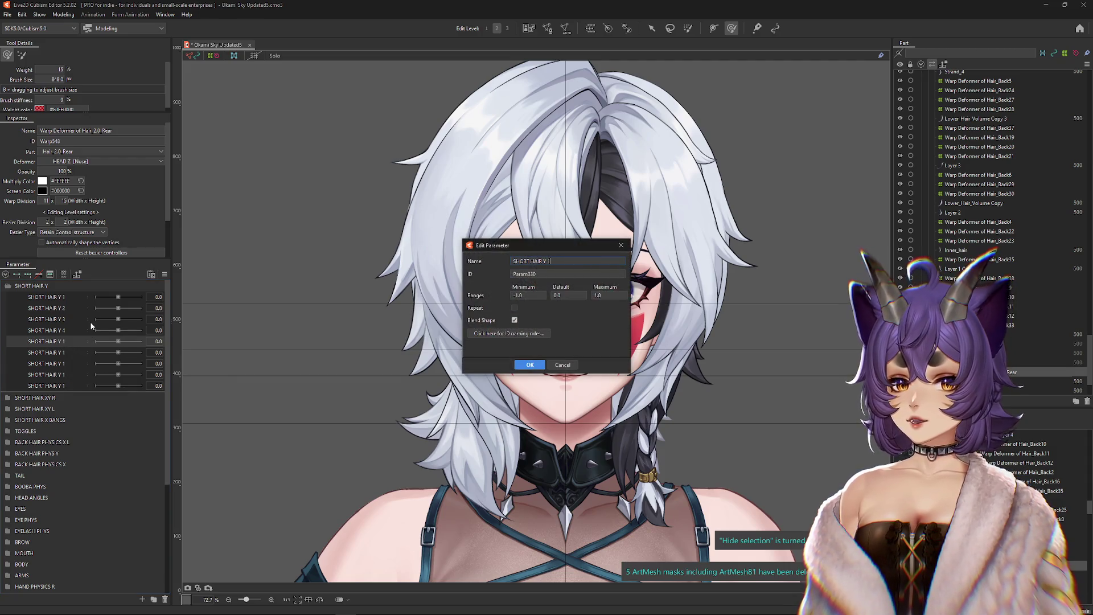
key("Return")
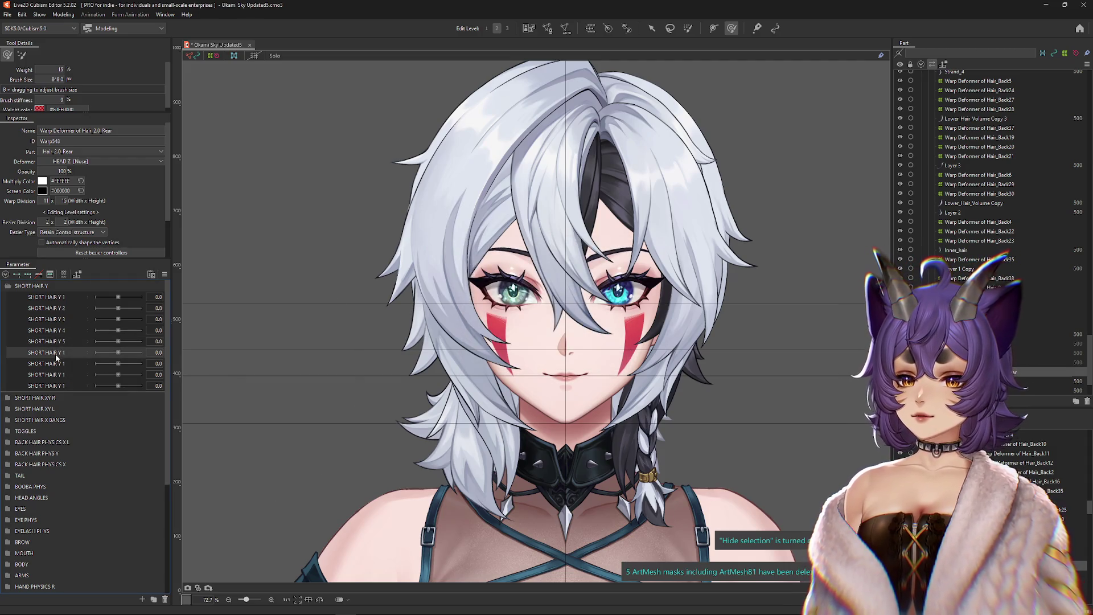
right_click(57, 354)
left_click(74, 358)
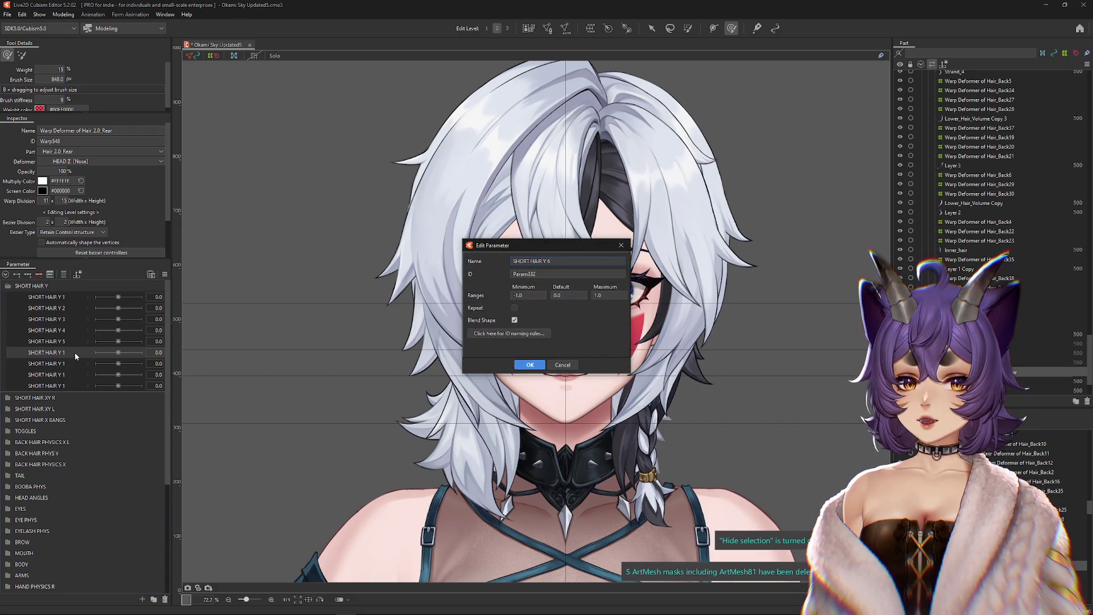
key("Return")
right_click(67, 364)
left_click(80, 365)
key("BackSpace")
type("7")
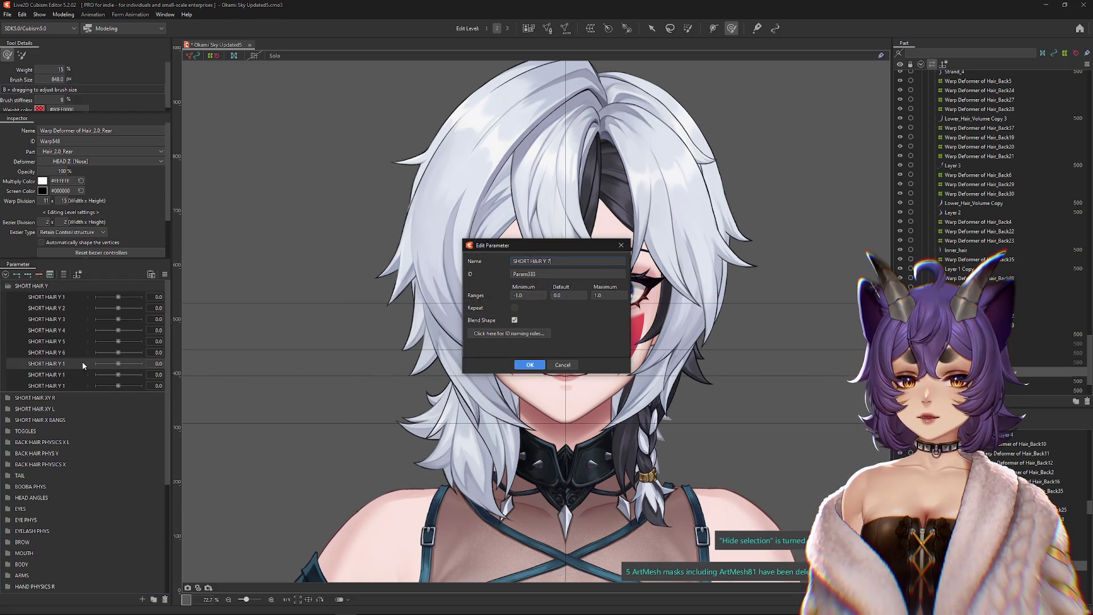
key("Return")
Step: Rename the last two parameters to SHORT HAIR Y 8 and SHORT HAIR Y 9
right_click(61, 375)
left_click(67, 377)
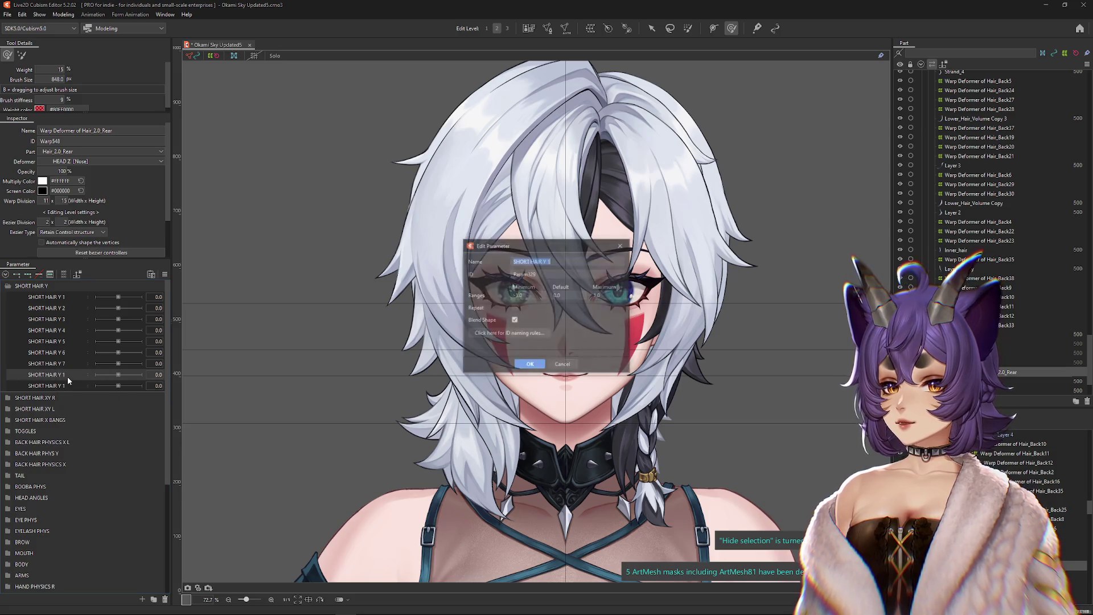
key("BackSpace")
type("8")
key("Return")
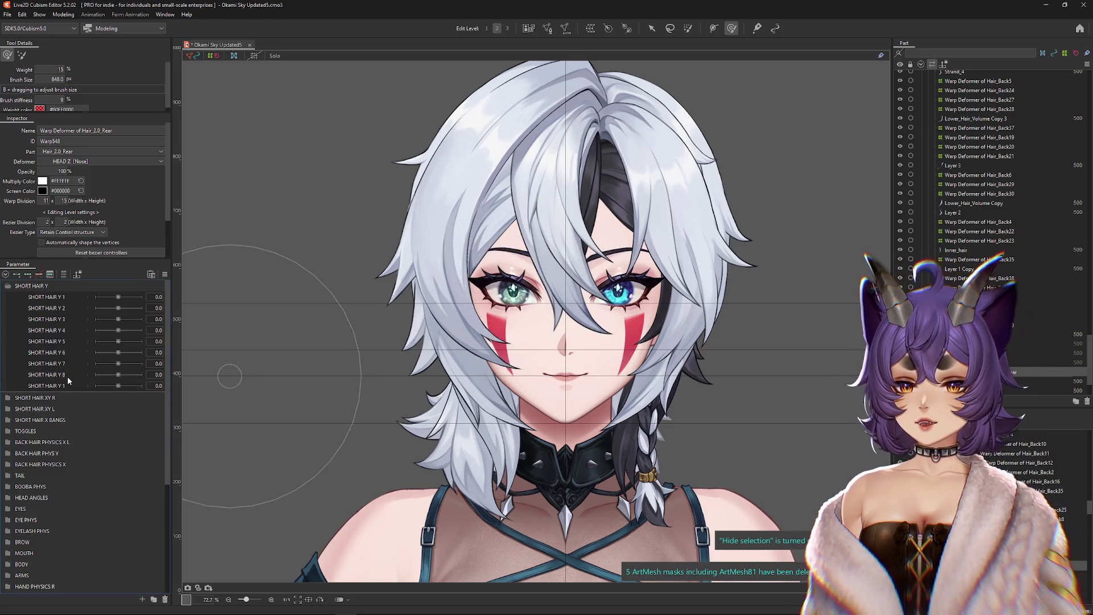
right_click(70, 382)
left_click(84, 384)
key("BackSpace")
type("9")
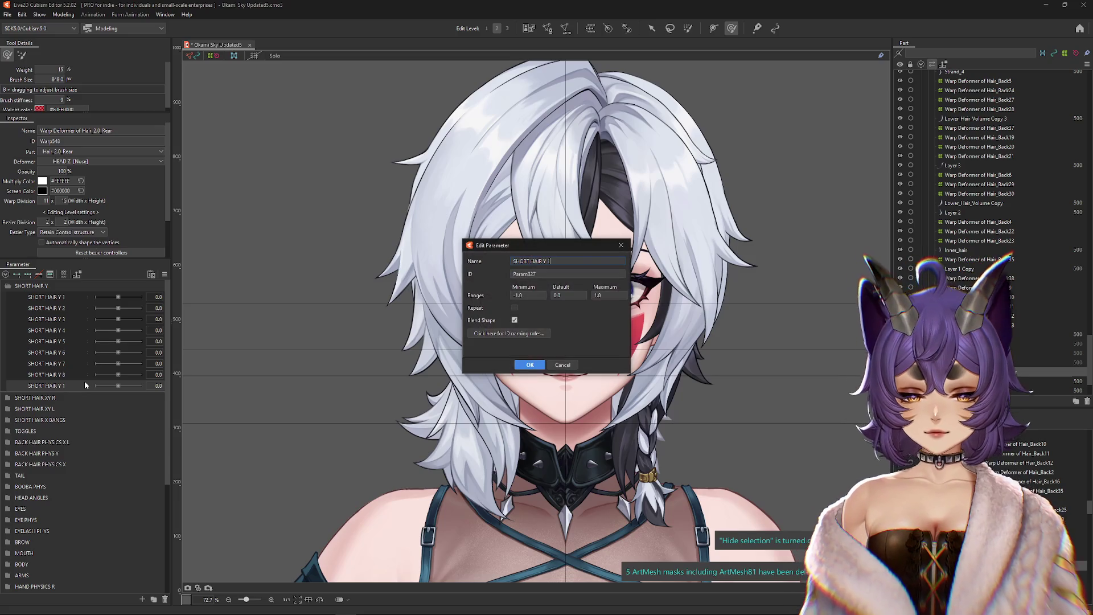
key("Return")
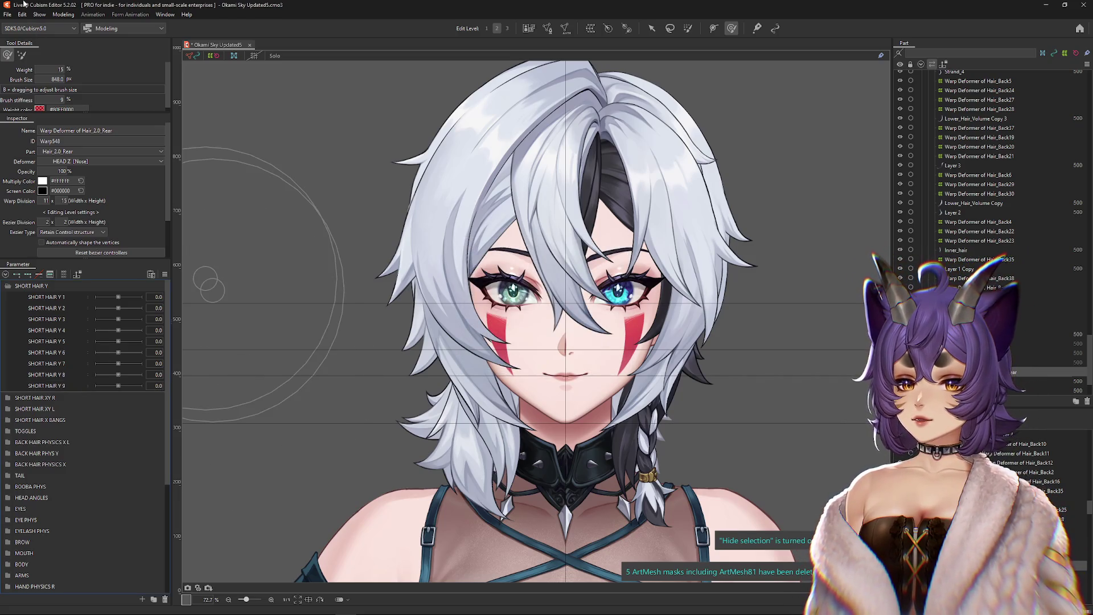
left_click(63, 15)
left_click(94, 206)
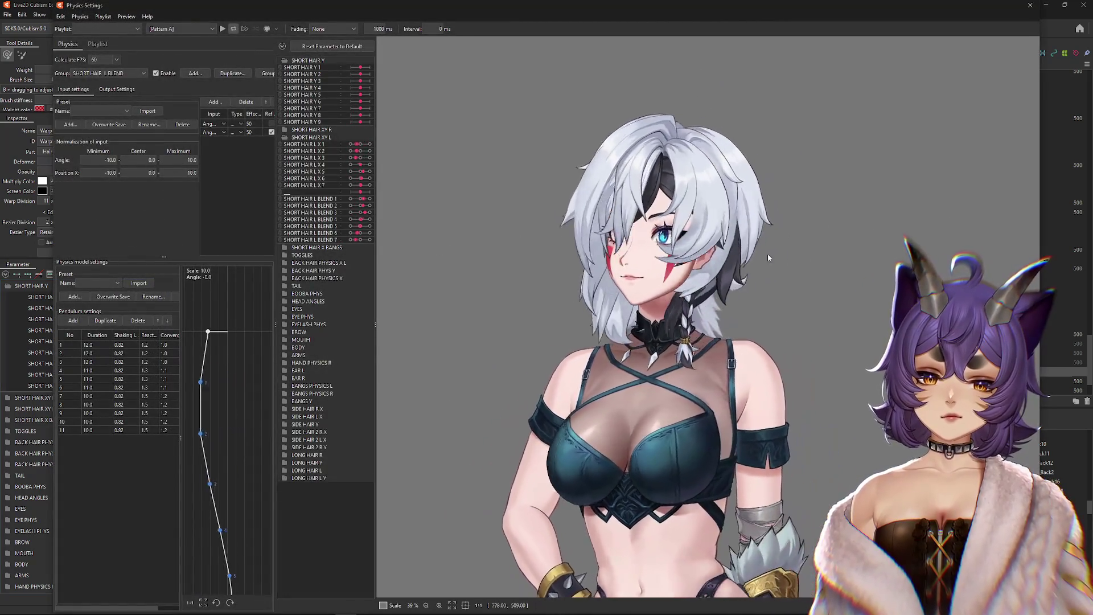
mouse_move(642, 194)
left_mouse_down()
mouse_move(877, 268)
mouse_move(735, 257)
left_mouse_up()
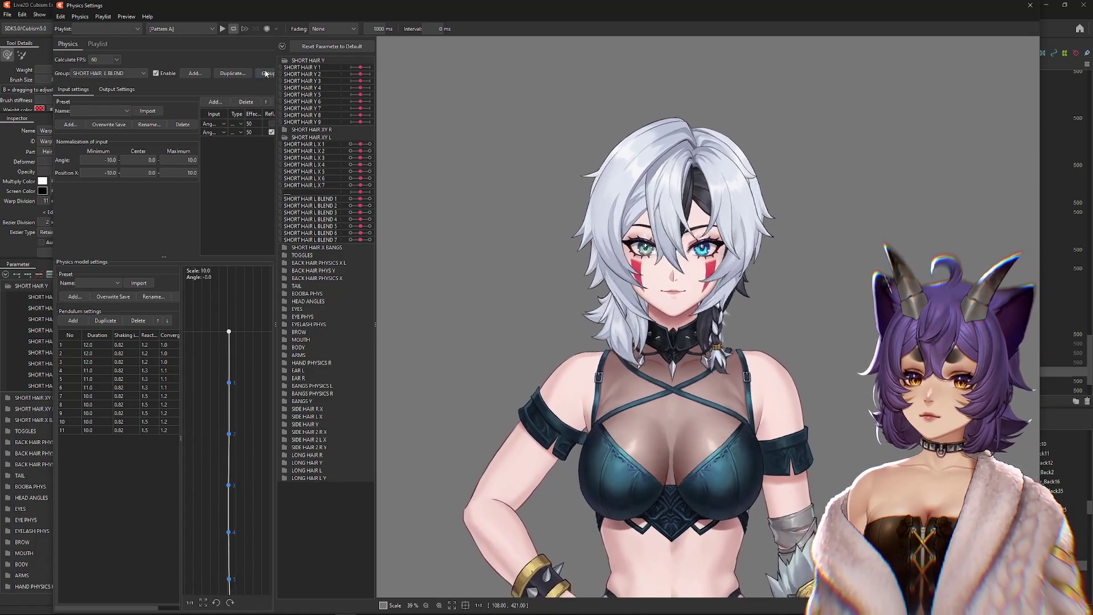
left_click(267, 73)
mouse_move(690, 230)
left_mouse_down()
mouse_move(675, 415)
mouse_move(692, 208)
left_mouse_up()
left_click(750, 185)
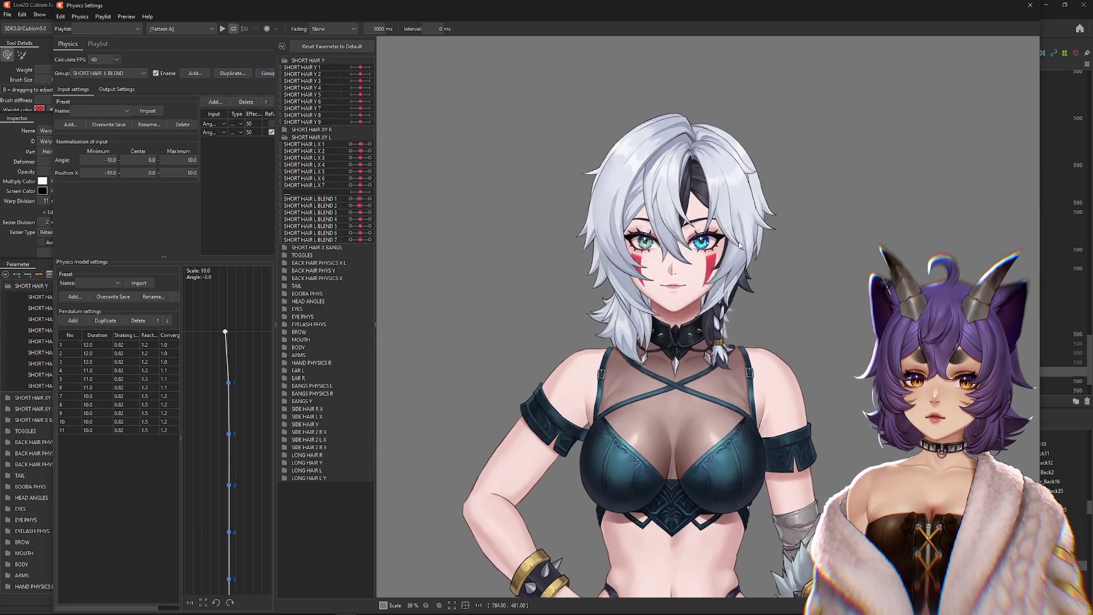
left_click_drag(635, 255, 757, 265)
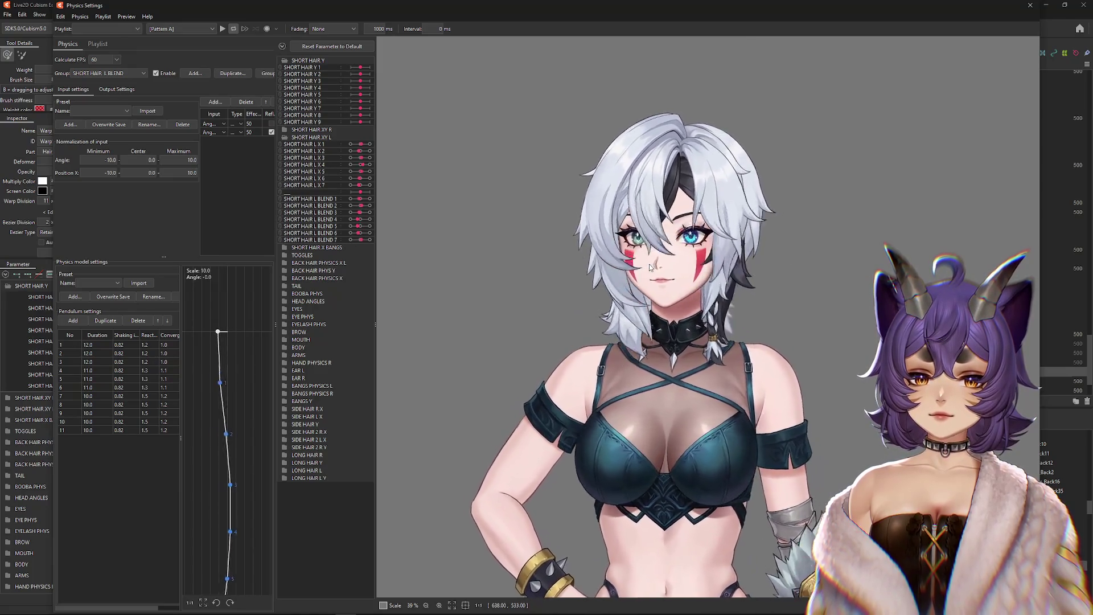
scroll(734, 222, "up", 2)
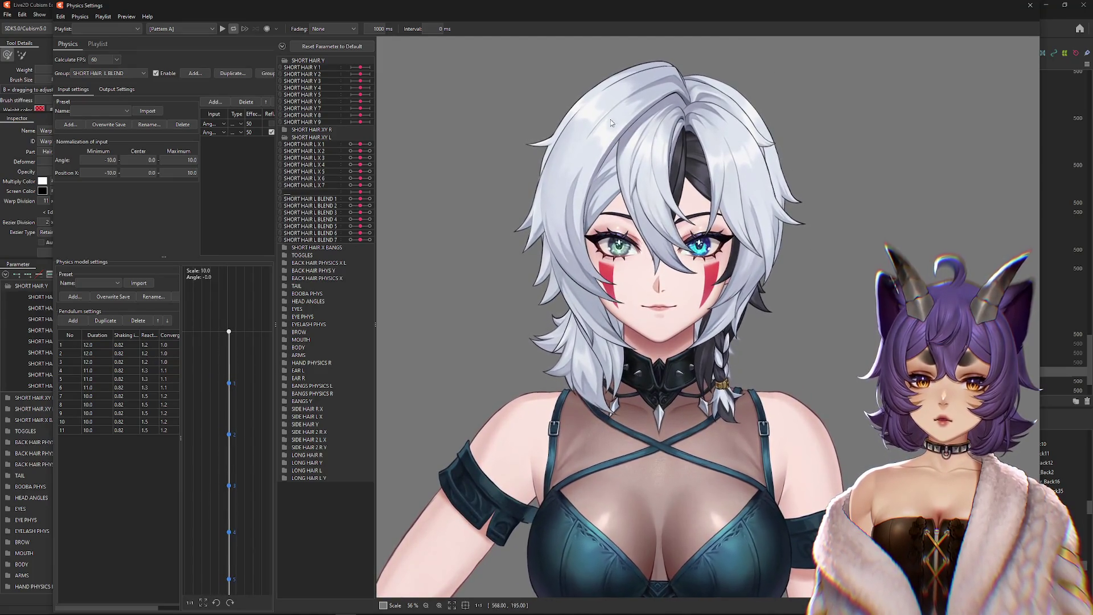
mouse_move(735, 222)
left_mouse_down()
mouse_move(801, 255)
mouse_move(691, 268)
mouse_move(698, 247)
left_mouse_up()
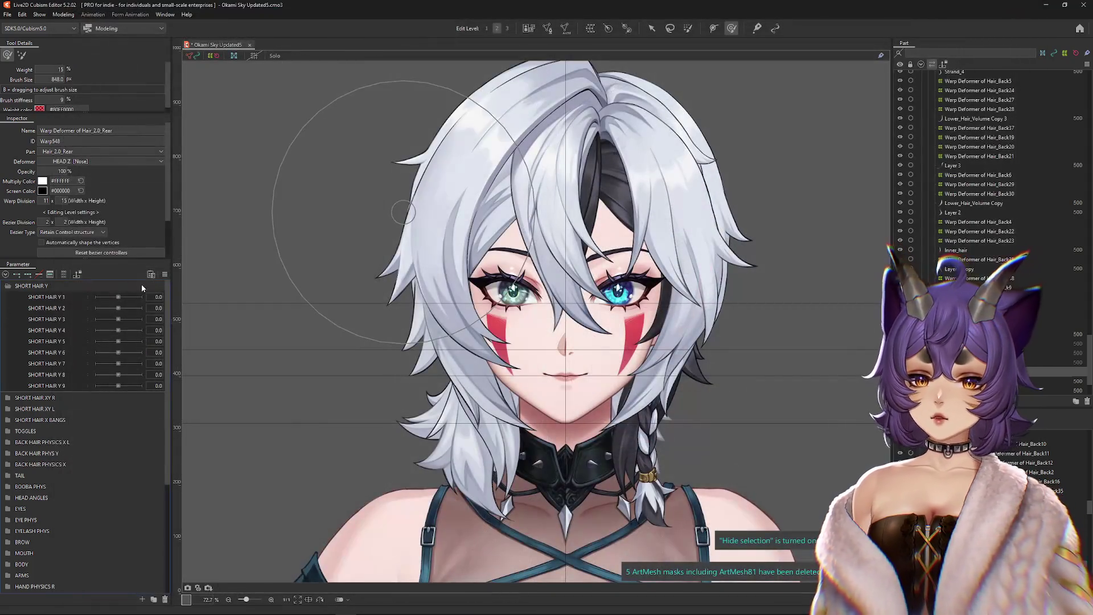
right_click(175, 274)
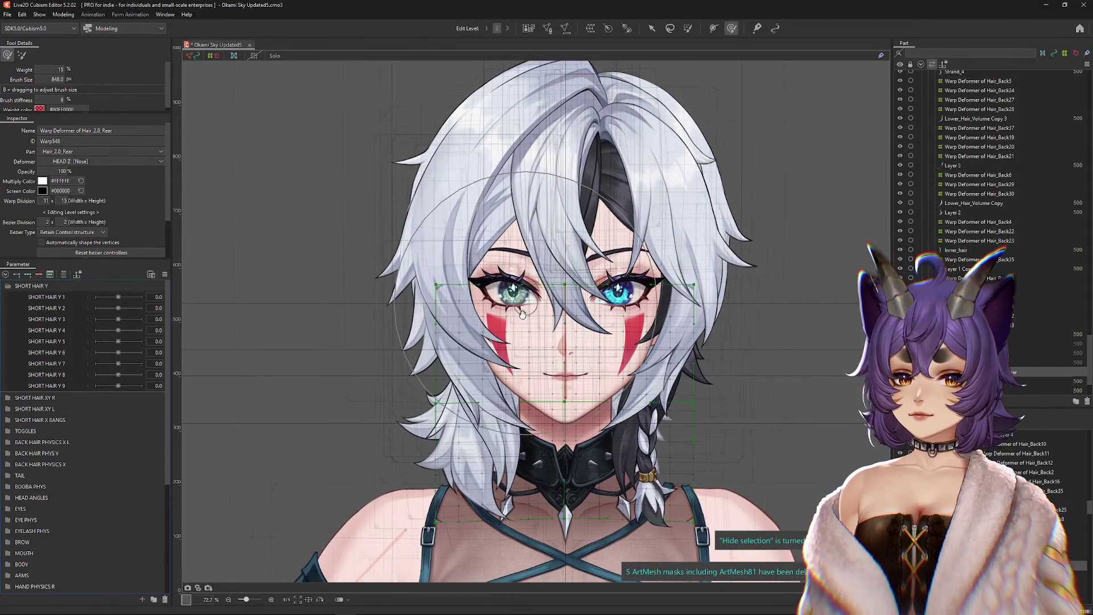
Step: Select the Bangs_Center6 warp deformer through bangs mesh 2 and show only its keyed parameters
scroll(486, 357, "up", 3)
right_click(531, 390)
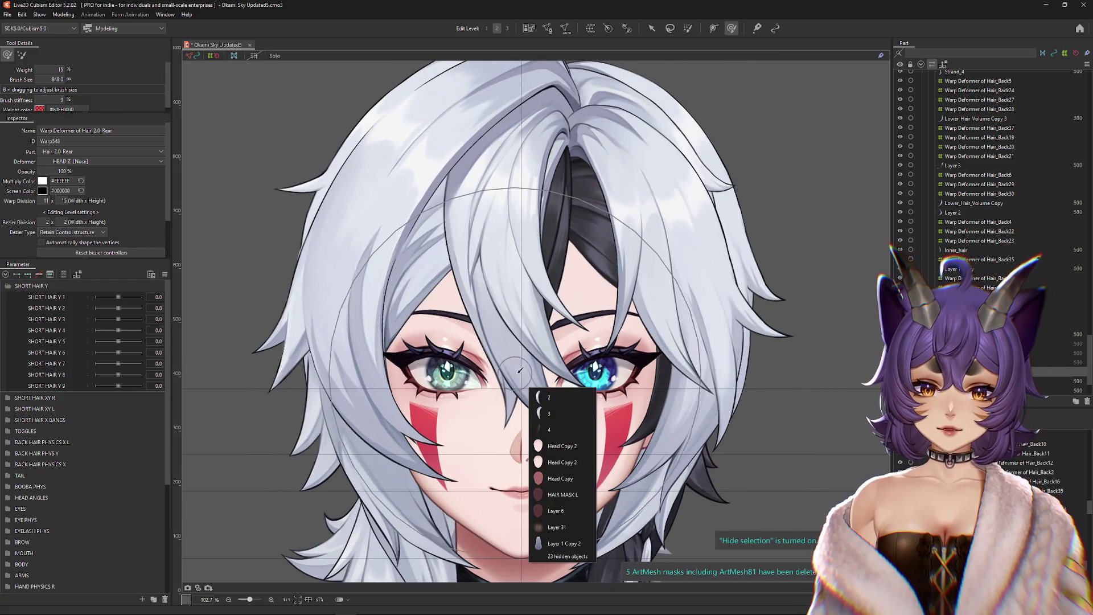
left_click(551, 399)
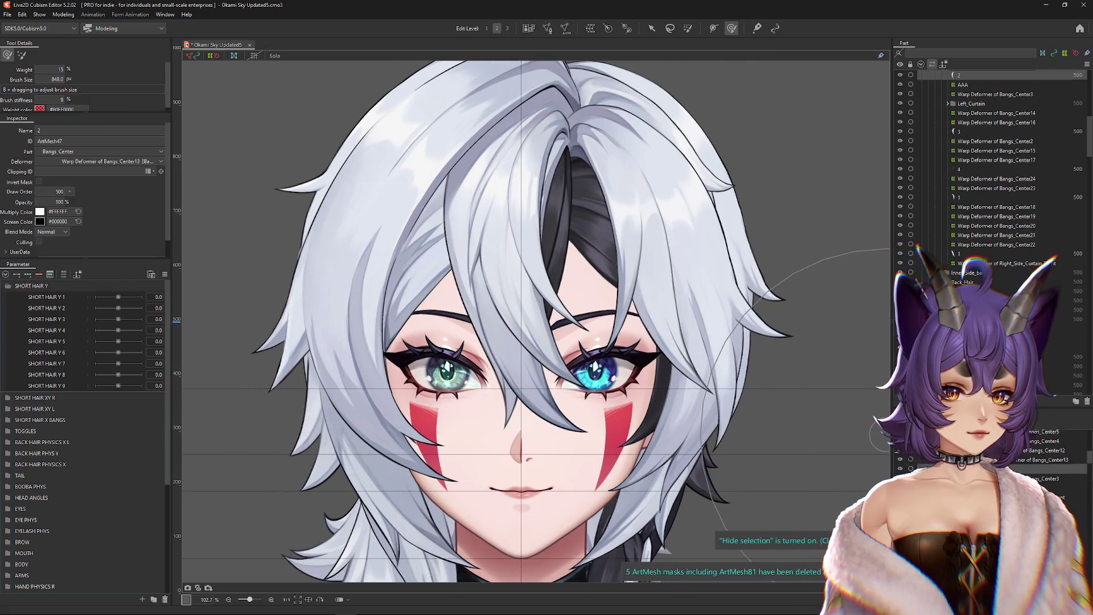
left_click(1002, 496)
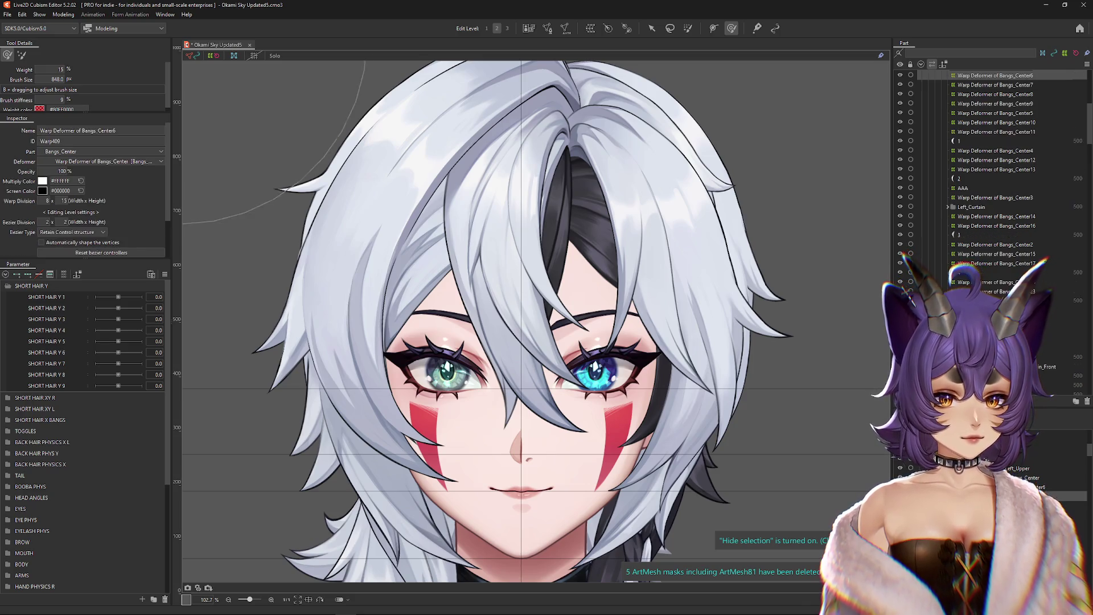
scroll(570, 285, "down", 3)
left_click(64, 274)
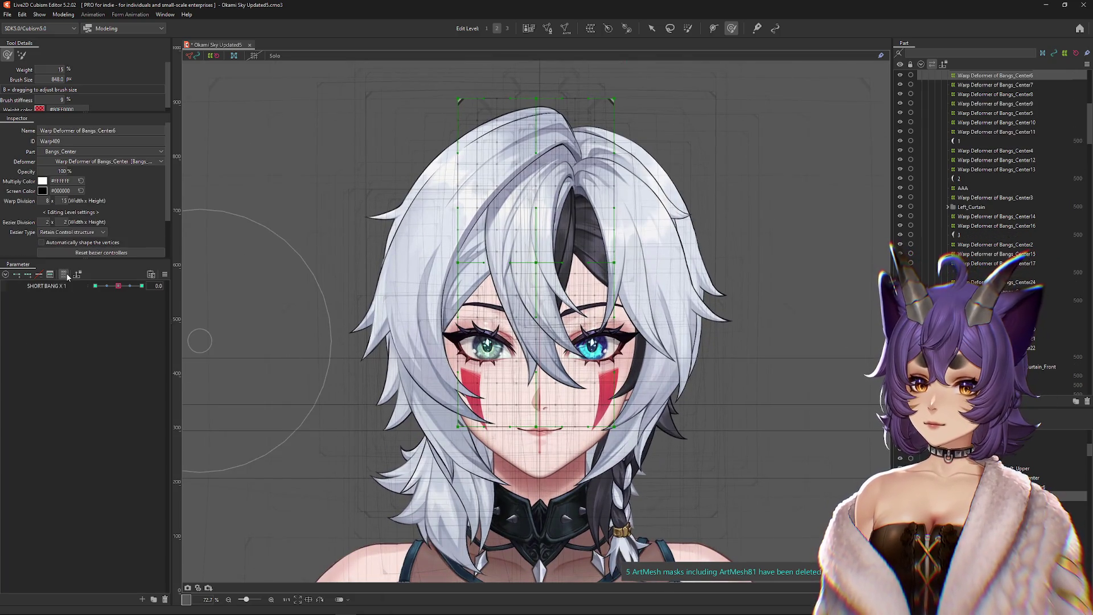
Step: Check Bangs_Center7, 8 and 9, then select Bangs_Center3, 4 and 5 together
left_click_drag(118, 286, 118, 286)
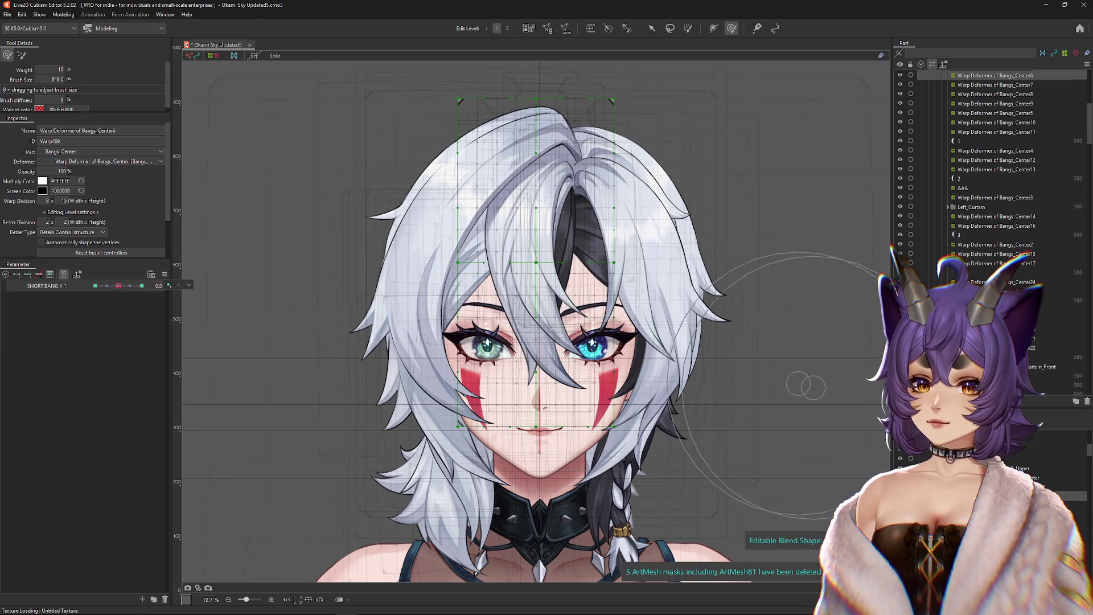
left_click(996, 84)
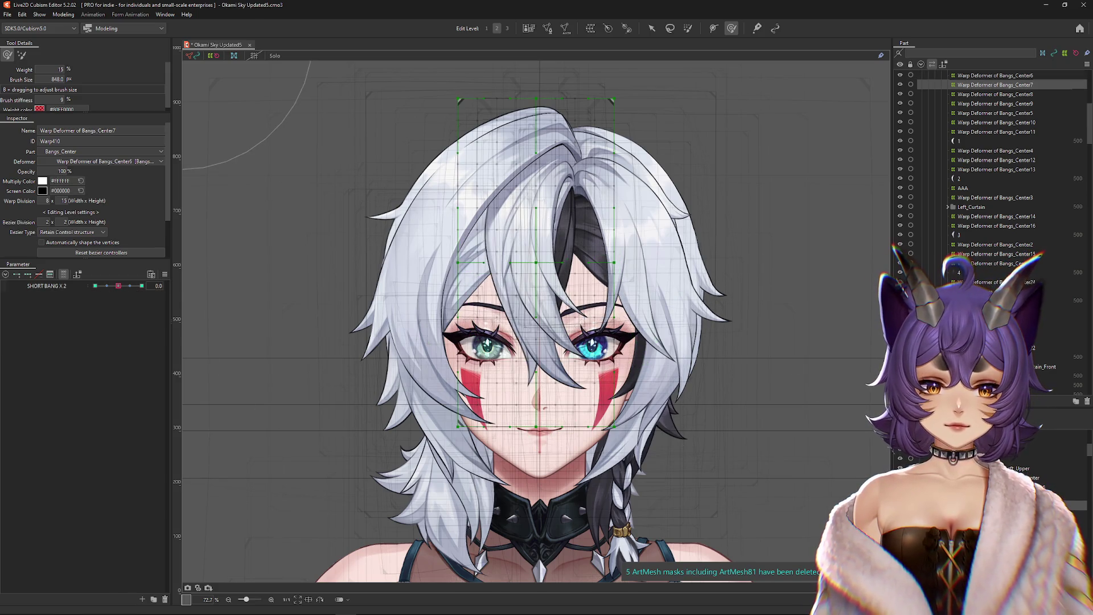
left_click(995, 93)
left_click(995, 103)
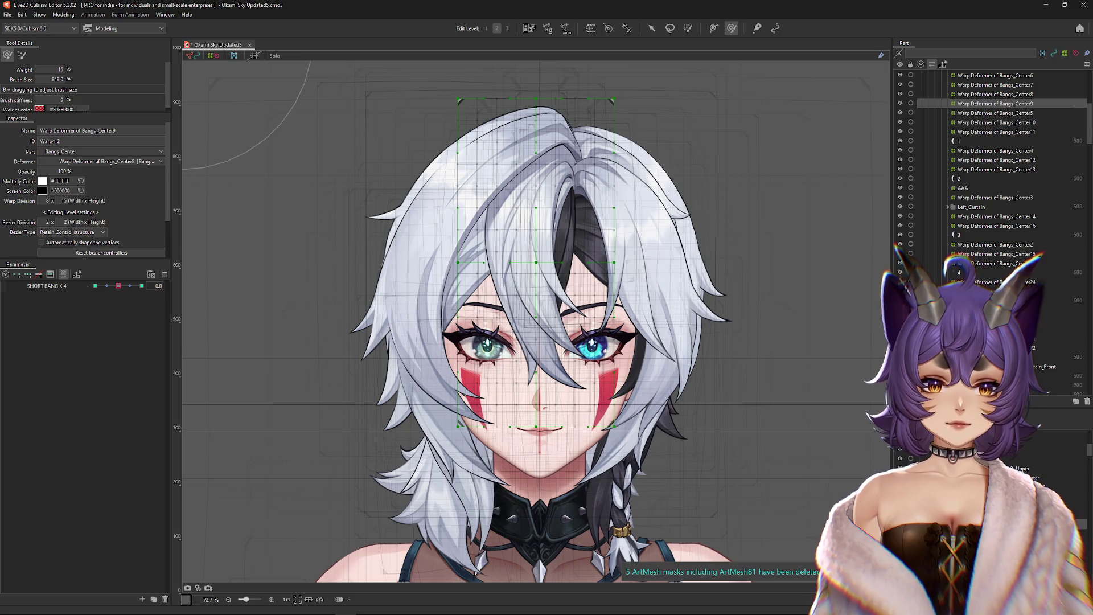
left_click(995, 197)
left_click(995, 150, "ctrl")
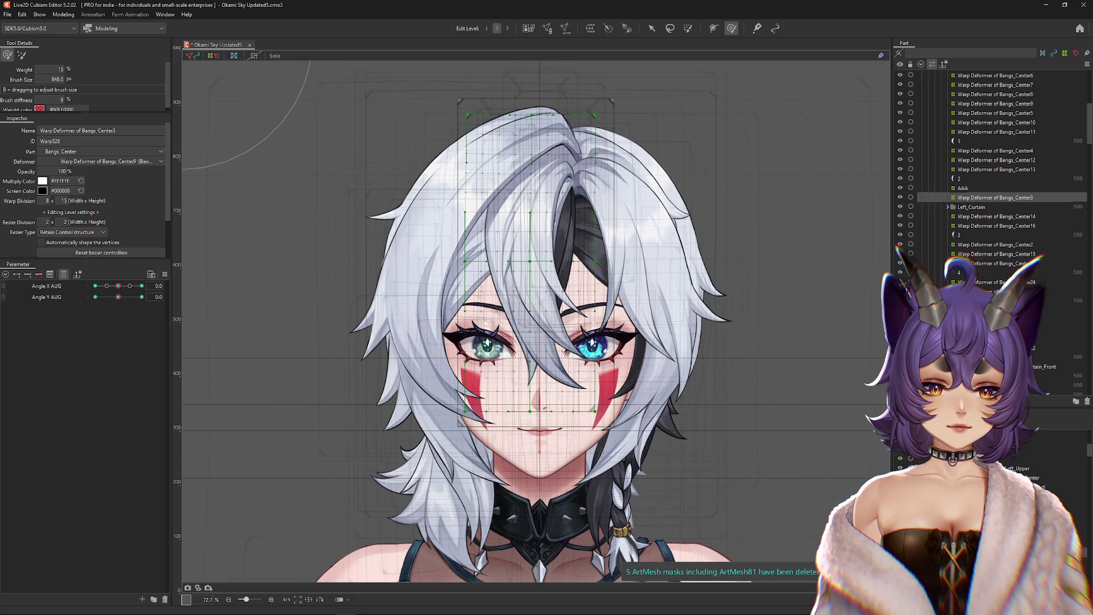
left_click(995, 113, "ctrl")
Step: Create the parent warp deformer Bangs_Center25 and set its grid to 12 by 18
left_click(592, 28)
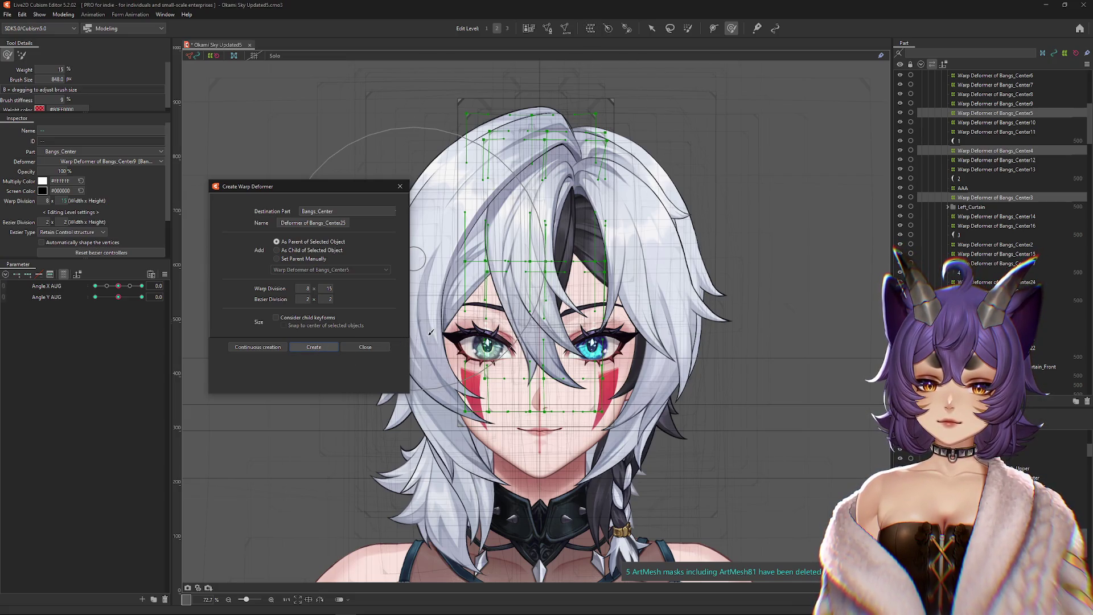
left_click(314, 347)
left_click(47, 201)
left_click(65, 201)
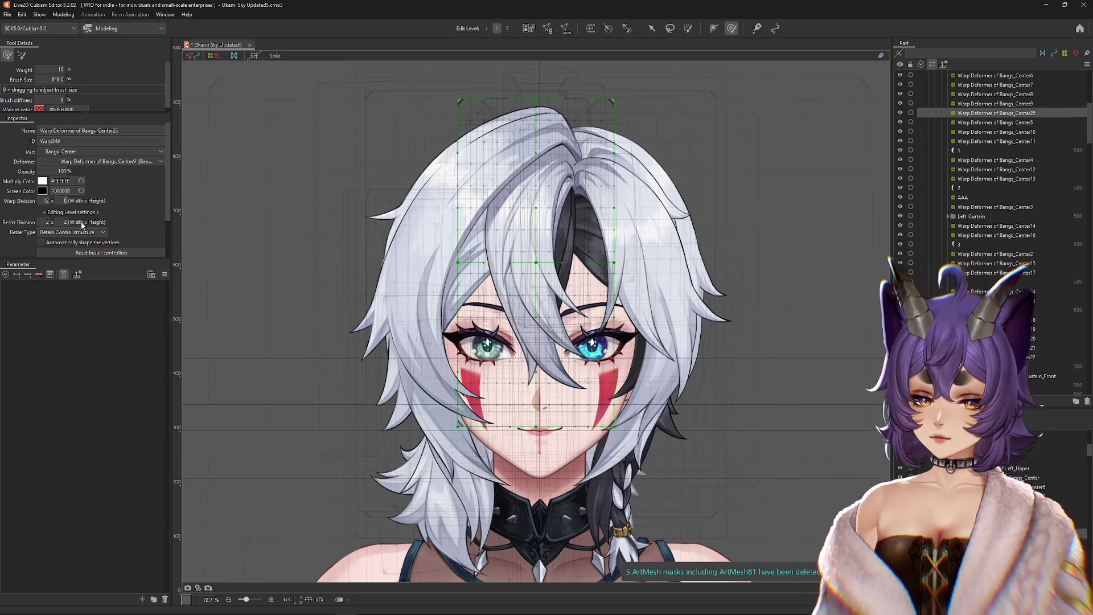
type("8")
key("Return")
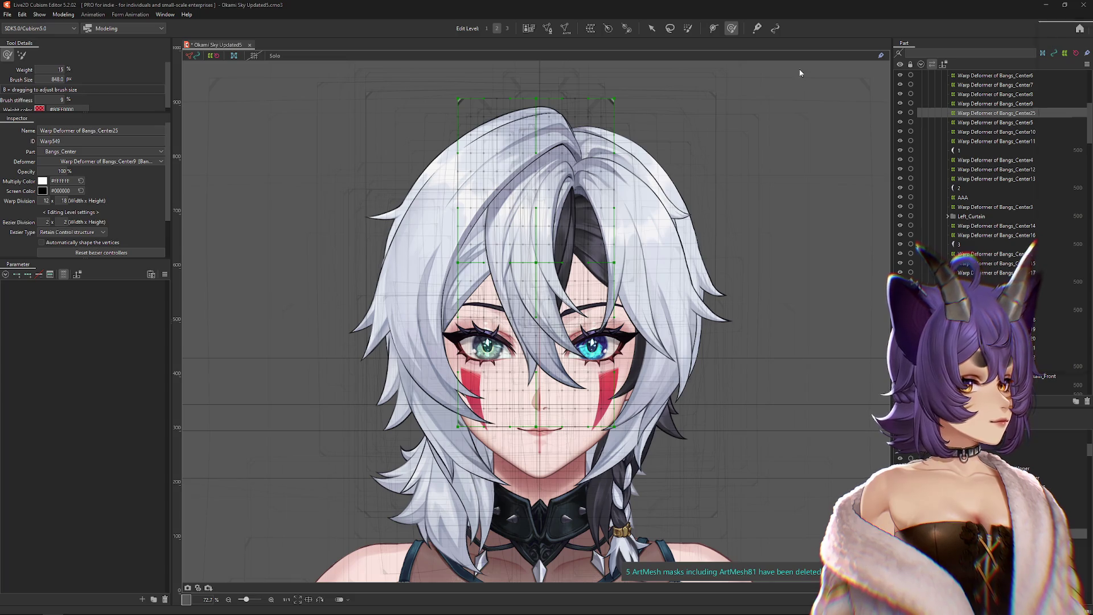
key("alt+Tab")
double_click(449, 85)
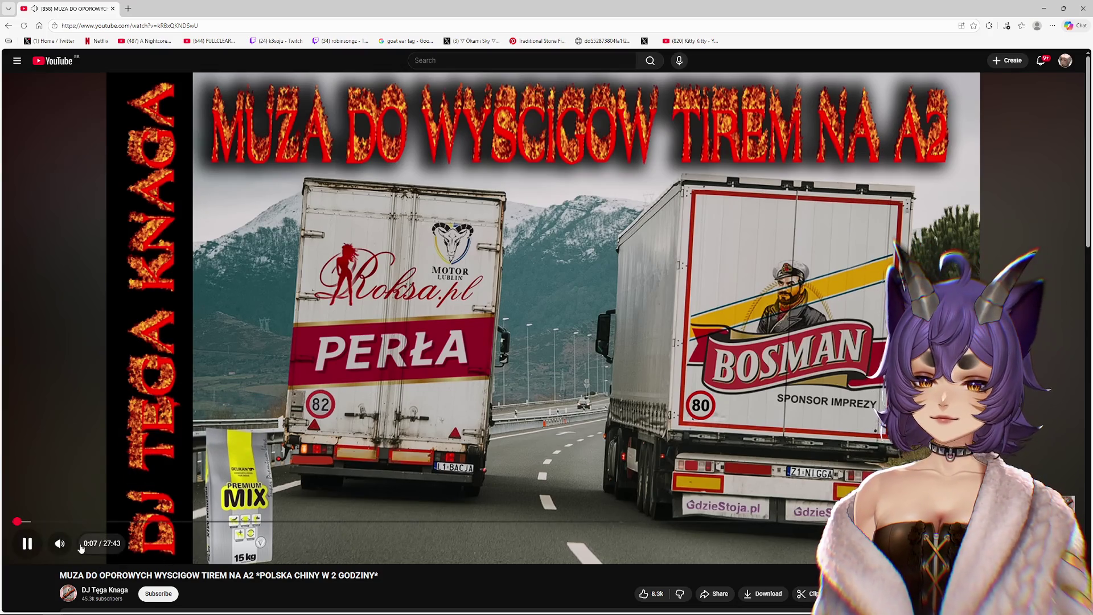
scroll(627, 296, "down", 4)
scroll(627, 297, "up", 4)
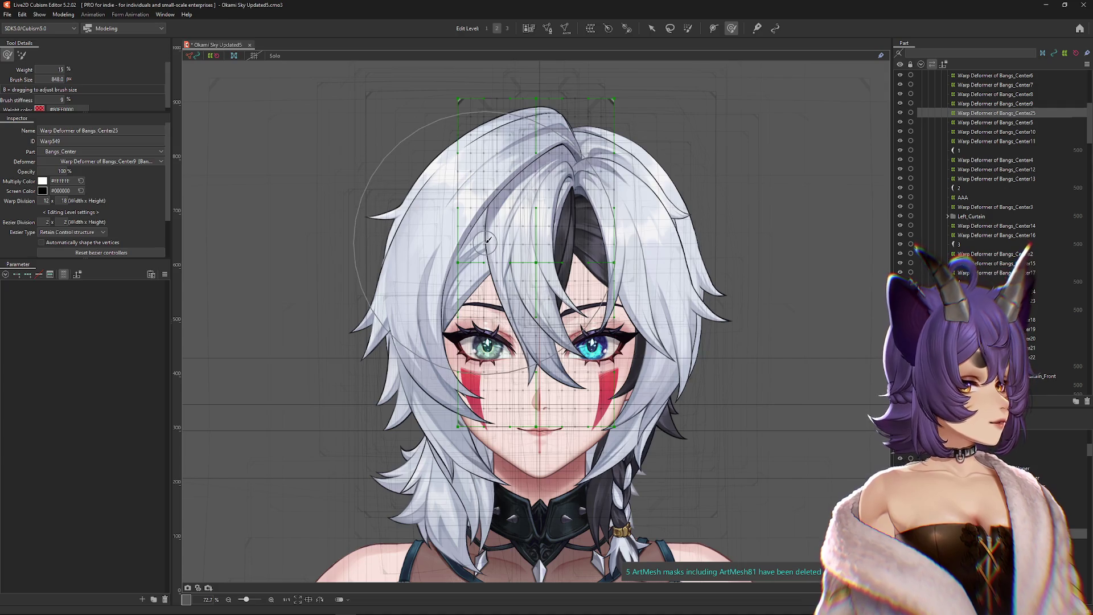
Step: Add keys for SHORT HAIR Y 1–3 on Bangs_Center25, set Y 1 to 1.0, and enlarge the warp brush
scroll(501, 285, "down", 3)
scroll(512, 318, "up", 4)
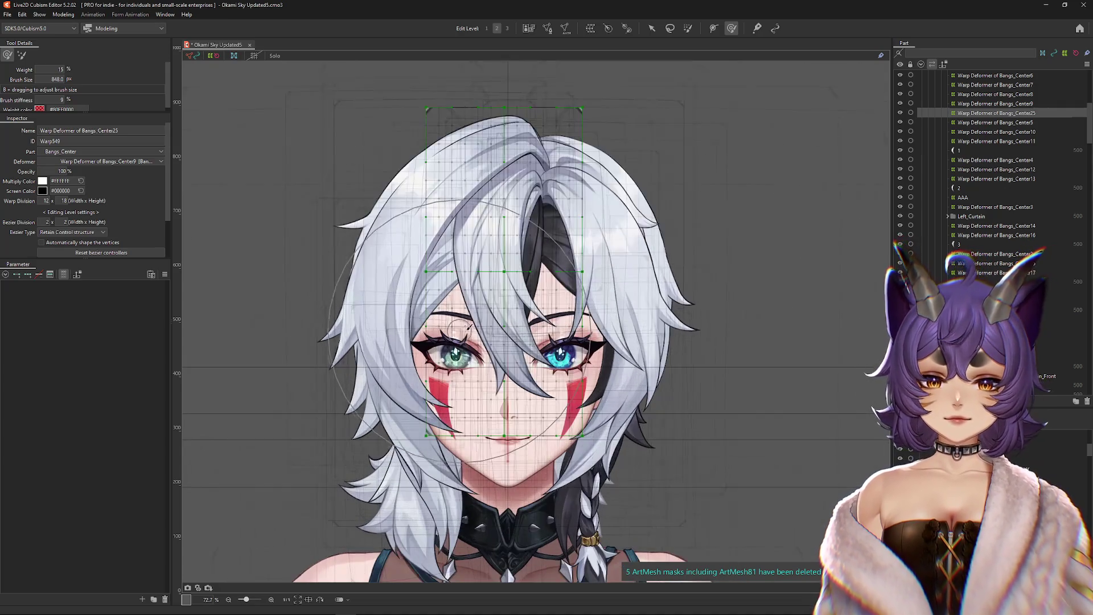
scroll(514, 325, "down", 1)
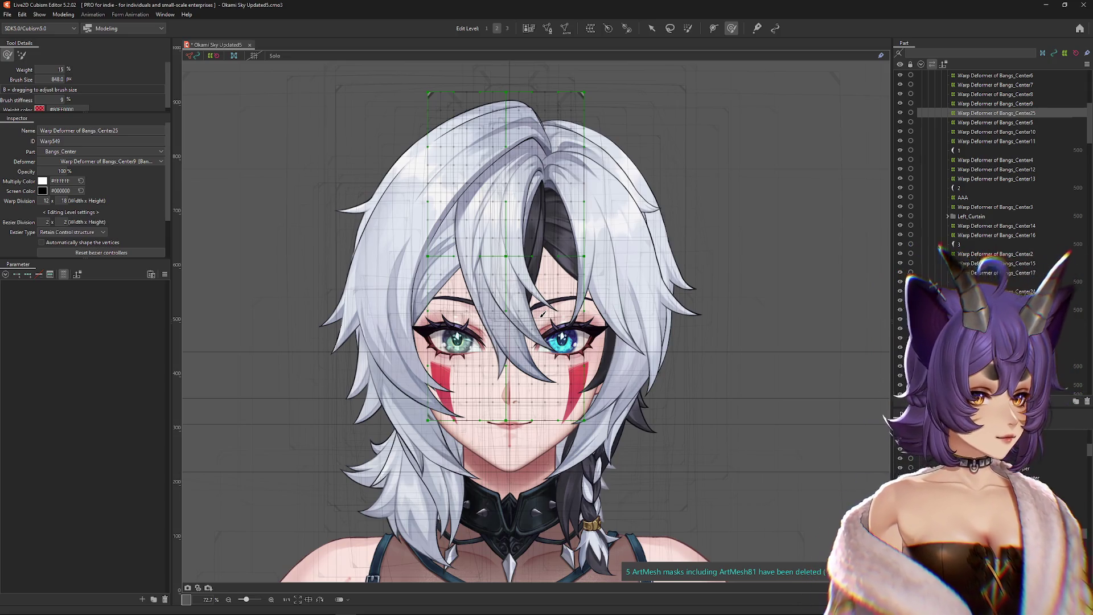
scroll(543, 313, "up", 3)
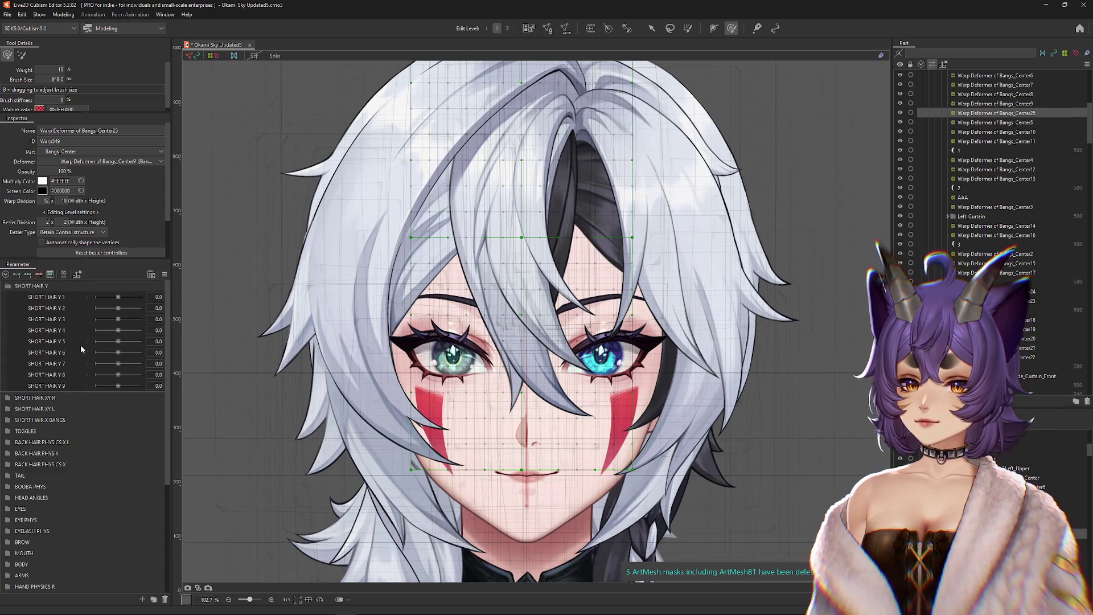
left_click_drag(59, 300, 57, 322)
left_click_drag(122, 297, 169, 295)
mouse_move(521, 313)
left_mouse_down()
mouse_move(521, 361)
mouse_move(537, 296)
mouse_move(501, 239)
mouse_move(563, 252)
mouse_move(547, 239)
left_mouse_up()
left_click(122, 298)
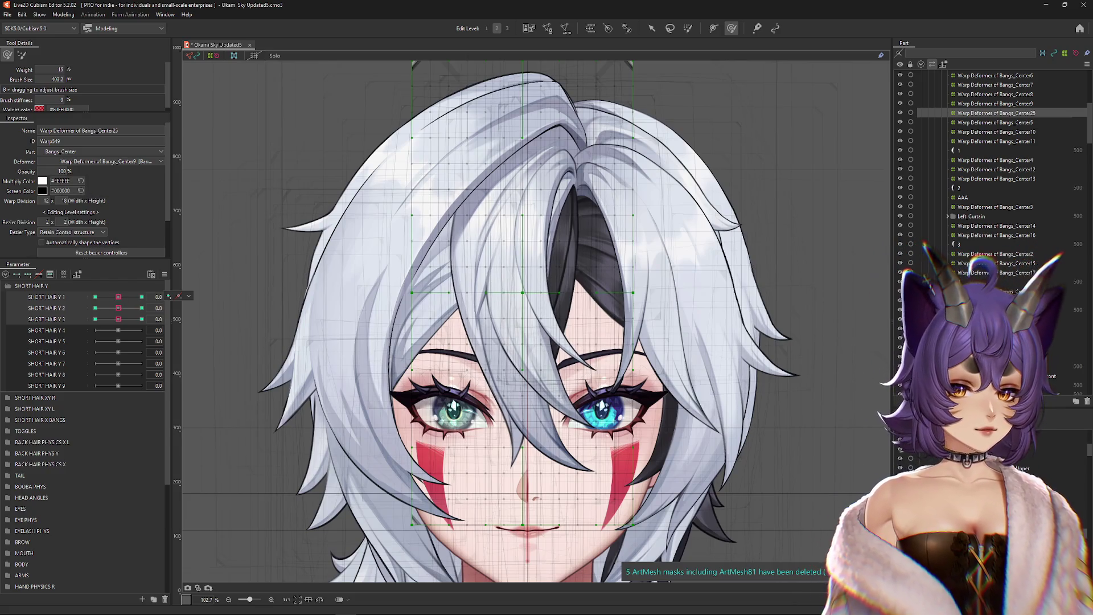
Step: Shape the bangs for SHORT HAIR Y 1 at 1.0 and -1, pushing them up and left
left_click(142, 296)
mouse_move(515, 277)
left_mouse_down()
mouse_move(501, 183)
mouse_move(505, 239)
mouse_move(524, 196)
mouse_move(458, 243)
left_mouse_up()
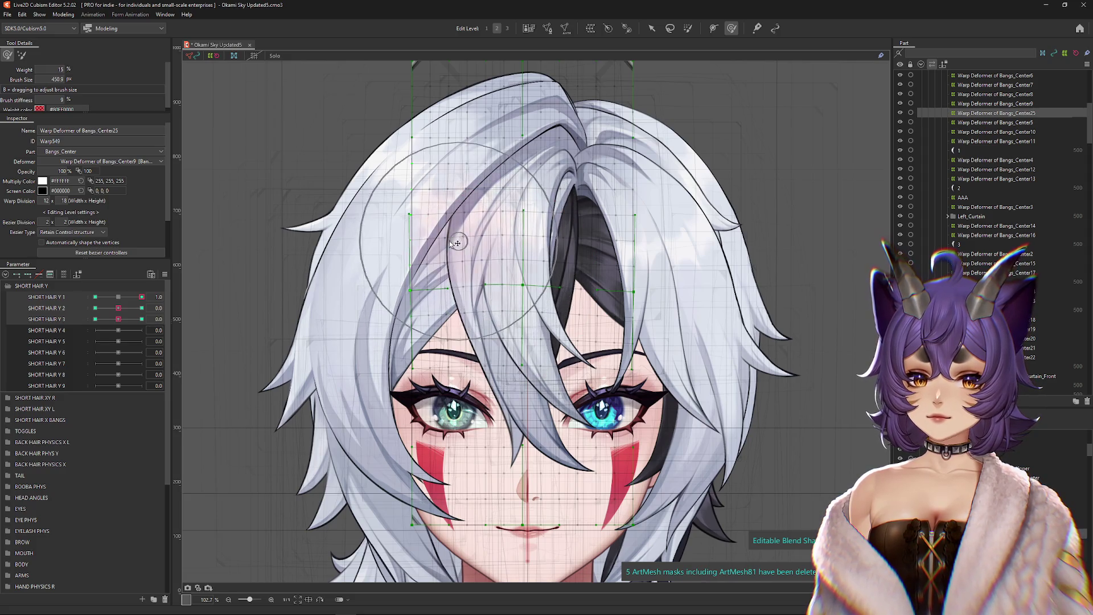
left_click(120, 298)
left_click(141, 297)
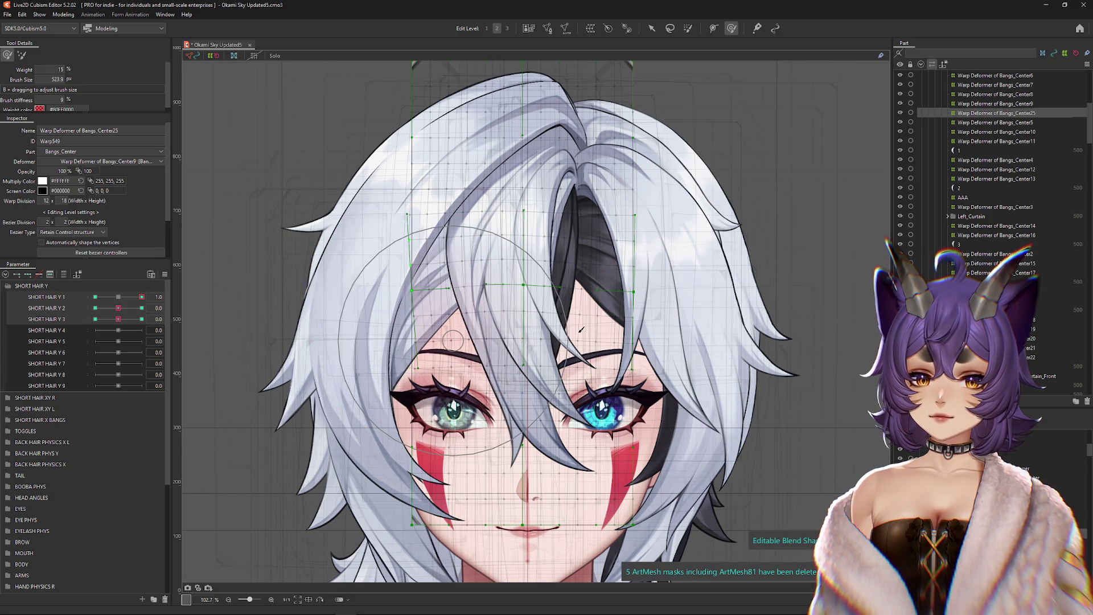
mouse_move(579, 330)
left_mouse_down()
mouse_move(586, 336)
mouse_move(578, 331)
left_mouse_up()
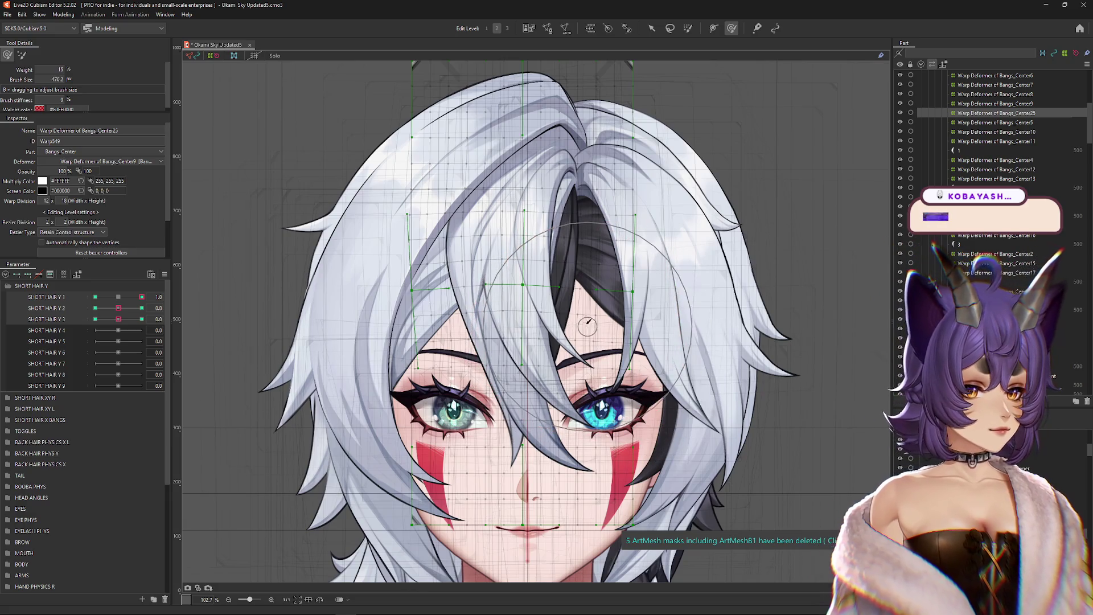
left_click_drag(145, 296, 95, 297)
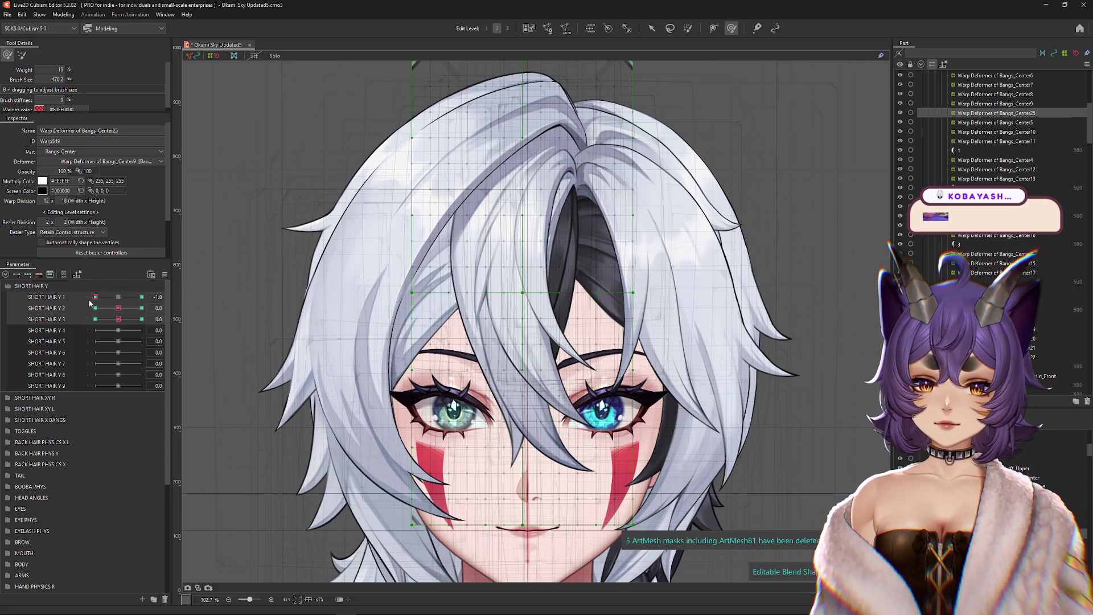
left_click_drag(516, 304, 472, 273)
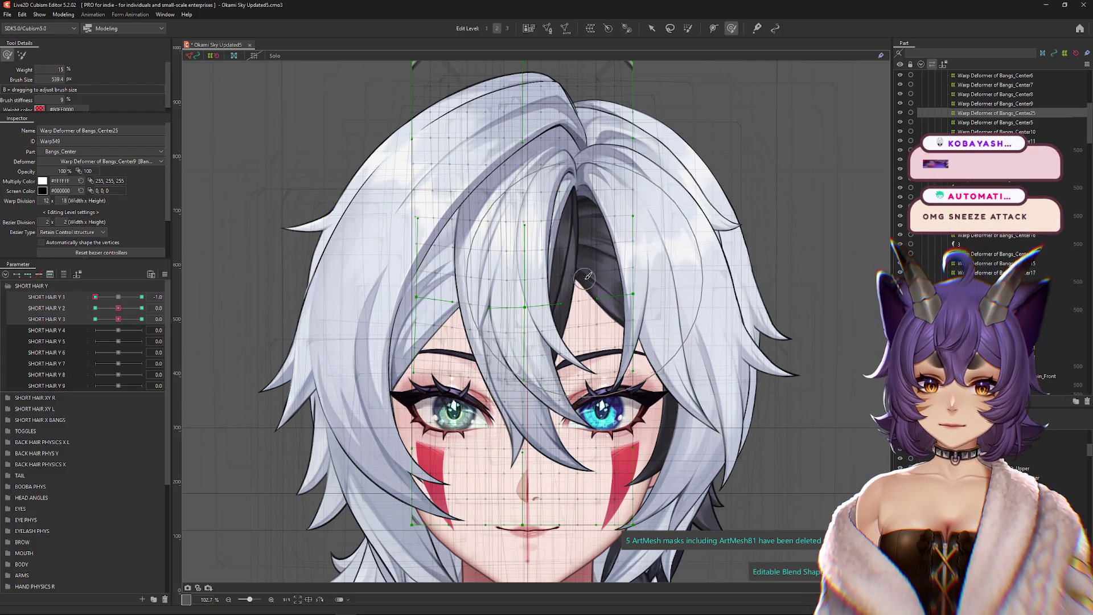
left_click_drag(95, 297, 140, 297)
Step: Sculpt the bangs leftward at SHORT HAIR Y 2's 1.0 key after previewing 0.2 and neutral
left_click(118, 297)
left_click(141, 308)
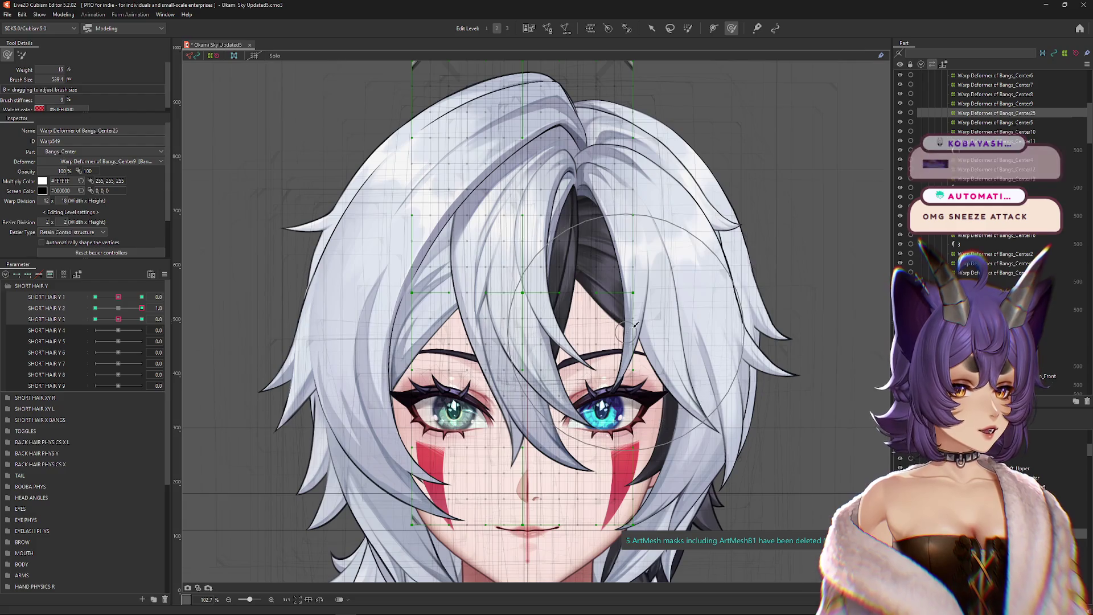
left_click(124, 308)
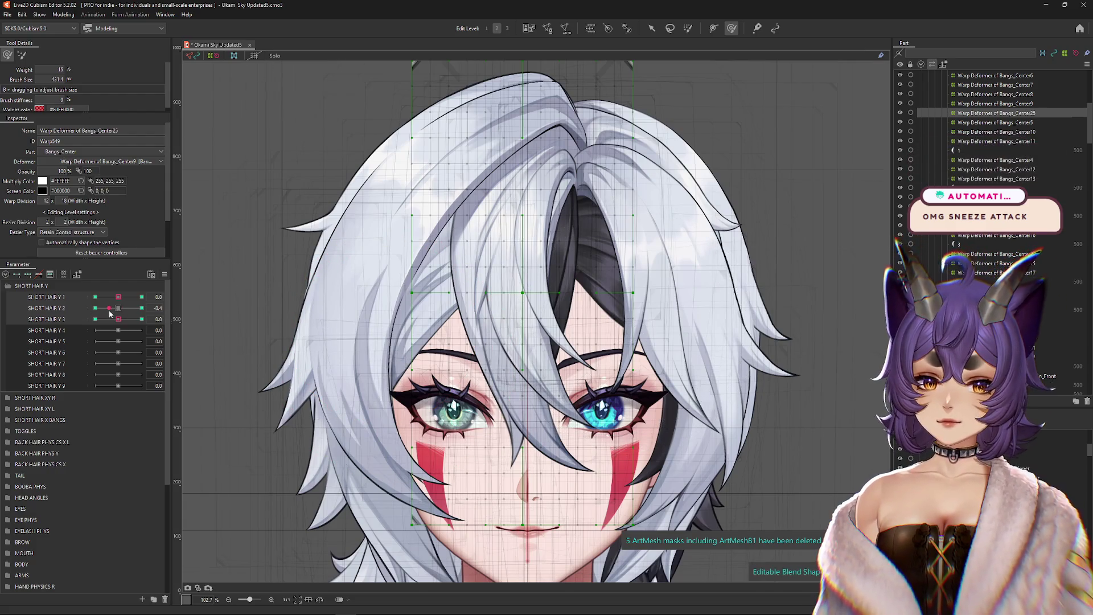
left_click(141, 308)
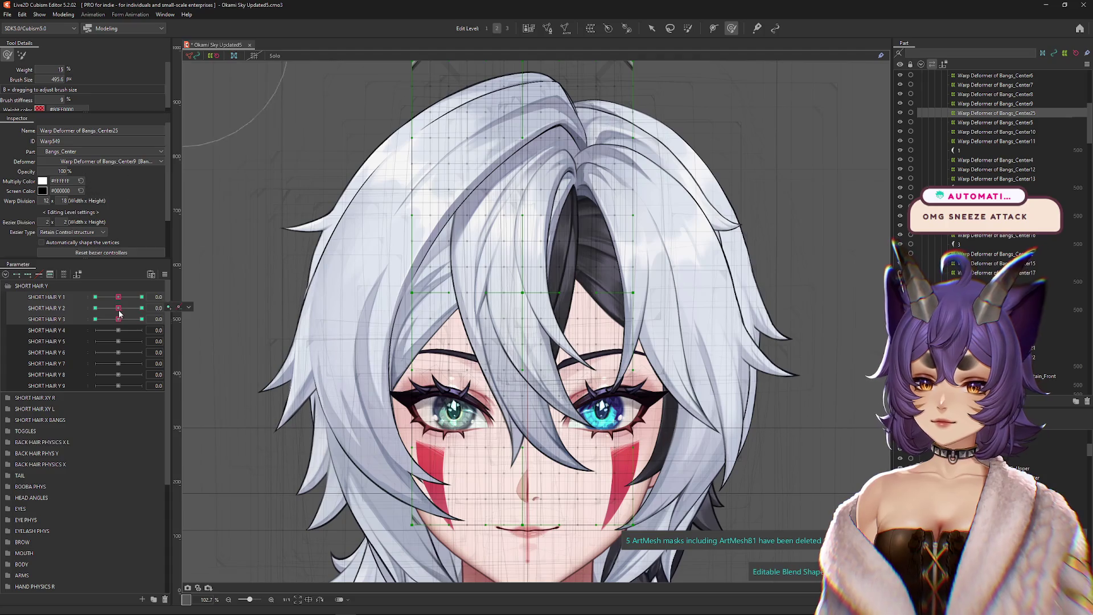
left_click(119, 308)
left_click(142, 308)
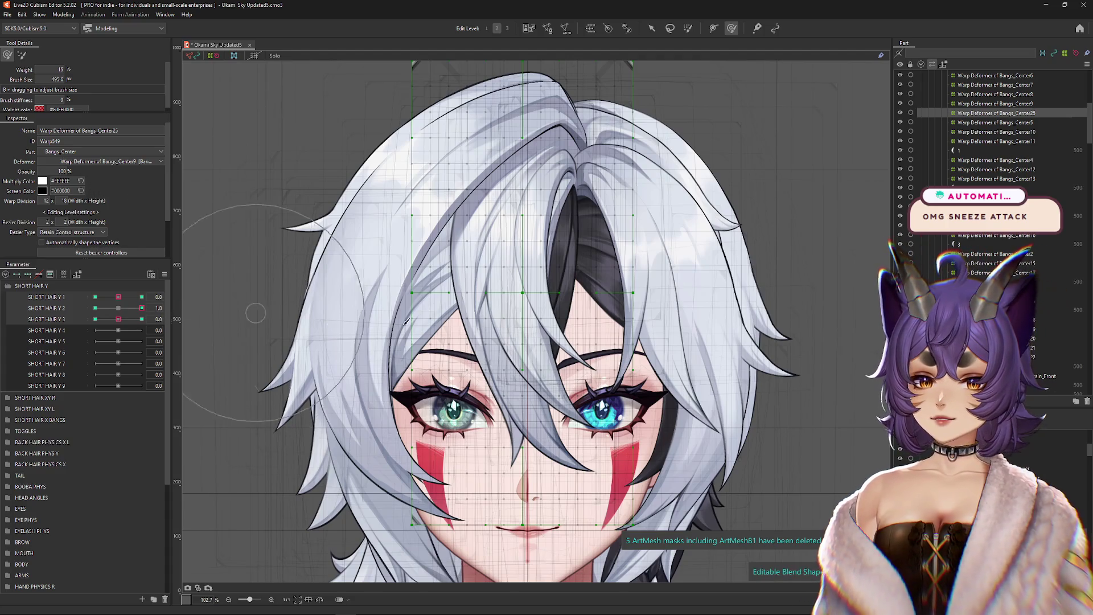
mouse_move(512, 348)
left_mouse_down()
mouse_move(454, 351)
mouse_move(573, 207)
mouse_move(580, 312)
mouse_move(589, 304)
left_mouse_up()
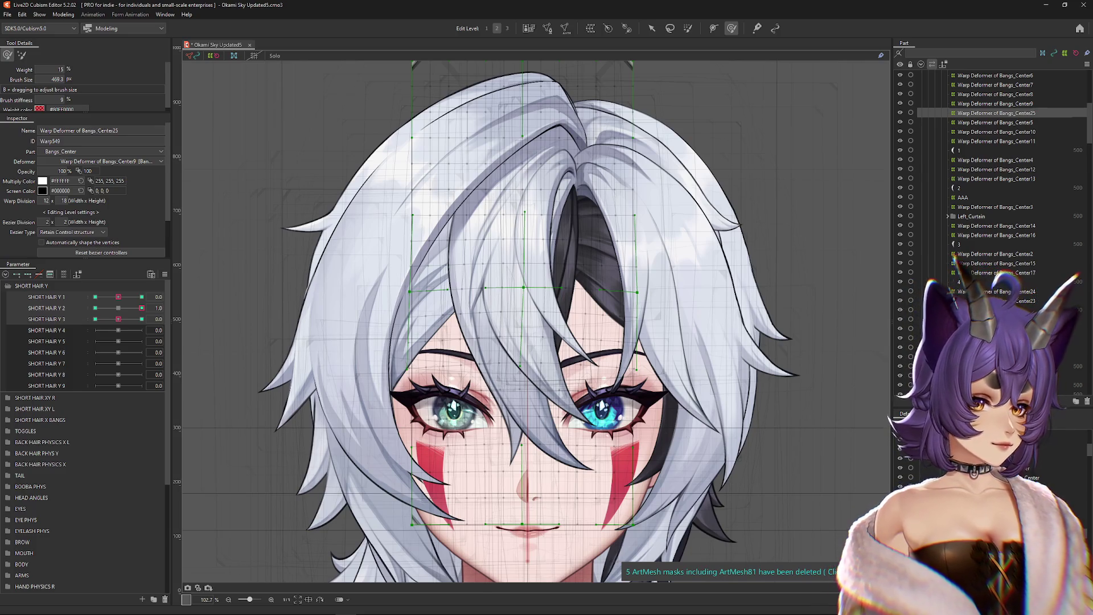
Step: Warp the bangs down and reshape their left side at SHORT HAIR Y 2's -1 key, then bring up the browser
mouse_move(142, 308)
left_mouse_down()
mouse_move(123, 313)
mouse_move(142, 308)
left_mouse_up()
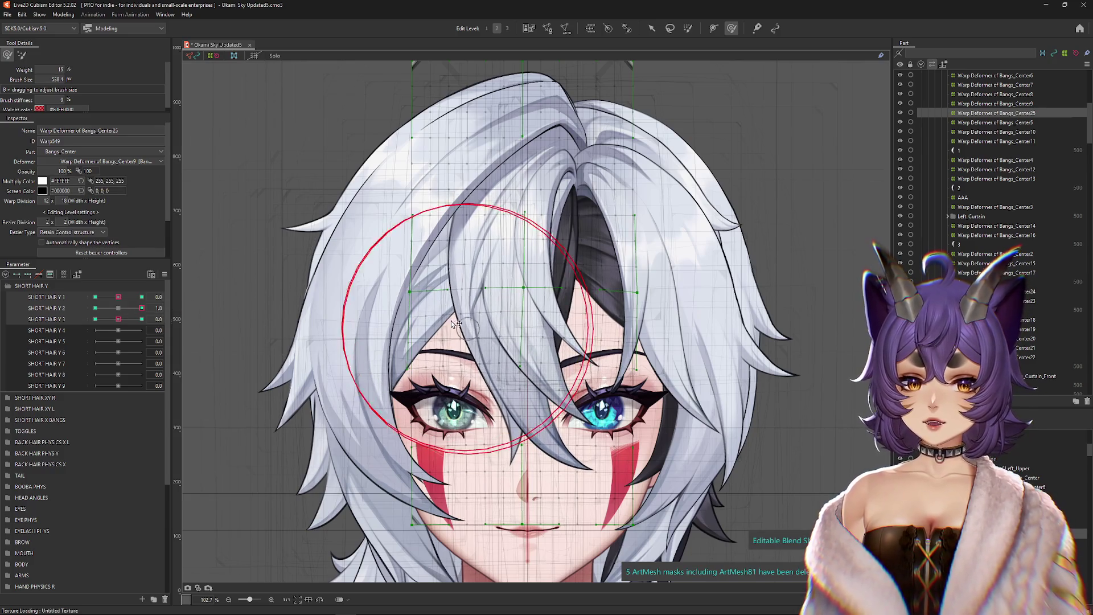
mouse_move(142, 308)
left_mouse_down()
mouse_move(124, 310)
mouse_move(142, 308)
left_mouse_up()
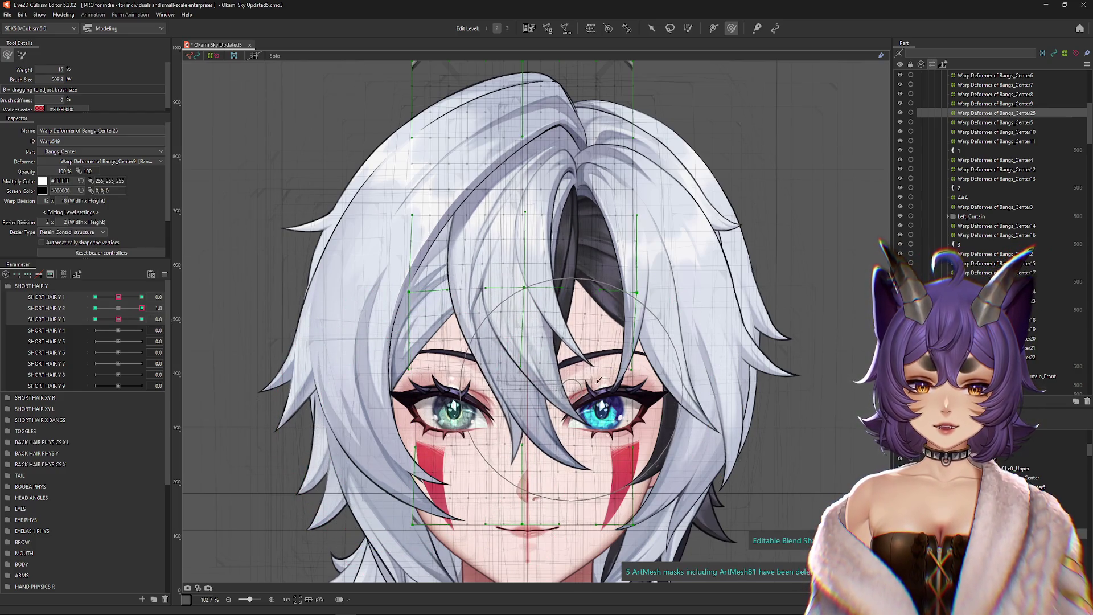
left_click_drag(119, 308, 95, 308)
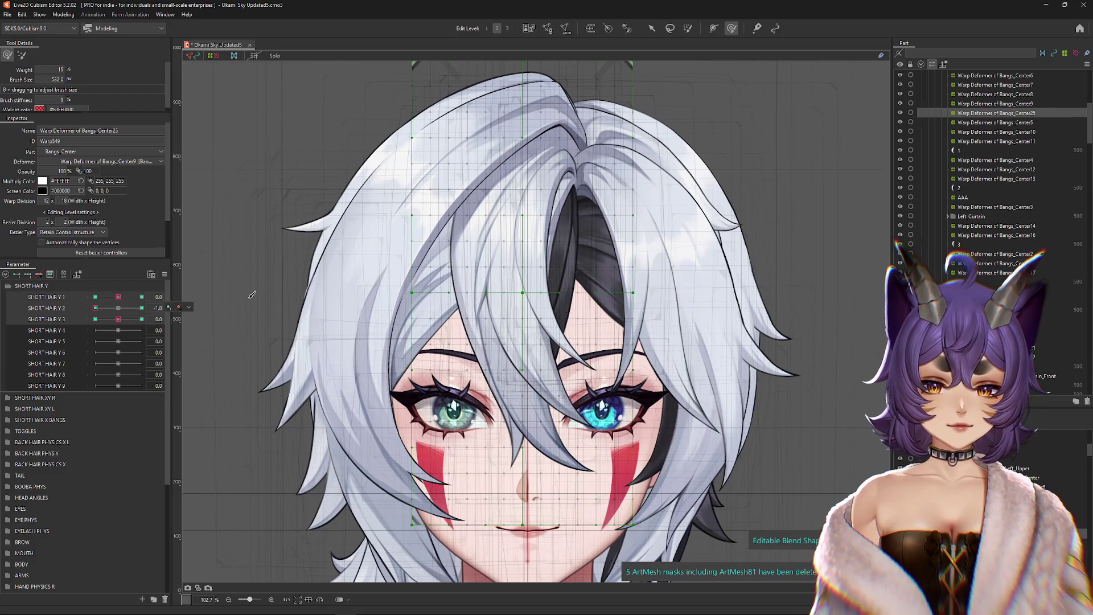
mouse_move(508, 334)
left_mouse_down()
mouse_move(513, 370)
mouse_move(509, 345)
left_mouse_up()
mouse_move(344, 348)
left_mouse_down()
mouse_move(356, 316)
mouse_move(439, 268)
mouse_move(598, 324)
left_mouse_up()
left_click(123, 310)
left_click(96, 309)
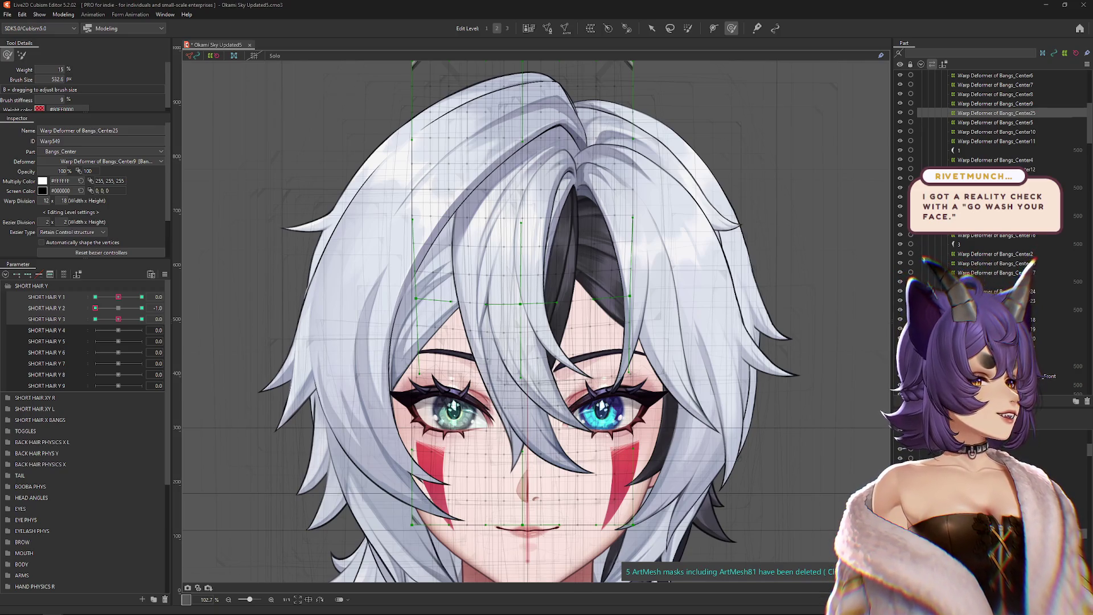
mouse_move(1092, 165)
left_mouse_down()
mouse_move(471, 159)
mouse_move(465, 111)
left_mouse_up()
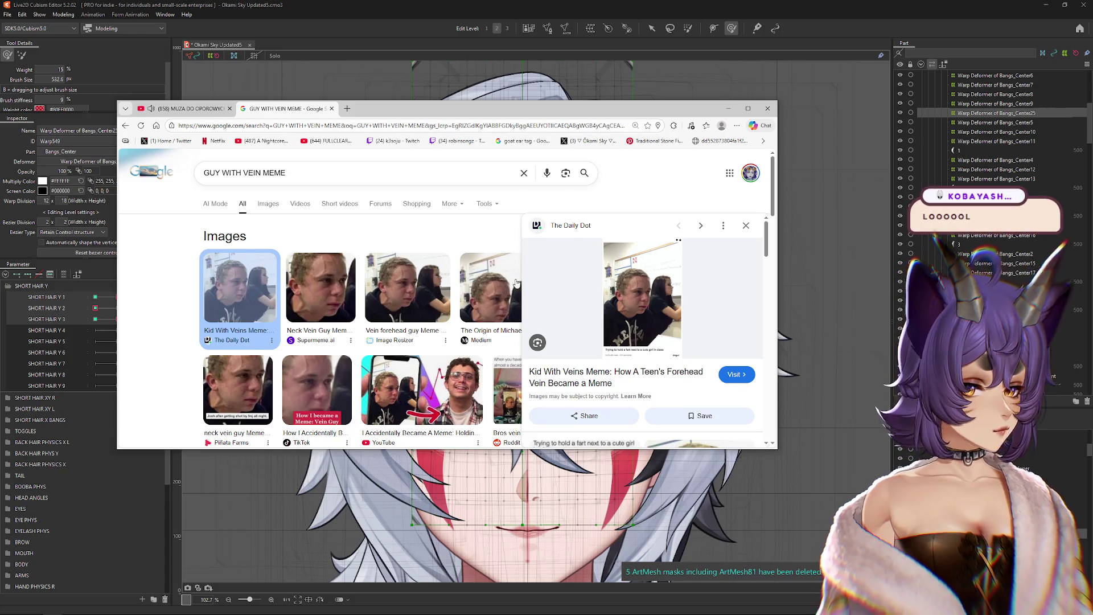
Step: Browse the 'GUY WITH VEIN MEME' image results, preview the Facebook and Reddit memes, then close the browser
scroll(515, 283, "down", 2)
scroll(622, 275, "down", 5)
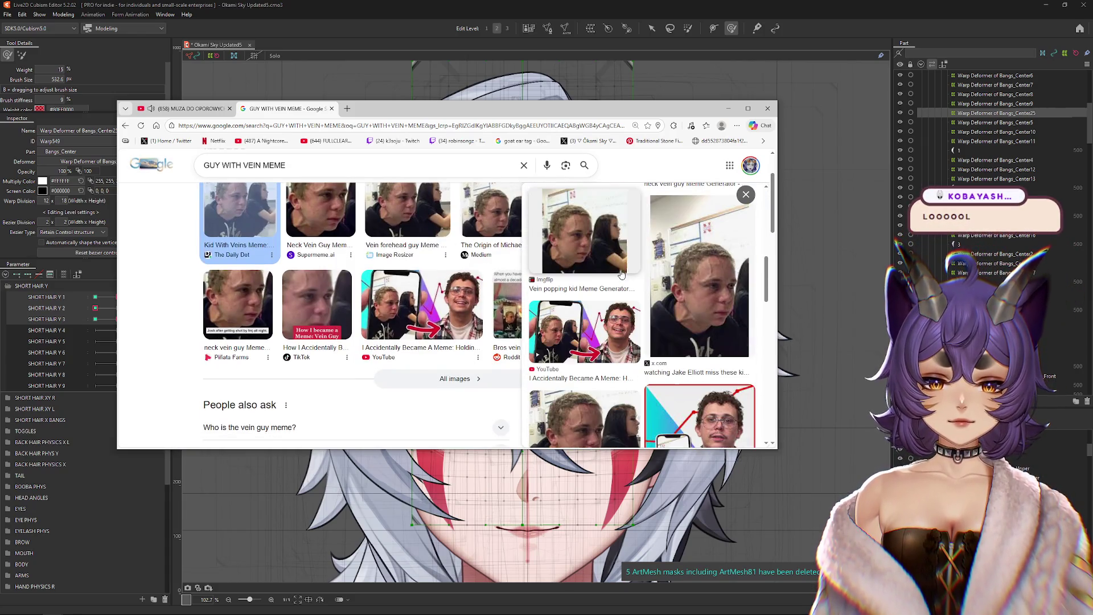
scroll(627, 284, "down", 1)
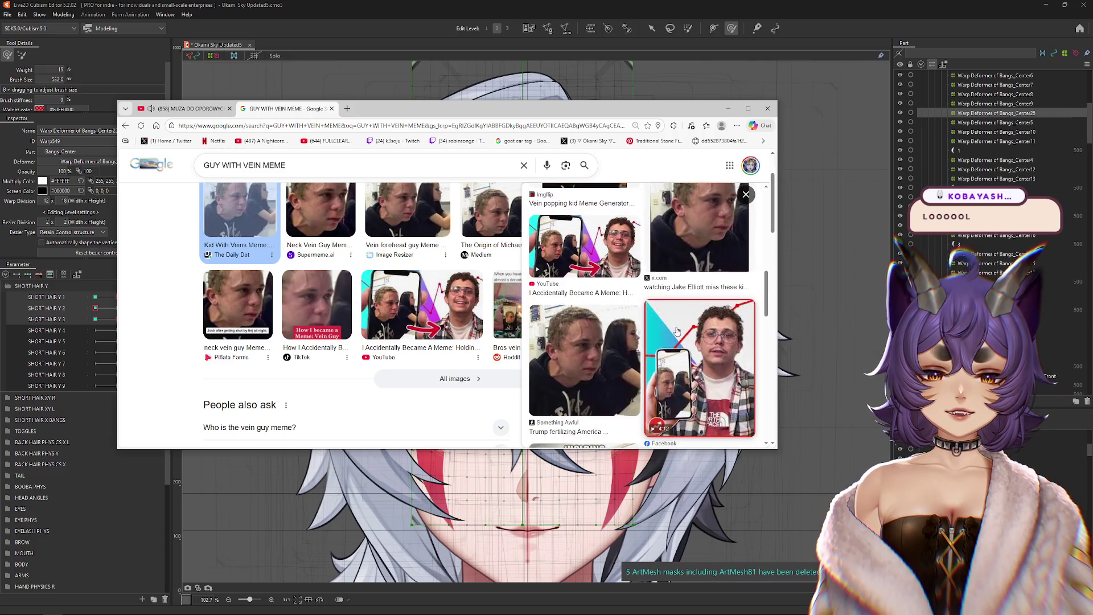
left_click(672, 310)
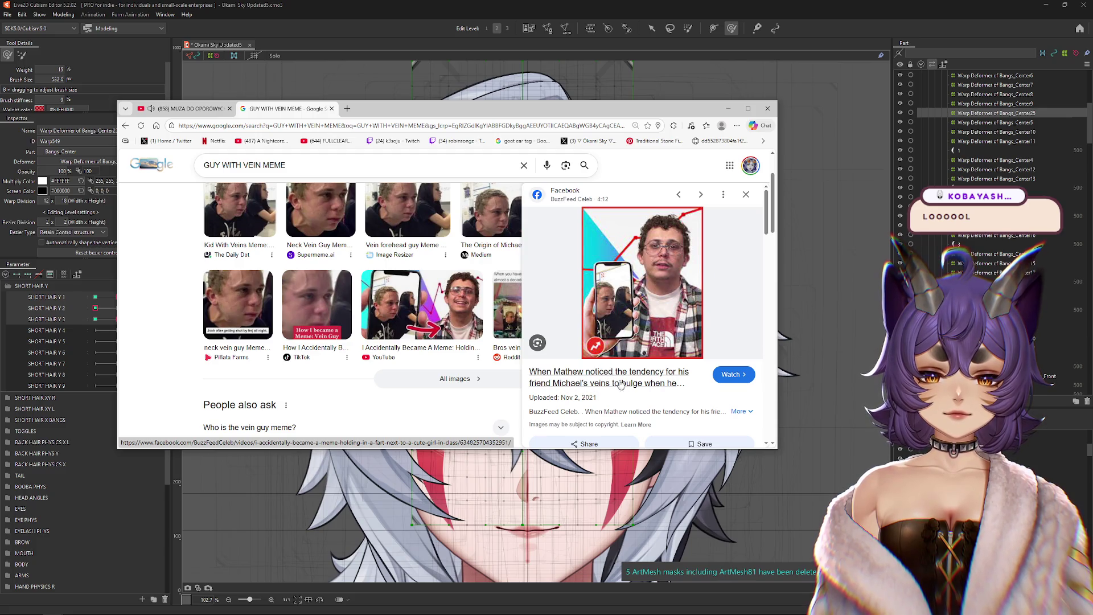
scroll(669, 375, "down", 4)
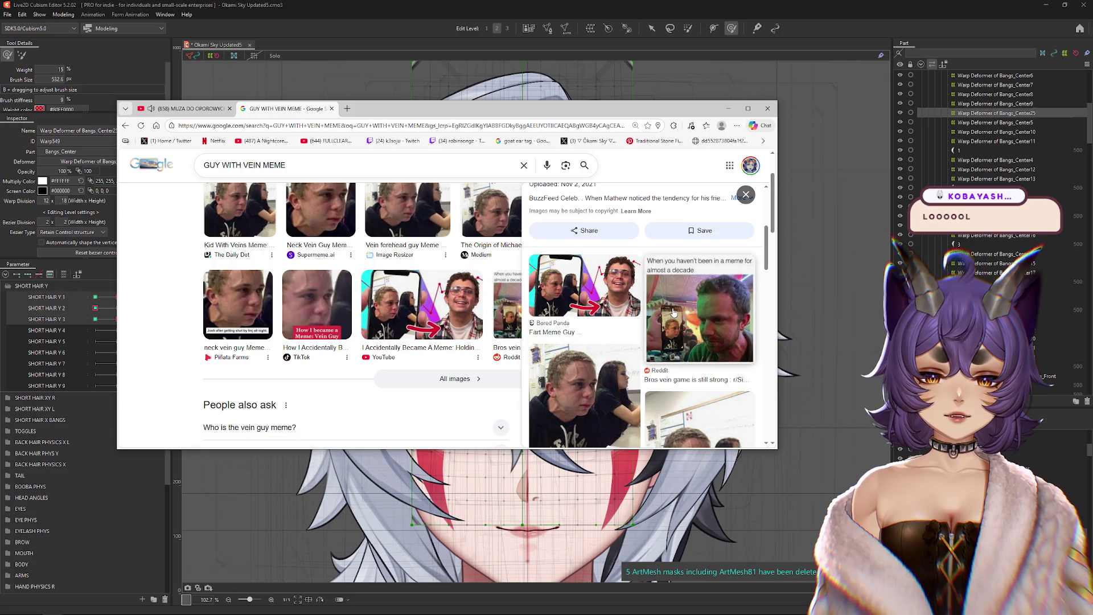
left_click(648, 322)
key("alt+Left")
scroll(403, 285, "up", 3)
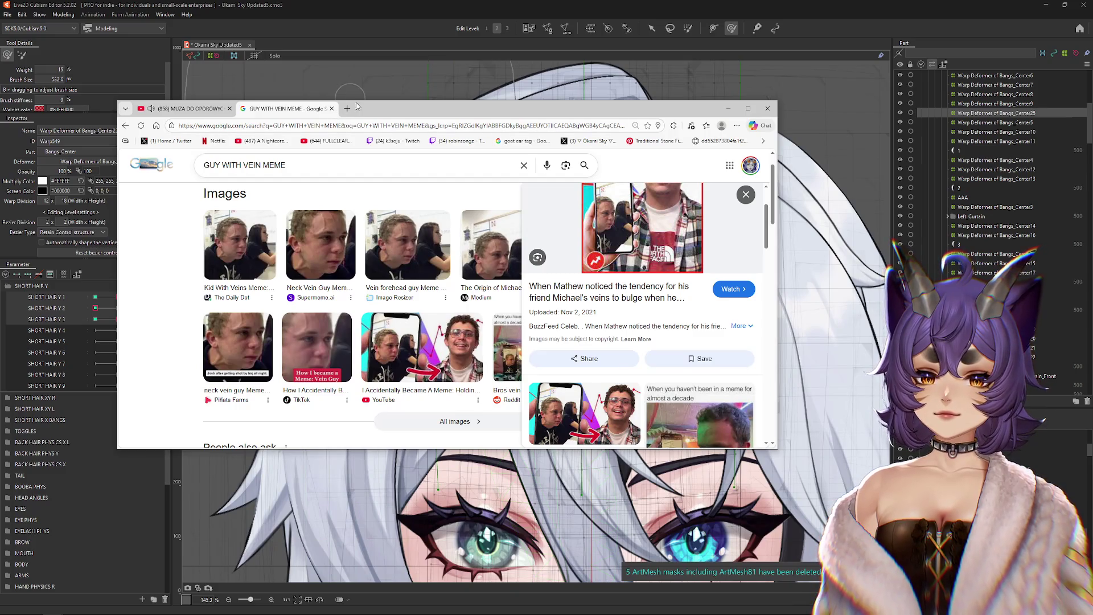
left_click(331, 108)
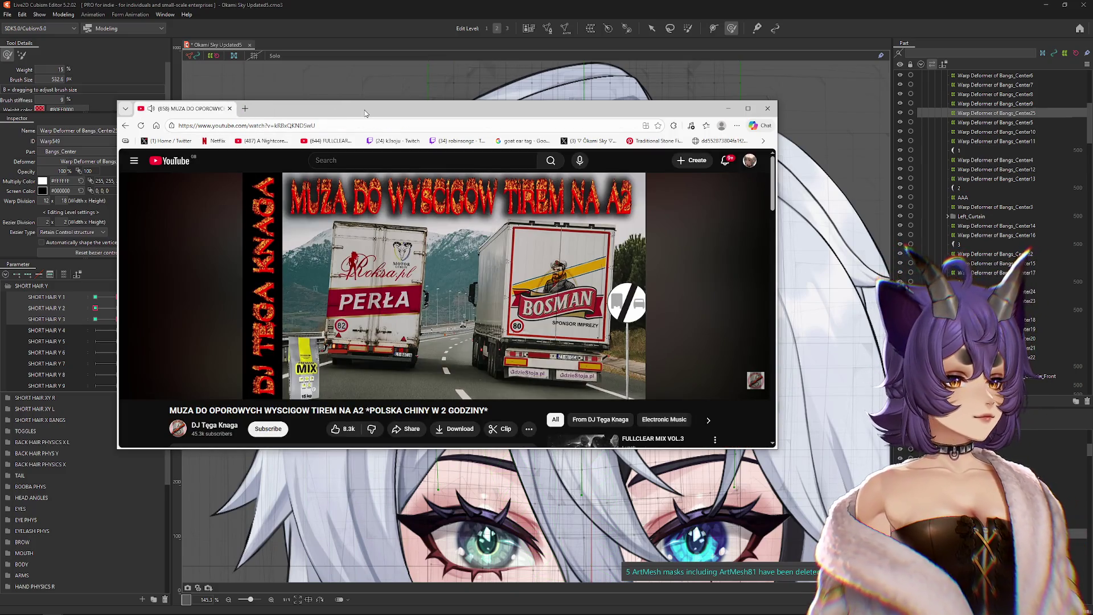
key("alt+Tab")
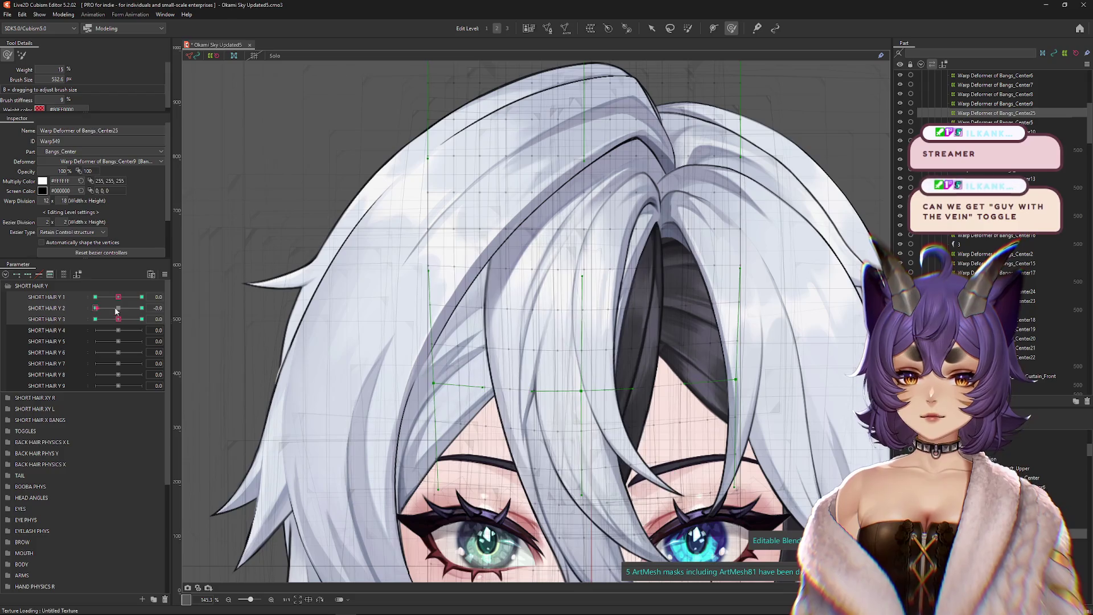
Step: Recentre the face and sculpt the bangs warp downward at SHORT HAIR Y 2's -1 key
left_click(142, 308)
key("b")
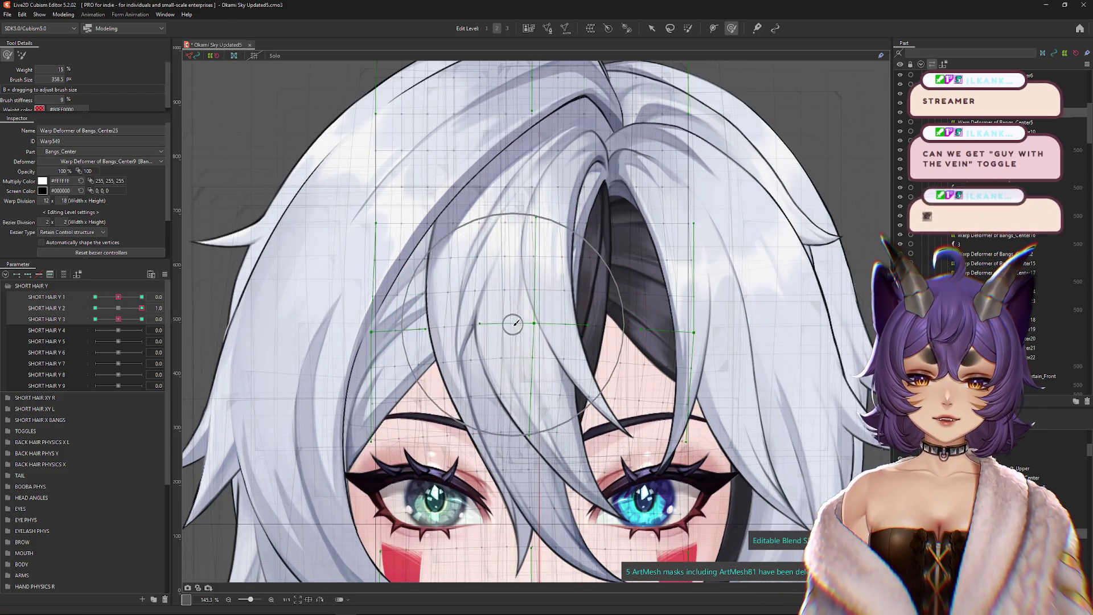
scroll(591, 333, "down", 3)
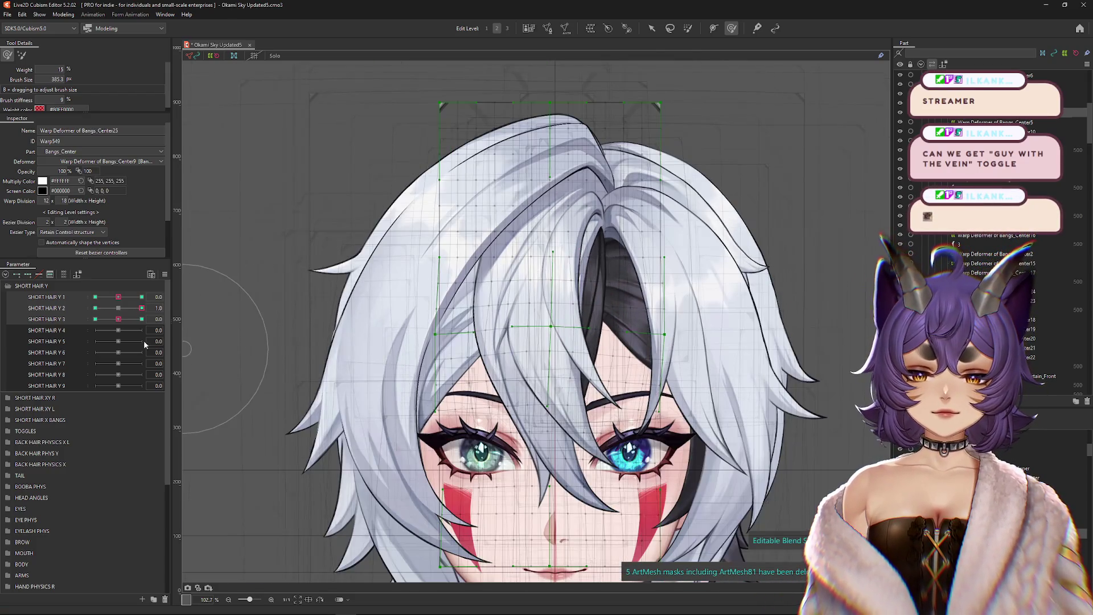
left_click(95, 308)
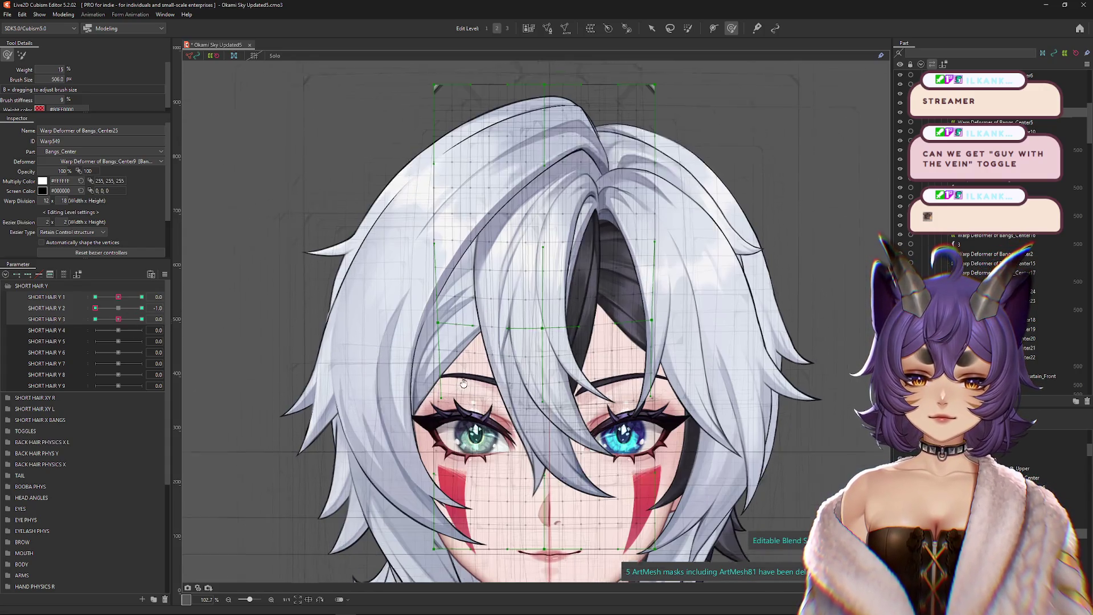
left_click_drag(487, 387, 435, 366)
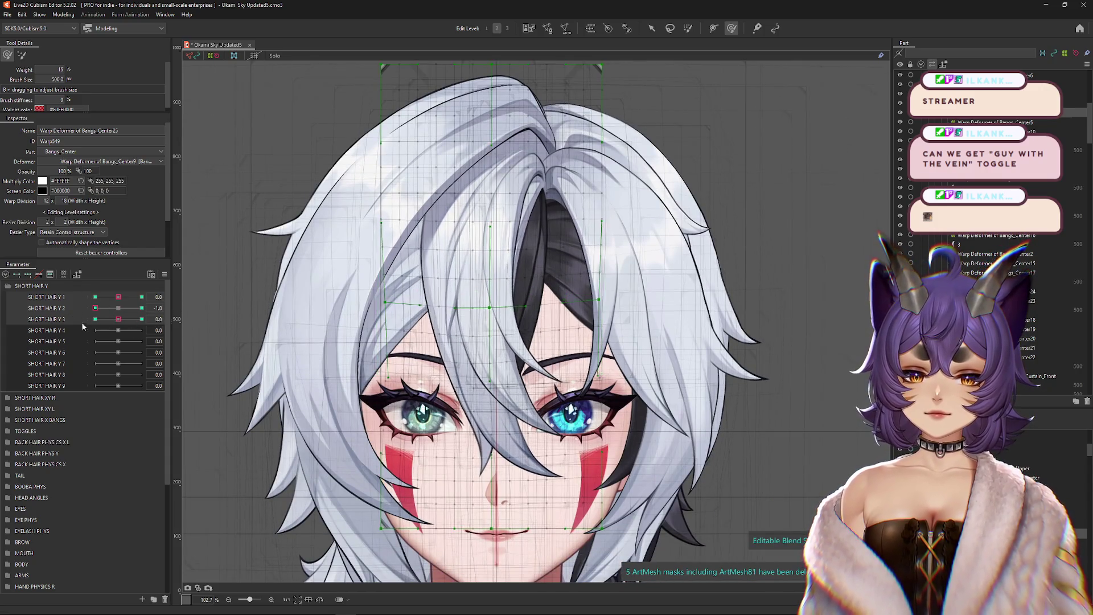
left_click_drag(476, 245, 504, 470)
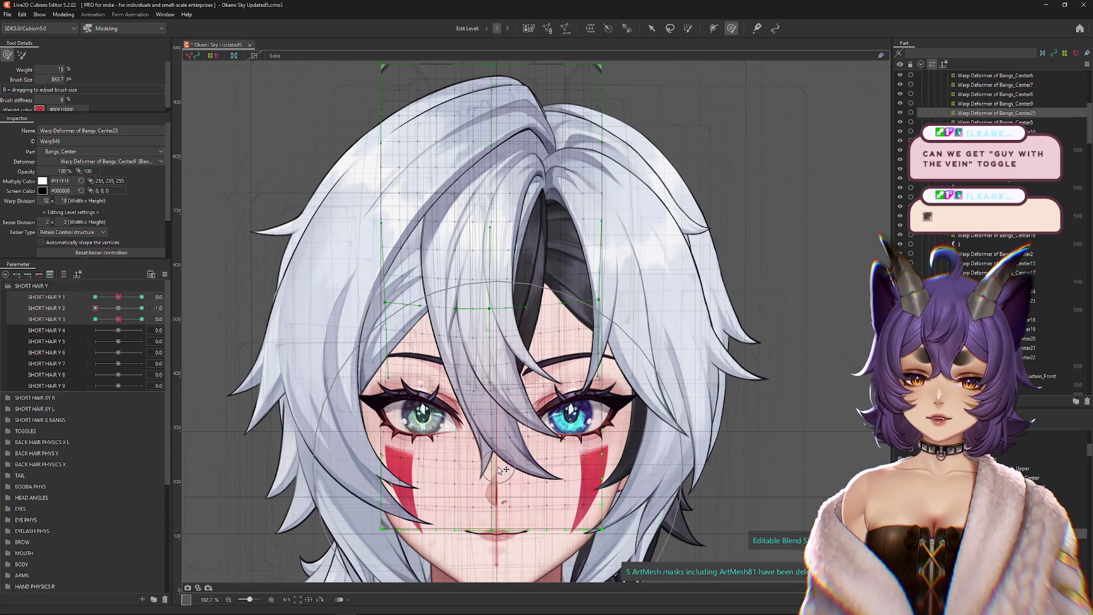
Step: Scrub SHORT HAIR Y 2 between neutral and -1 to check the bangs deformation
mouse_move(95, 308)
left_mouse_down()
mouse_move(114, 309)
mouse_move(93, 308)
left_mouse_up()
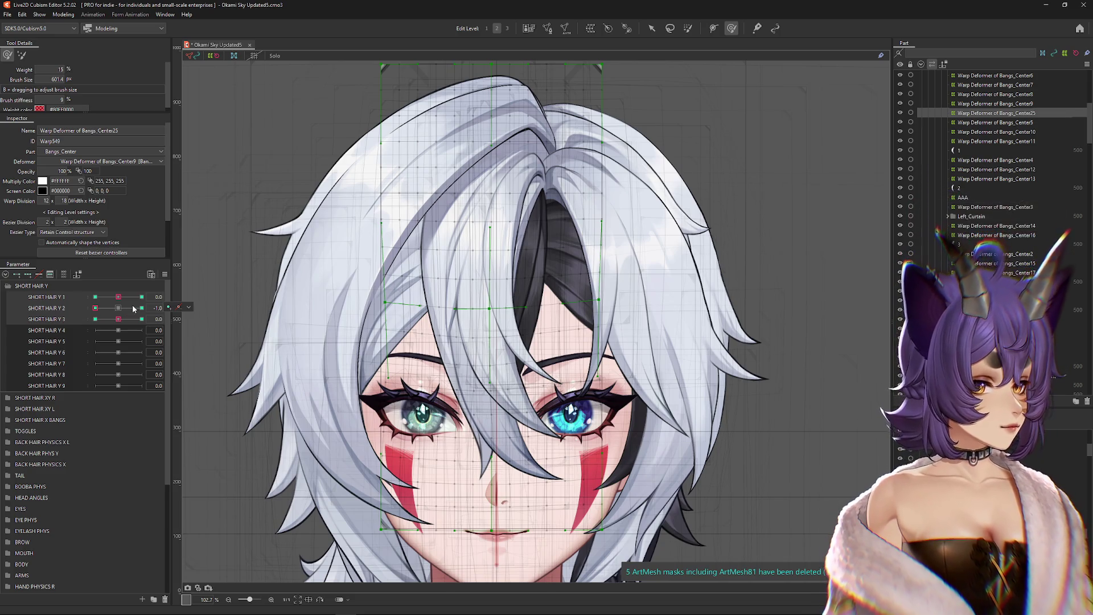
left_click(189, 307)
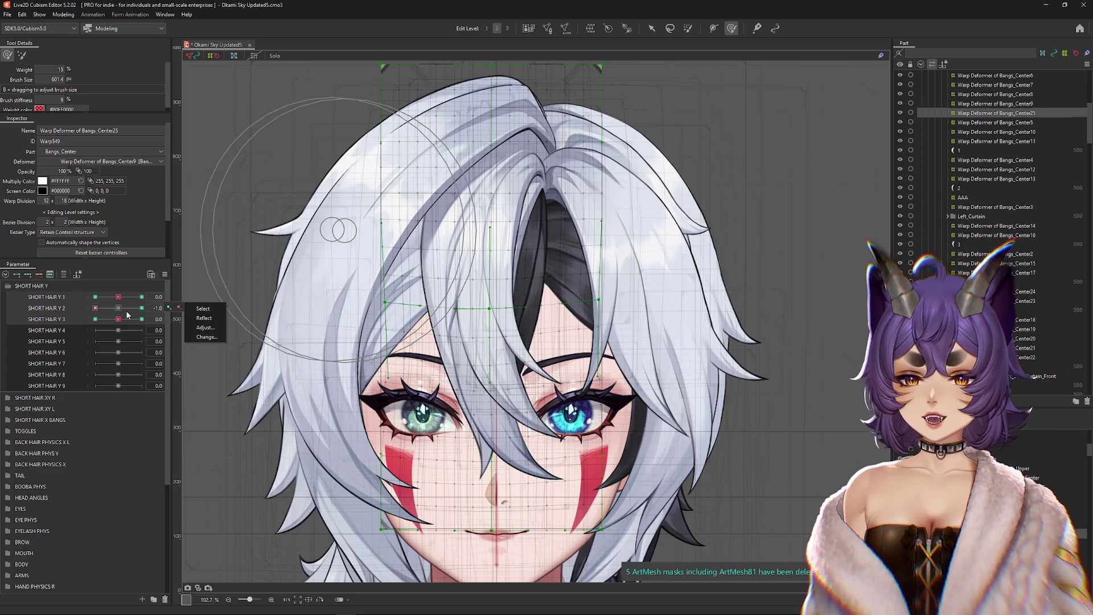
left_click(91, 312)
mouse_move(120, 312)
left_mouse_down()
mouse_move(105, 308)
mouse_move(128, 308)
mouse_move(119, 308)
left_mouse_up()
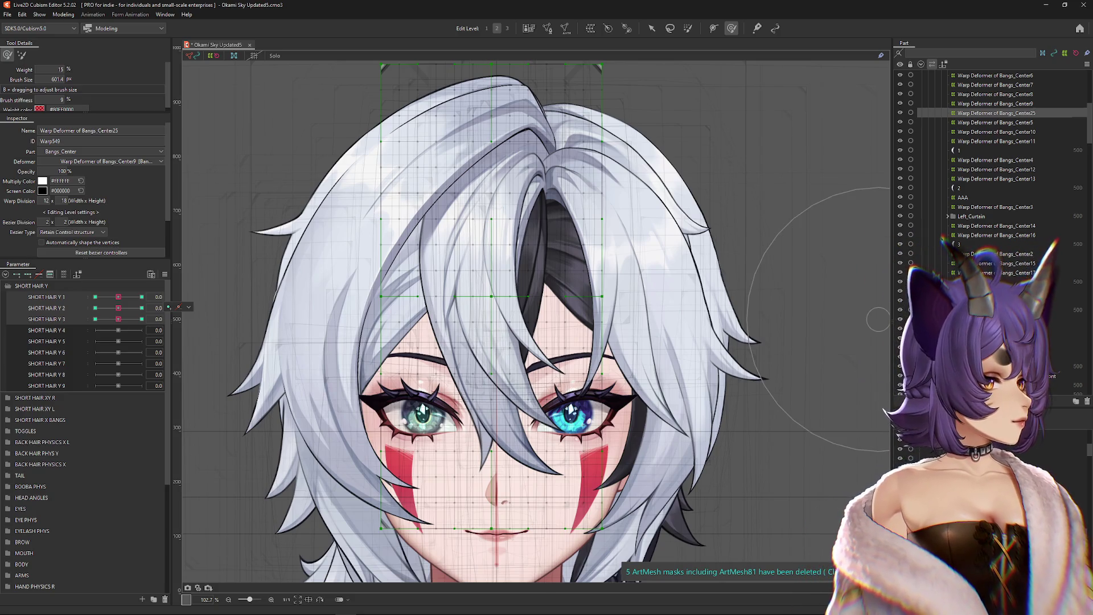
mouse_move(119, 308)
left_mouse_down()
mouse_move(136, 310)
mouse_move(118, 308)
mouse_move(116, 322)
mouse_move(95, 308)
left_mouse_up()
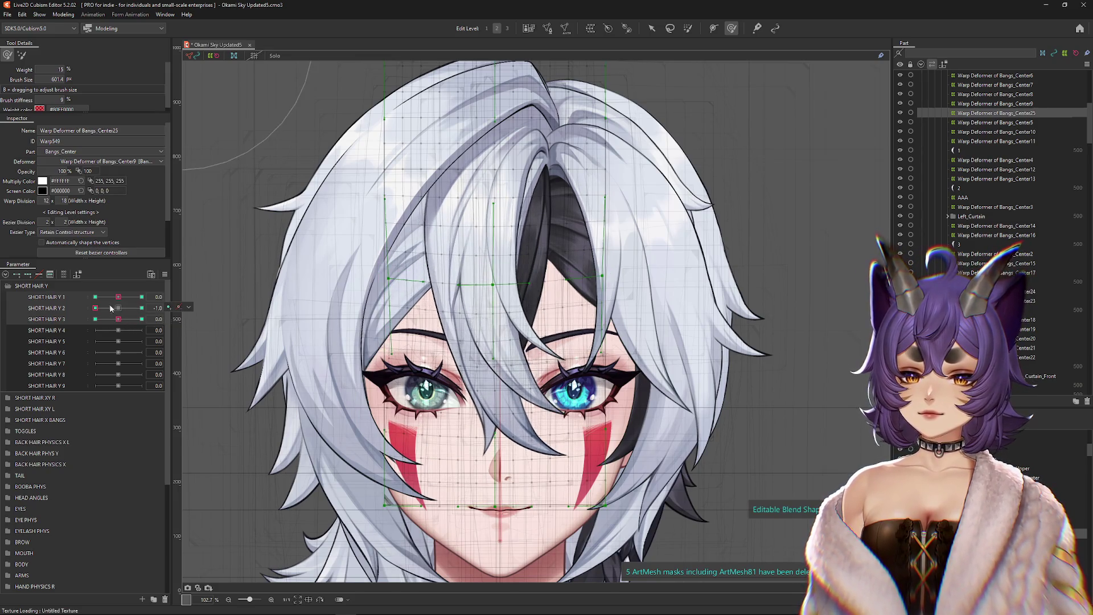
Step: Warp the Bangs_Center25 bangs grid for the SHORT HAIR Y 3 keys, leaving it at 1.0
left_click(119, 308)
left_click(142, 319)
mouse_move(513, 488)
left_mouse_down()
mouse_move(380, 413)
mouse_move(422, 387)
mouse_move(571, 486)
mouse_move(467, 472)
left_mouse_up()
left_click_drag(129, 320, 108, 320)
mouse_move(511, 420)
left_mouse_down()
mouse_move(501, 436)
mouse_move(446, 402)
mouse_move(572, 385)
left_mouse_up()
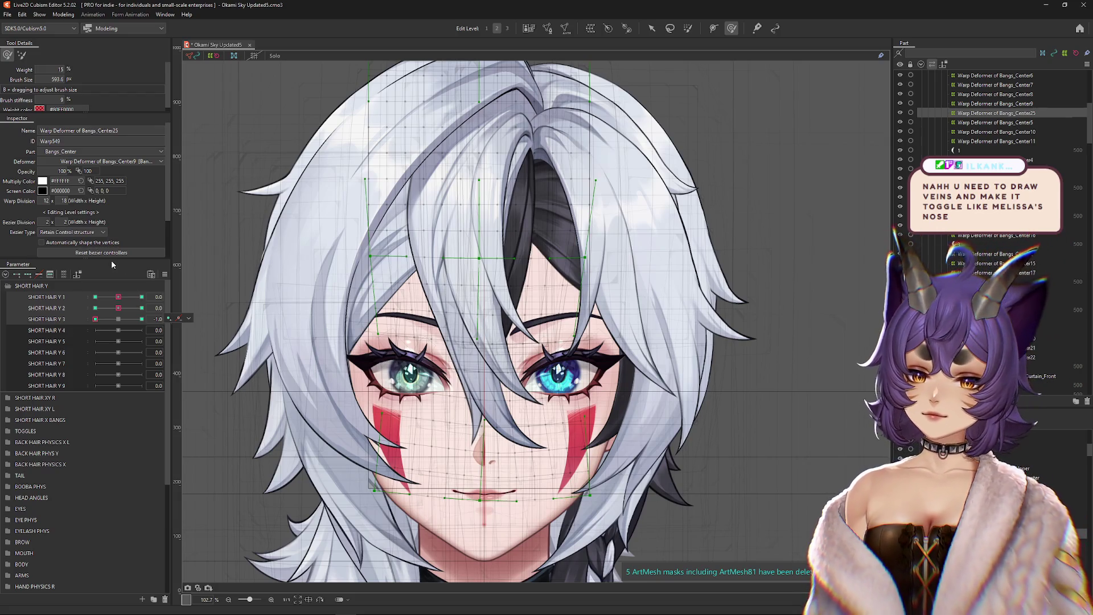
mouse_move(118, 327)
left_mouse_down()
mouse_move(97, 323)
mouse_move(182, 322)
left_mouse_up()
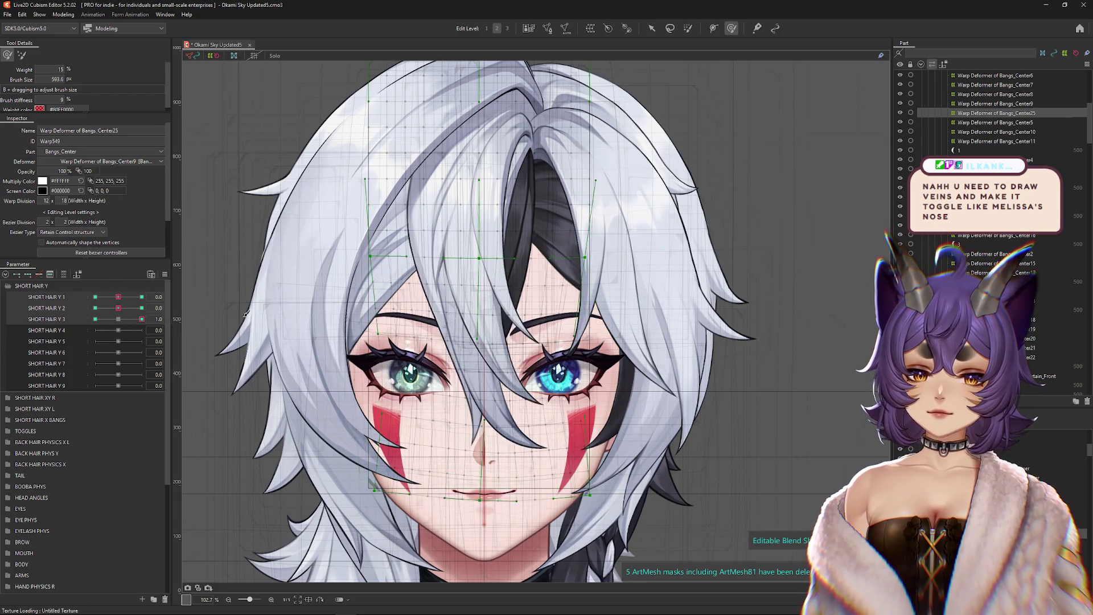
left_click(63, 15)
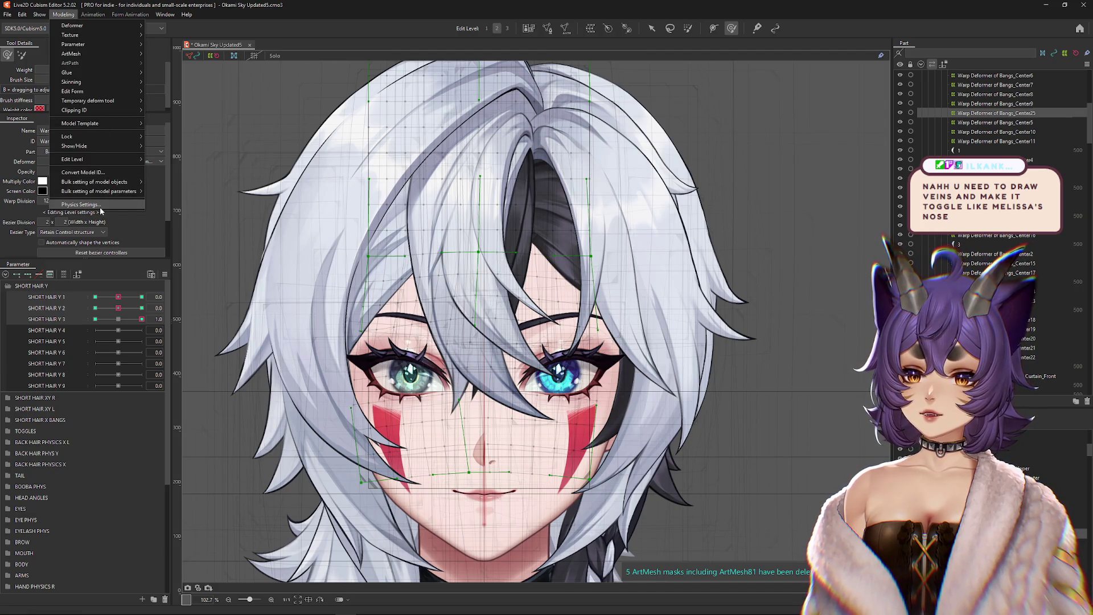
Step: Create a SHORT HAIR Y physics group with Angle Y AUG as its input
left_click(100, 206)
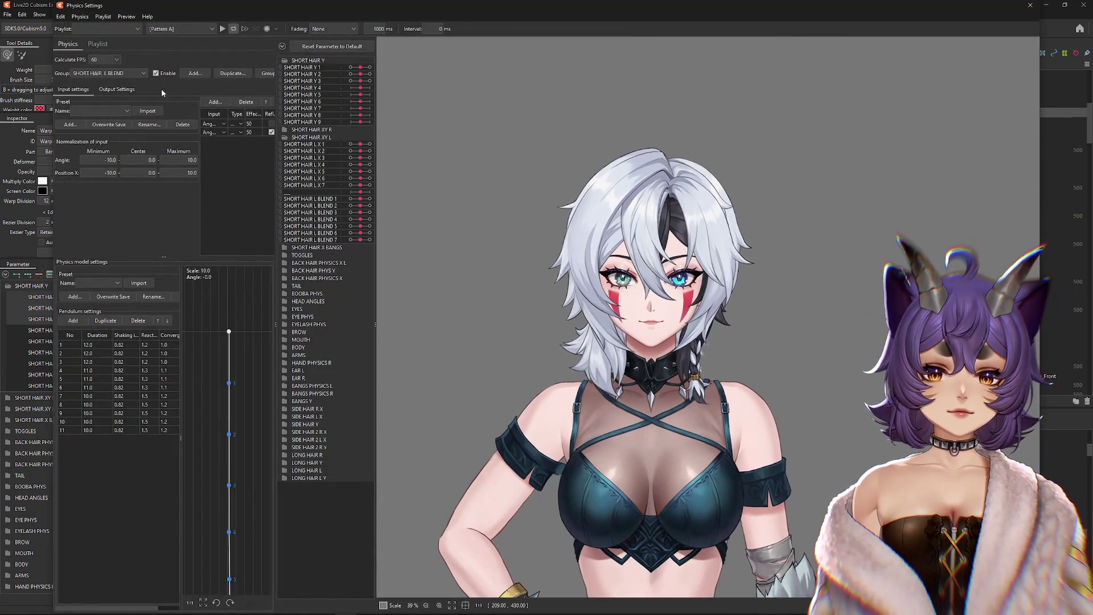
left_click(190, 74)
type("SHORT HAIR Y")
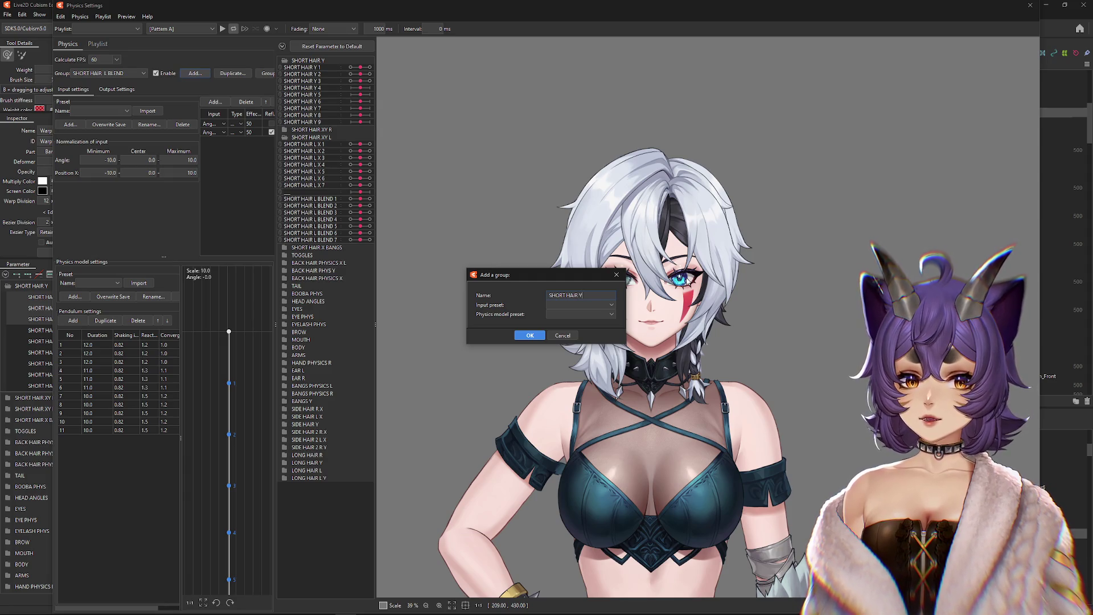
key("Return")
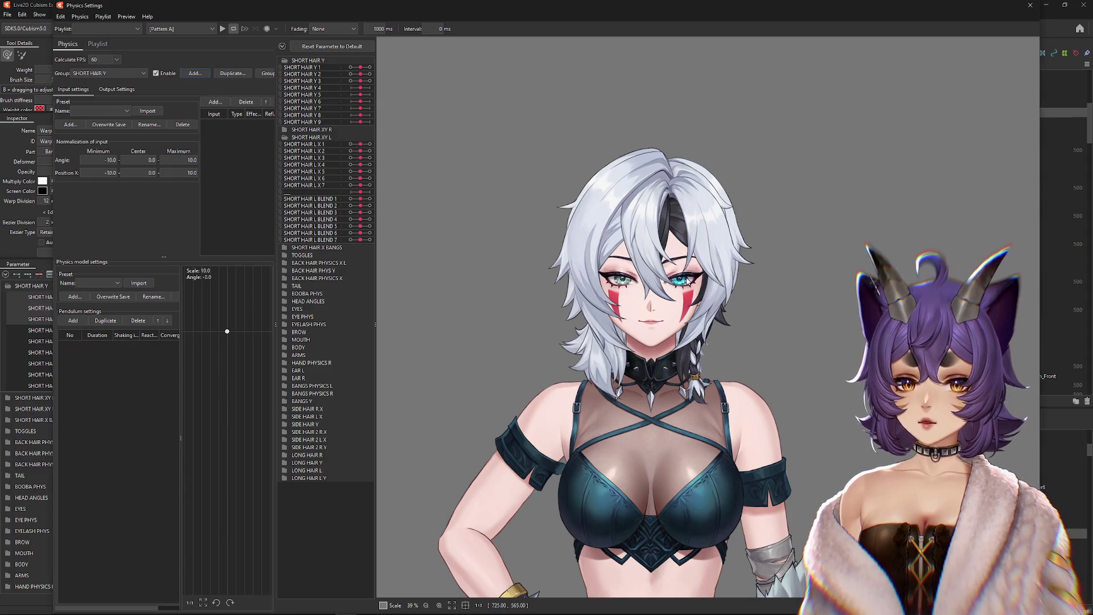
left_click(215, 102)
left_click(466, 211)
left_click(478, 337)
left_click(476, 369)
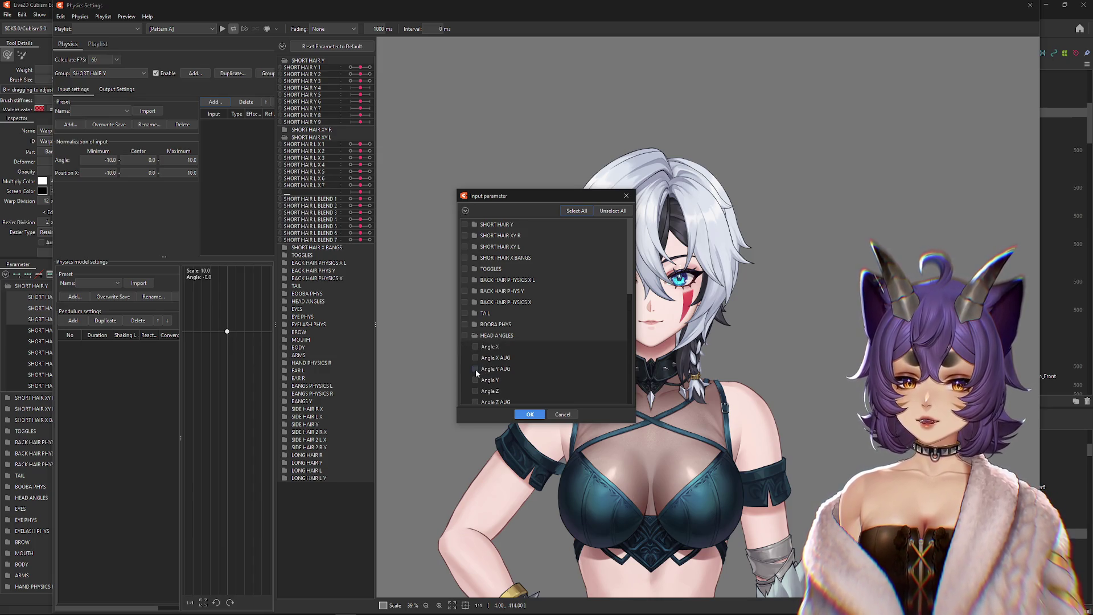
left_click(530, 415)
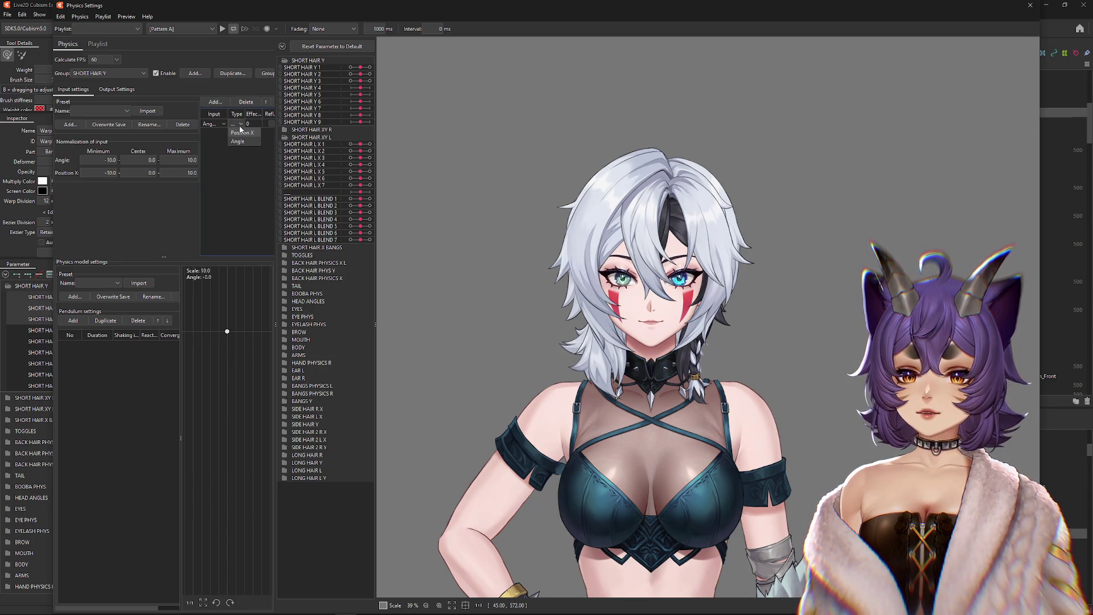
Step: Extend the chain to nine pendulums with shaking 0.89, reaction 1.2 and convergence 0.8
left_click(73, 320)
left_click(73, 320)
left_click(73, 321)
left_click(73, 321)
left_click(74, 320)
left_click(73, 320)
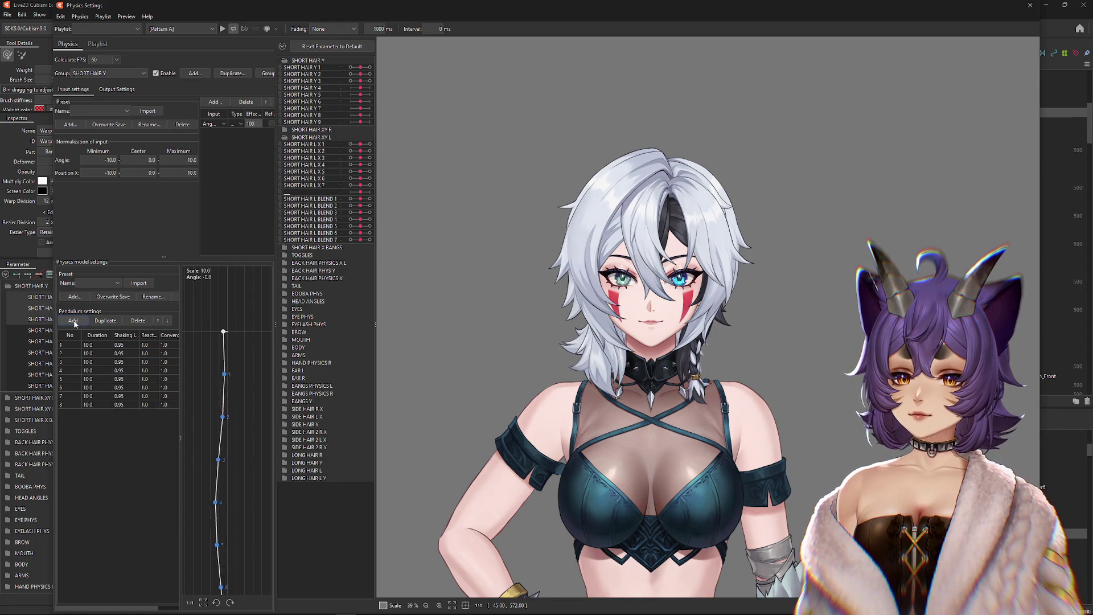
left_click(126, 336)
type("0.8")
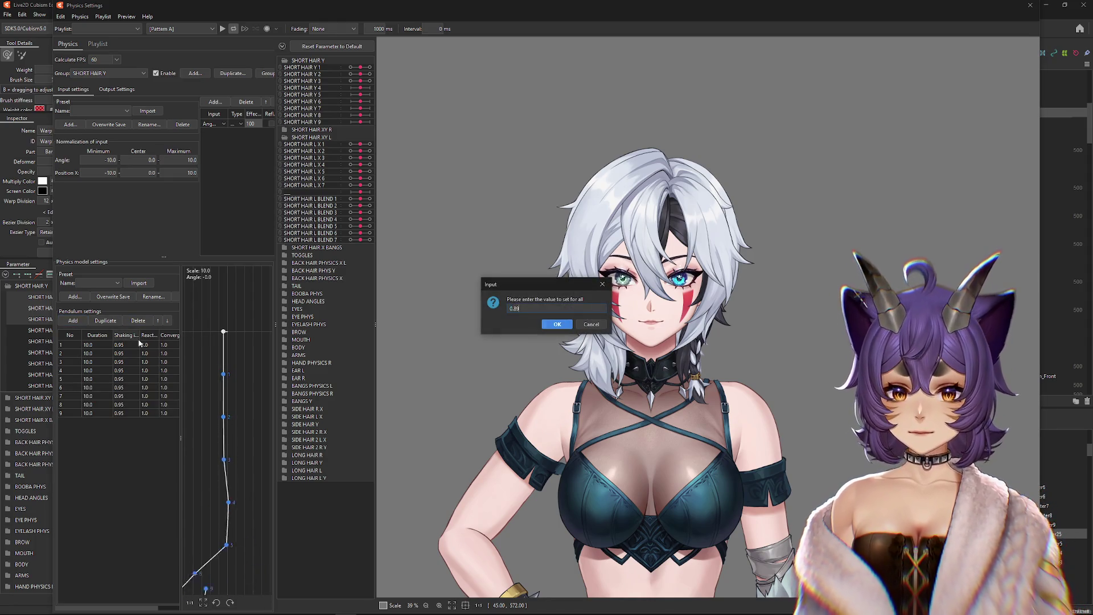
key("Return")
left_click(155, 340)
type("1.2")
key("Return")
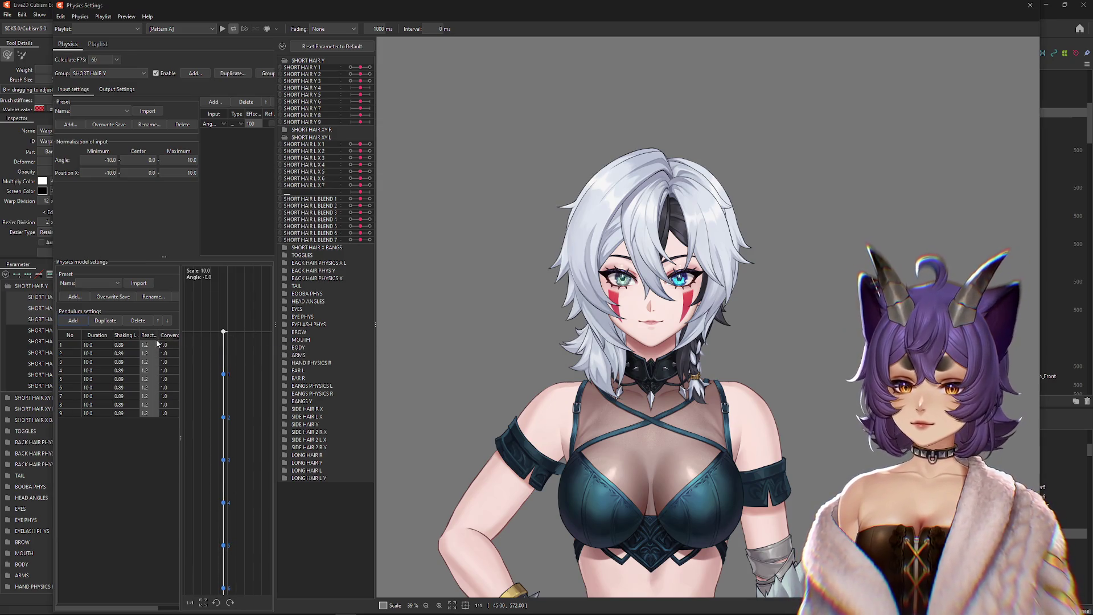
left_click(174, 340)
type("0.8")
key("Return")
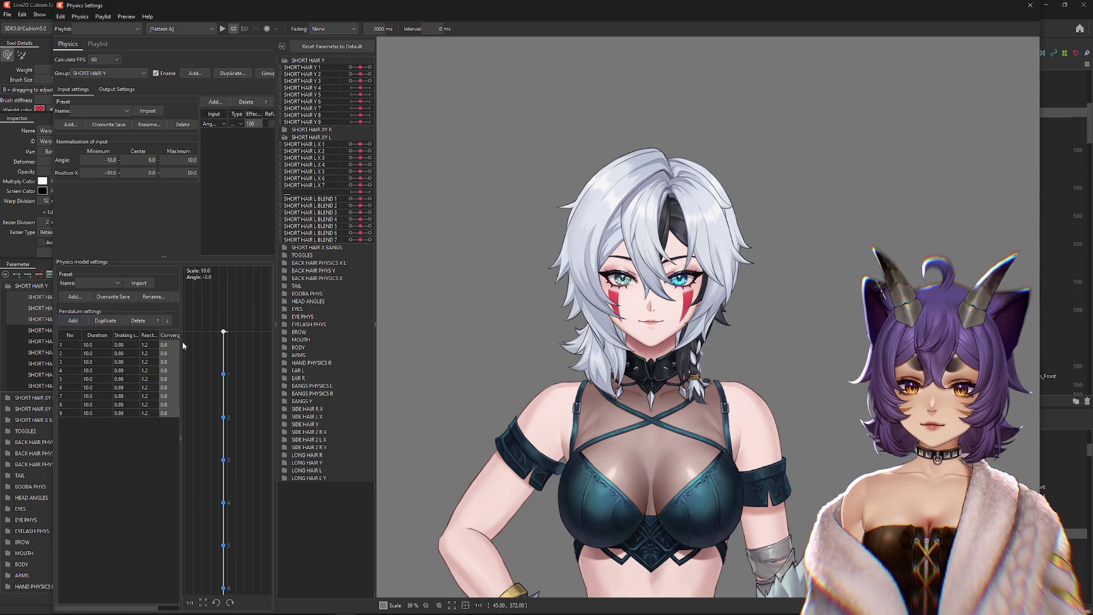
left_click(116, 89)
left_click(68, 102)
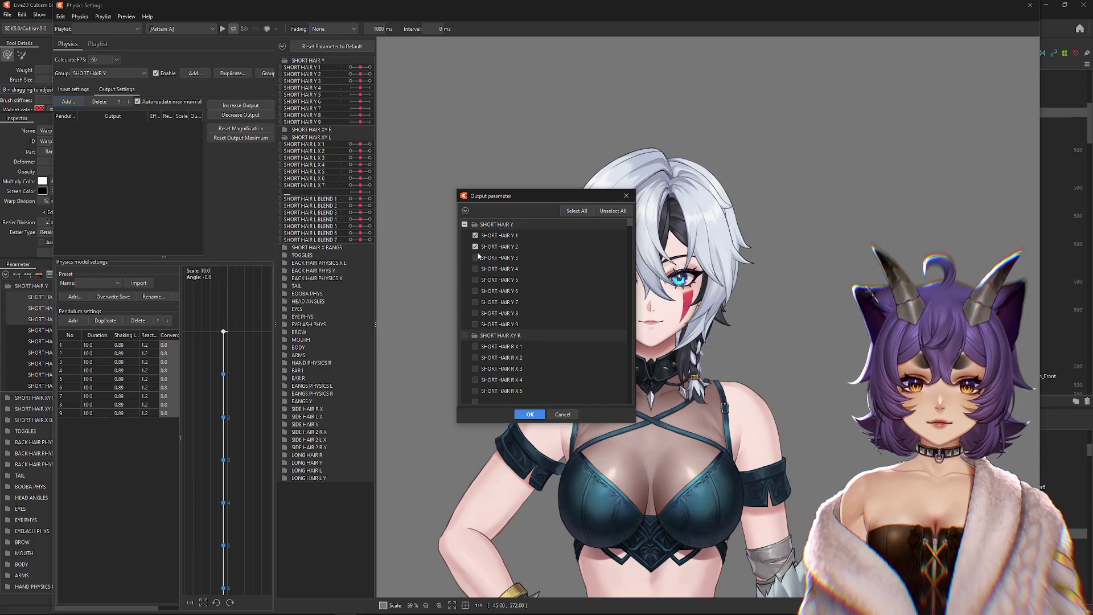
Step: Assign SHORT HAIR Y 1–9 as the group's outputs and raise the output magnification
left_click(529, 411)
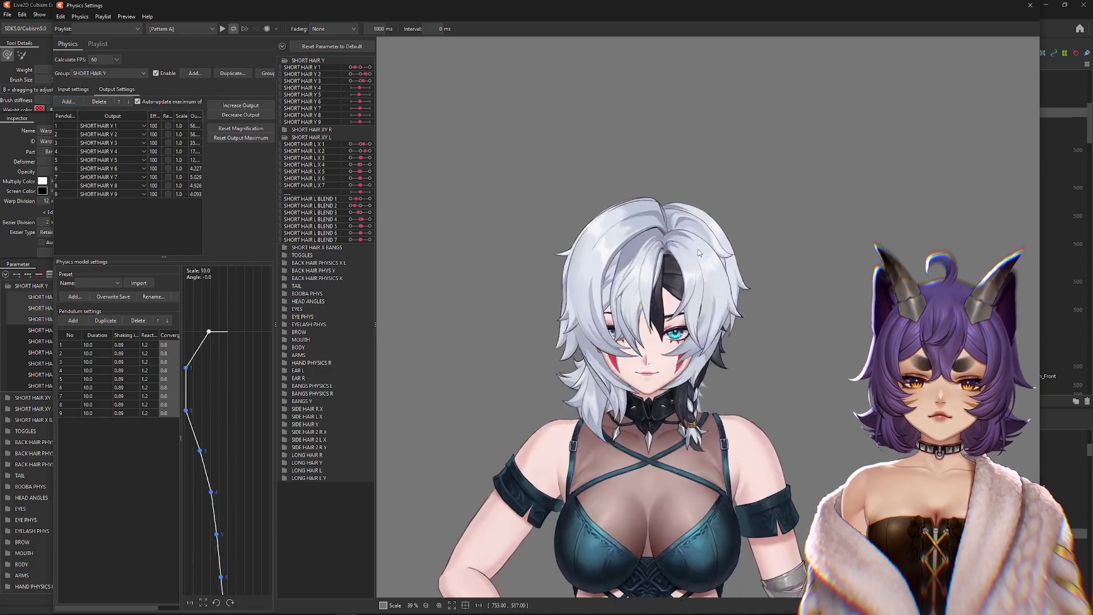
scroll(654, 176, "up", 3)
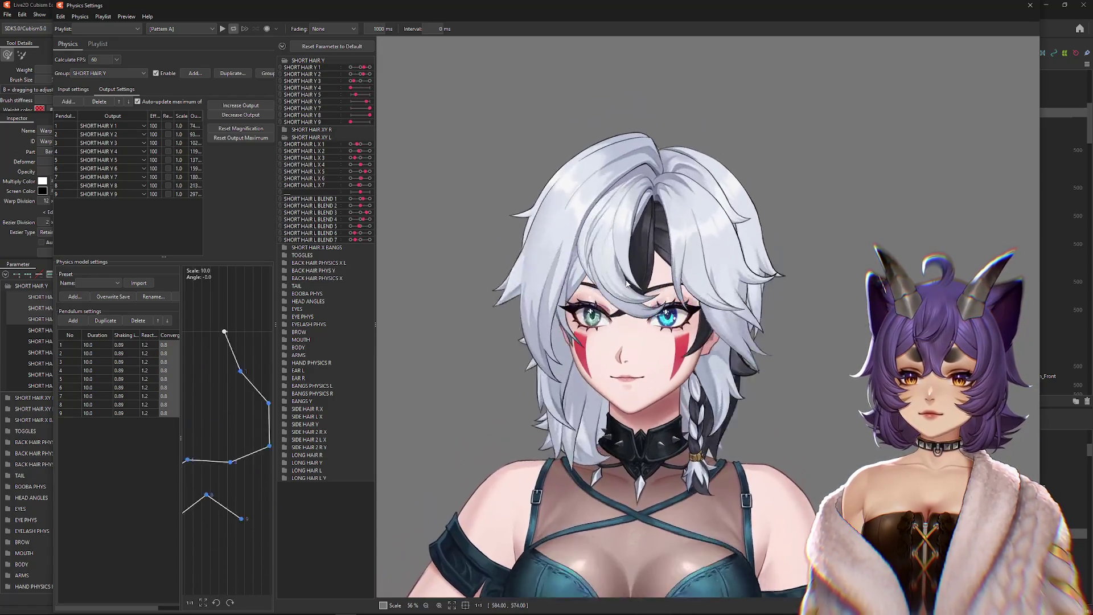
left_click(240, 105)
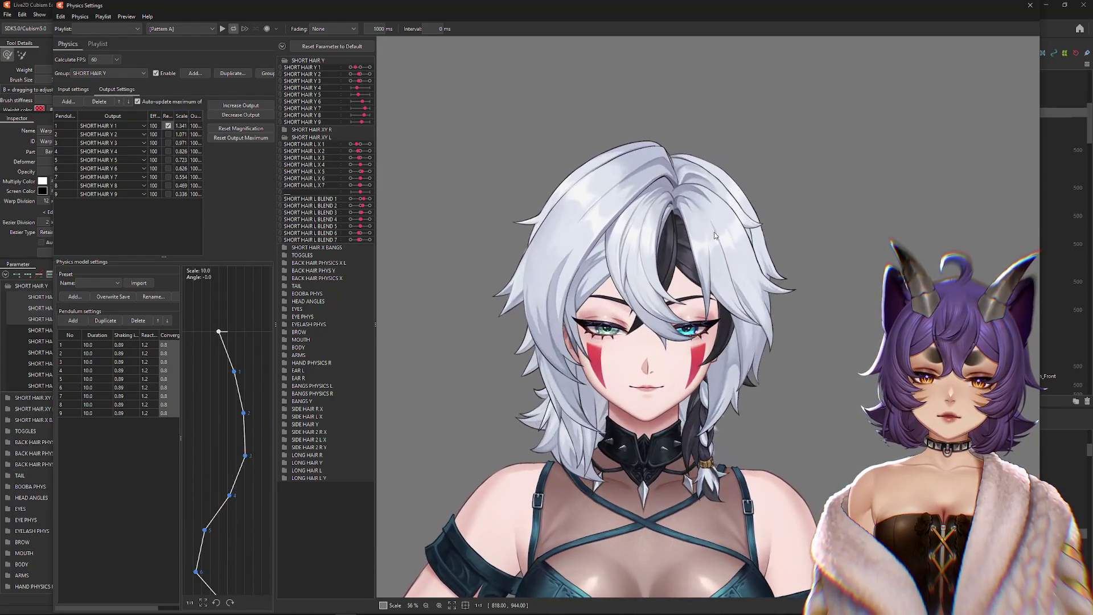
scroll(647, 303, "up", 2)
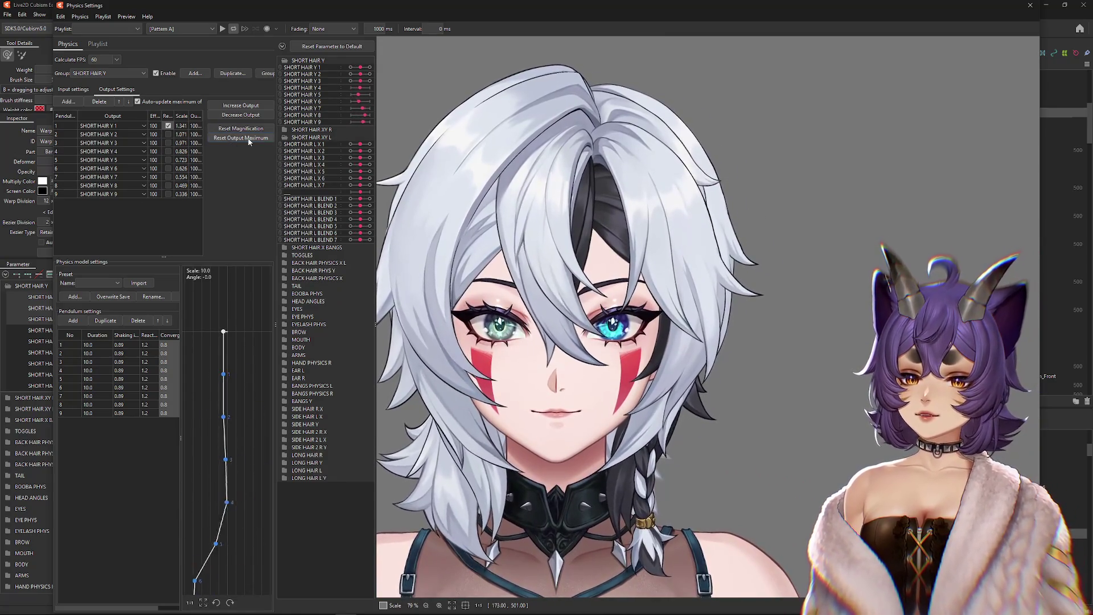
Step: Review the input type options, then fit all output magnifications to the parameter range
left_click(73, 89)
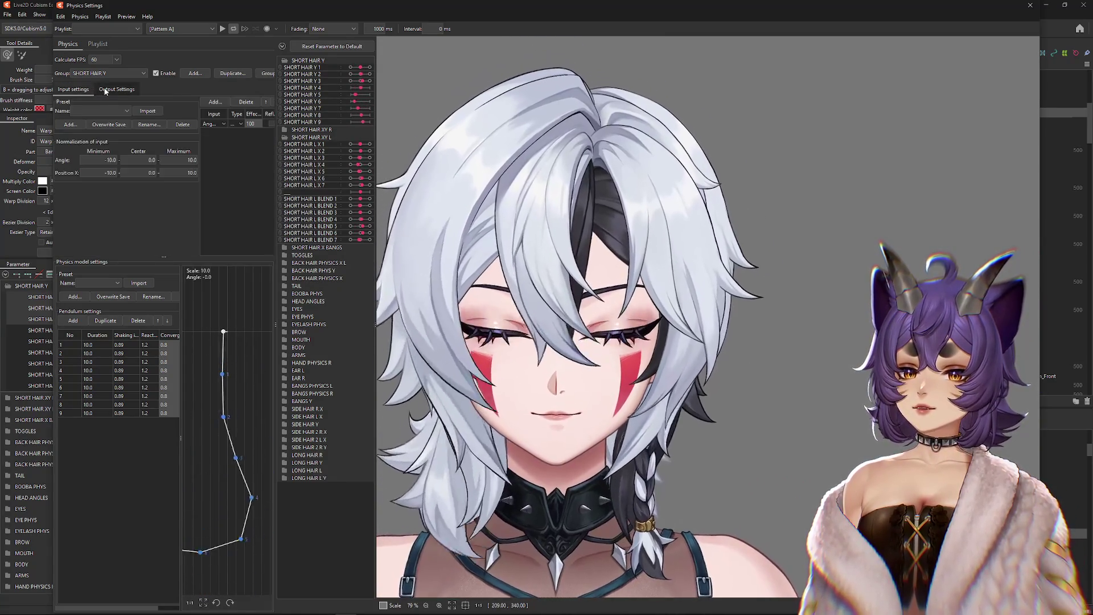
left_click(242, 124)
left_click(117, 89)
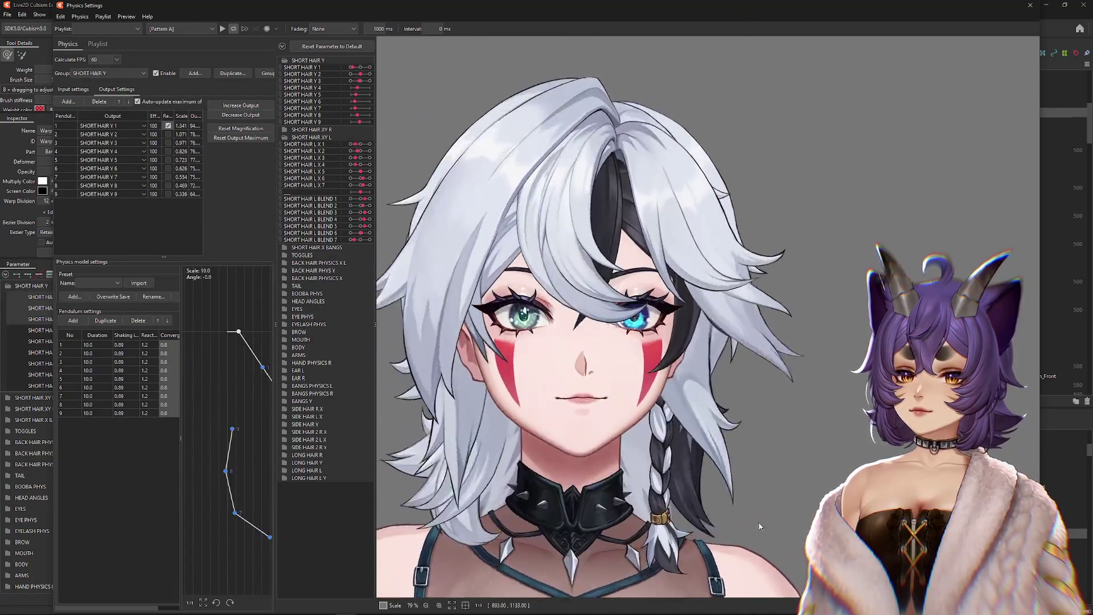
left_click(255, 106)
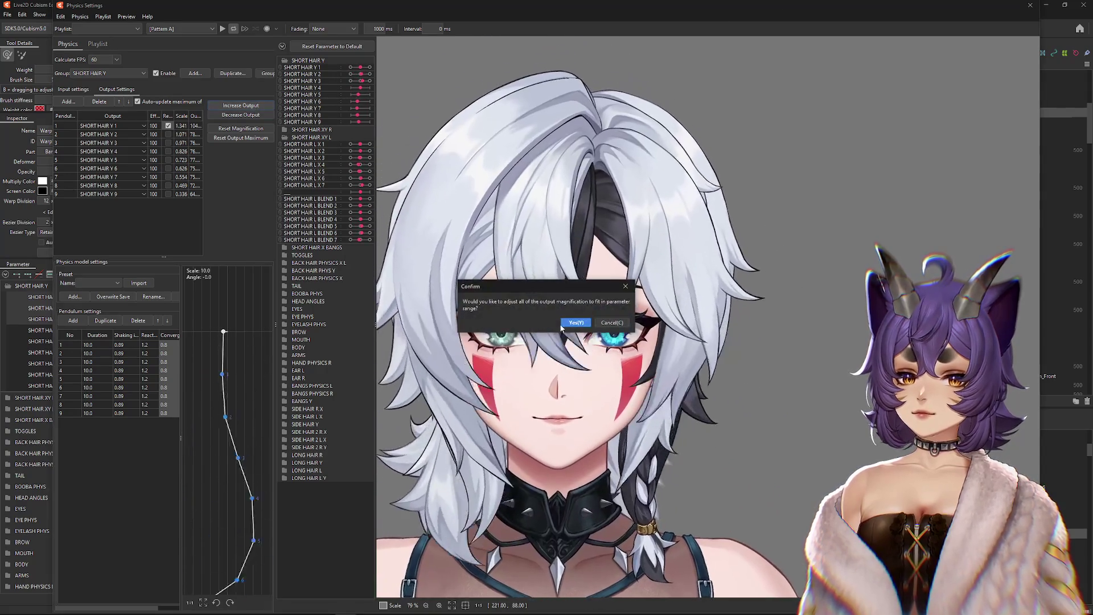
left_click(643, 325)
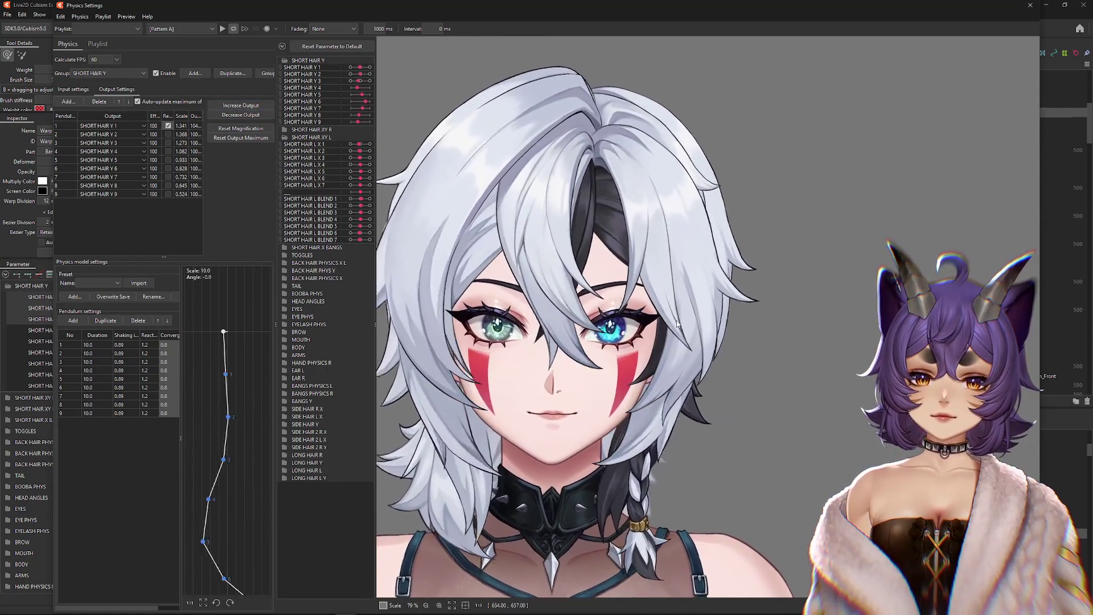
left_click(270, 74)
scroll(556, 303, "down", 20)
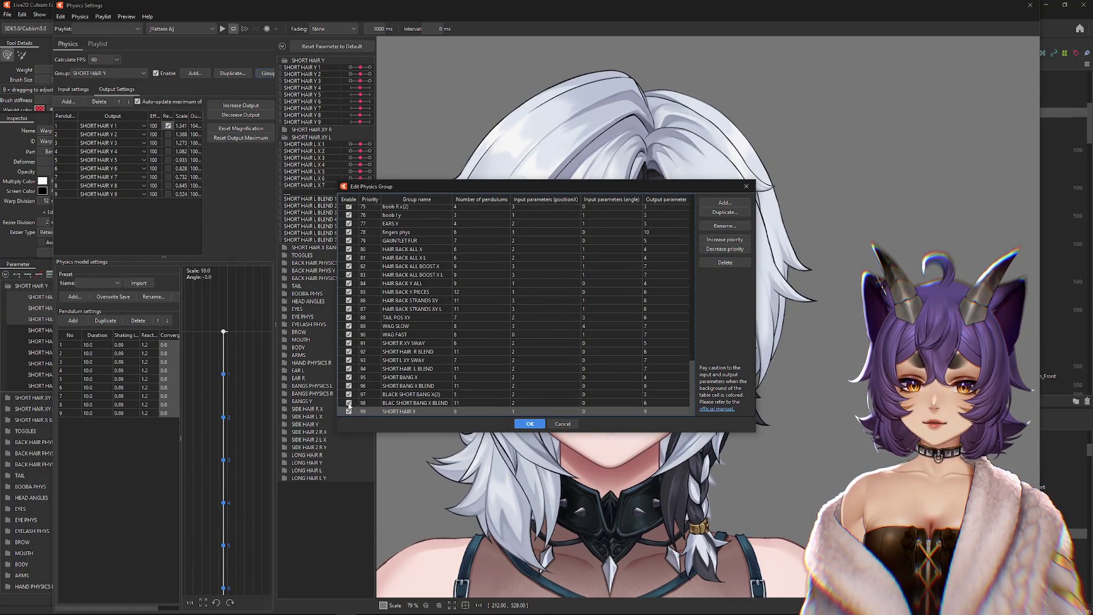
Step: Disable short hair physics groups 94–96 and swing the model to preview the hair
left_click_drag(349, 395, 351, 365)
left_click(524, 425)
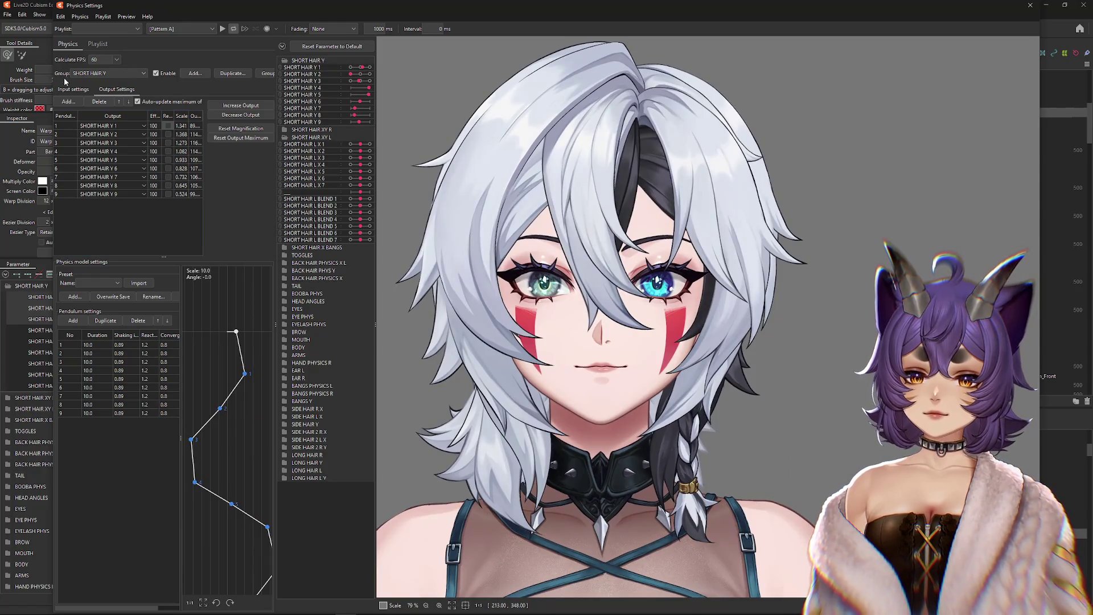
left_click(71, 90)
mouse_move(530, 247)
left_mouse_down()
mouse_move(740, 198)
mouse_move(769, 341)
left_mouse_up()
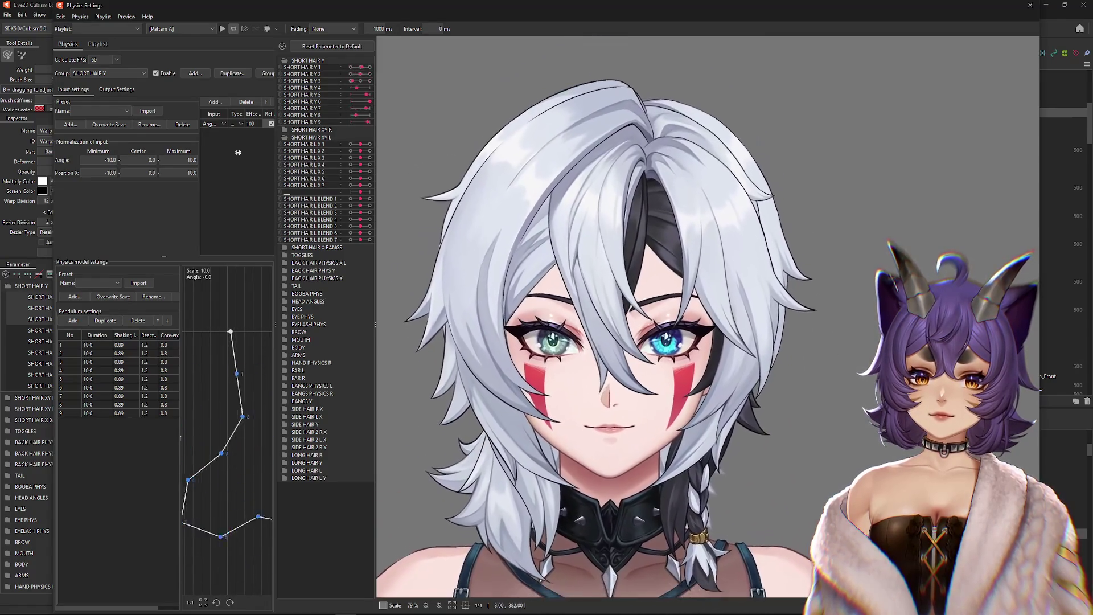
left_click(117, 90)
mouse_move(712, 216)
left_mouse_down()
mouse_move(703, 353)
mouse_move(724, 251)
left_mouse_up()
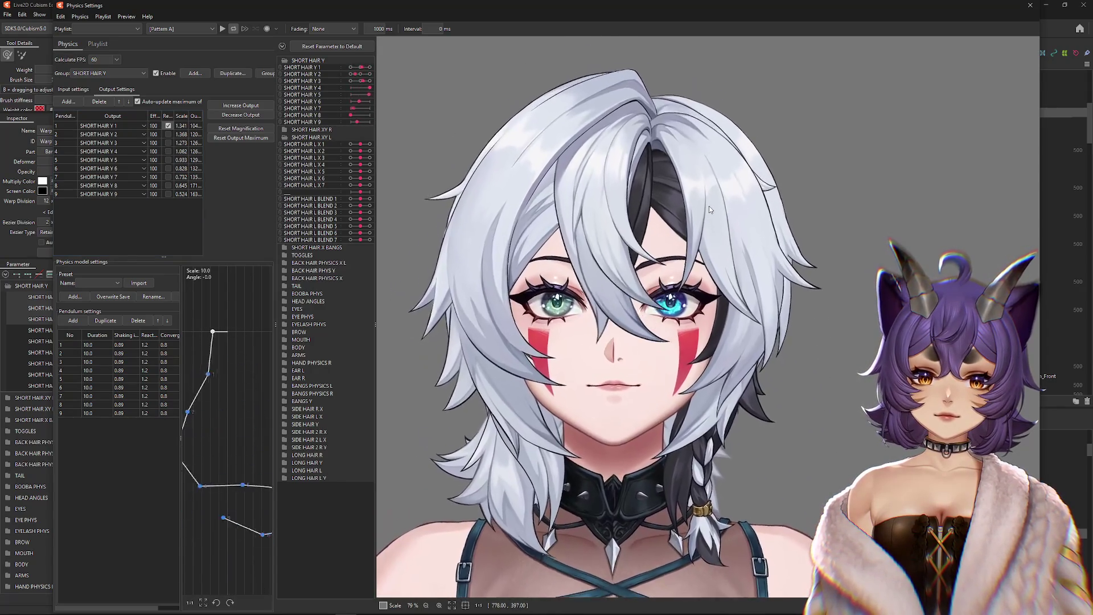
mouse_move(709, 206)
left_mouse_down()
mouse_move(698, 231)
mouse_move(701, 326)
mouse_move(654, 194)
mouse_move(644, 240)
mouse_move(636, 158)
left_mouse_up()
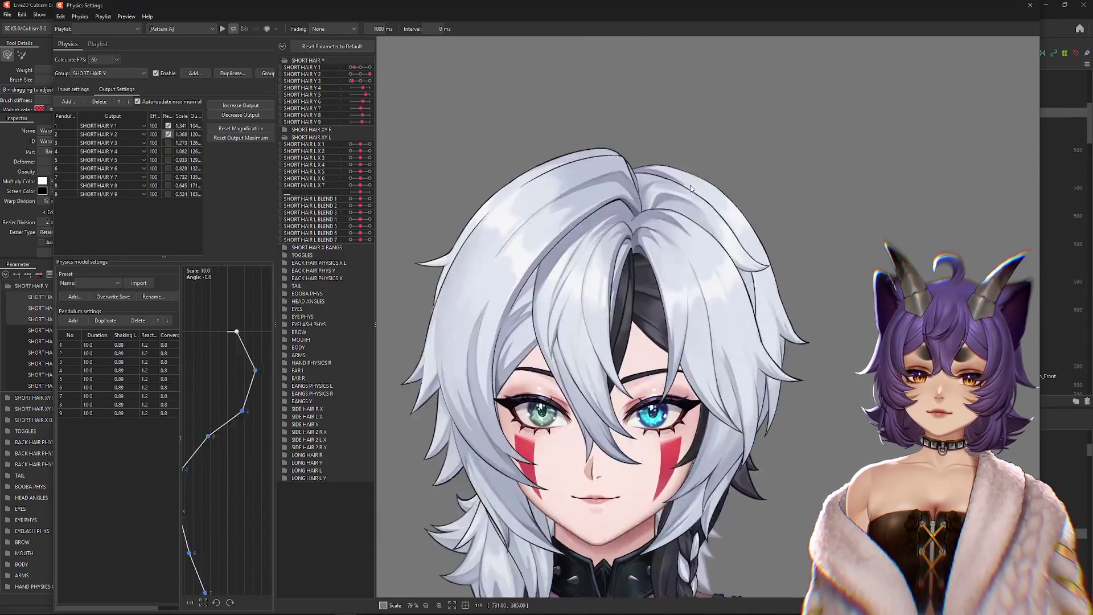
Step: Turn off Reverse on the SHORT HAIR Y 1 and 2 outputs and reset the output maximum
left_click(168, 126)
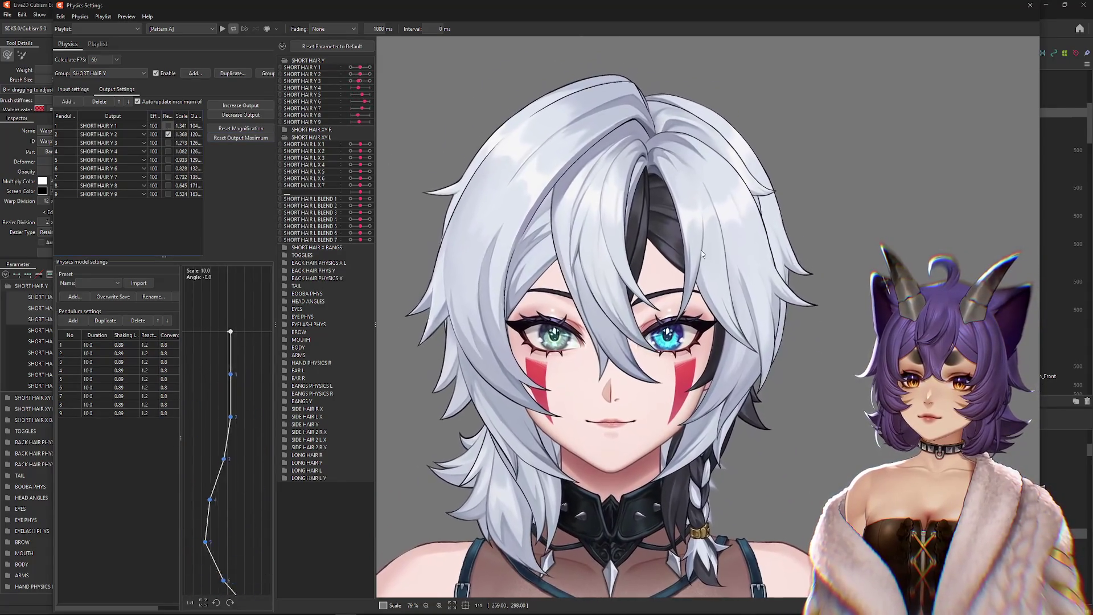
left_click(168, 134)
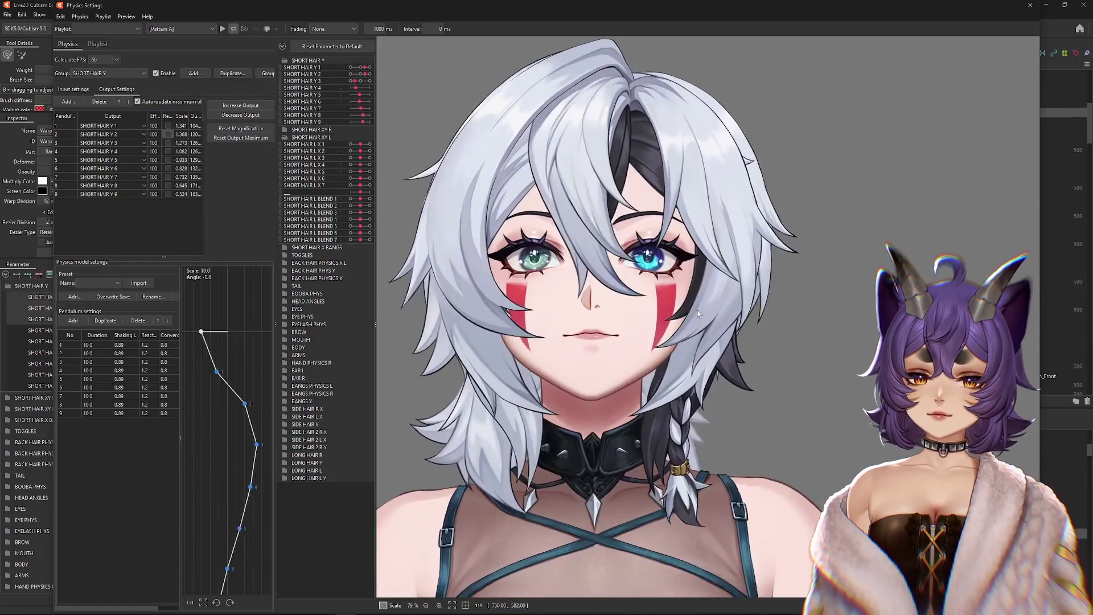
mouse_move(699, 309)
left_mouse_down()
mouse_move(702, 255)
mouse_move(687, 433)
mouse_move(655, 200)
mouse_move(684, 134)
mouse_move(655, 570)
mouse_move(627, 513)
left_mouse_up()
left_click(241, 139)
mouse_move(654, 285)
left_mouse_down()
mouse_move(655, 228)
mouse_move(626, 398)
mouse_move(653, 162)
mouse_move(681, 324)
mouse_move(680, 135)
mouse_move(252, 149)
left_mouse_up()
Step: Re-enable hair physics groups 91–98 in the physics group list
left_click(267, 73)
left_click_drag(690, 238, 679, 414)
left_click_drag(349, 343, 350, 402)
left_click(527, 426)
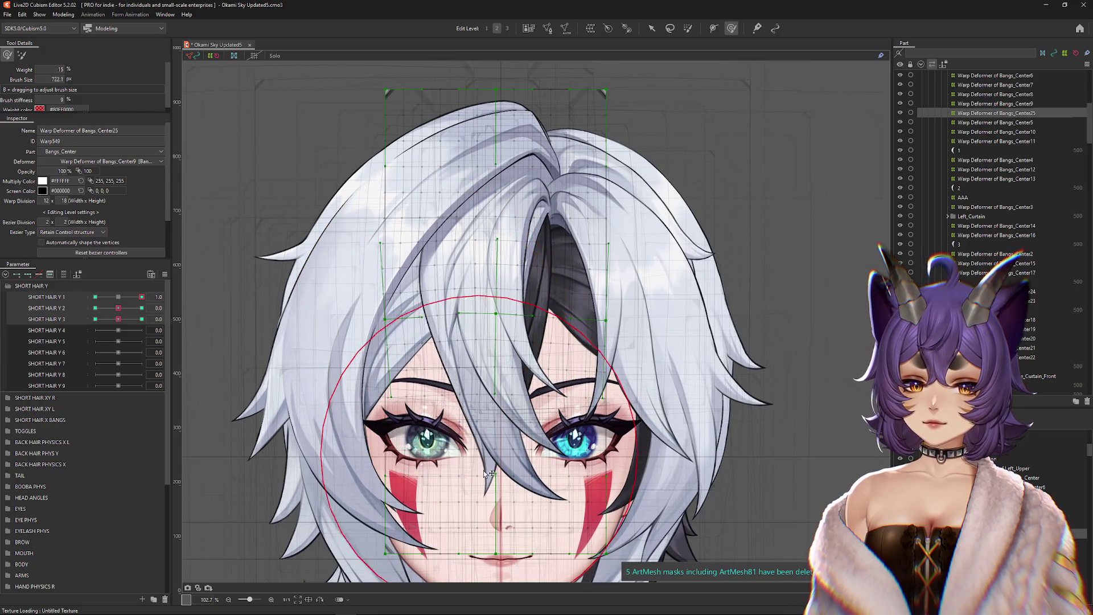
Step: Pull the central bangs down toward the nose at SHORT HAIR Y 1 -1, then reset it to 0
left_click_drag(499, 468, 403, 279)
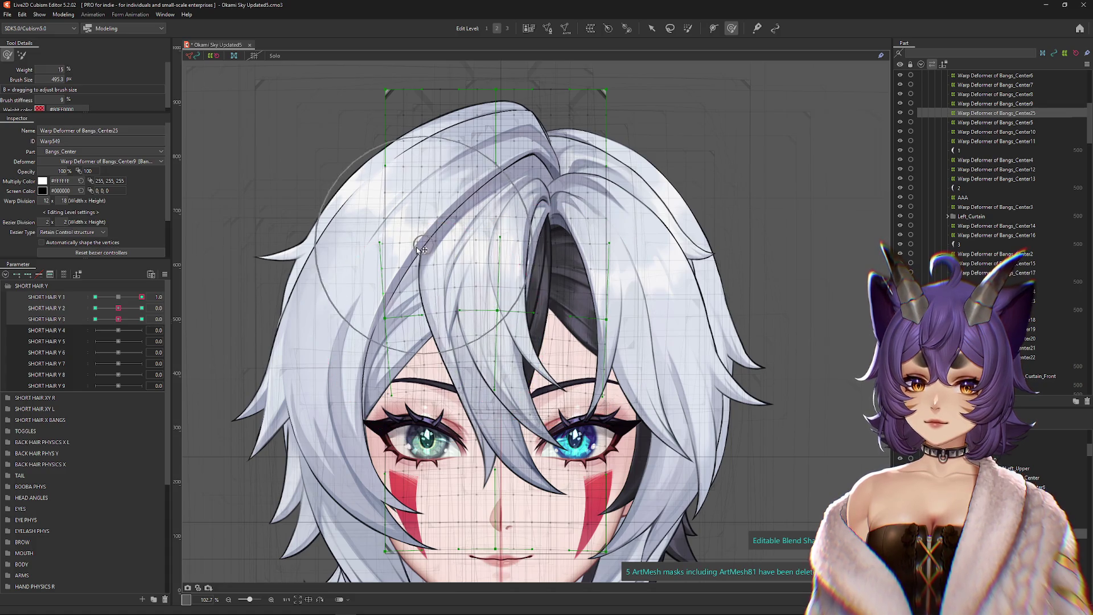
left_click(95, 297)
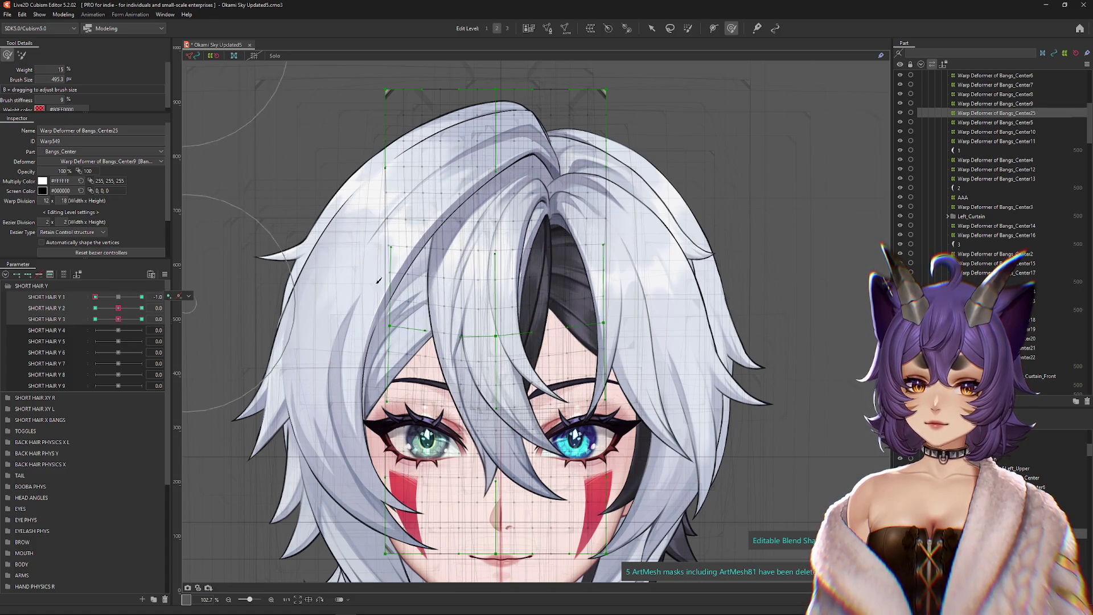
left_click_drag(484, 350, 493, 492)
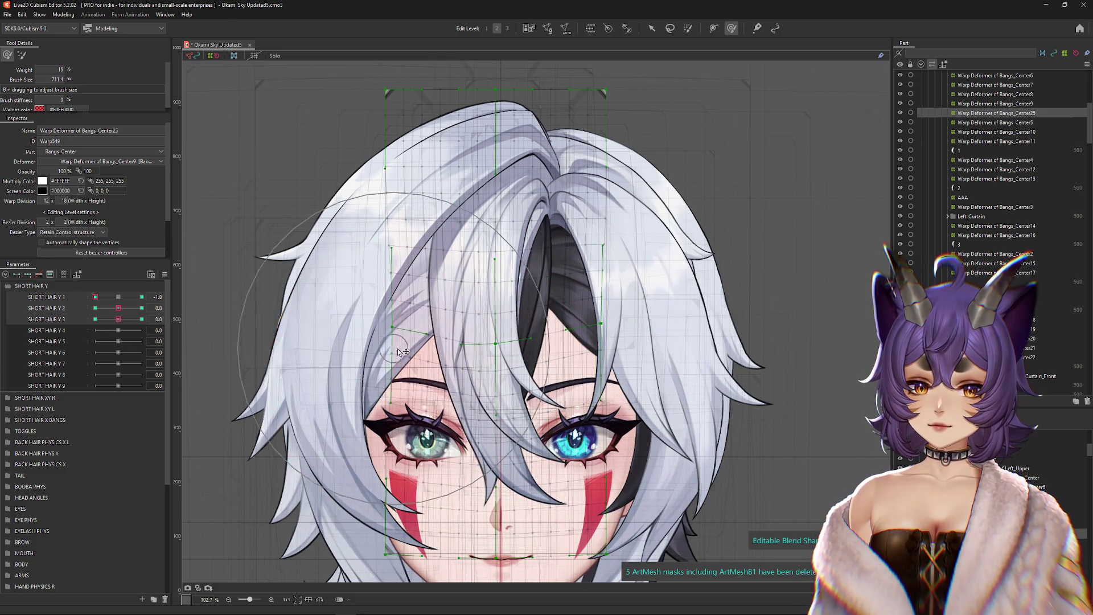
key("ctrl+shift+h")
left_click(142, 296)
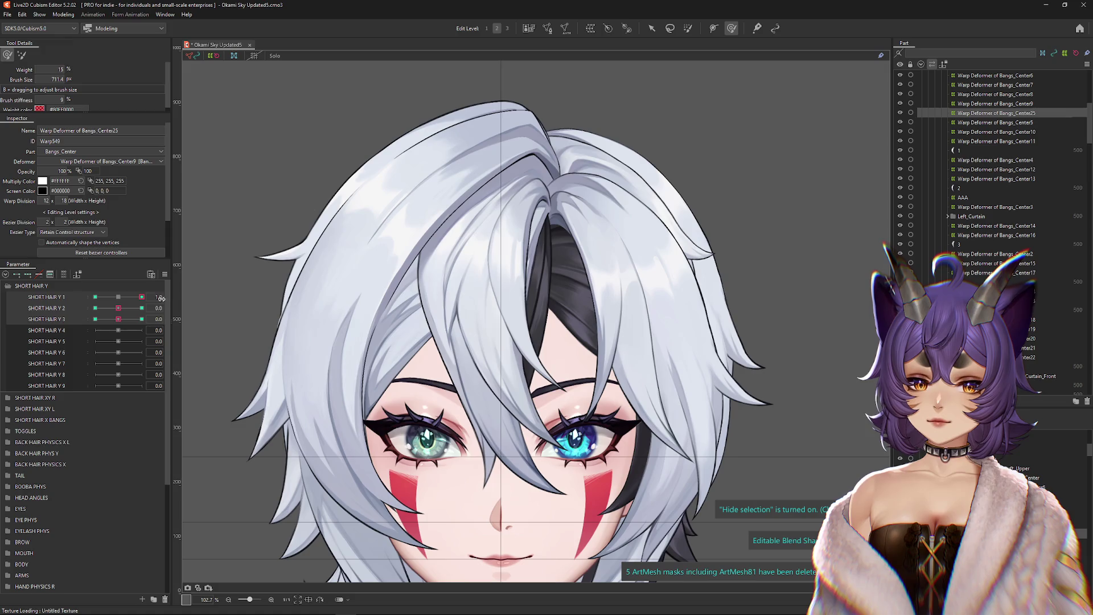
left_click(118, 297)
Step: Lift the bangs with a smaller warp brush at the SHORT HAIR Y 2 1.0 key
left_click(142, 308)
left_click_drag(434, 358, 440, 335)
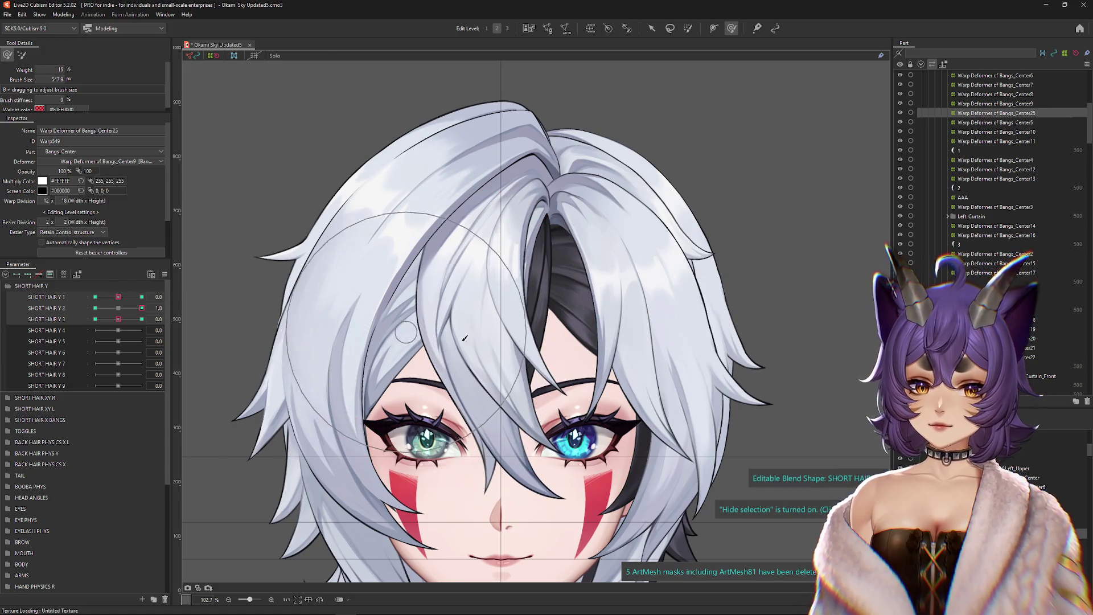
mouse_move(562, 324)
left_mouse_down()
mouse_move(483, 328)
mouse_move(481, 286)
left_mouse_up()
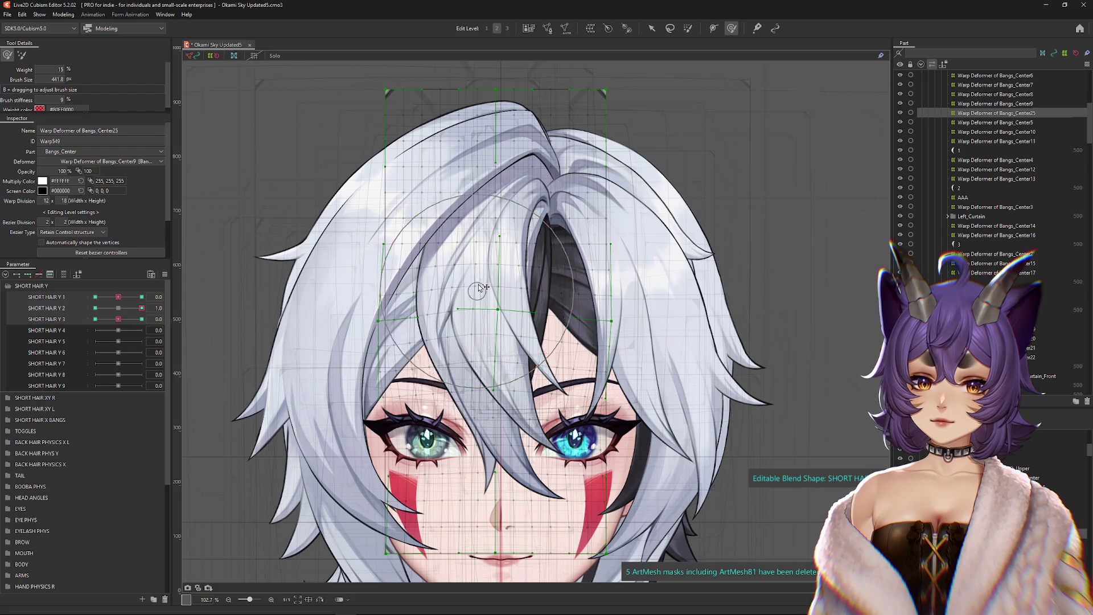
left_click_drag(480, 237, 554, 375)
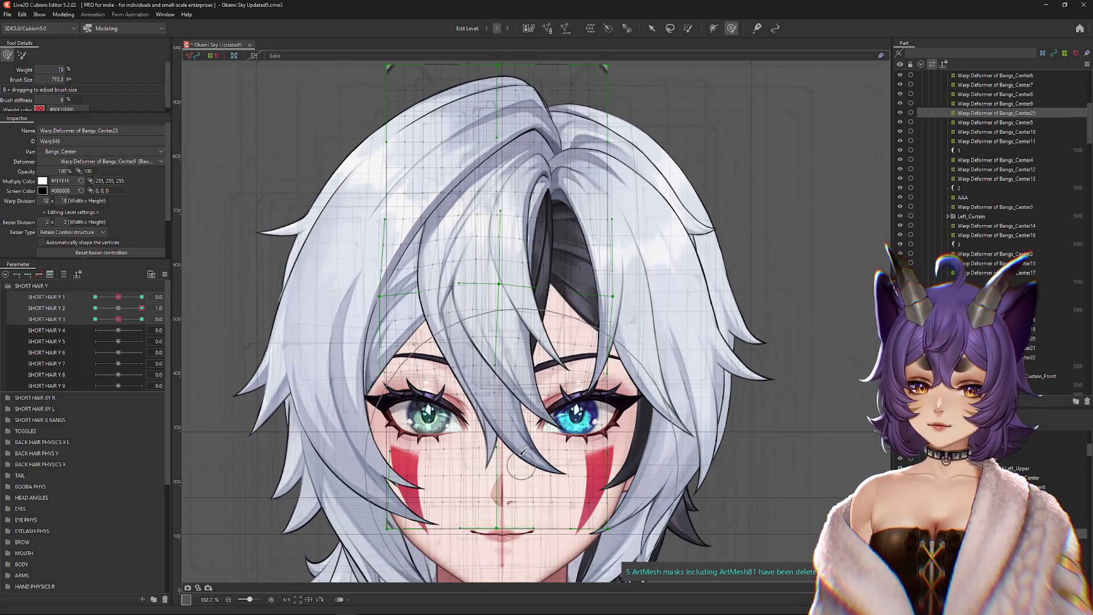
key("ctrl+h")
left_click_drag(142, 308, 94, 308)
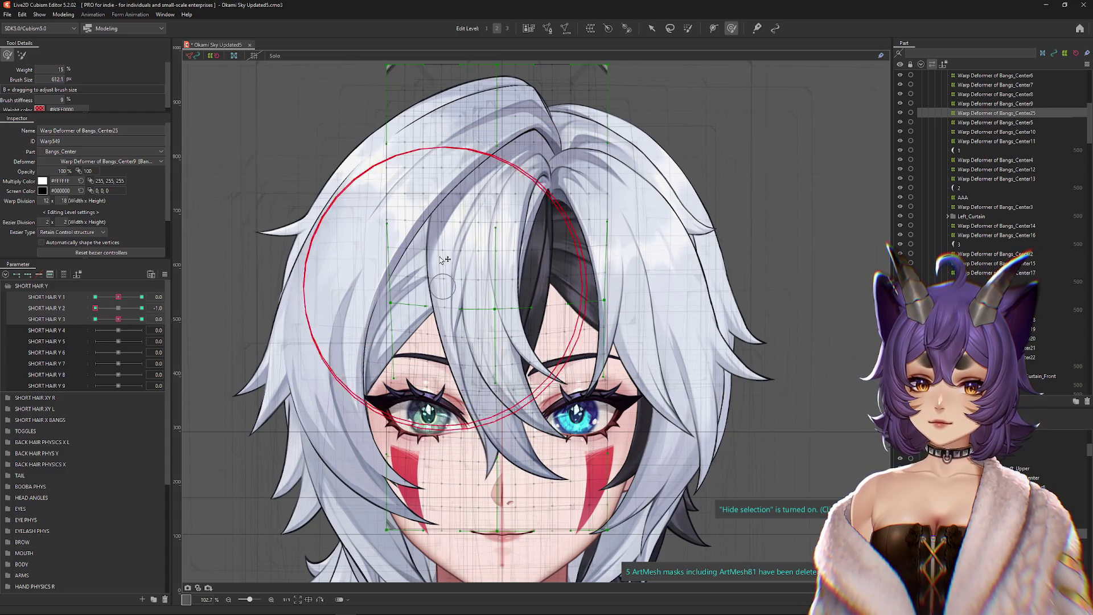
left_click_drag(471, 252, 480, 304)
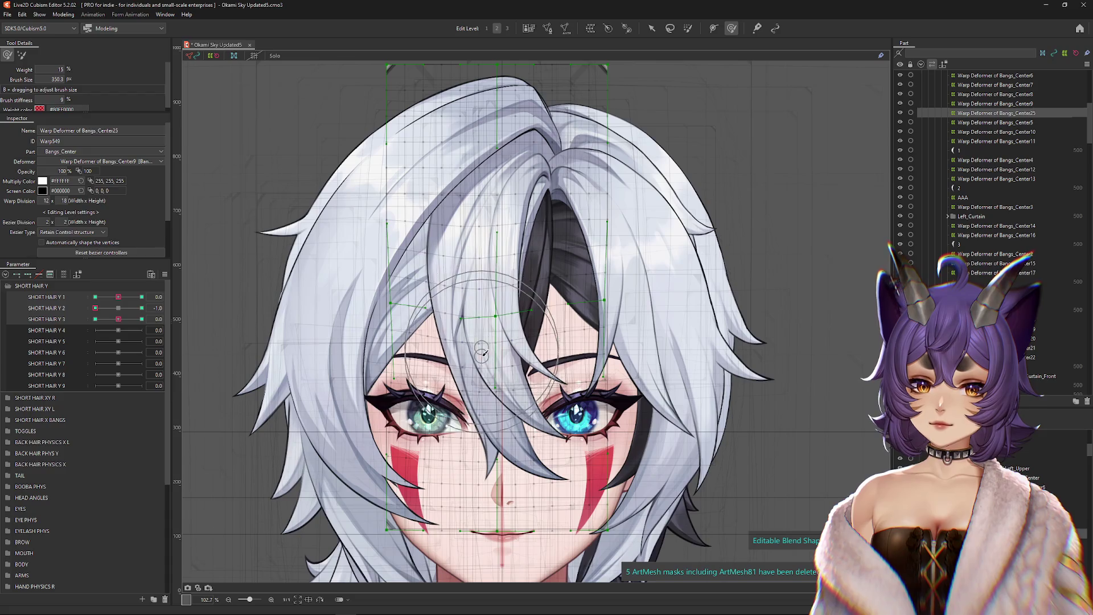
Step: Nudge the bangs over the left eye at SHORT HAIR Y 2 -1.0, comparing both extremes
left_click_drag(119, 308, 78, 320)
left_click_drag(400, 422, 439, 405)
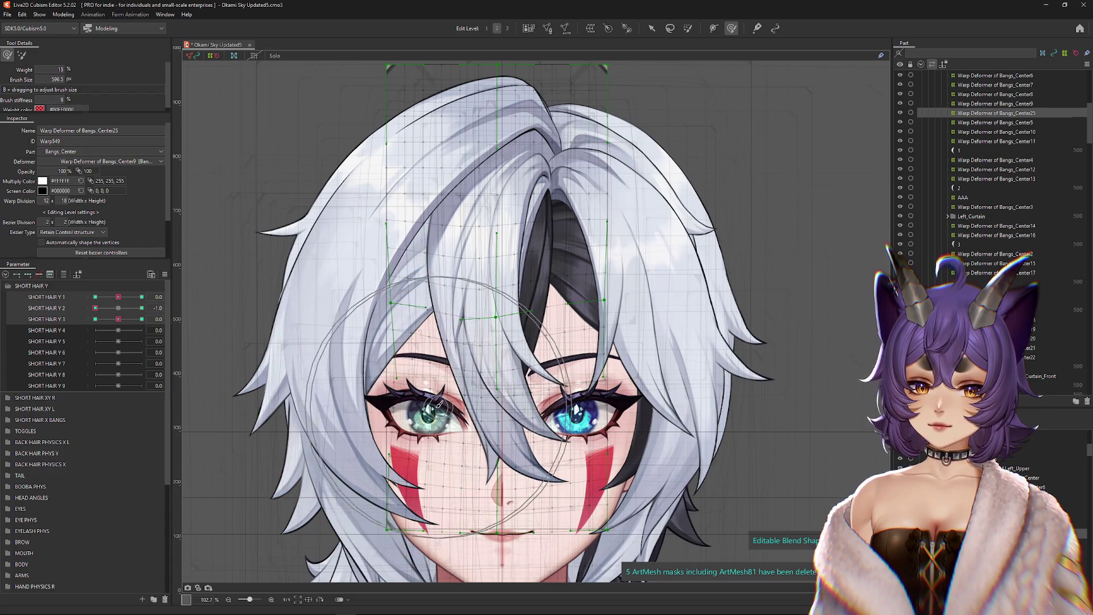
key("ctrl+h")
left_click_drag(96, 308, 154, 317)
left_click_drag(483, 315, 467, 224)
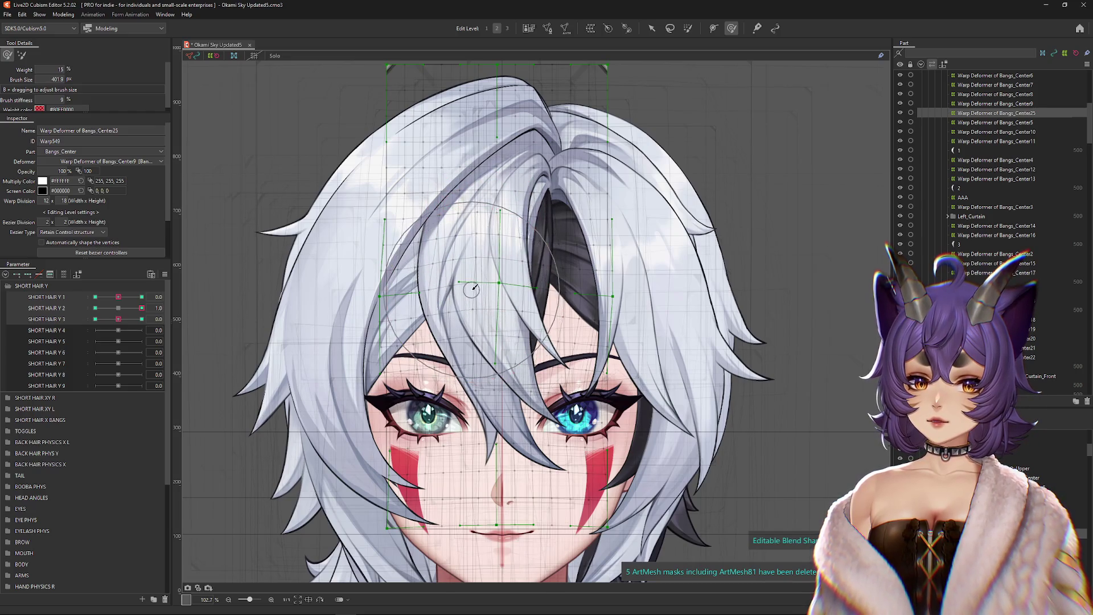
key("ctrl+h")
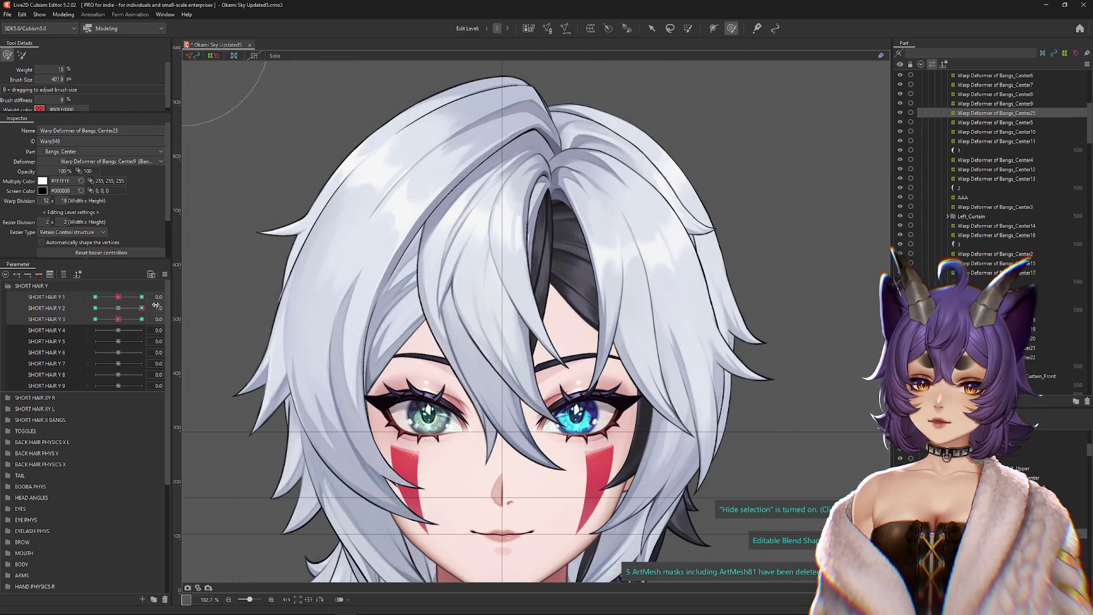
left_click(95, 308)
key("ctrl+h")
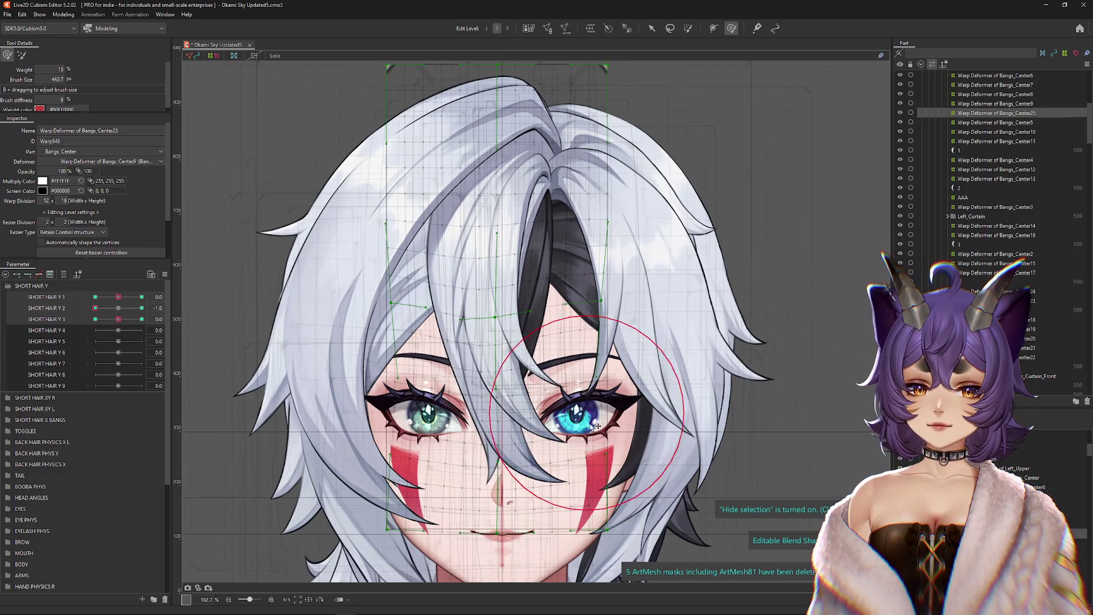
key("ctrl+h")
left_click(142, 309)
Step: At SHORT HAIR Y 3 1.0, push the bangs strand up and lift strands near the right eye
left_click(142, 319)
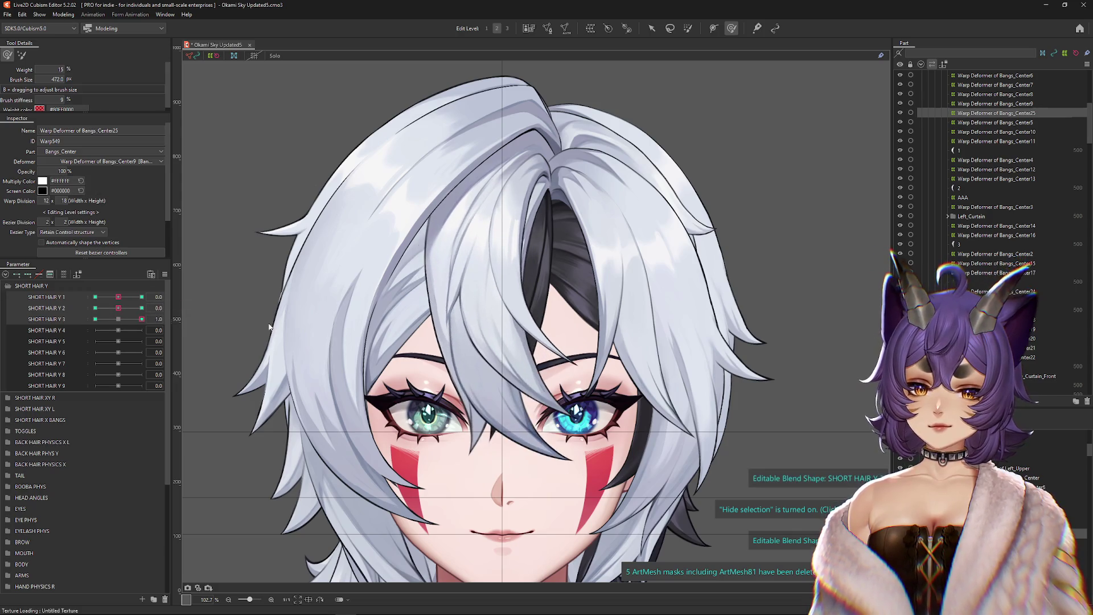
key("ctrl+h")
left_click_drag(507, 419, 486, 355)
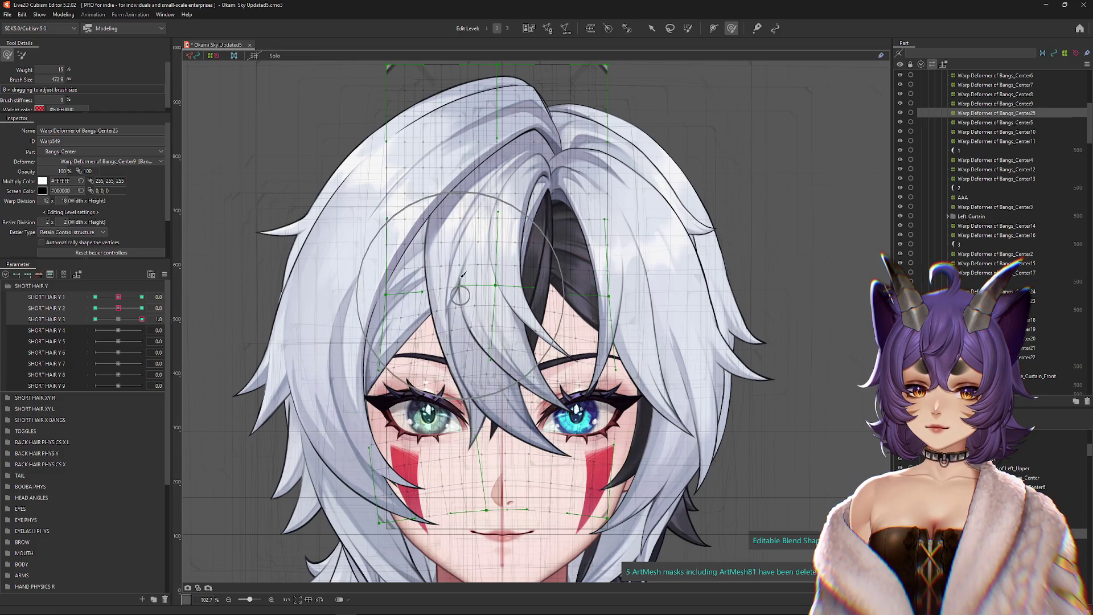
left_click_drag(454, 393, 442, 366)
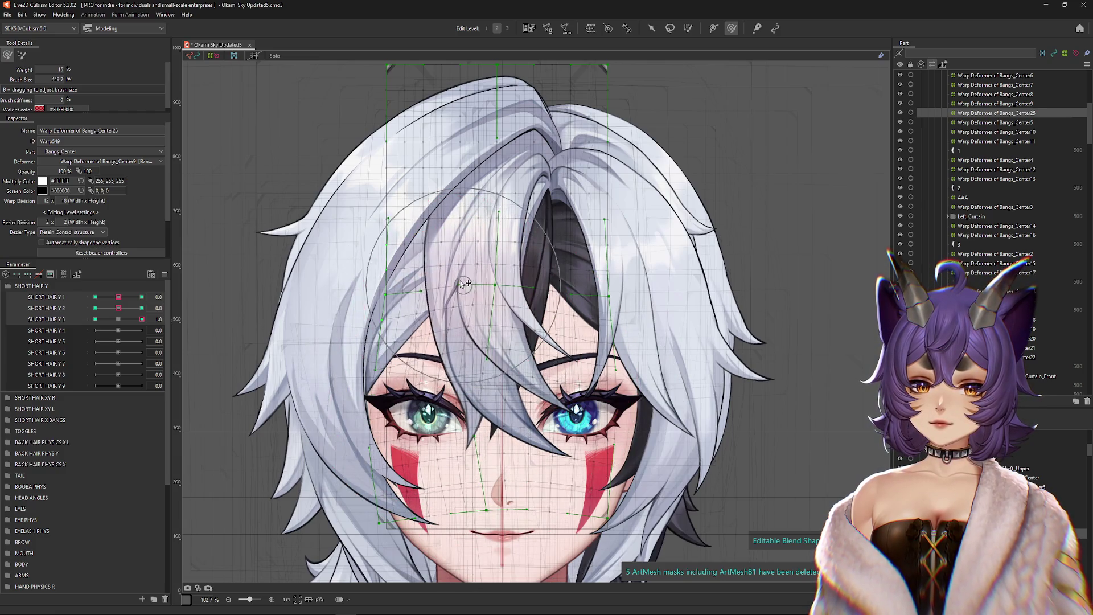
left_click_drag(652, 405, 649, 357)
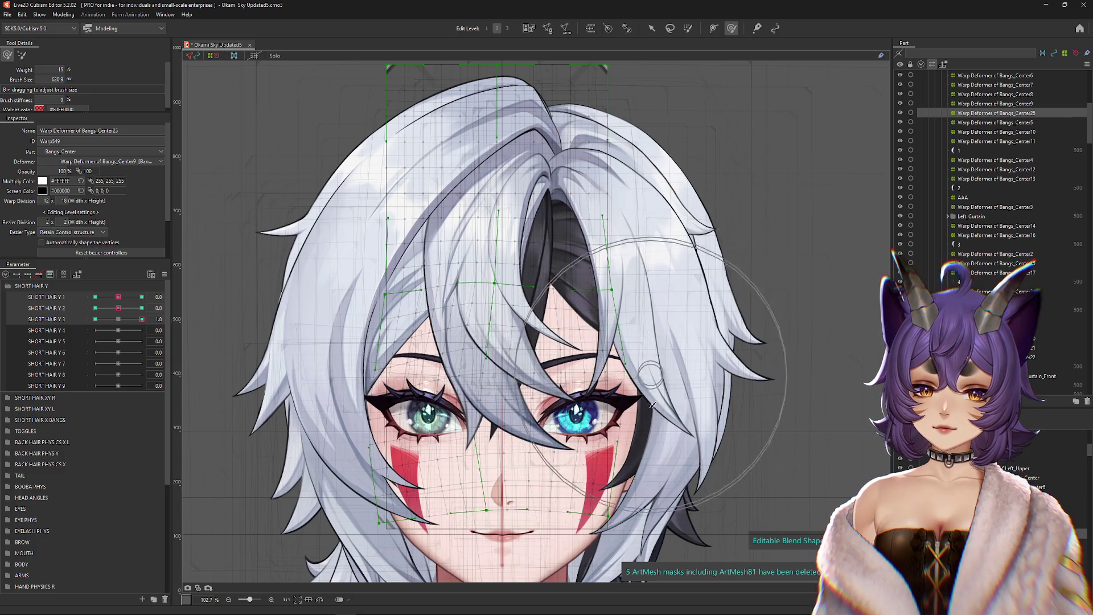
key("ctrl+h")
left_click_drag(141, 319, 97, 333)
left_click_drag(487, 364, 491, 393)
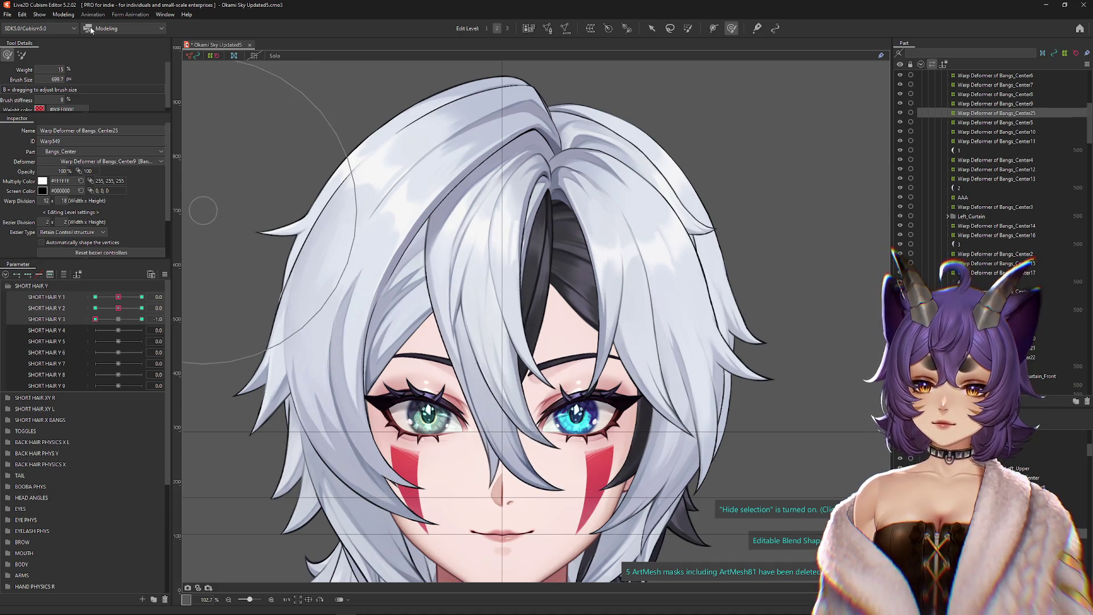
left_click(64, 15)
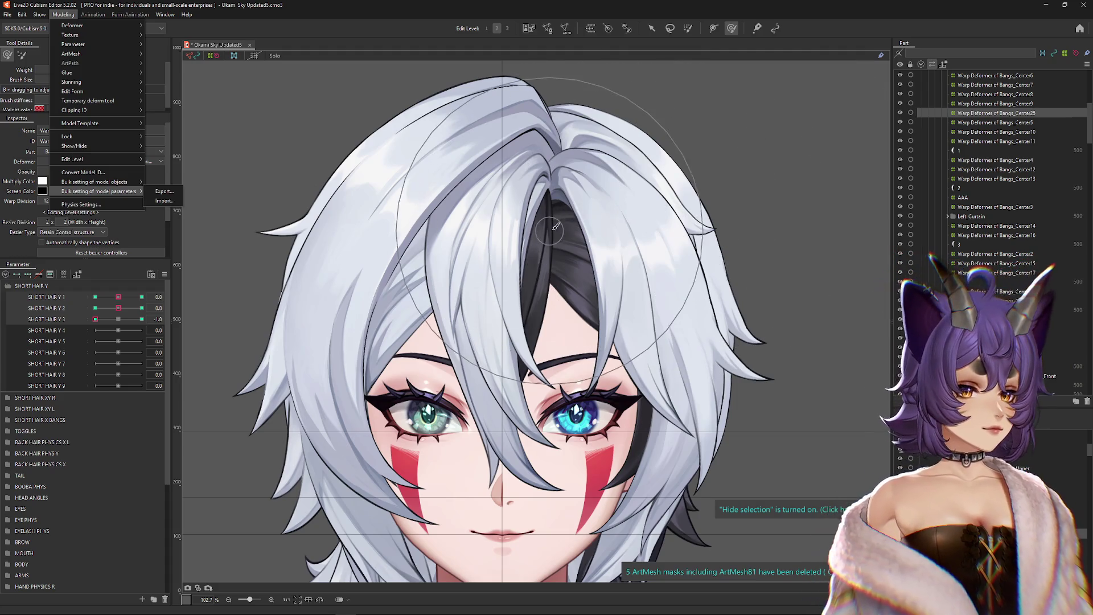
Step: Open Physics Settings and swing the preview model's head to watch the short hair sway
left_click(108, 205)
scroll(731, 442, "up", 5)
mouse_move(731, 442)
left_mouse_down()
mouse_move(694, 367)
mouse_move(736, 169)
mouse_move(724, 356)
left_mouse_up()
mouse_move(725, 356)
left_mouse_down()
mouse_move(701, 168)
mouse_move(703, 381)
mouse_move(715, 330)
left_mouse_up()
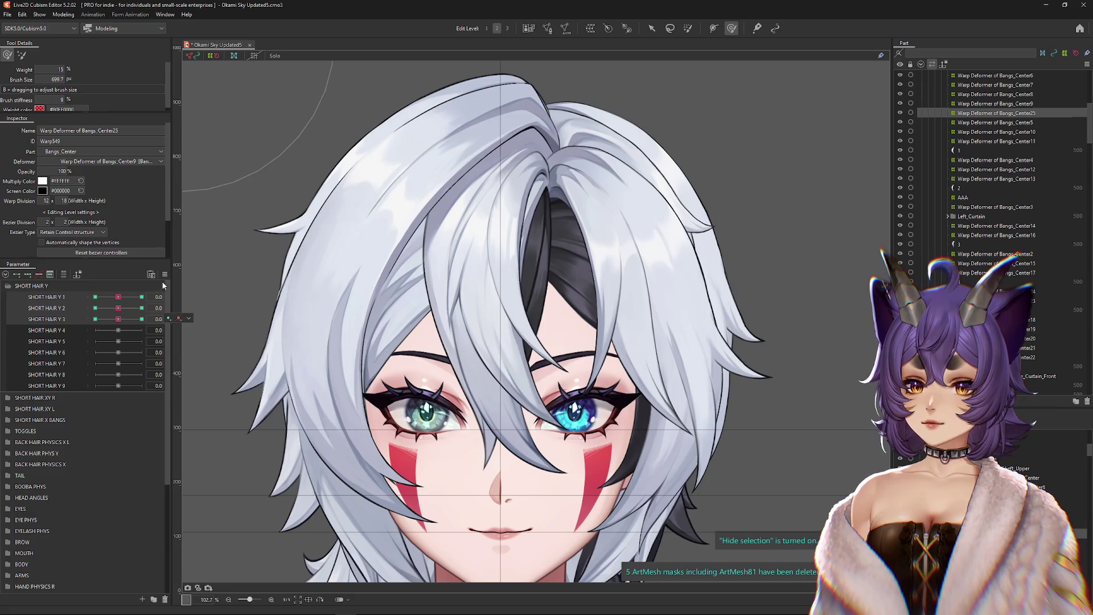
Step: Reset SHORT HAIR Y 3 to 0.0 and try stretching the dark strand mesh 4, then undo
right_click(162, 281)
left_click(194, 296)
scroll(533, 283, "up", 3)
right_click(533, 283)
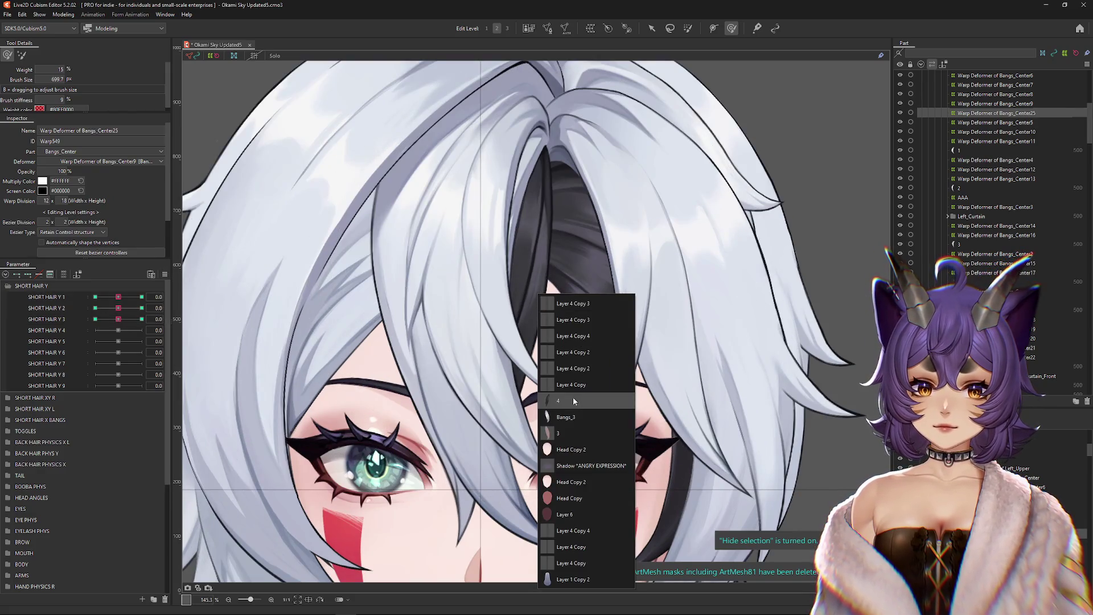
left_click(575, 400)
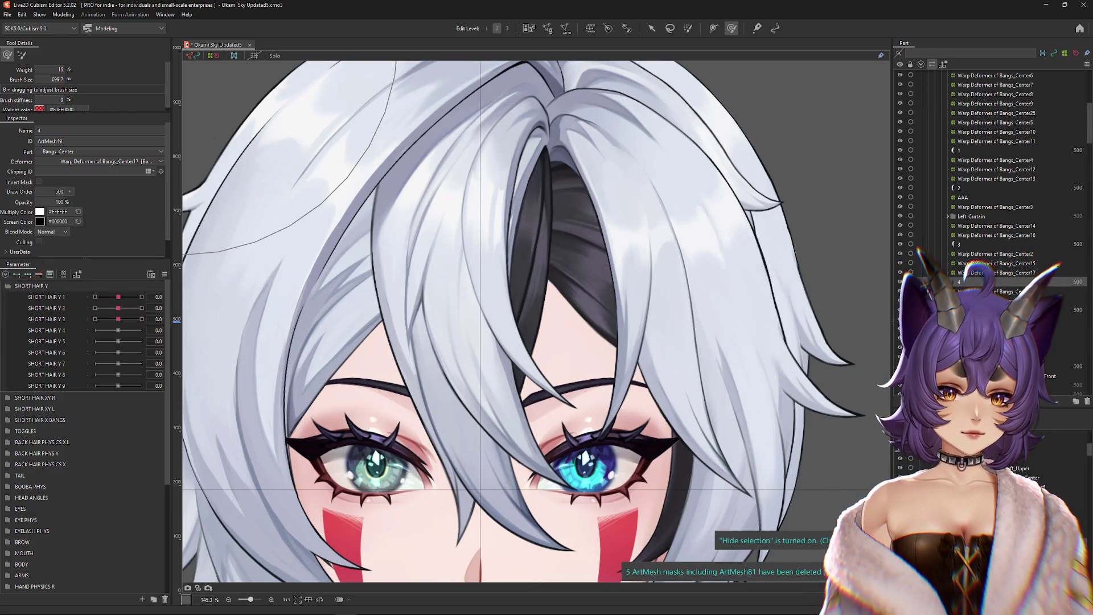
left_click_drag(523, 319, 585, 313)
key("ctrl+z")
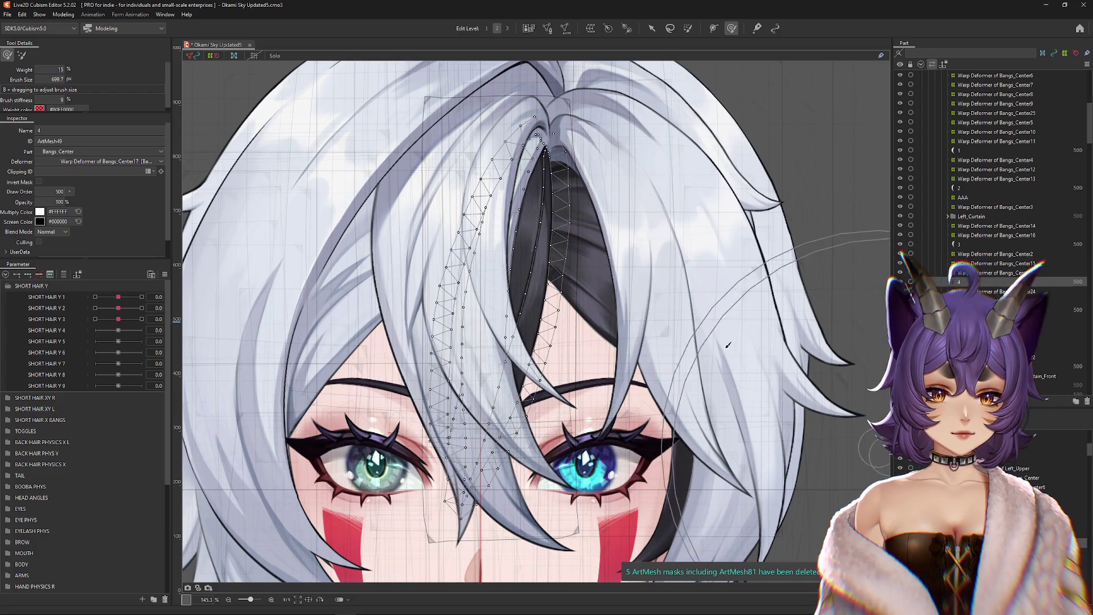
Step: Select the inner centre-bangs warp deformer and brush the bangs at SHORT HAIR Y 1 -1.0
left_click(885, 393)
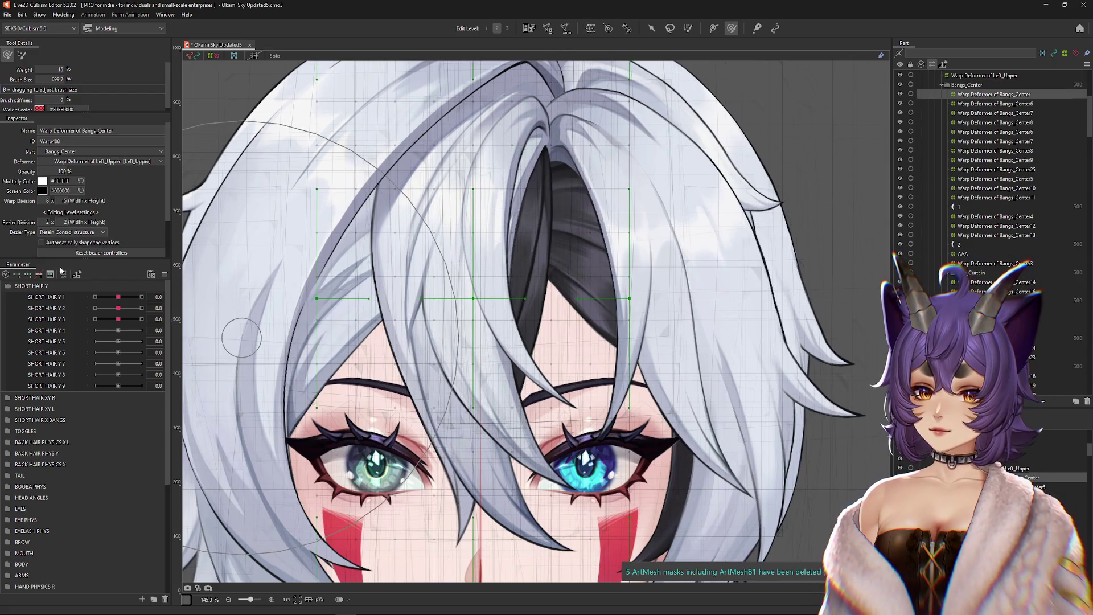
left_click(64, 274)
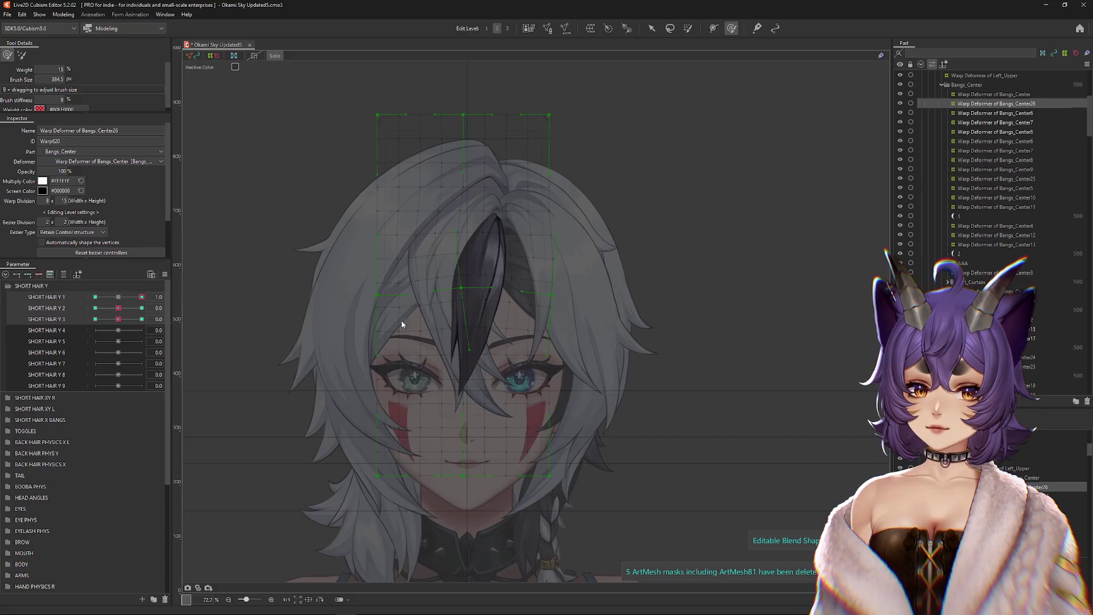
mouse_move(450, 430)
left_mouse_down()
mouse_move(451, 378)
mouse_move(457, 391)
left_mouse_up()
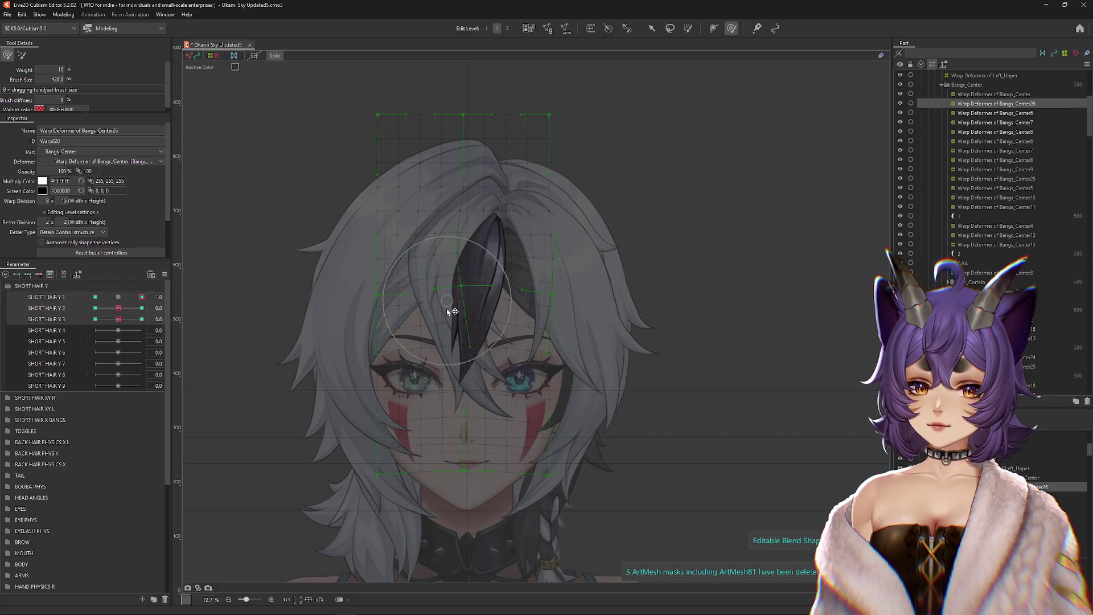
left_click(125, 297)
left_click(95, 297)
mouse_move(461, 275)
left_mouse_down()
mouse_move(461, 344)
mouse_move(430, 288)
mouse_move(419, 318)
mouse_move(393, 307)
mouse_move(569, 342)
mouse_move(524, 378)
mouse_move(482, 360)
left_mouse_up()
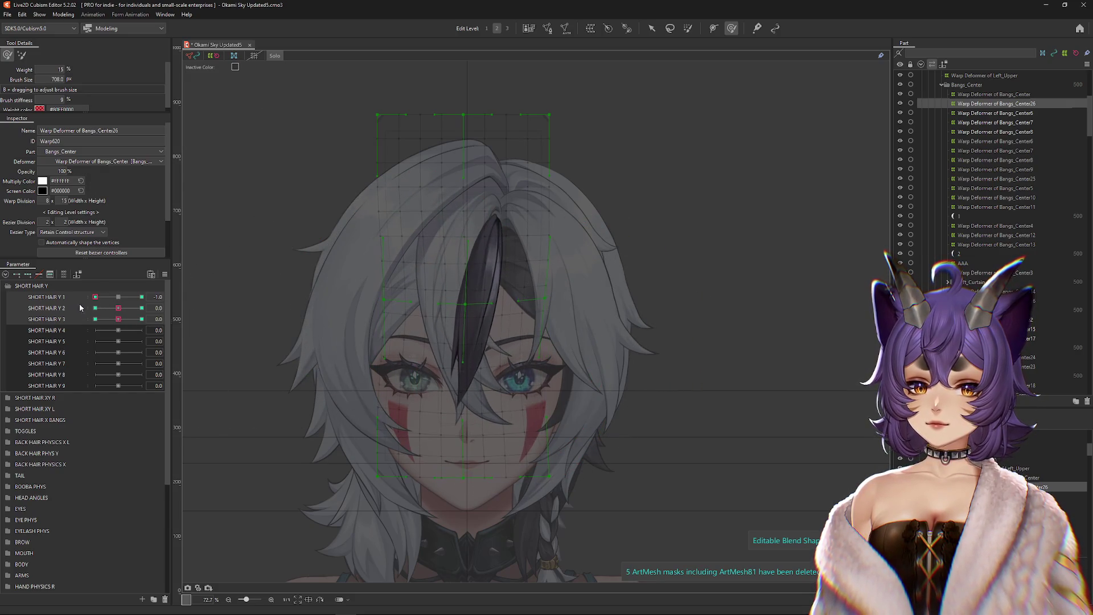
Step: Reshape the left bangs and dark strand at the SHORT HAIR Y 2 and Y 3 extremes
left_click_drag(126, 310, 142, 308)
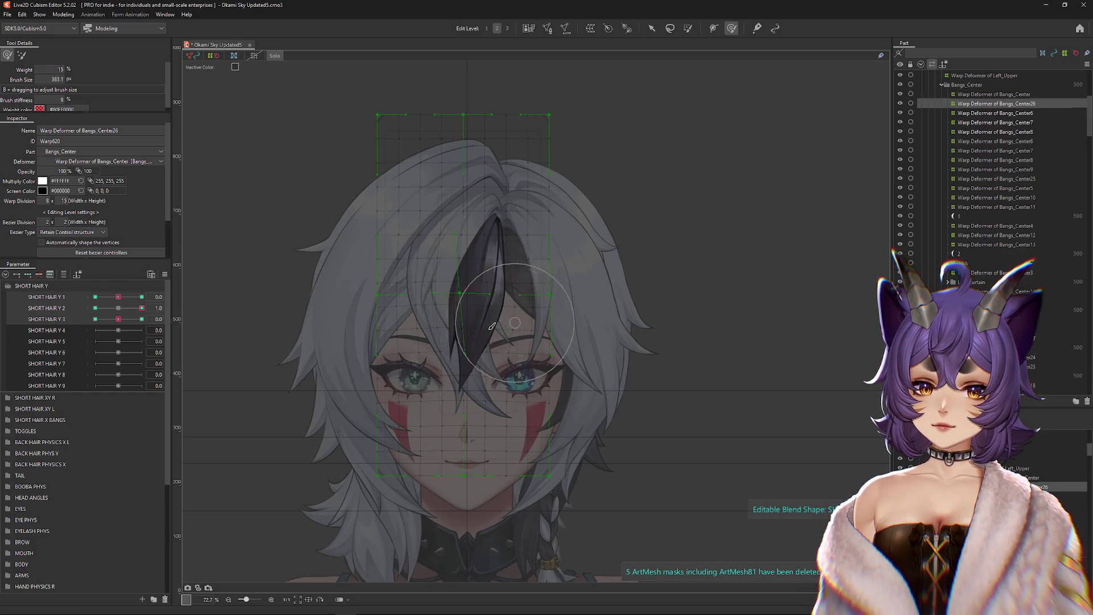
left_click_drag(142, 308, 95, 308)
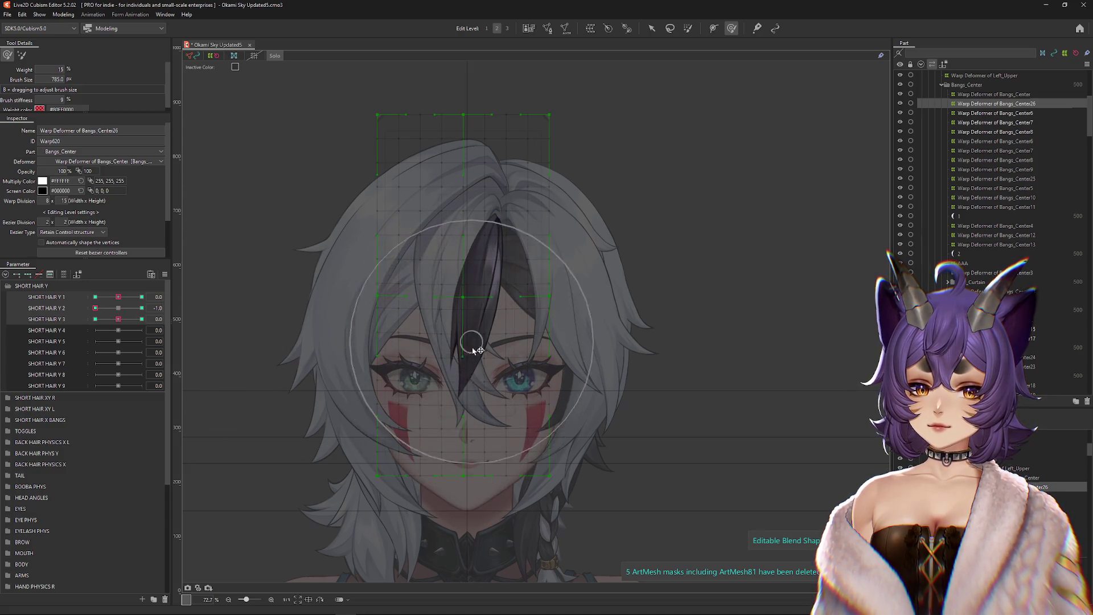
mouse_move(399, 319)
left_mouse_down()
mouse_move(415, 298)
mouse_move(564, 349)
mouse_move(575, 342)
mouse_move(513, 403)
left_mouse_up()
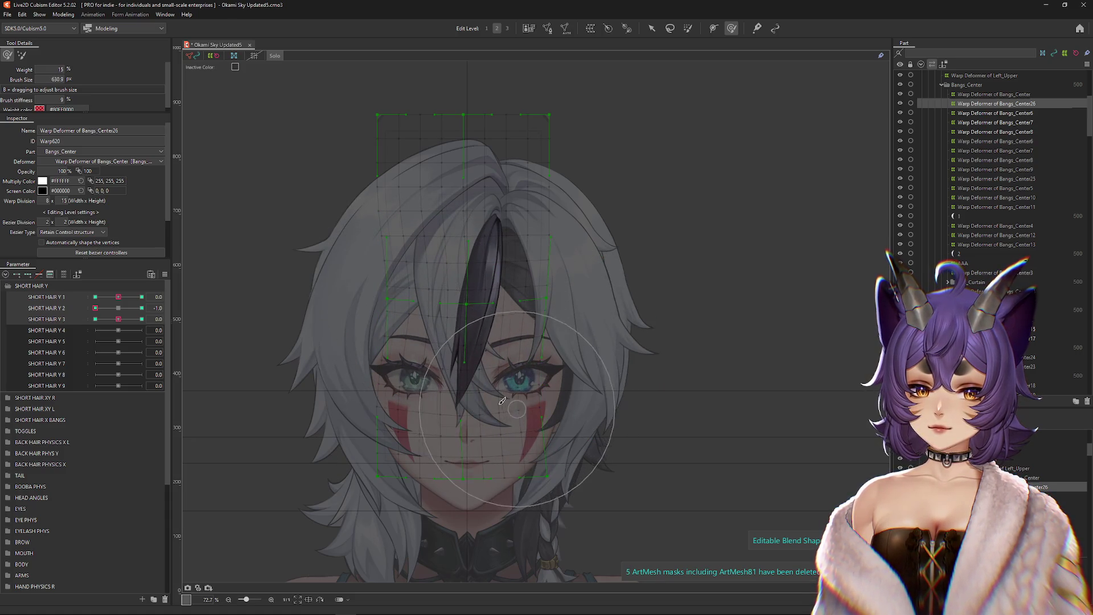
left_click_drag(95, 308, 142, 319)
mouse_move(431, 380)
left_mouse_down()
mouse_move(401, 346)
mouse_move(493, 371)
left_mouse_up()
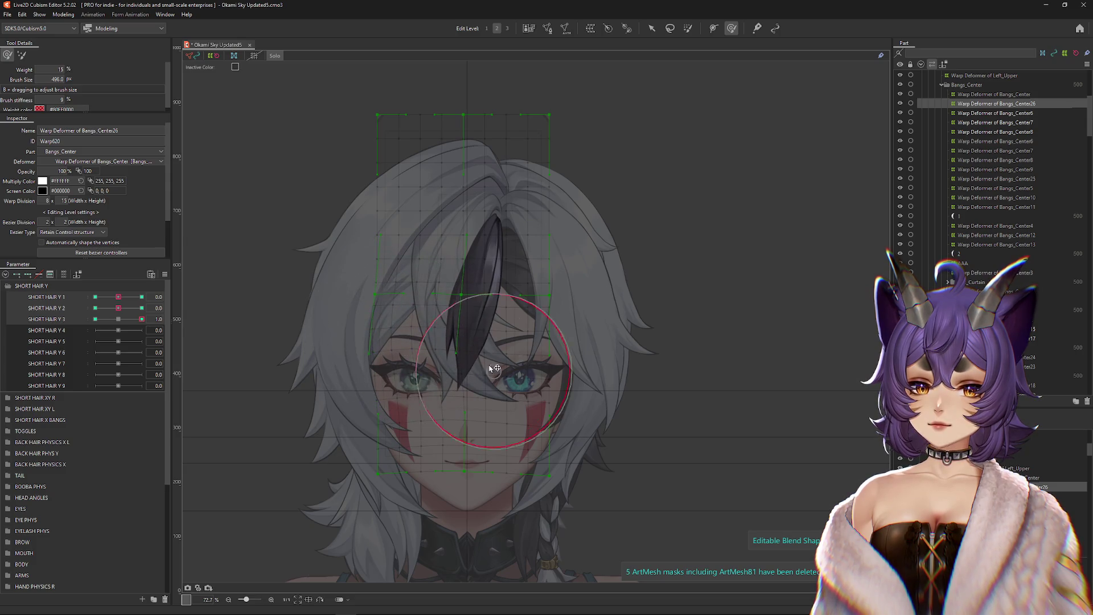
mouse_move(530, 332)
left_mouse_down()
mouse_move(473, 342)
mouse_move(451, 361)
mouse_move(464, 318)
mouse_move(512, 374)
left_mouse_up()
left_click_drag(142, 319, 95, 319)
mouse_move(477, 331)
left_mouse_down()
mouse_move(439, 365)
mouse_move(422, 344)
mouse_move(464, 366)
left_mouse_up()
Step: Reopen Physics Settings and tilt the model's head to test the reshaped centre bangs
left_click(63, 15)
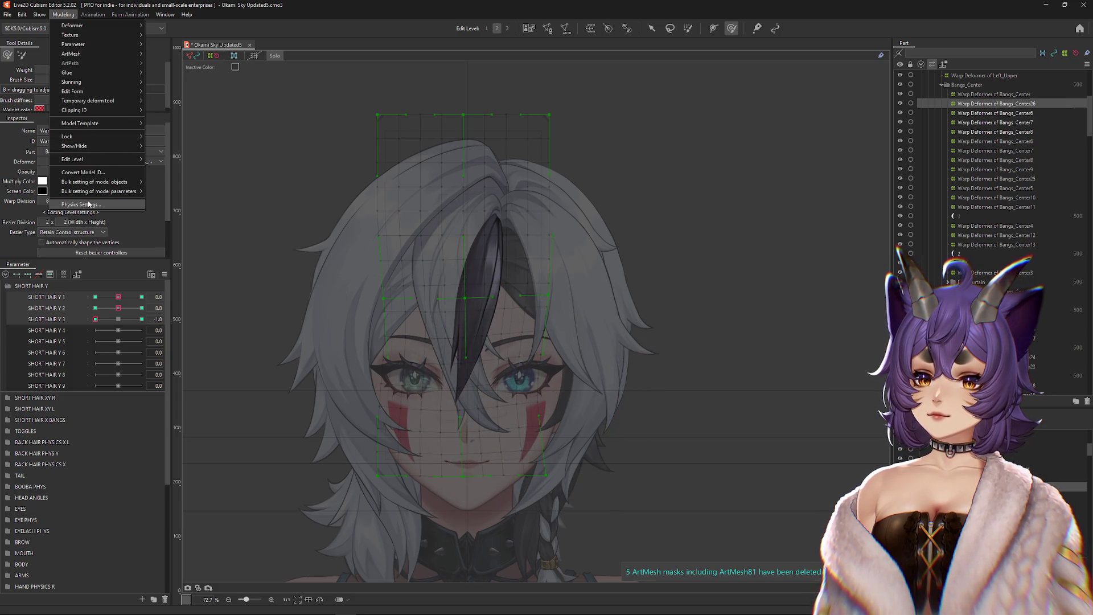
left_click(101, 204)
scroll(705, 297, "up", 6)
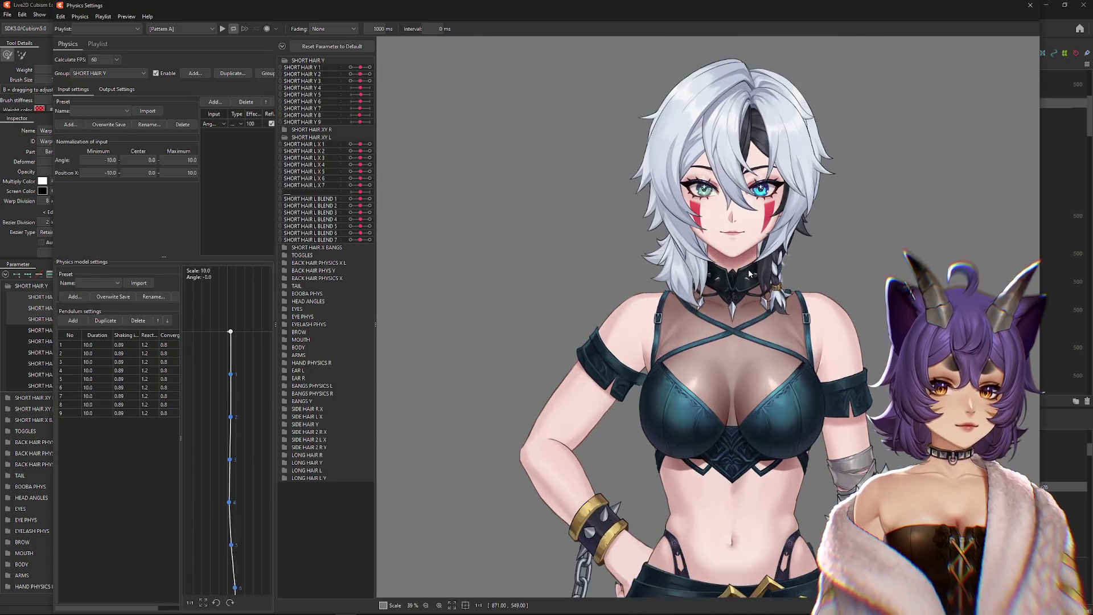
mouse_move(705, 297)
left_mouse_down()
mouse_move(698, 326)
mouse_move(719, 227)
mouse_move(726, 382)
mouse_move(672, 336)
left_mouse_up()
left_click(108, 73)
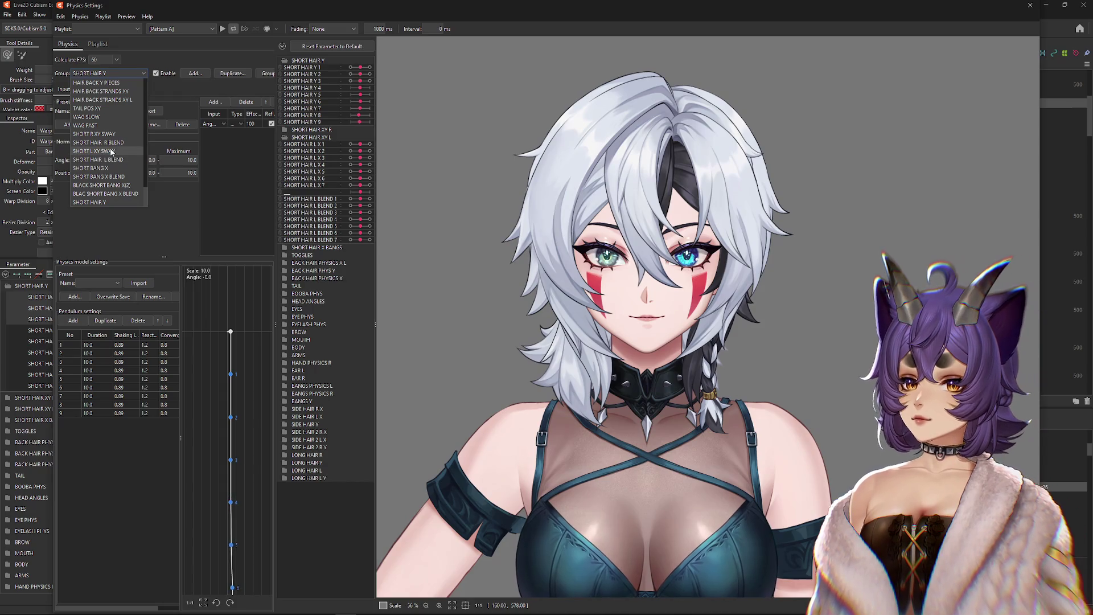
Step: Switch to the SHORT BANG X group, widen the panel, swing the head and view its outputs
left_click(108, 168)
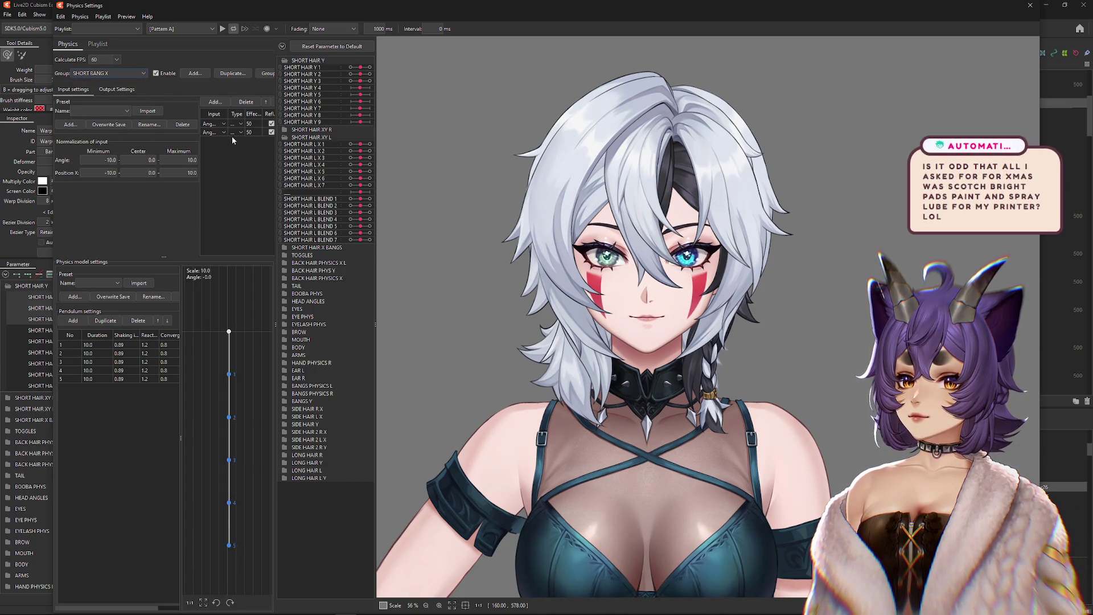
left_click_drag(376, 151, 436, 151)
left_click_drag(274, 166, 324, 165)
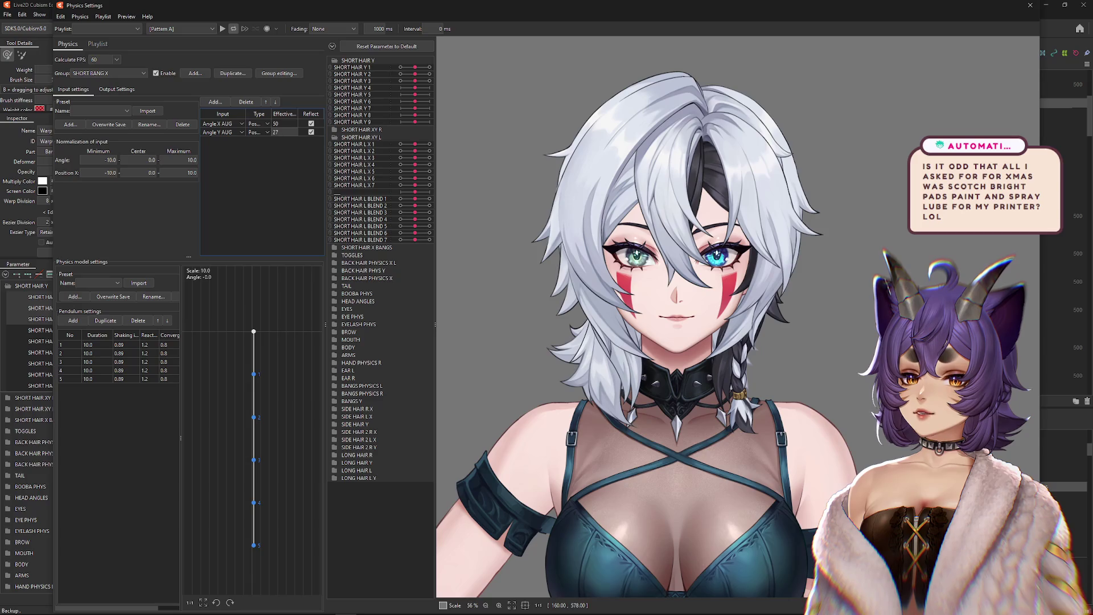
mouse_move(717, 254)
left_mouse_down()
mouse_move(749, 161)
mouse_move(761, 238)
left_mouse_up()
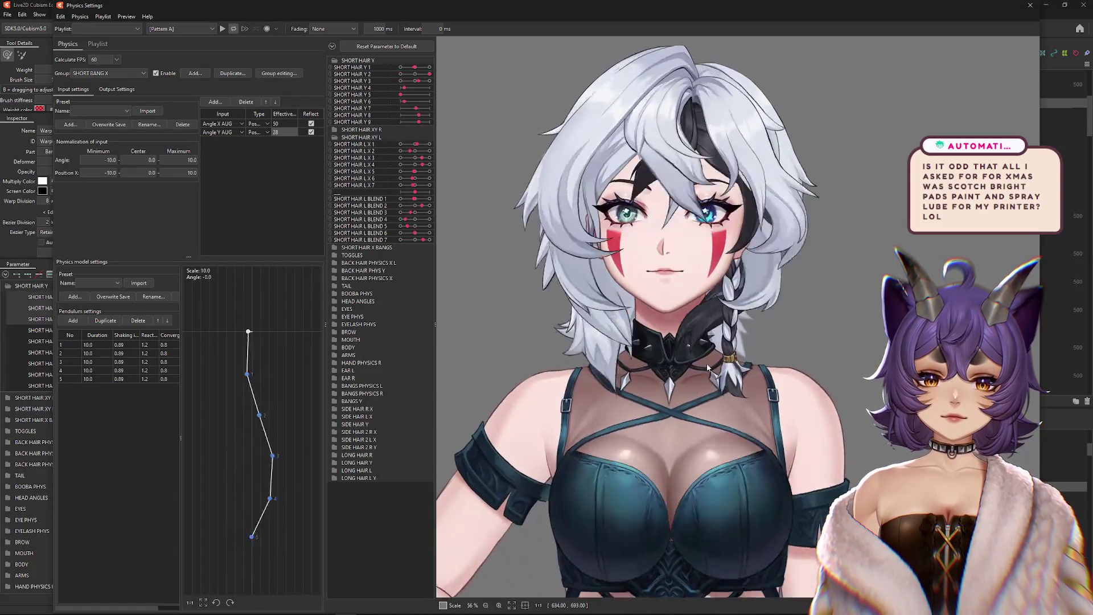
left_click_drag(709, 348, 726, 204)
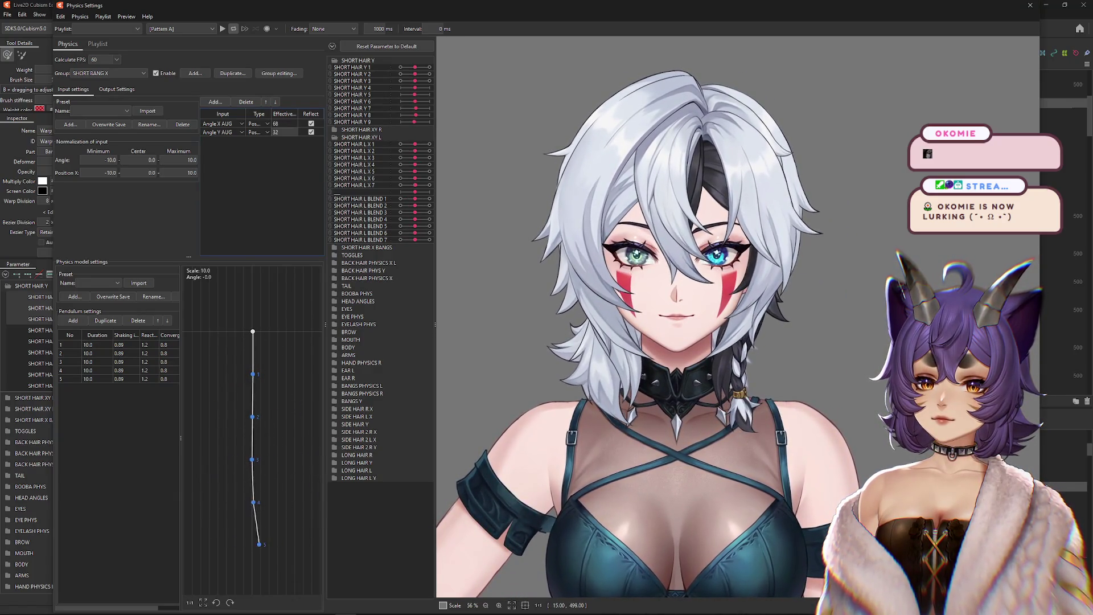
left_click(116, 89)
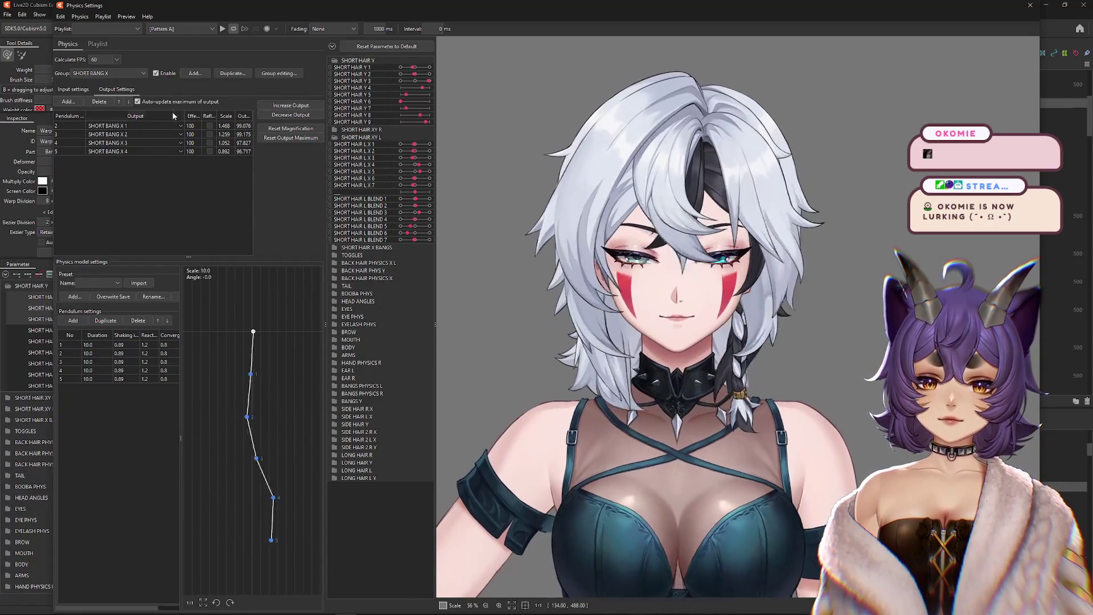
left_click(107, 73)
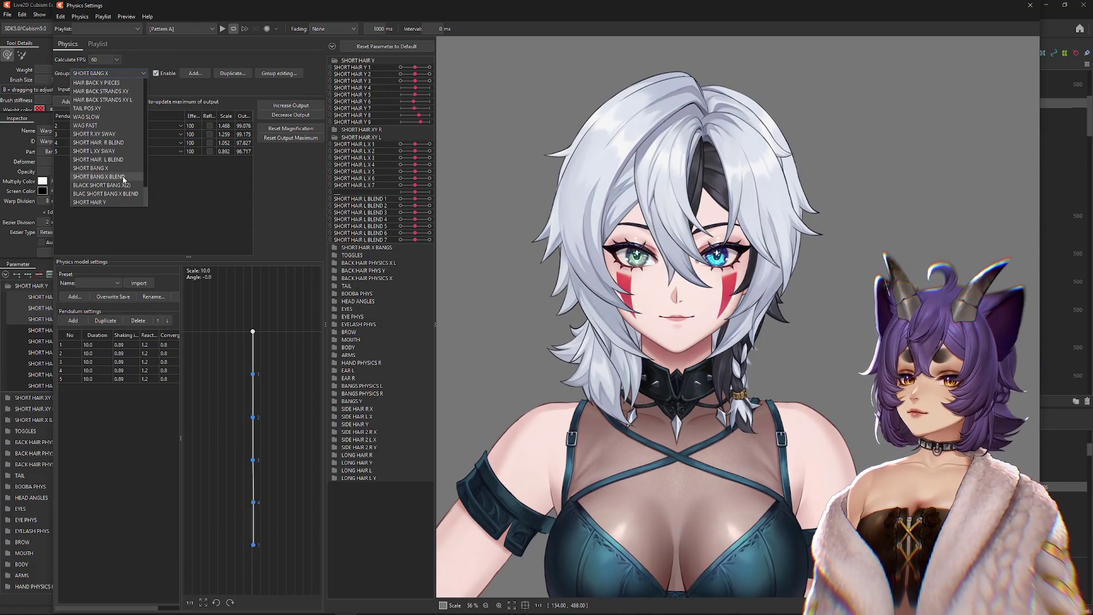
Step: Stop BLACK SHORT BANG X(2) reflecting Angle X AUG and decrease its output magnification
left_click(112, 186)
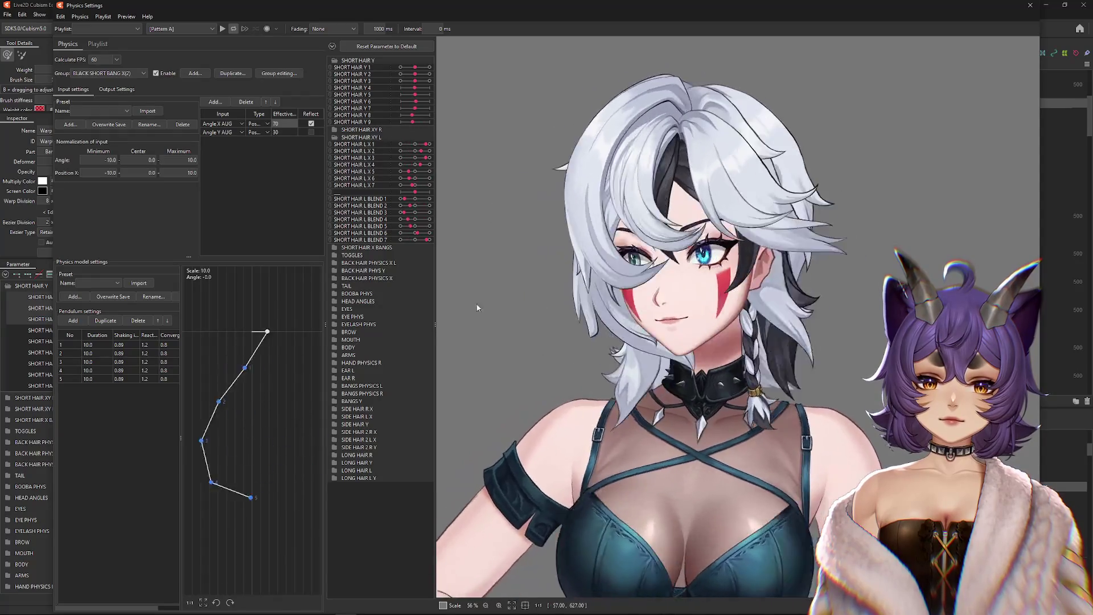
left_click(312, 125)
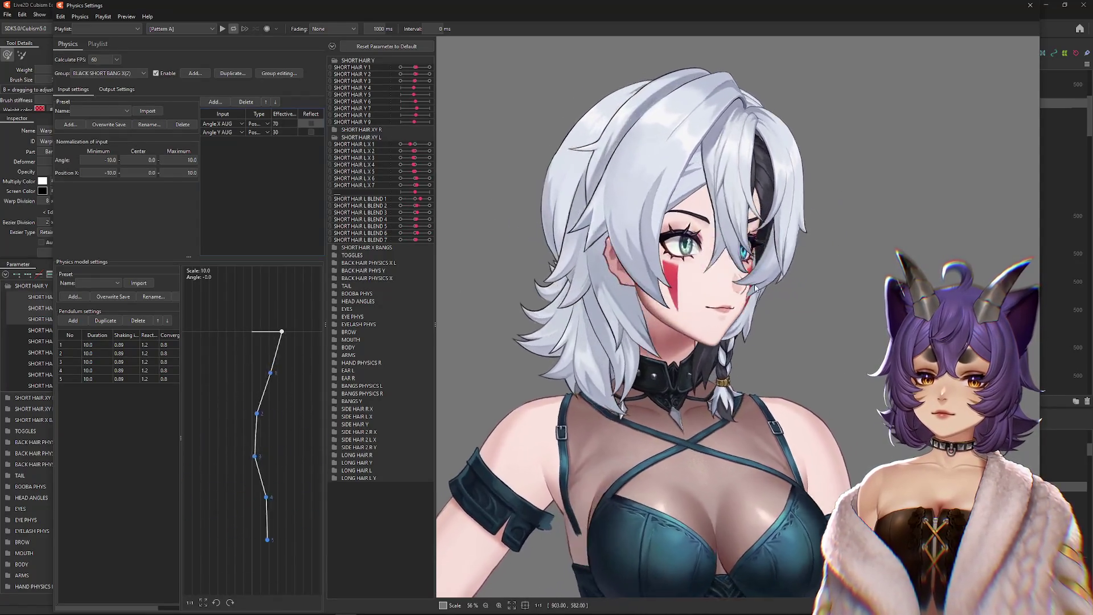
left_click(117, 89)
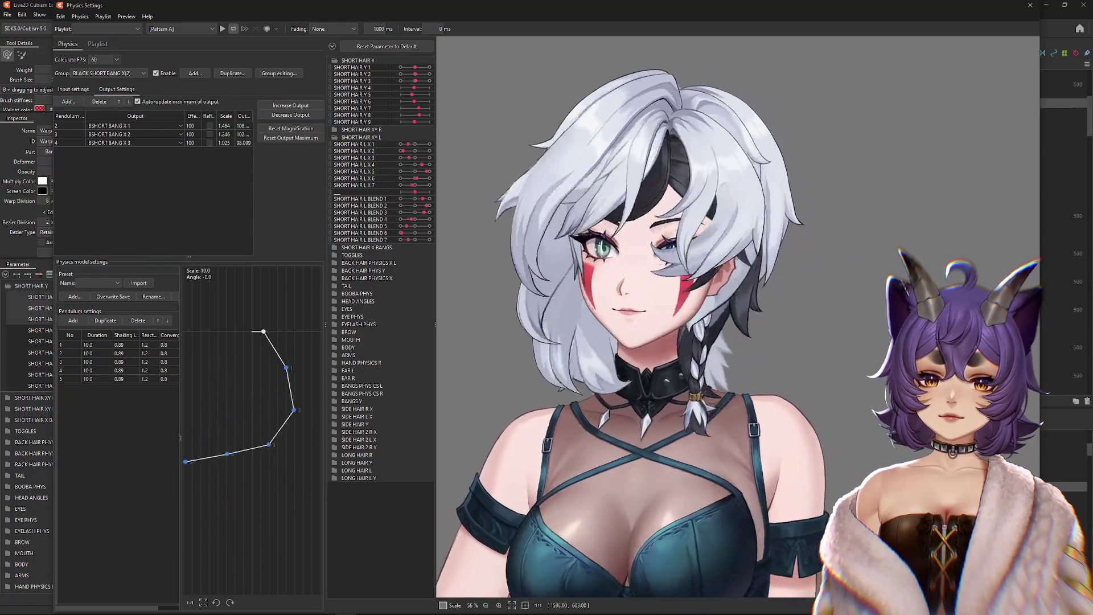
left_click(306, 116)
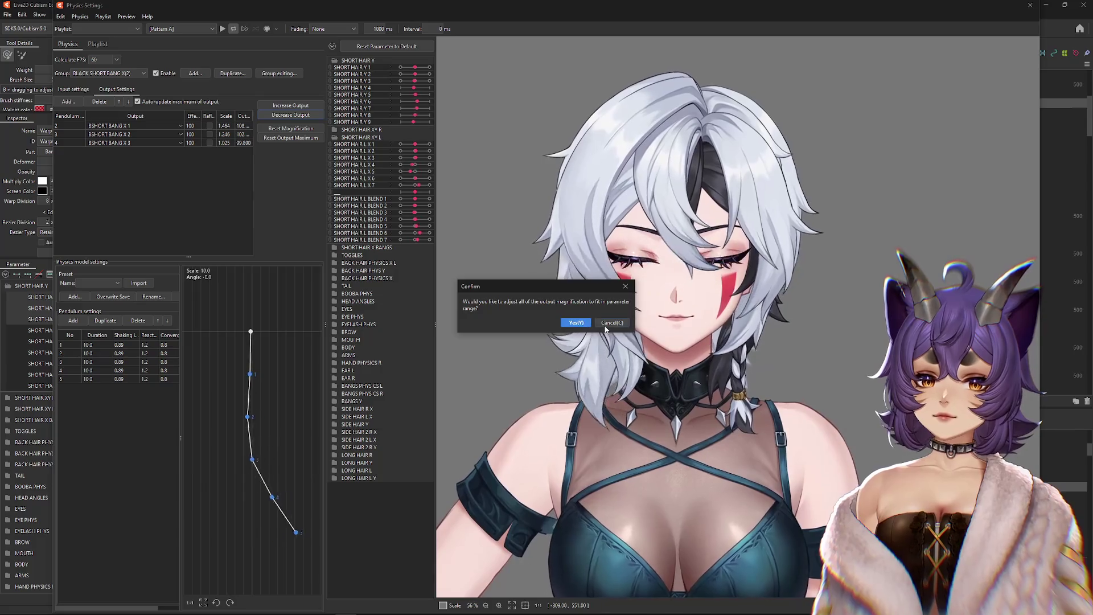
left_click(564, 335)
Step: Shrink the outputs further to fit the parameter range, test the swing, and close Physics Settings
mouse_move(1032, 362)
left_mouse_down()
mouse_move(406, 323)
mouse_move(478, 319)
mouse_move(525, 289)
mouse_move(769, 290)
mouse_move(693, 327)
mouse_move(394, 317)
left_mouse_up()
key("Return")
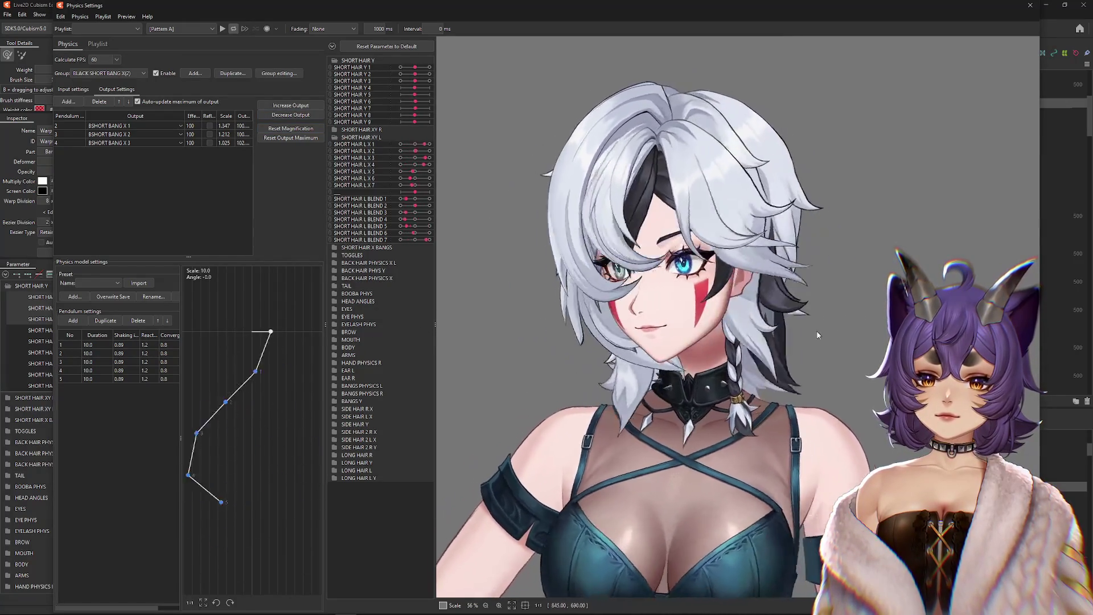
left_click(297, 116)
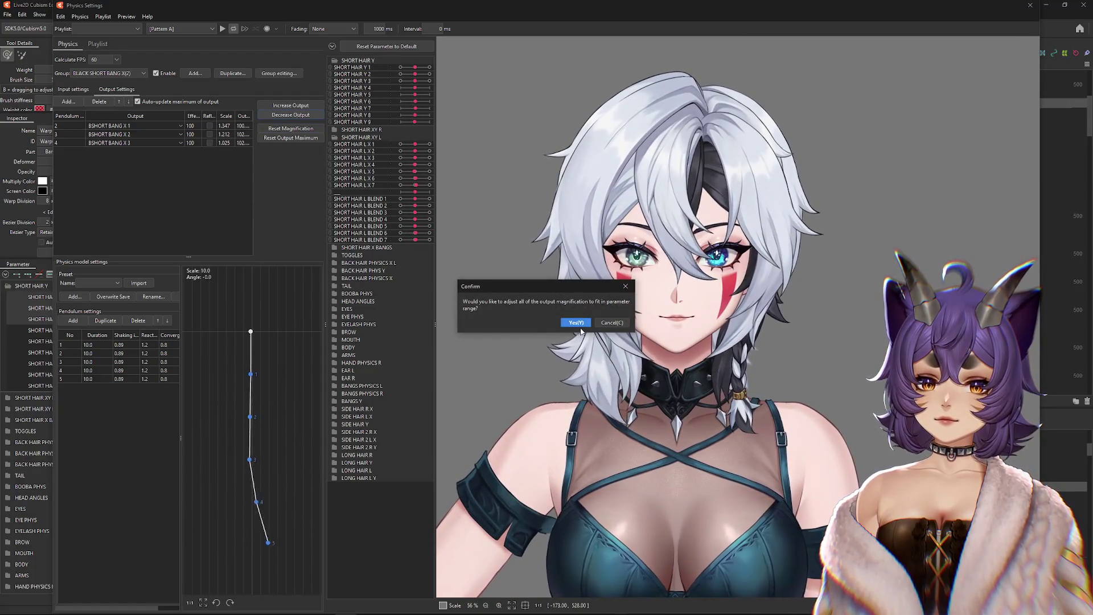
key("Return")
mouse_move(742, 325)
left_mouse_down()
mouse_move(743, 247)
mouse_move(780, 354)
left_mouse_up()
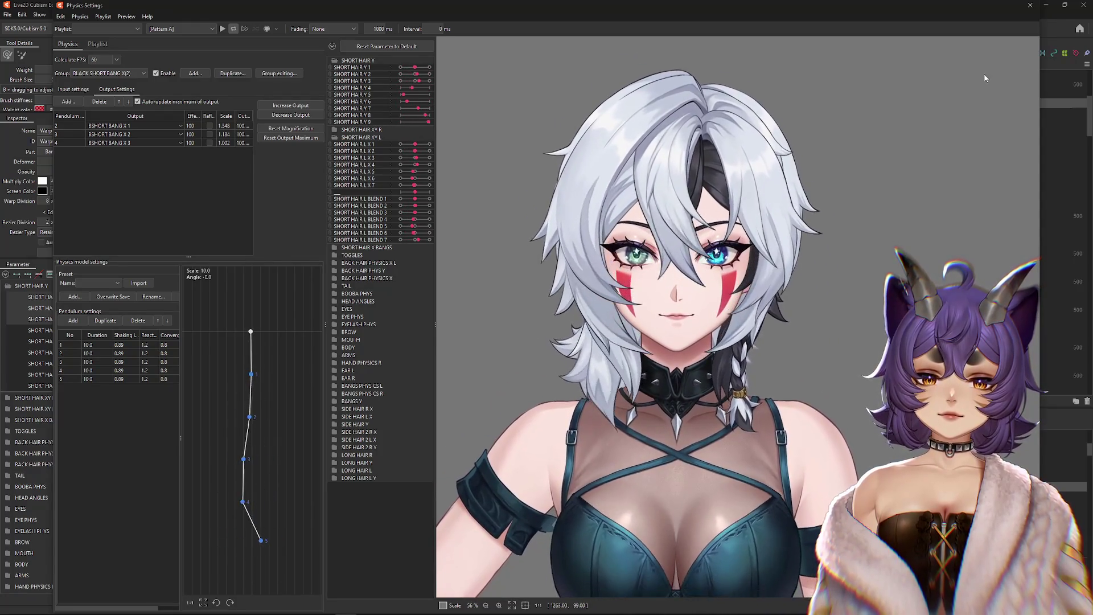
key("Escape")
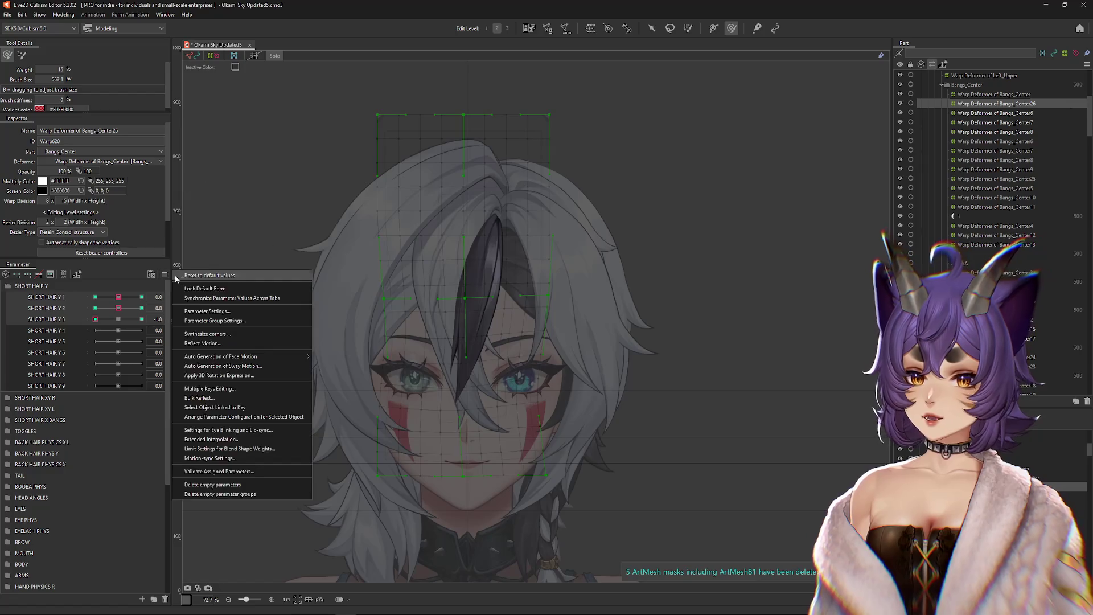
Step: Reset all parameters, turn off Solo, and select the right side curtain front deformer, filtering its parameters
left_click(54, 287)
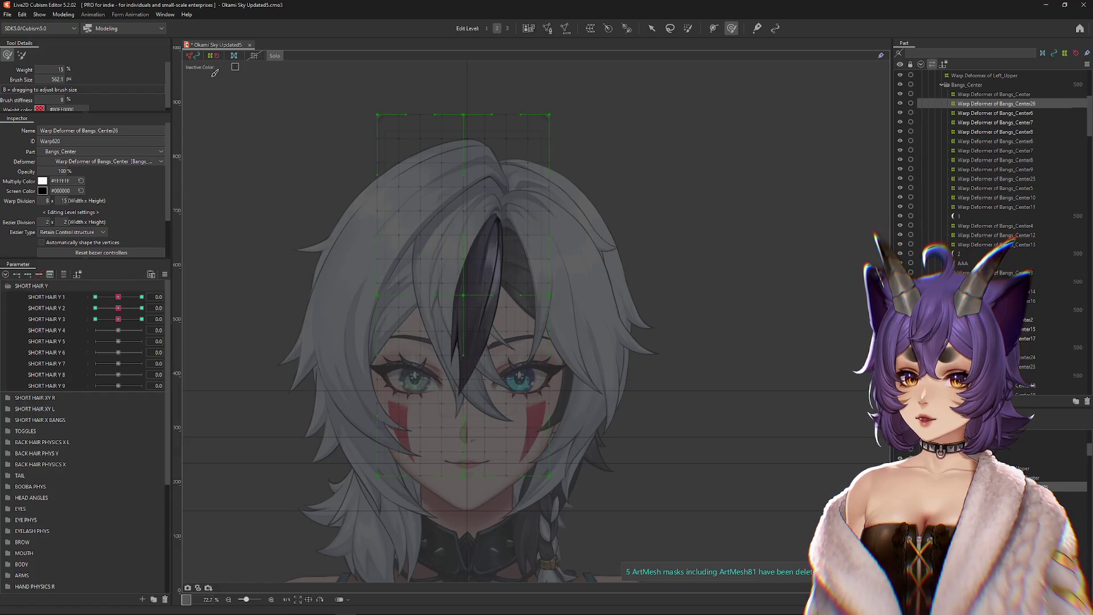
left_click(275, 55)
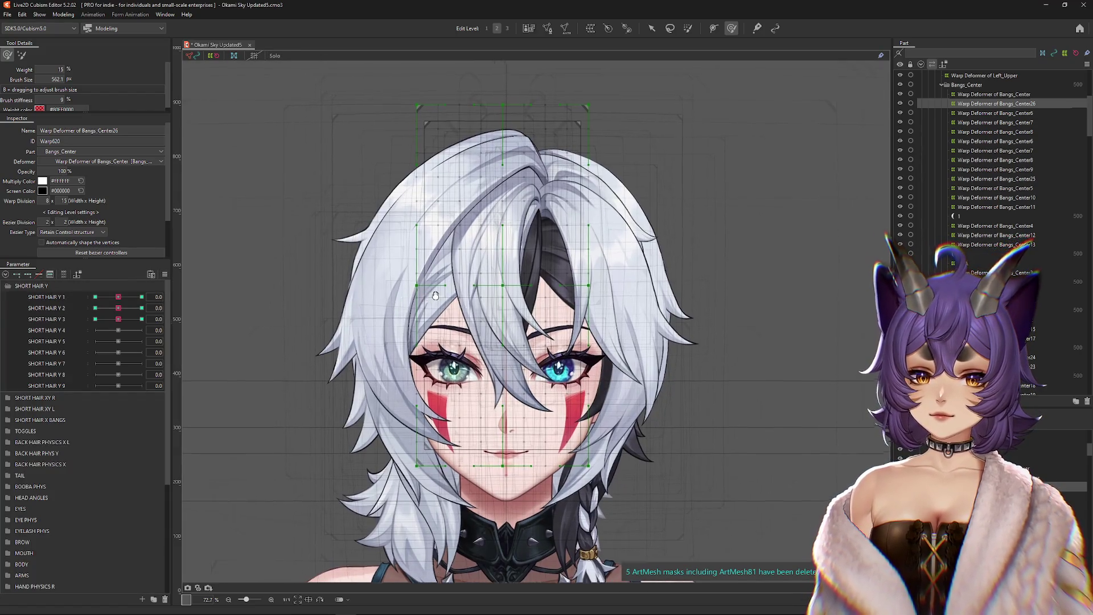
right_click(580, 332)
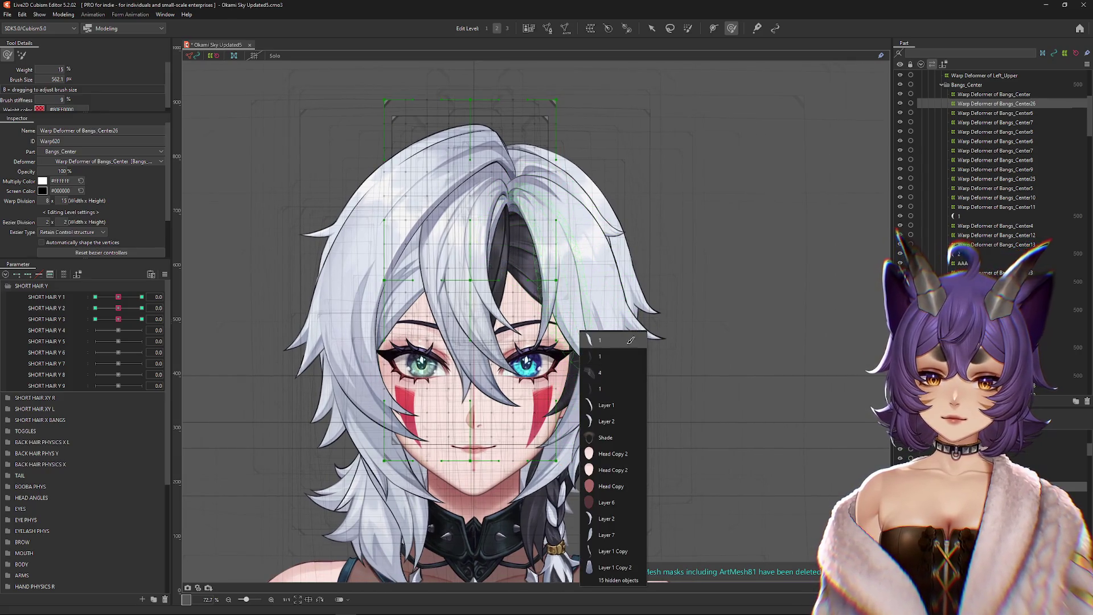
left_click(625, 338)
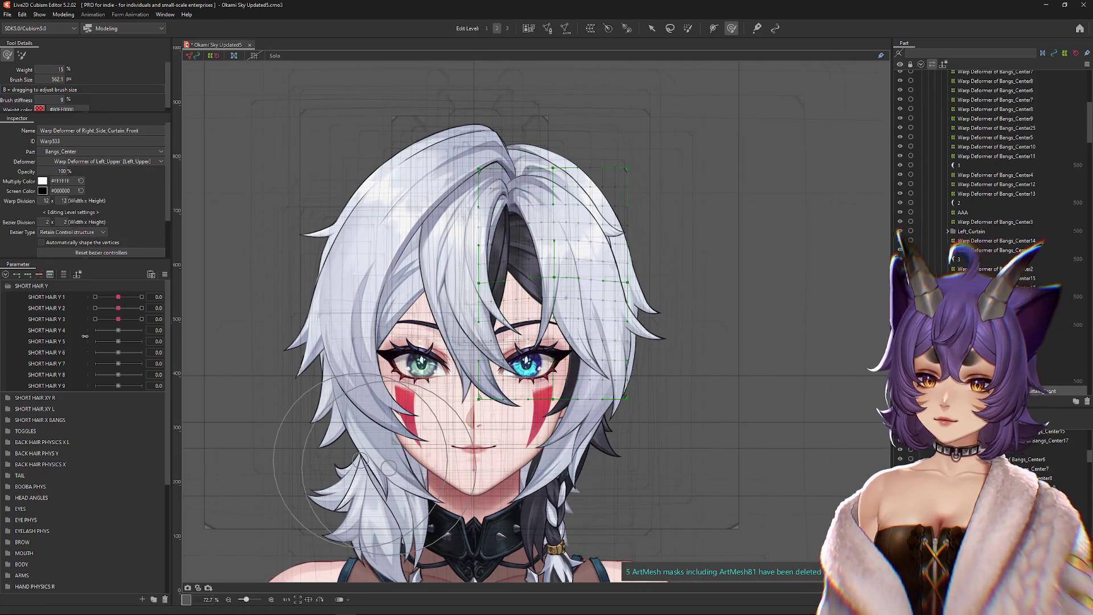
left_click(75, 275)
Step: Create a parent Warp Deformer of Bangs_Center27 over Bangs_Center18, then show all parameters again
left_click(1053, 334)
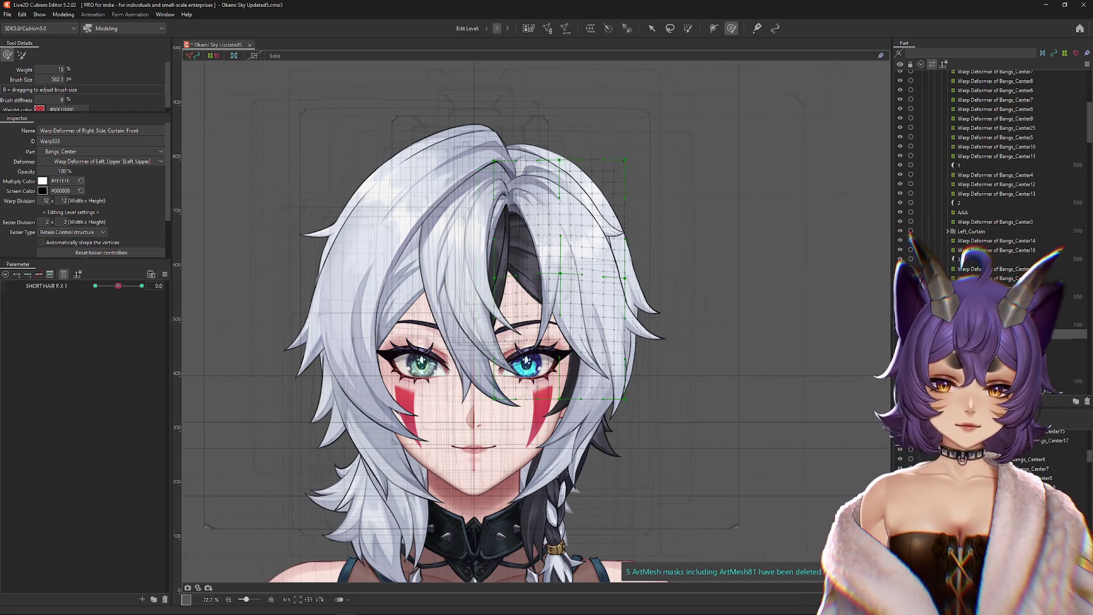
left_click(590, 31)
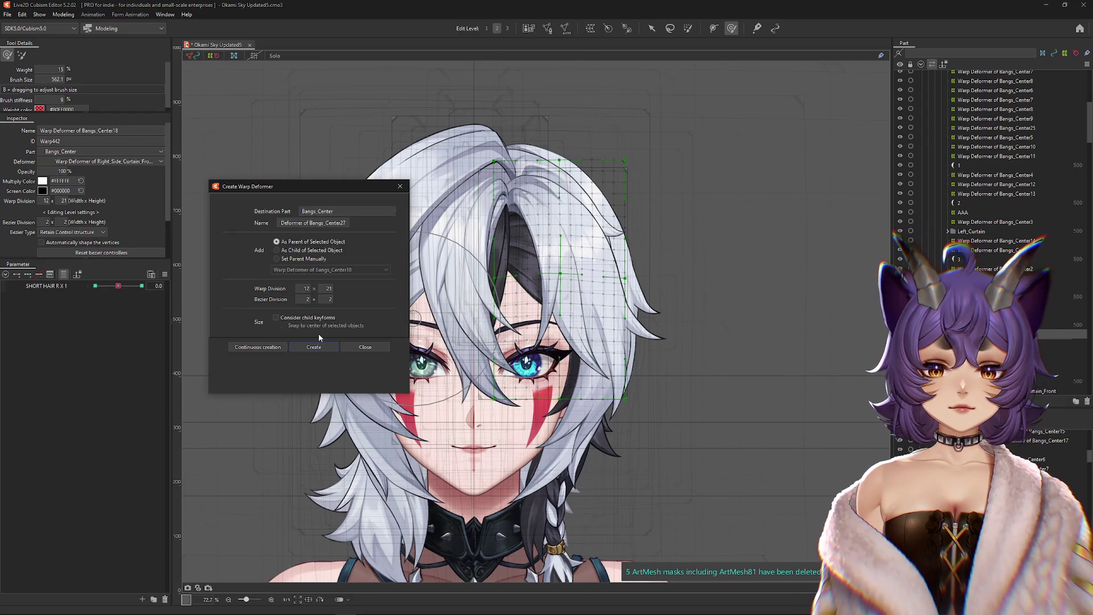
key("Return")
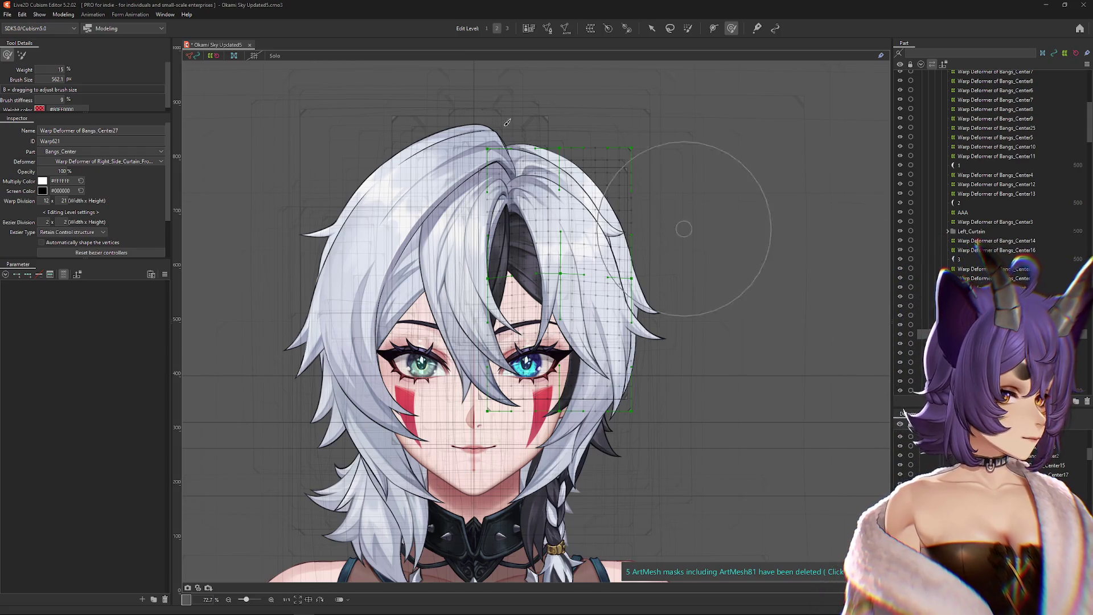
left_click(71, 275)
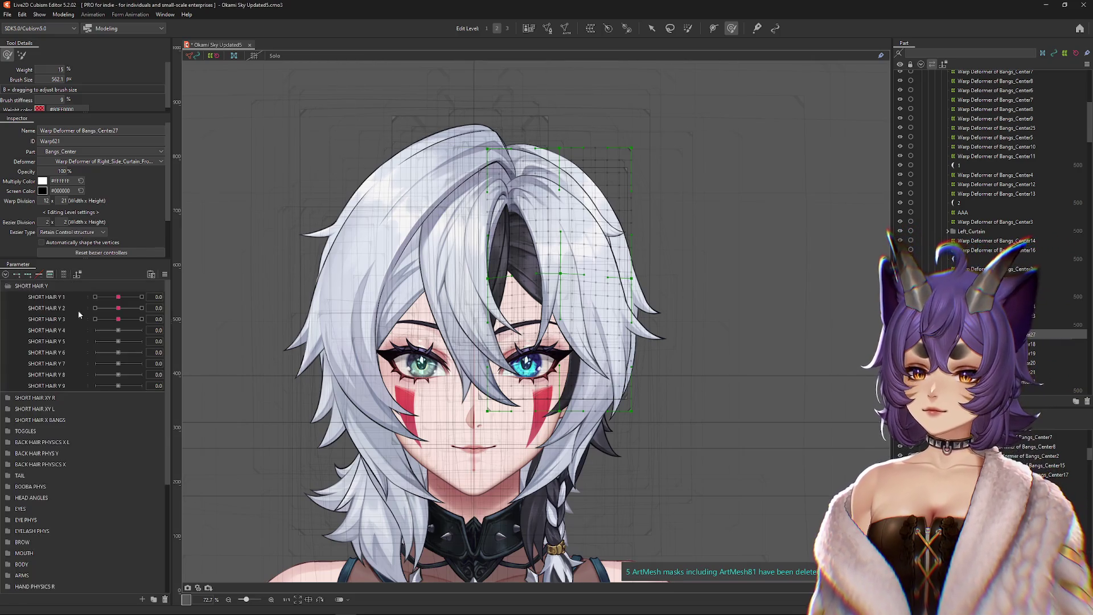
Step: Key SHORT HAIR Y 1 at 1.0 and undo a trial bangs bend, dismissing the blend-shape warning
left_click(104, 300)
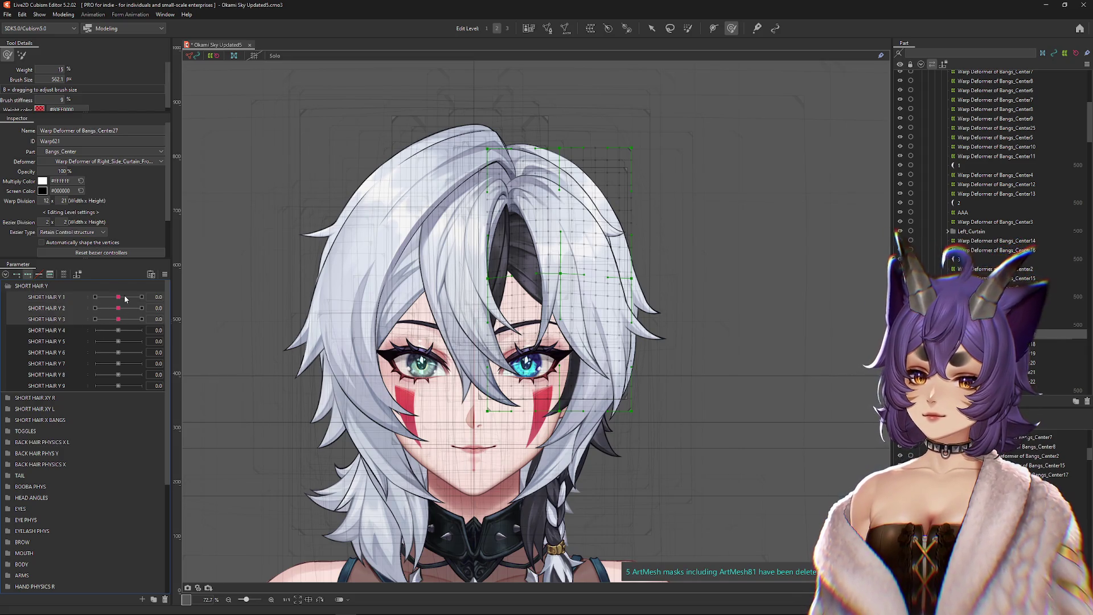
left_click_drag(119, 299, 142, 296)
scroll(567, 278, "up", 2)
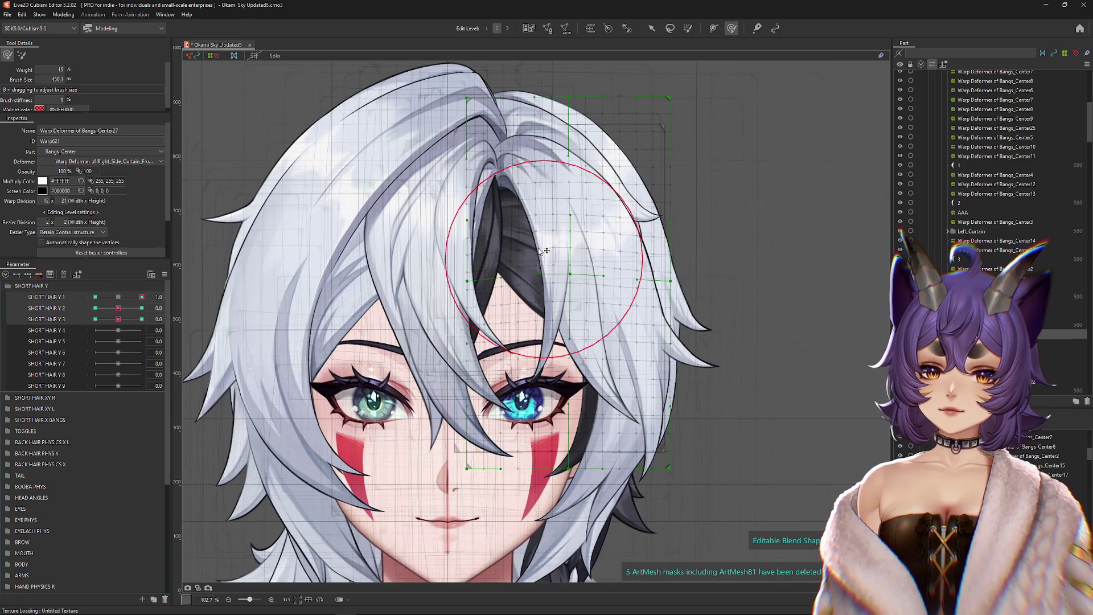
mouse_move(566, 277)
left_mouse_down()
mouse_move(547, 231)
mouse_move(488, 253)
left_mouse_up()
key("ctrl+z")
key("ctrl+z")
key("ctrl+z")
left_click(459, 446)
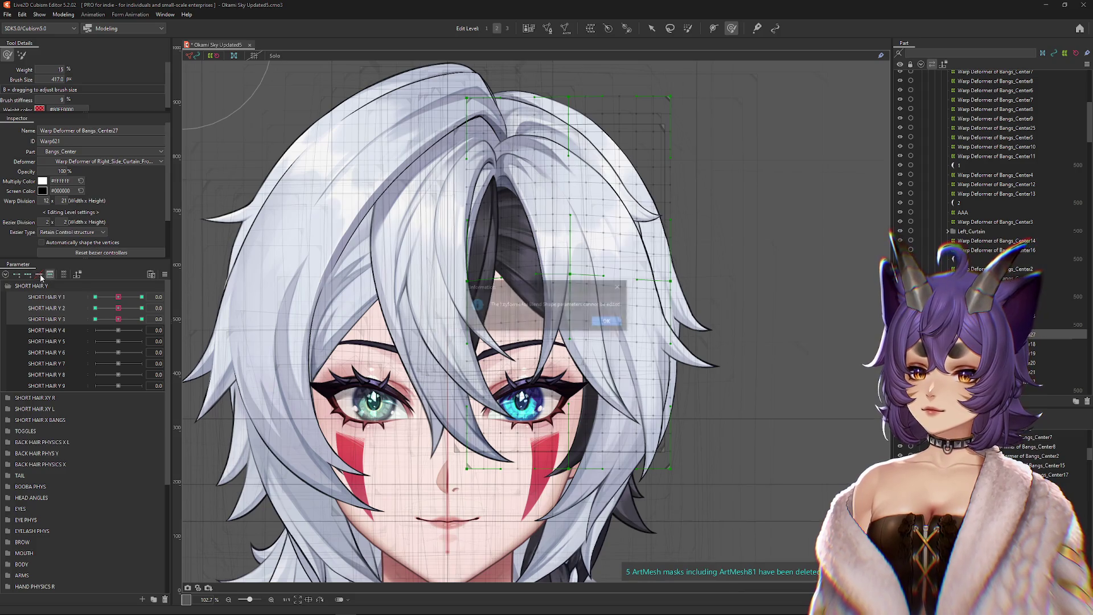
left_click(609, 321)
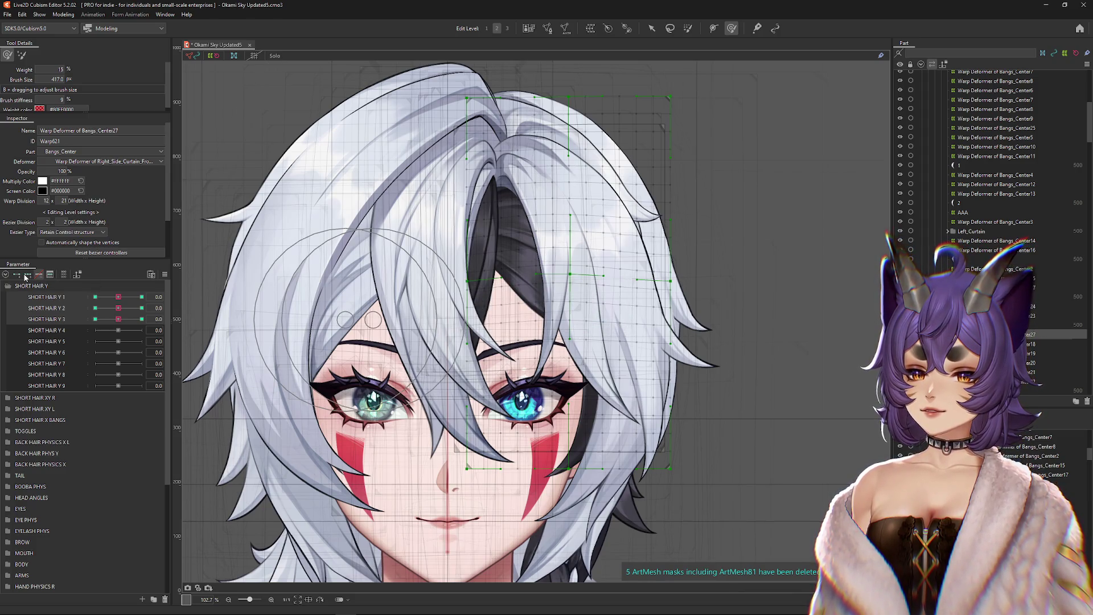
Step: Push the bangs right at SHORT HAIR Y 1 = 1.0 and sweep them down-right at -1.0
left_click_drag(118, 297, 142, 297)
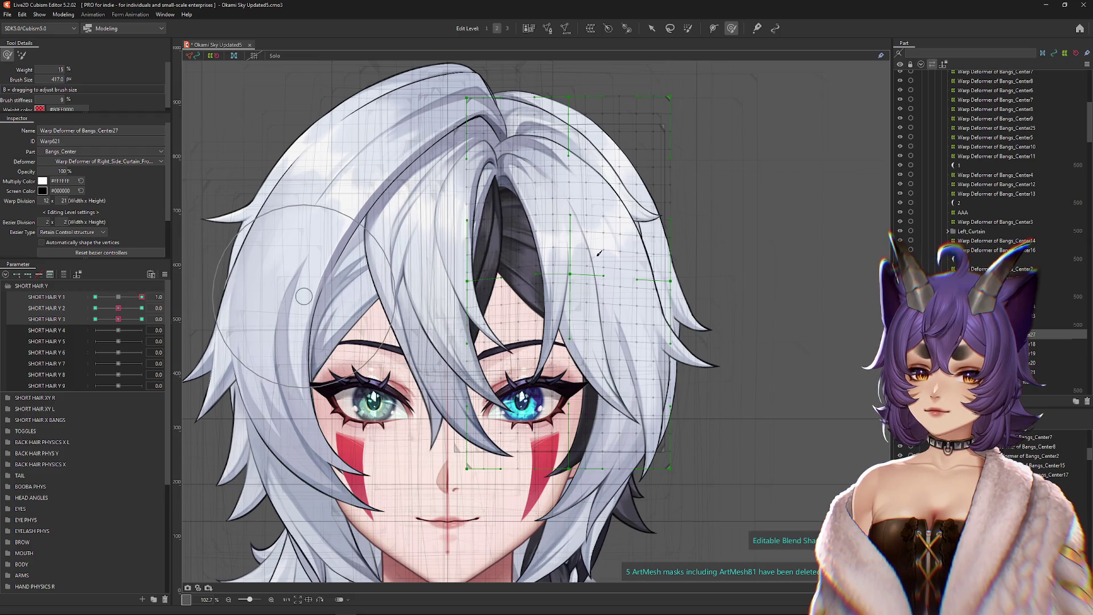
left_click_drag(568, 249, 552, 327)
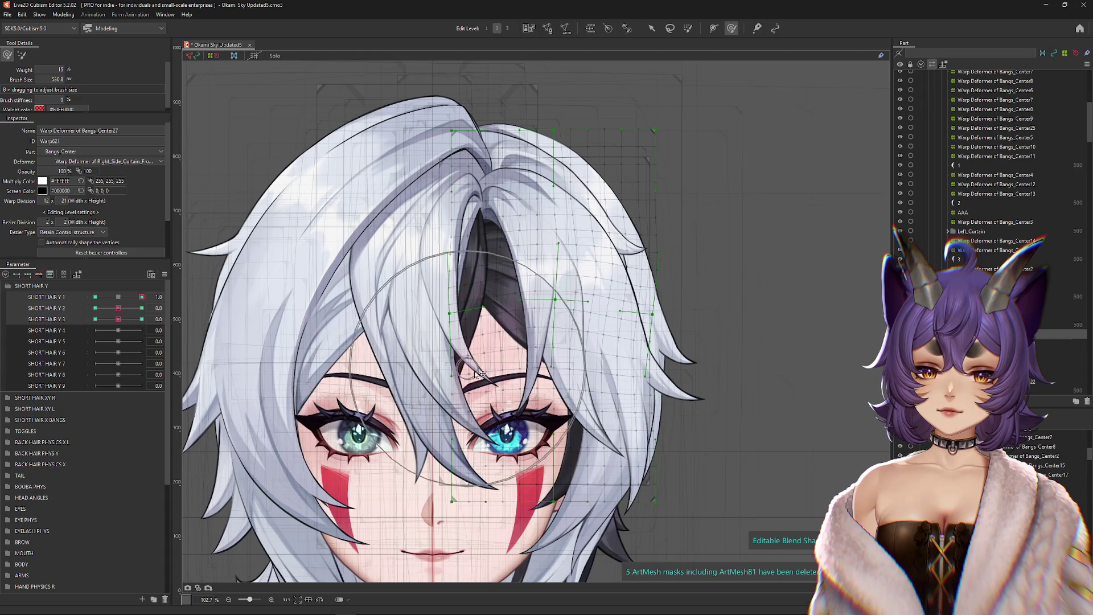
left_click_drag(474, 373, 576, 364)
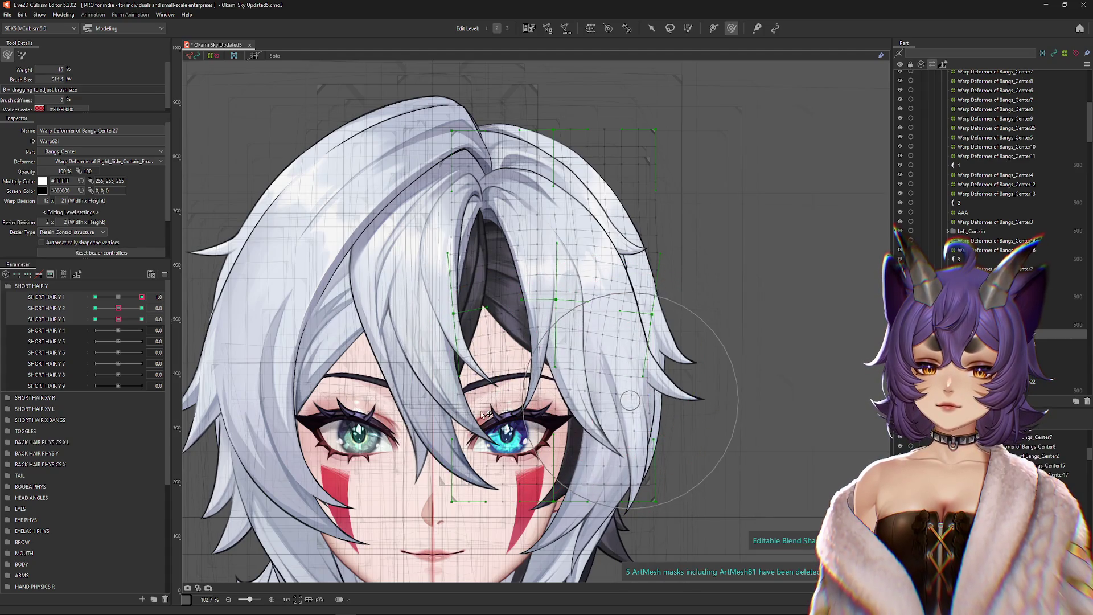
key("h")
mouse_move(120, 297)
left_mouse_down()
mouse_move(96, 296)
mouse_move(142, 297)
mouse_move(96, 296)
left_mouse_up()
key("h")
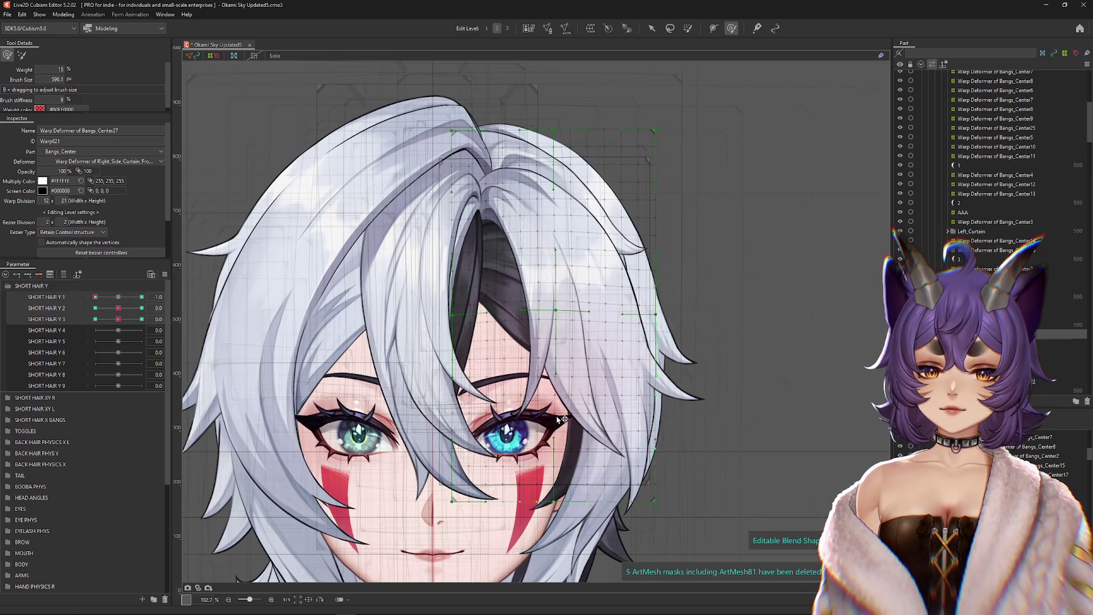
left_click_drag(638, 343, 656, 330)
mouse_move(639, 295)
left_mouse_down()
mouse_move(615, 310)
mouse_move(656, 332)
left_mouse_up()
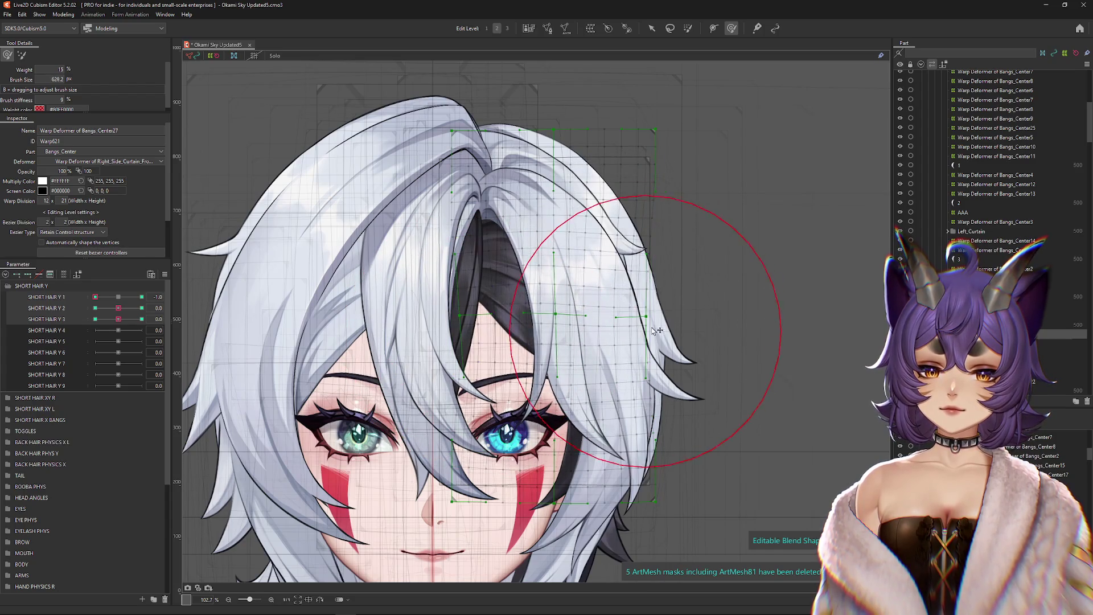
Step: Review the bangs across SHORT HAIR Y 1's 1.0, 0 and -1.0 keys, ending at 1.0
left_click(118, 308)
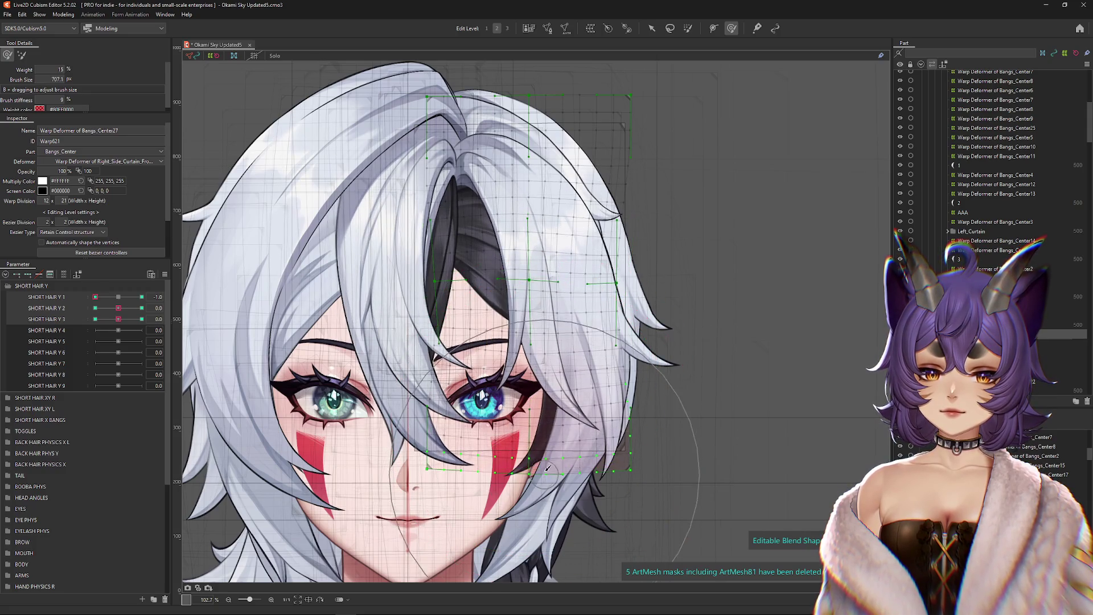
left_click(142, 296)
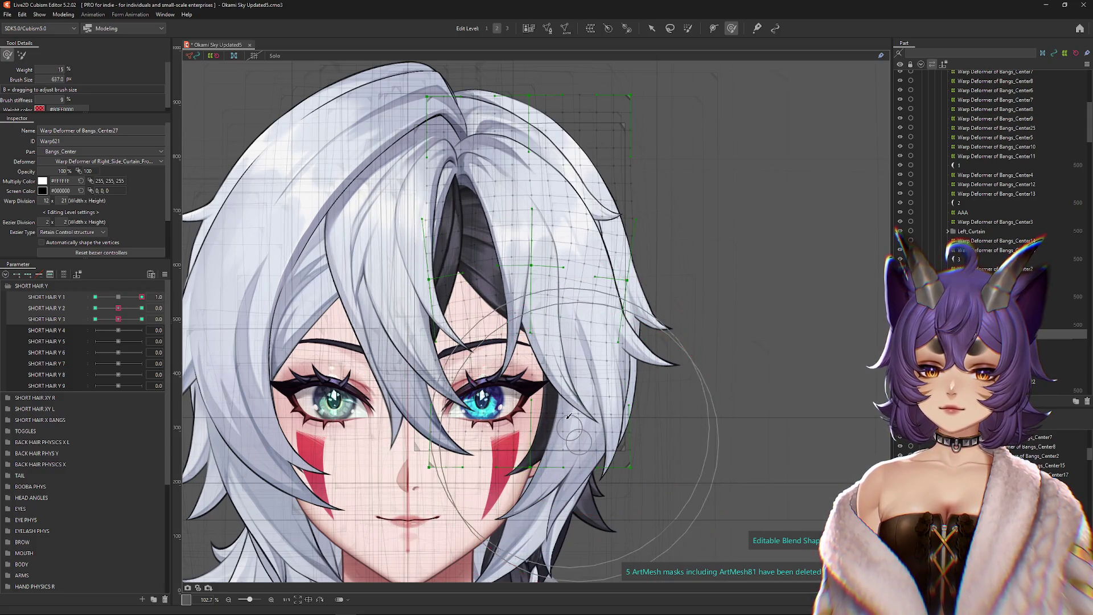
left_click(118, 297)
left_click(95, 296)
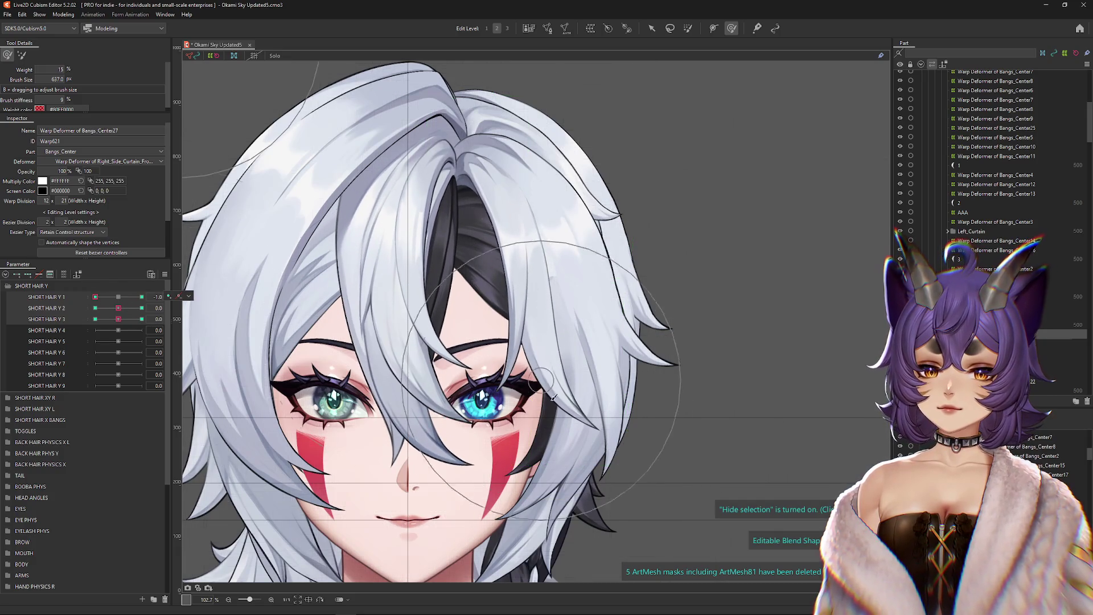
left_click(141, 297)
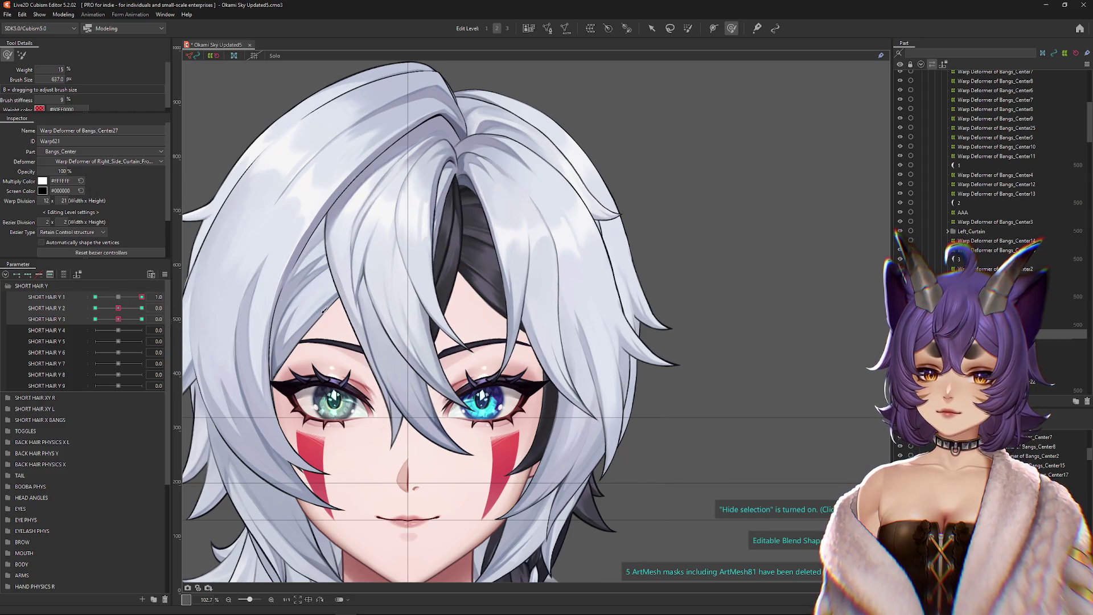
Step: Shape the bangs at SHORT HAIR Y 2's positive and negative keys, resizing the brush
left_click(118, 297)
left_click(141, 308)
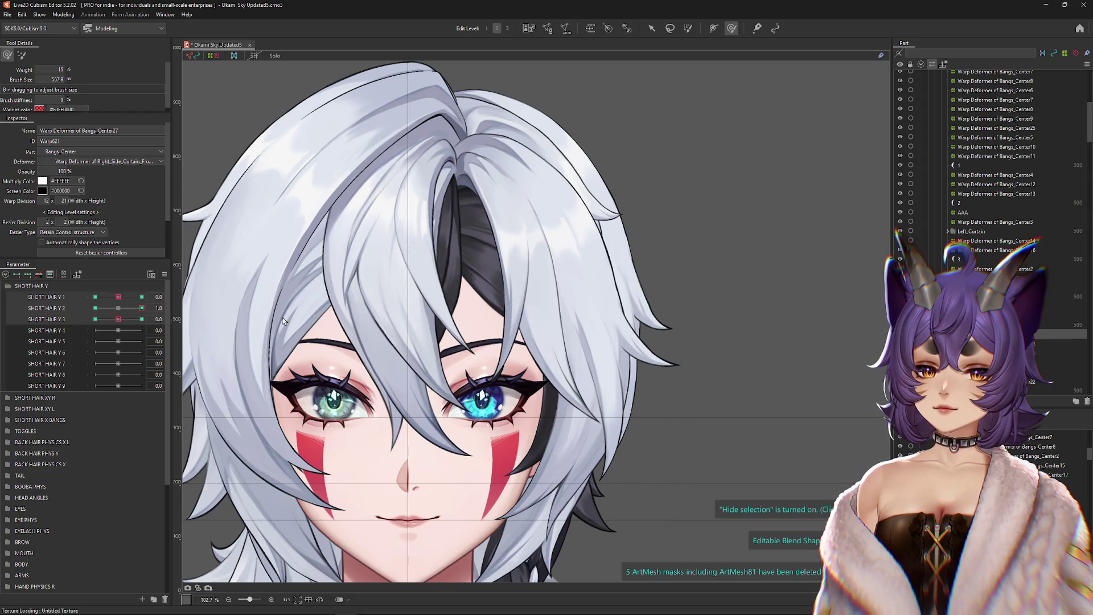
left_click_drag(512, 406, 488, 334)
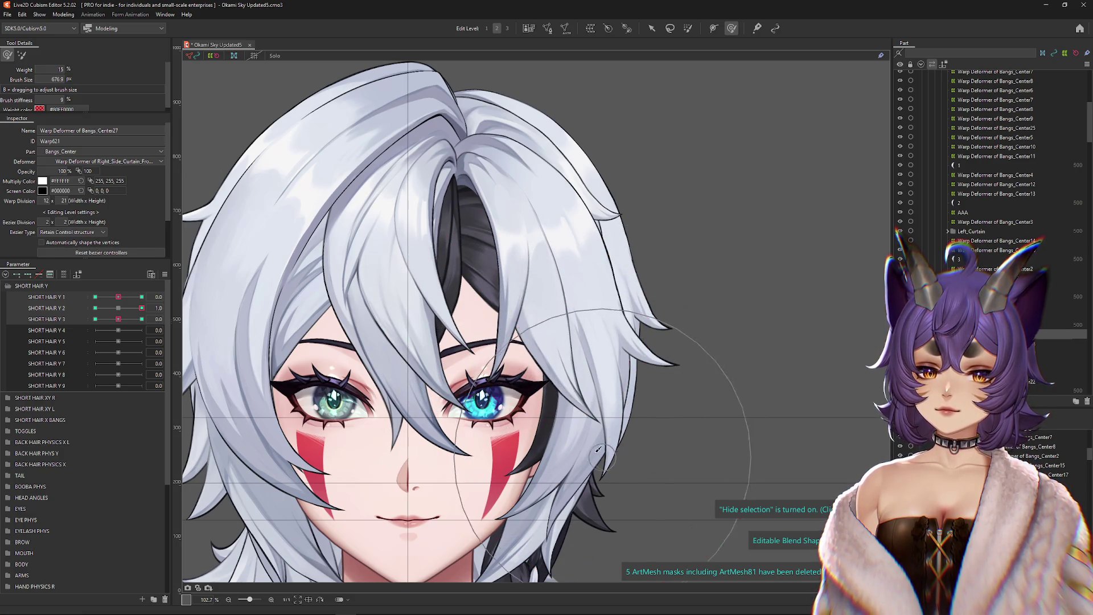
left_click(118, 308)
left_click(141, 308)
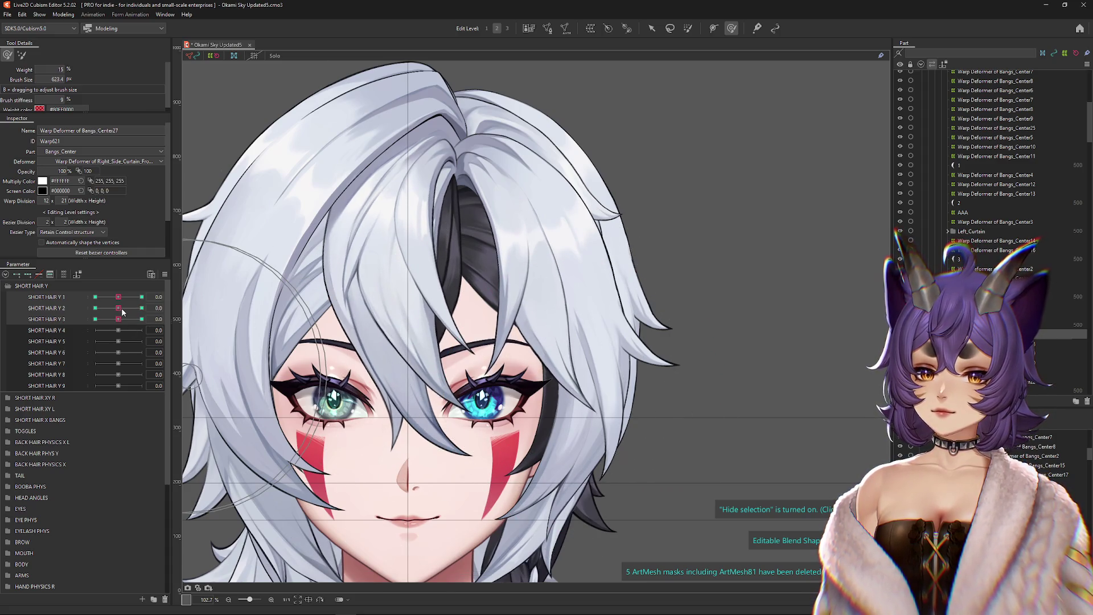
left_click(96, 308)
left_click_drag(547, 416, 587, 365)
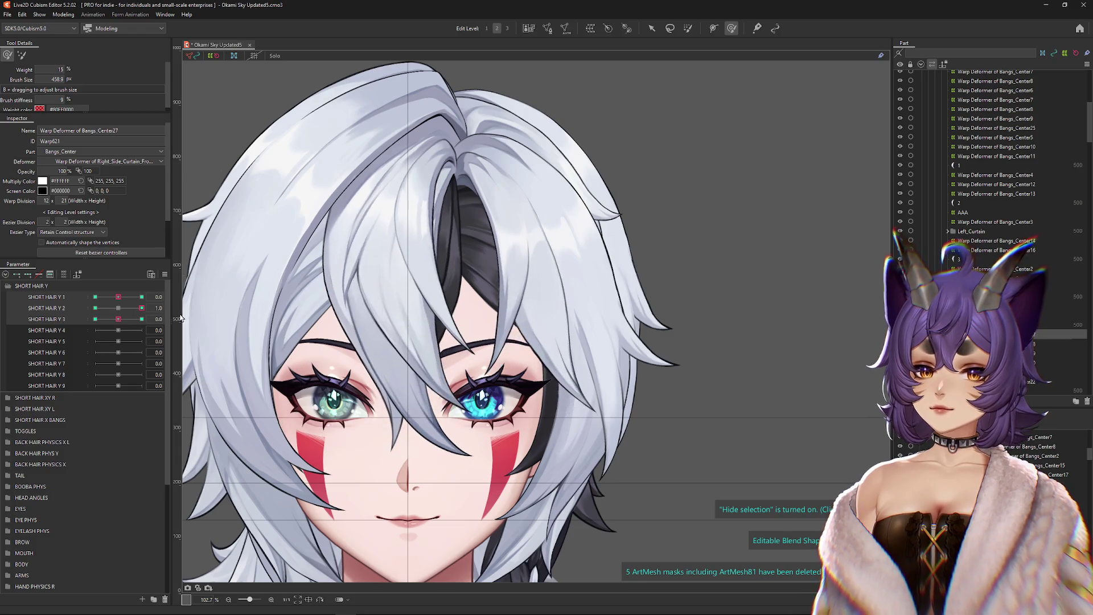
Step: Warp the bangs' lower-right and cheek-side points toward the centre for SHORT HAIR Y 3 at -1.0
left_click_drag(118, 319, 142, 319)
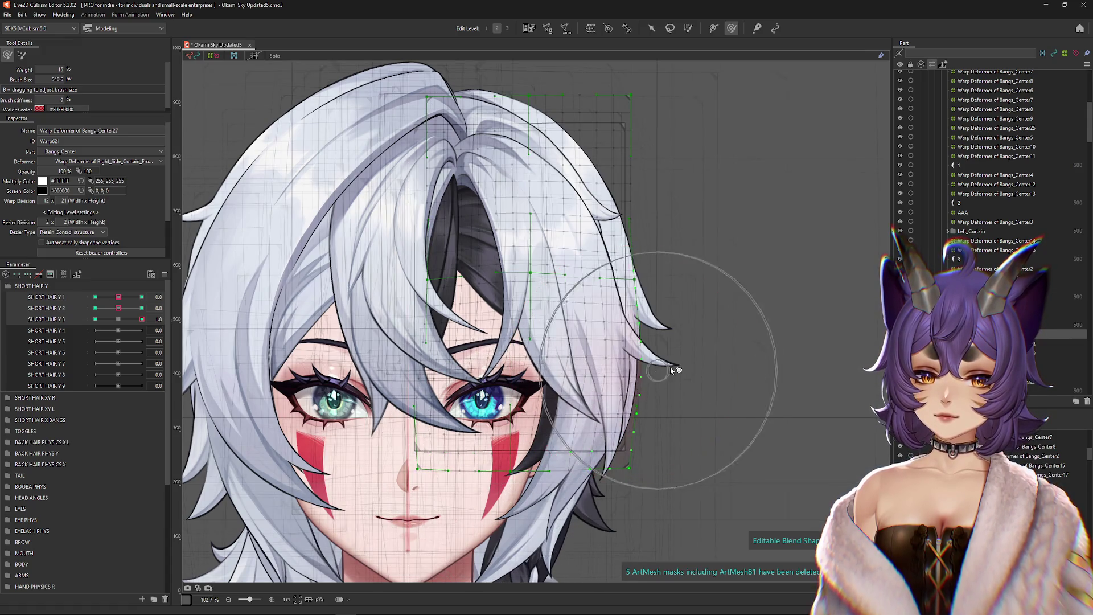
left_click(119, 320)
left_click(95, 318)
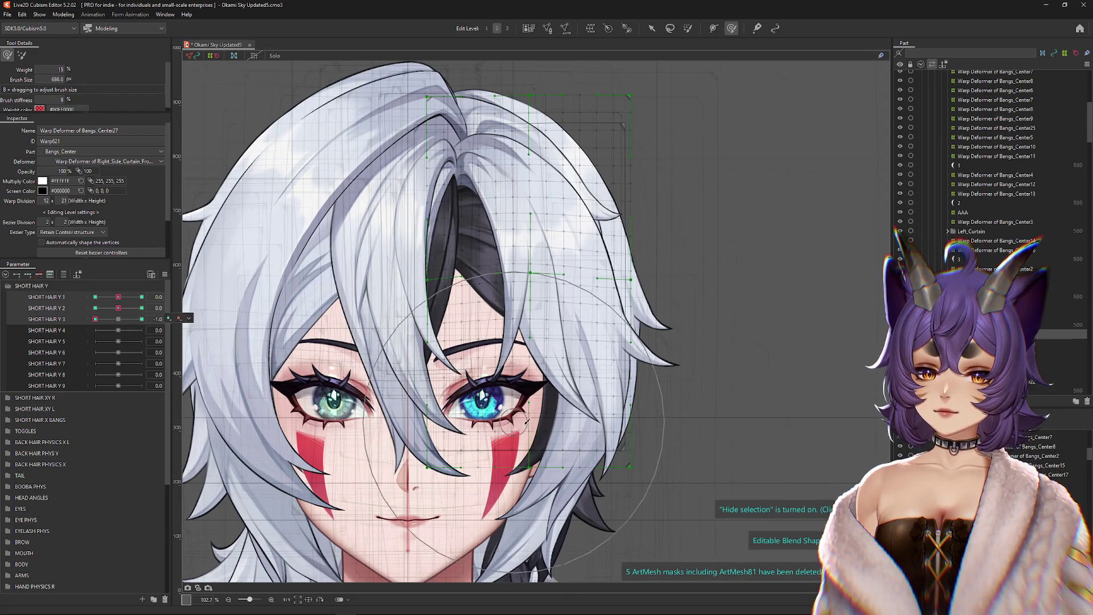
mouse_move(562, 427)
left_mouse_down()
mouse_move(435, 437)
mouse_move(451, 449)
left_mouse_up()
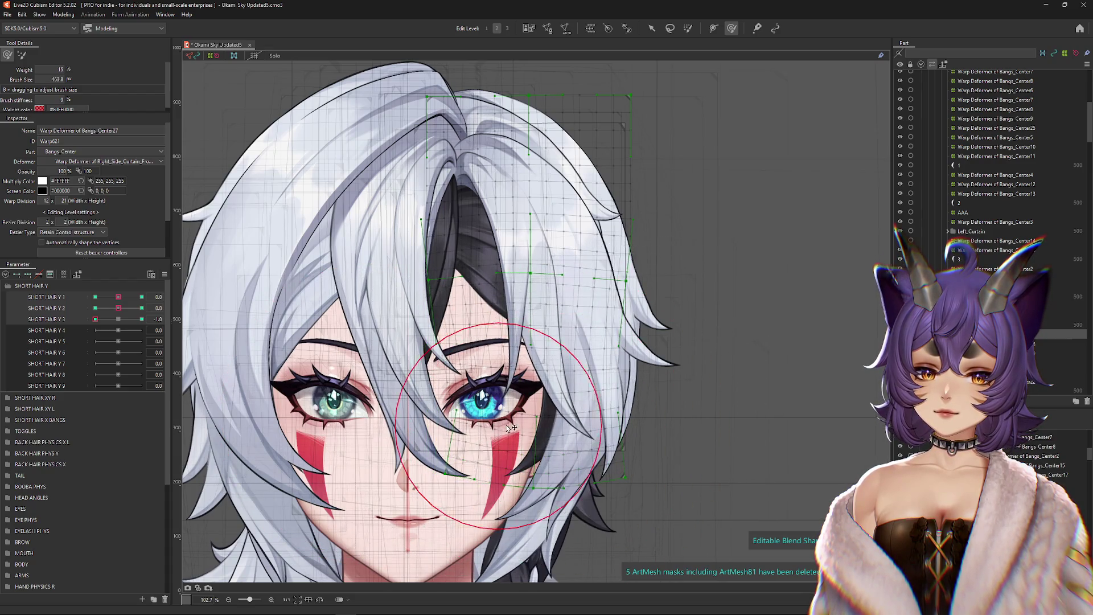
left_click_drag(665, 414, 615, 422)
left_click_drag(459, 472, 467, 468)
left_click_drag(646, 431, 649, 405)
Step: Check the bangs with the warp mesh hidden, flipping SHORT HAIR Y 3 to 1.0
key("ctrl+h")
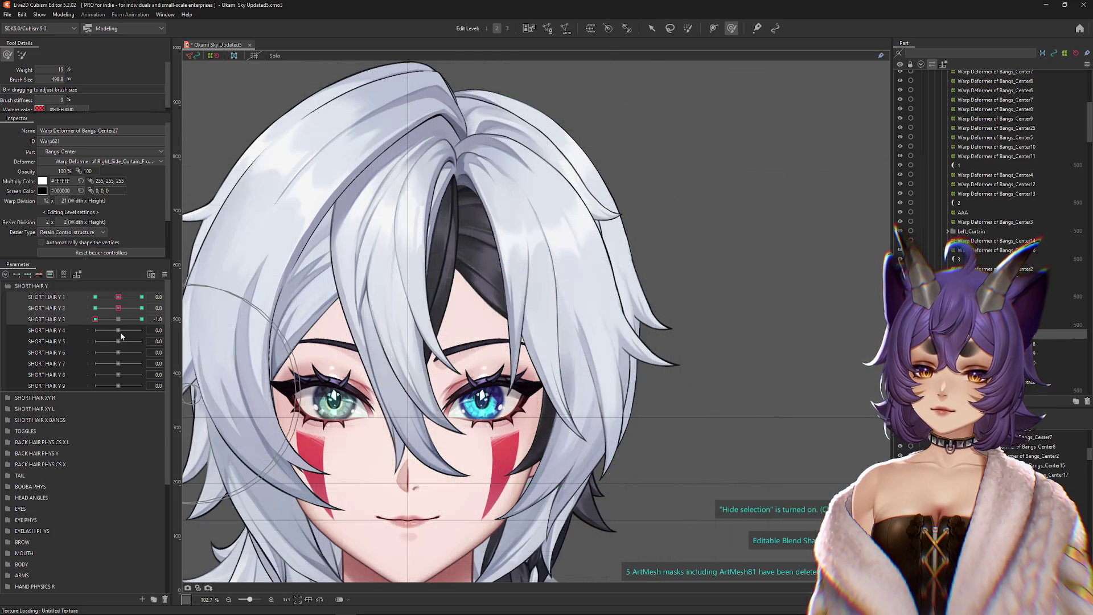
left_click(142, 319)
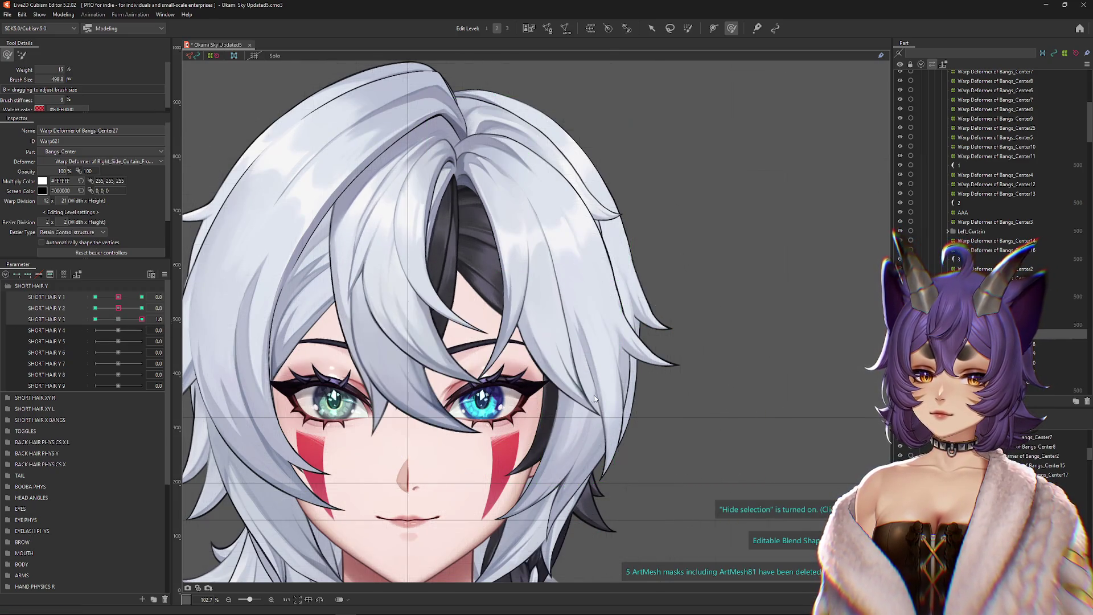
key("ctrl+h")
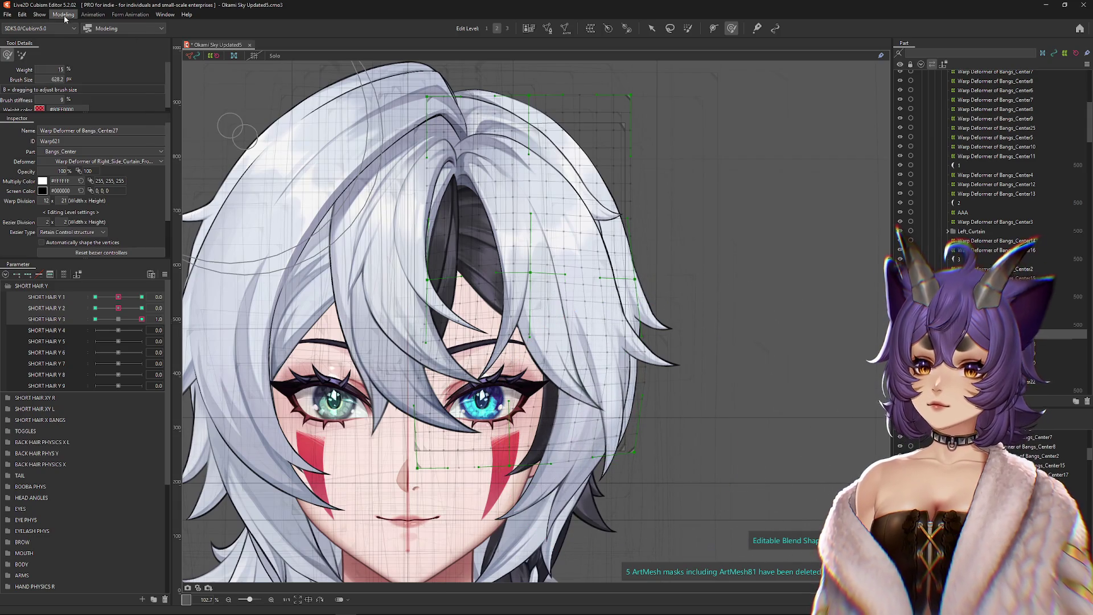
left_click(63, 15)
Step: Open Physics Settings, choose the SHORT HAIR Y output group, and swing the preview model
key("Return")
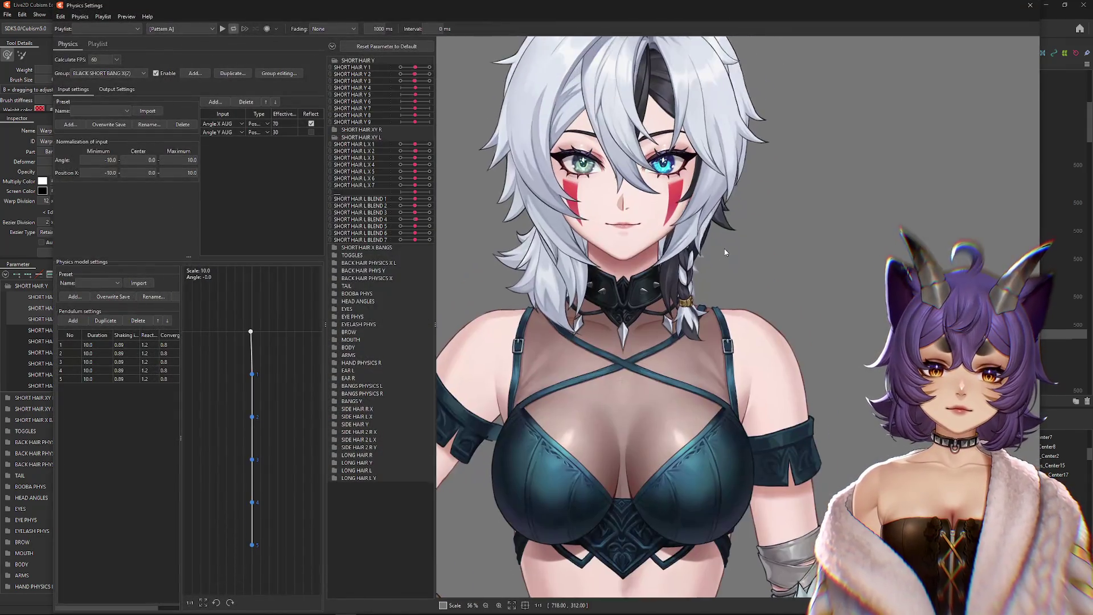
mouse_move(764, 311)
left_mouse_down()
mouse_move(714, 351)
mouse_move(718, 324)
left_mouse_up()
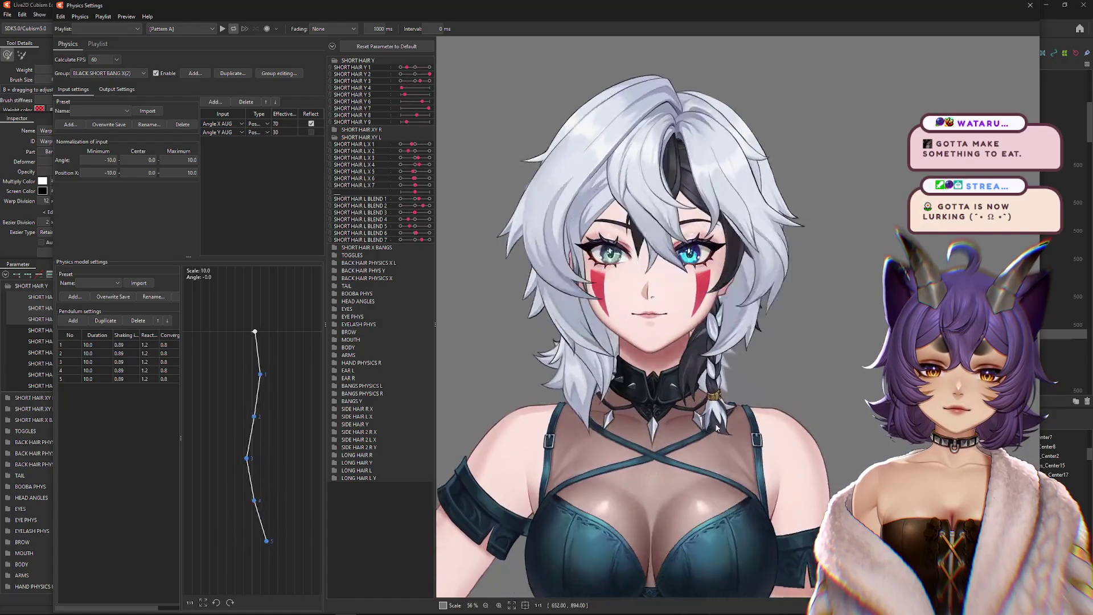
left_click(116, 89)
left_click(108, 73)
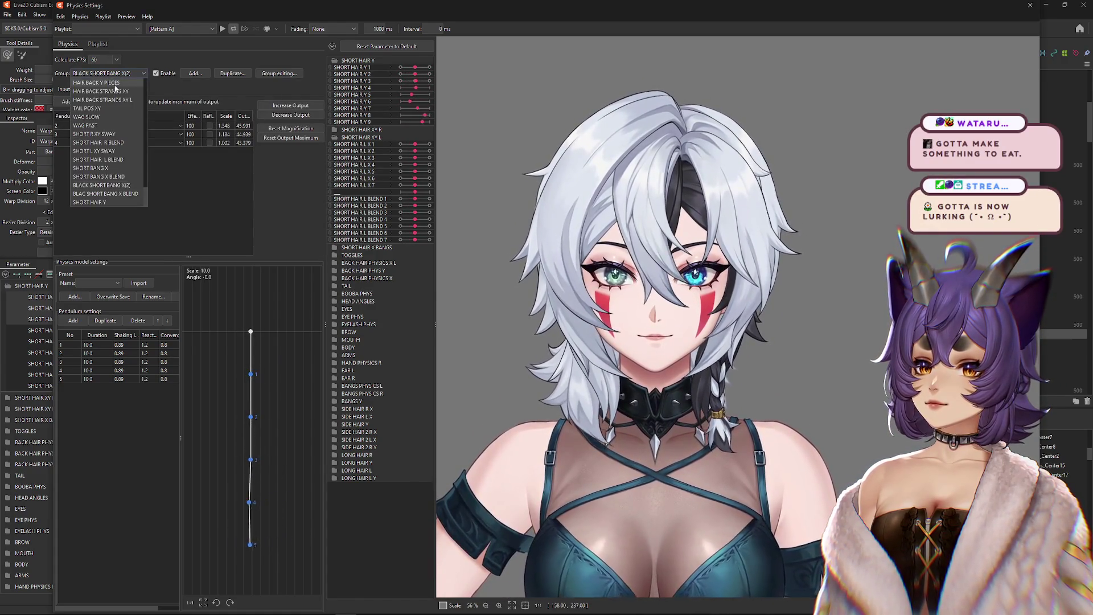
left_click(92, 202)
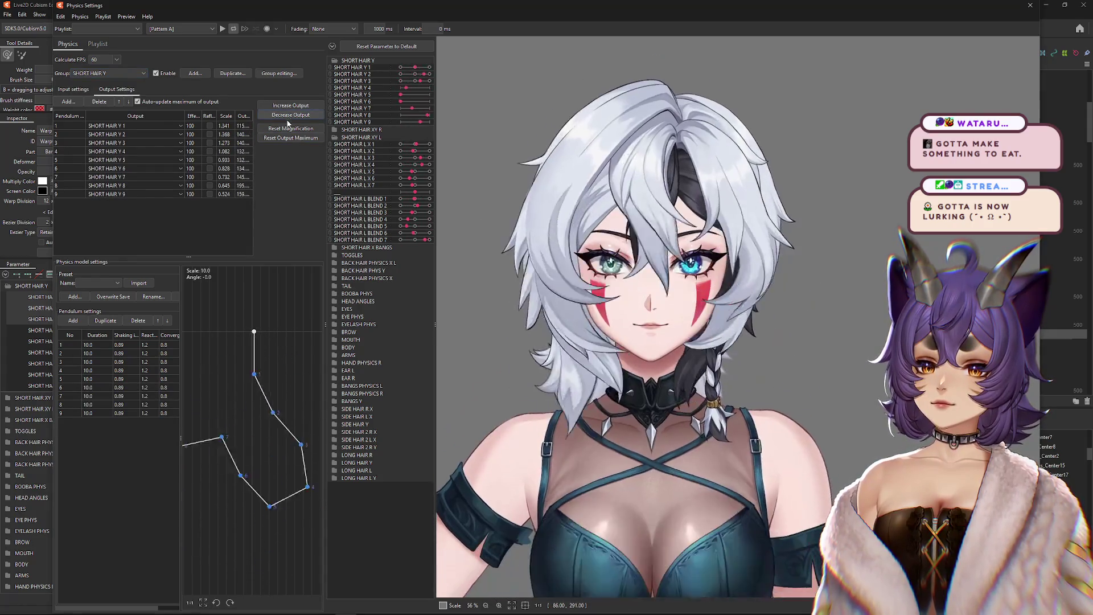
mouse_move(668, 307)
left_mouse_down()
mouse_move(712, 376)
mouse_move(732, 434)
mouse_move(723, 434)
left_mouse_up()
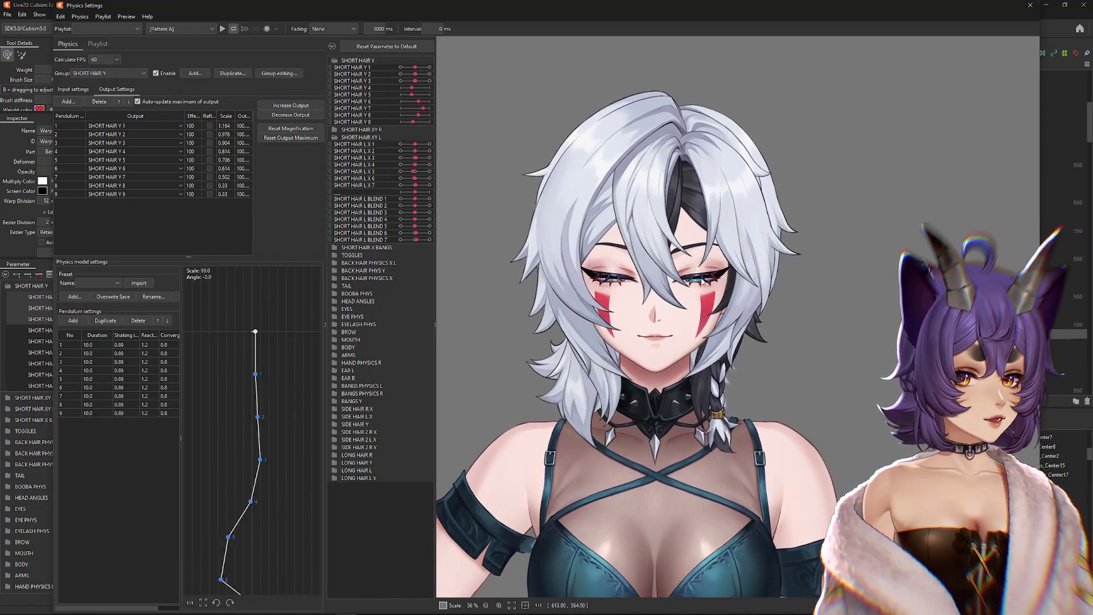
mouse_move(733, 437)
left_mouse_down()
mouse_move(721, 449)
mouse_move(735, 547)
mouse_move(719, 353)
left_mouse_up()
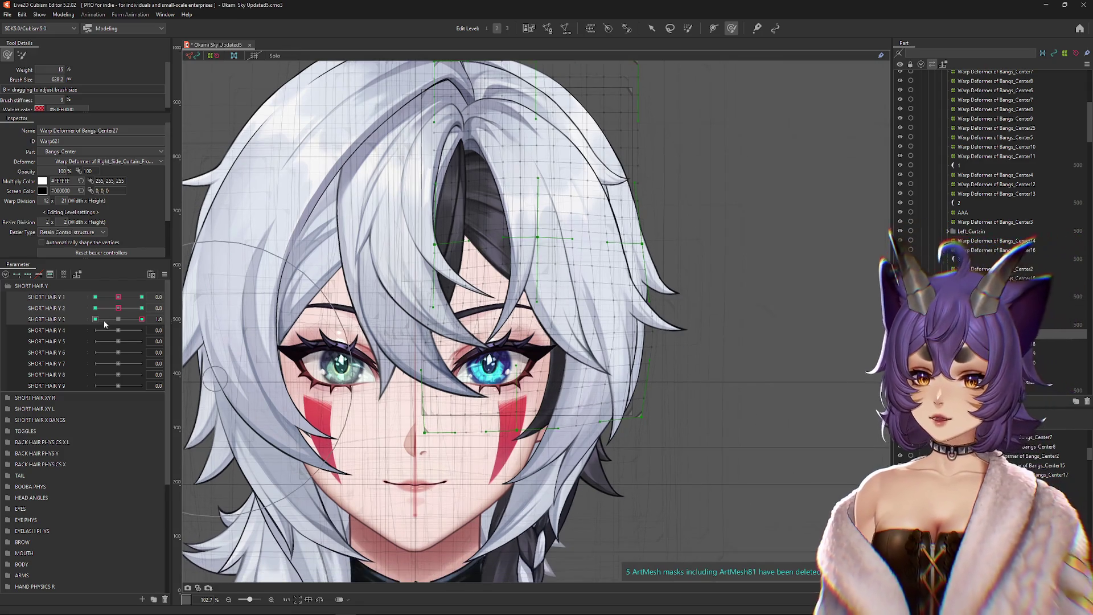
Step: Check the bangs at SHORT HAIR Y 3's -1.0 and 1.0 keys and SHORT HAIR Y 2's -1.0 key
left_click_drag(113, 319, 50, 333)
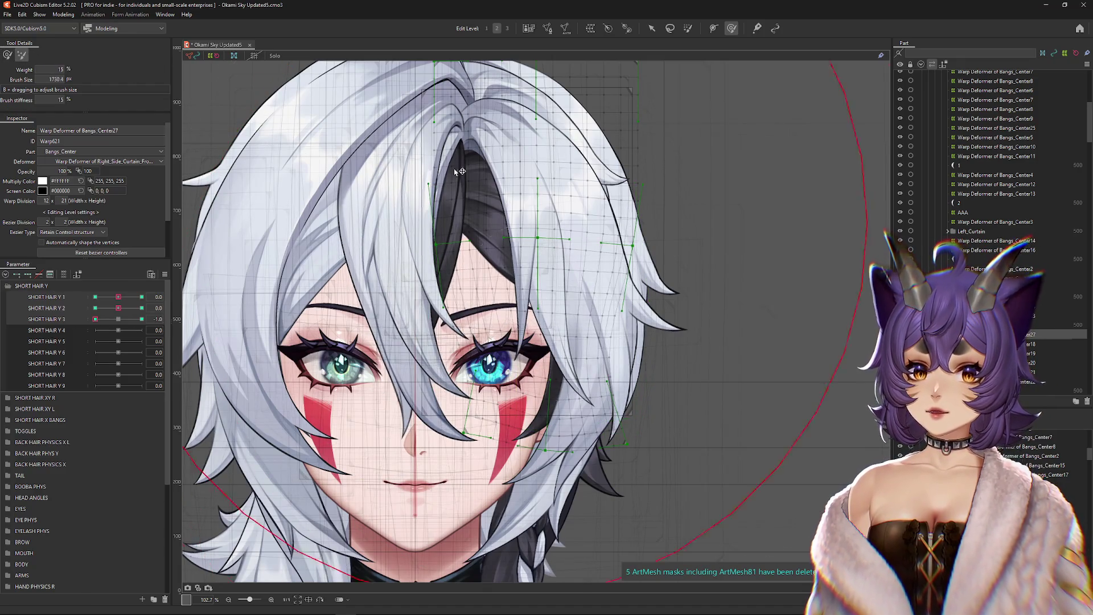
left_click_drag(108, 319, 141, 319)
mouse_move(408, 331)
left_mouse_down()
mouse_move(227, 205)
mouse_move(5, 79)
left_mouse_up()
left_click(119, 318)
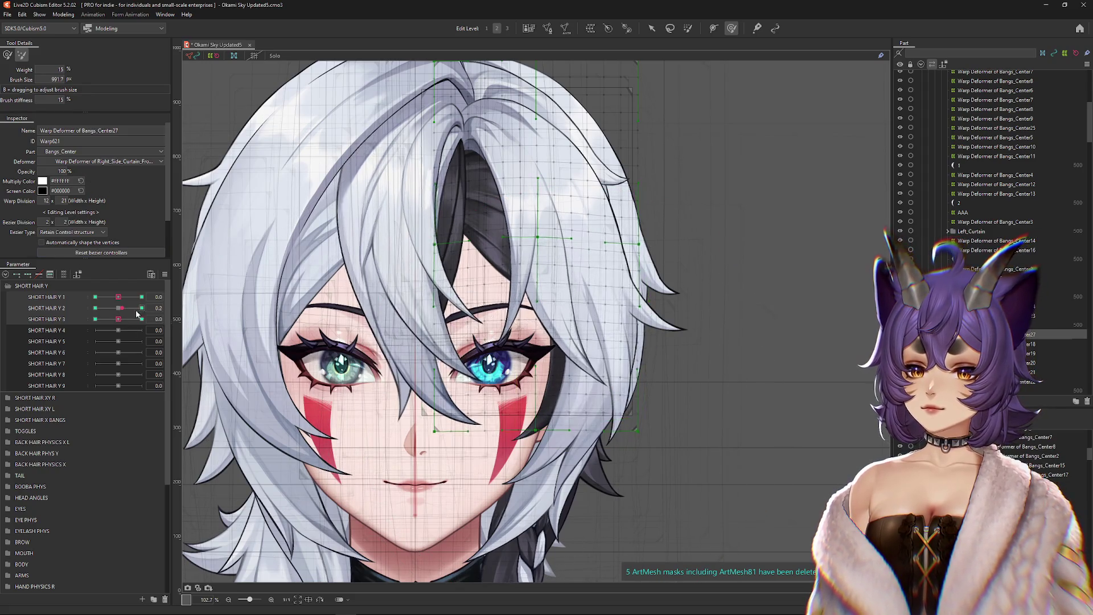
left_click(95, 308)
Step: Check SHORT HAIR Y 1 at -1.0 and 1.0, then return it to 0
left_click(118, 308)
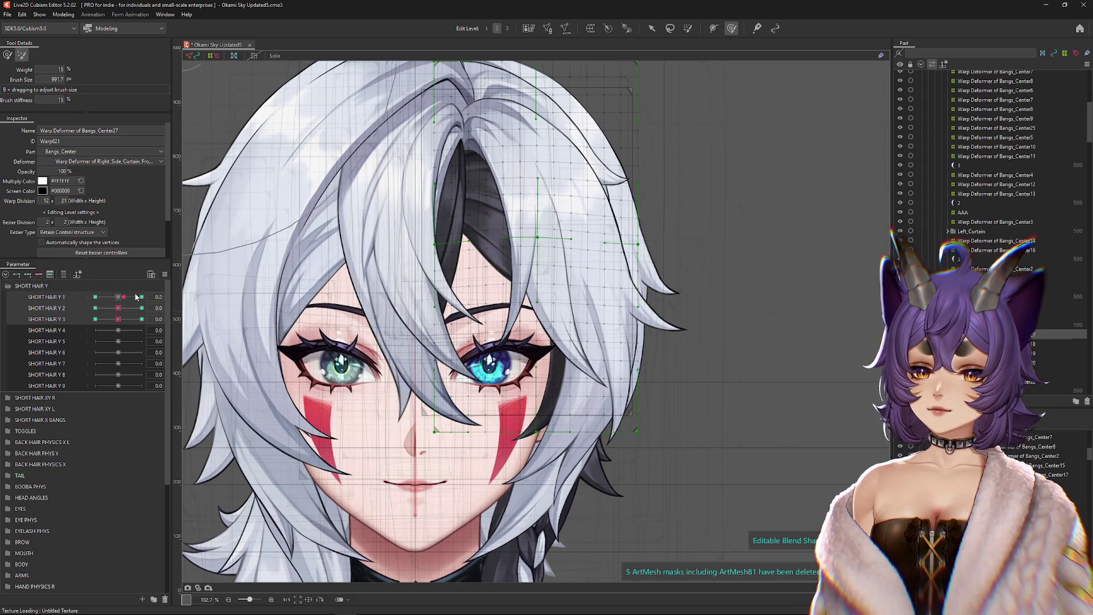
left_click(95, 296)
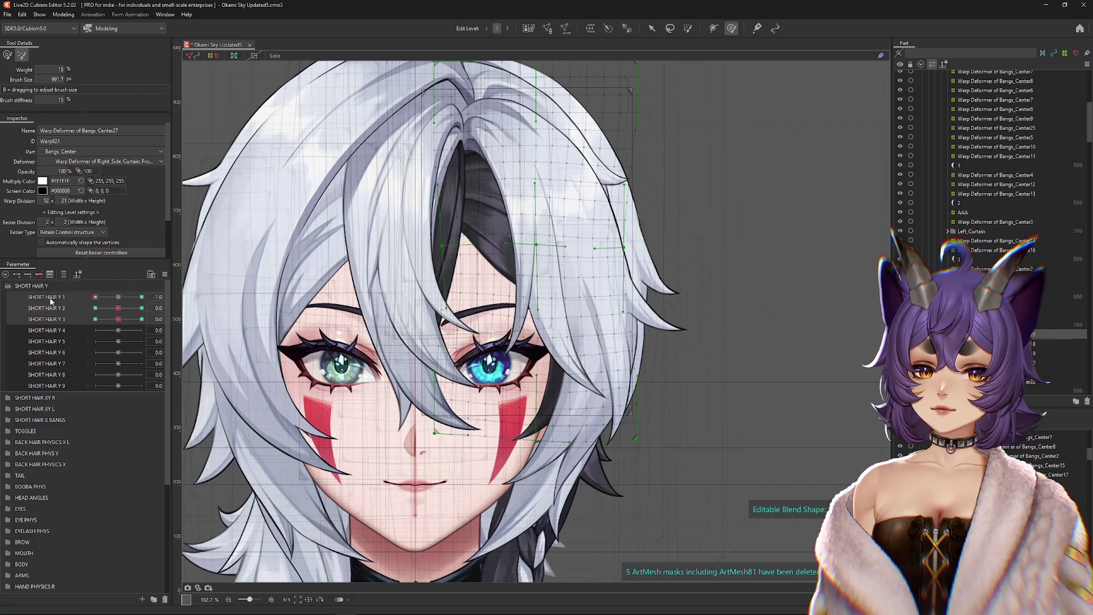
left_click(141, 297)
left_click_drag(464, 165, 543, 311)
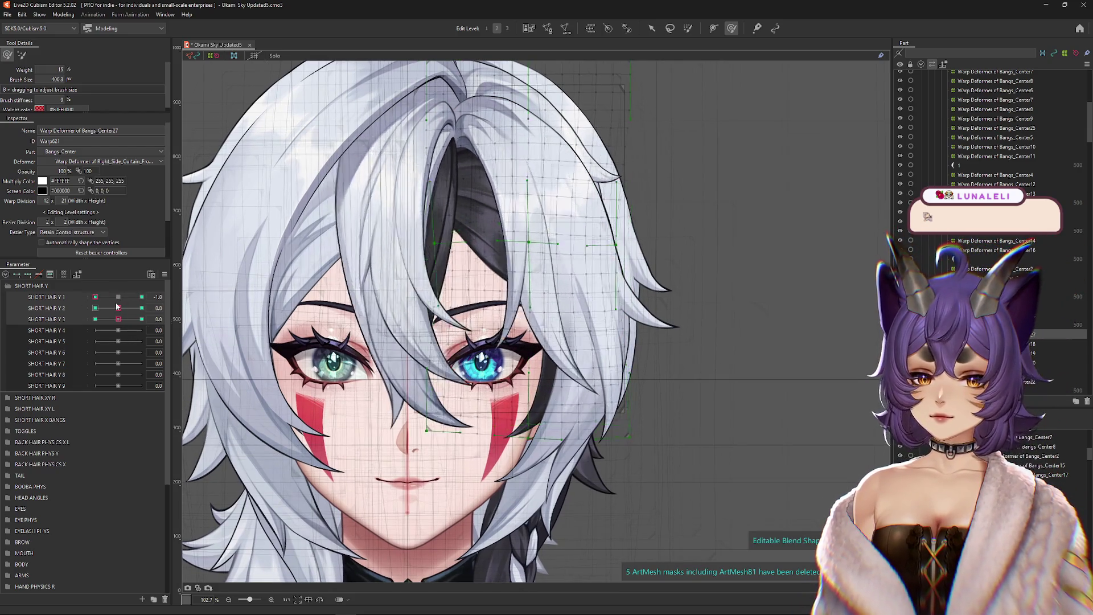
left_click_drag(147, 295, 119, 297)
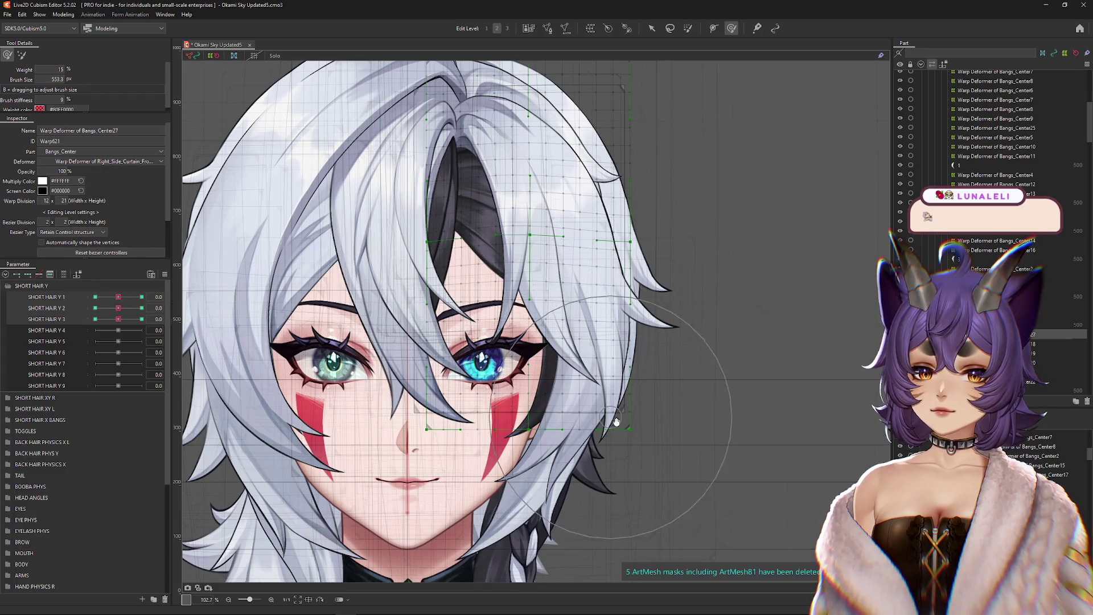
right_click(574, 356)
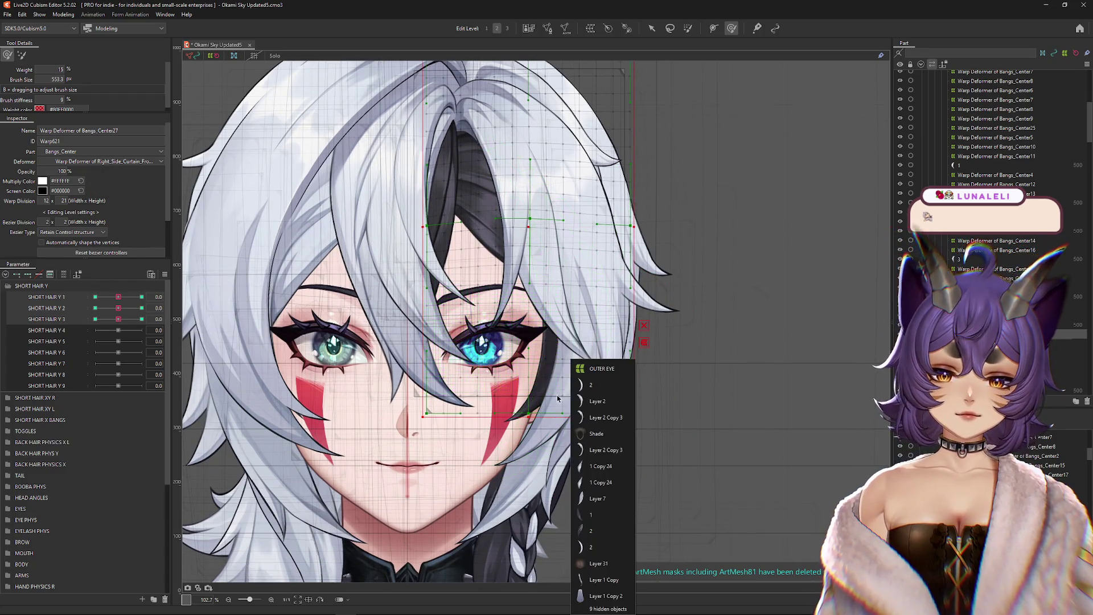
Step: Create a parent Warp Deformer of Right_Side_Curtain14 over Right_Side_Curtain5's warp deformer
left_click(595, 366)
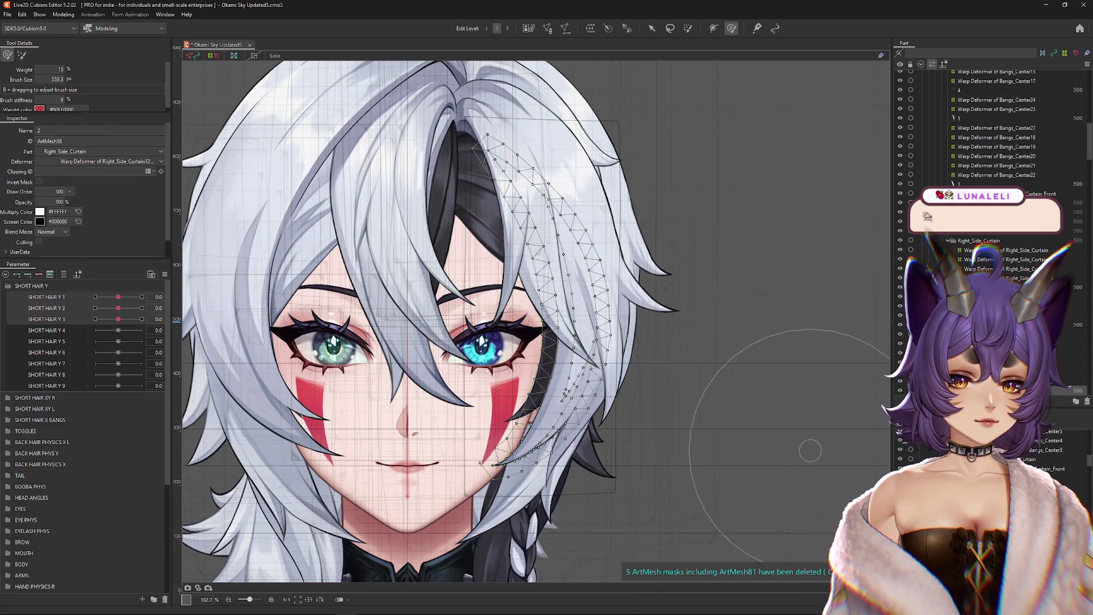
left_click(1025, 250)
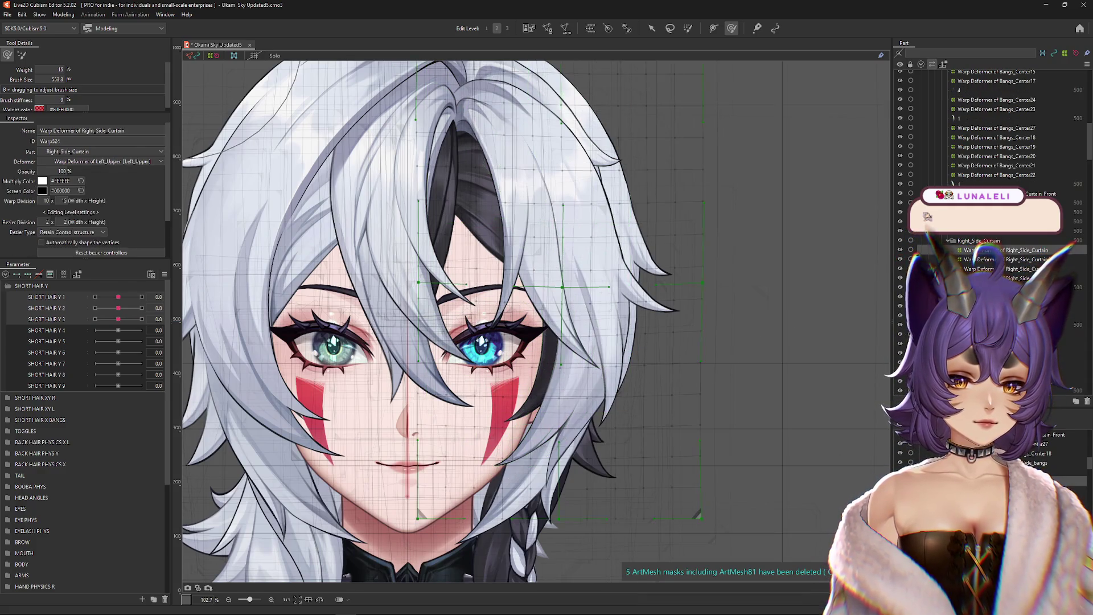
left_click(63, 274)
left_click(628, 248)
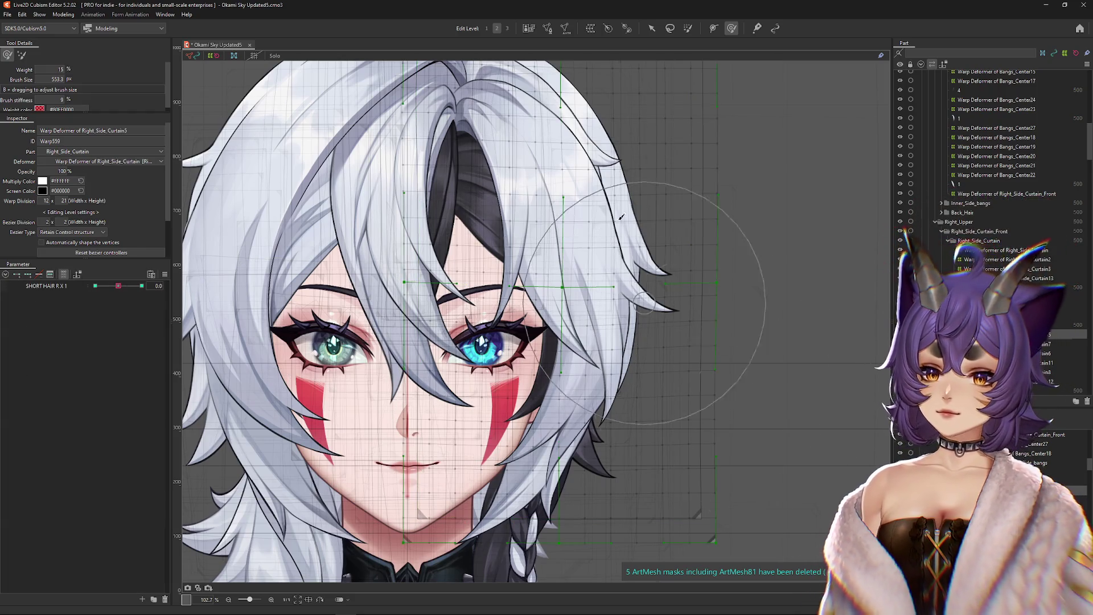
left_click(593, 31)
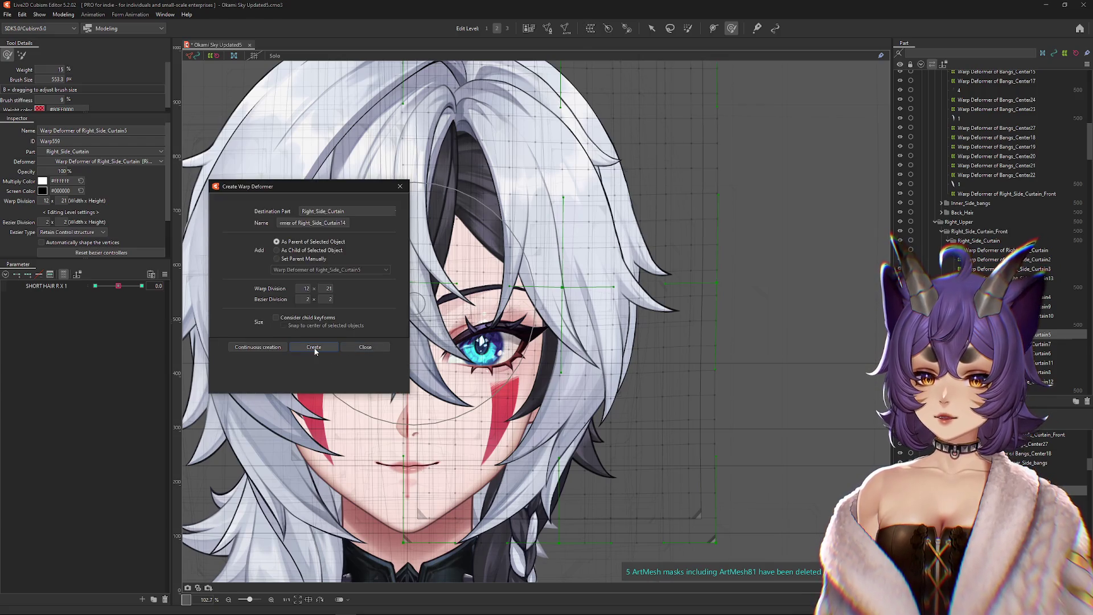
key("Return")
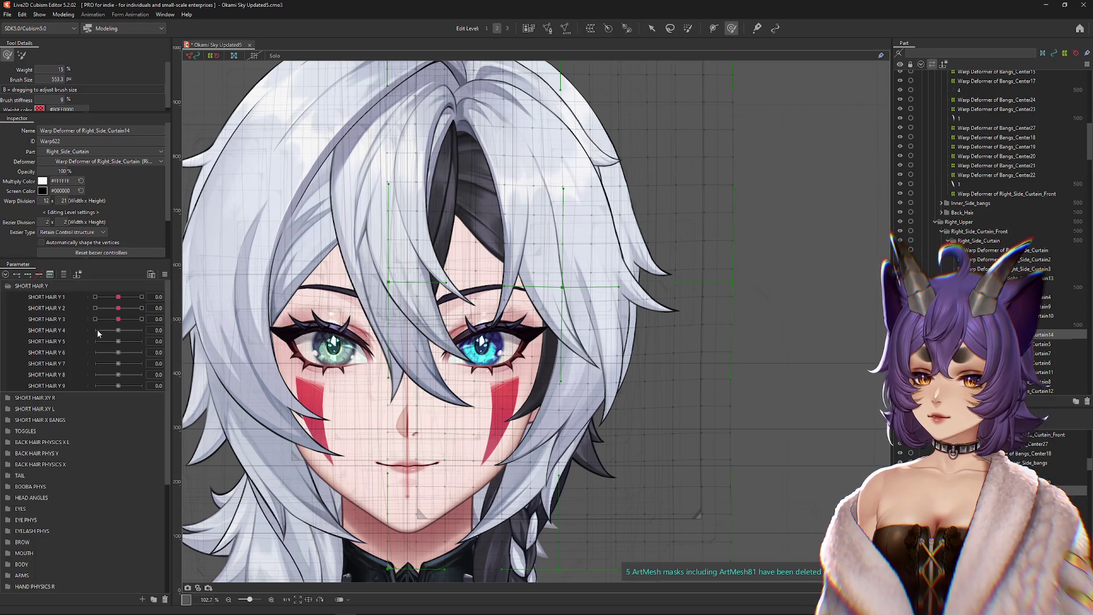
Step: Select parameters SHORT HAIR Y 1 through 4 and the right side curtain hair meshes
mouse_move(120, 298)
left_mouse_down()
mouse_move(136, 298)
mouse_move(102, 298)
mouse_move(118, 298)
left_mouse_up()
left_click(80, 309)
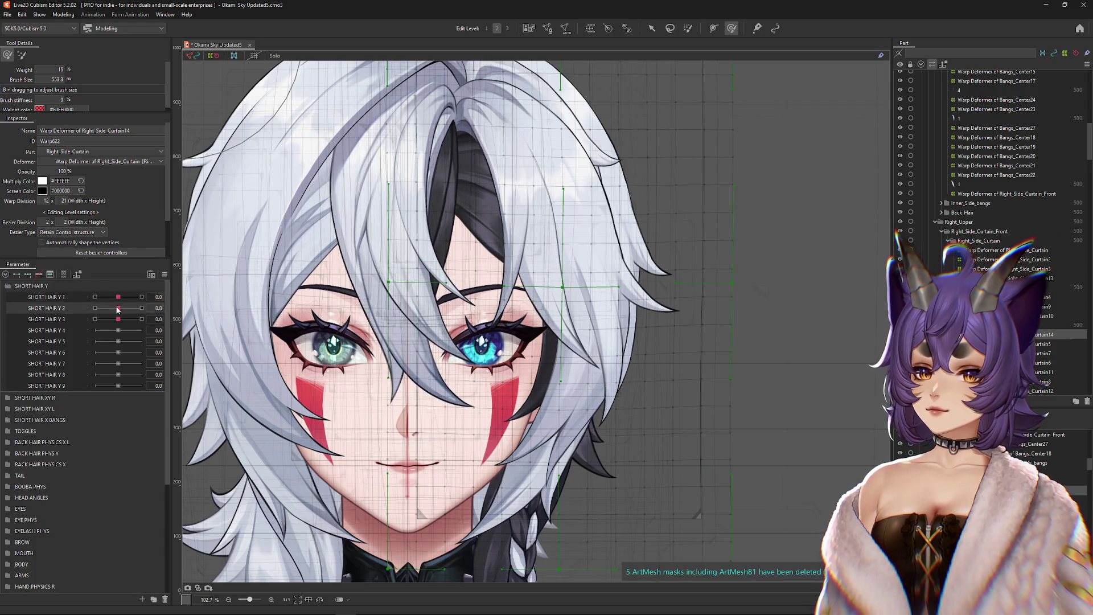
left_click_drag(80, 334, 41, 296)
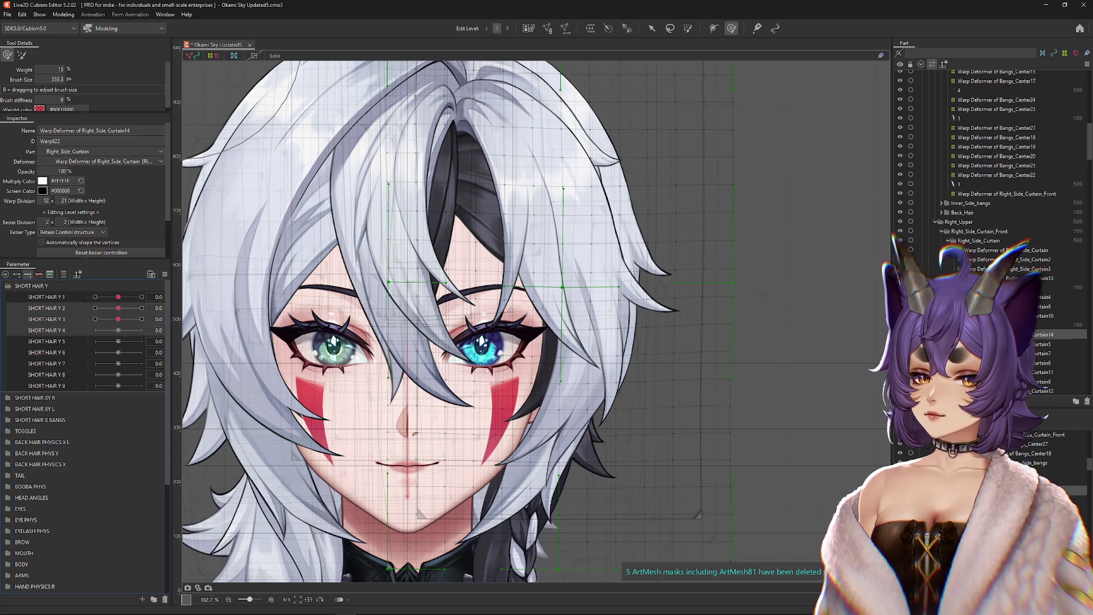
left_click(702, 311)
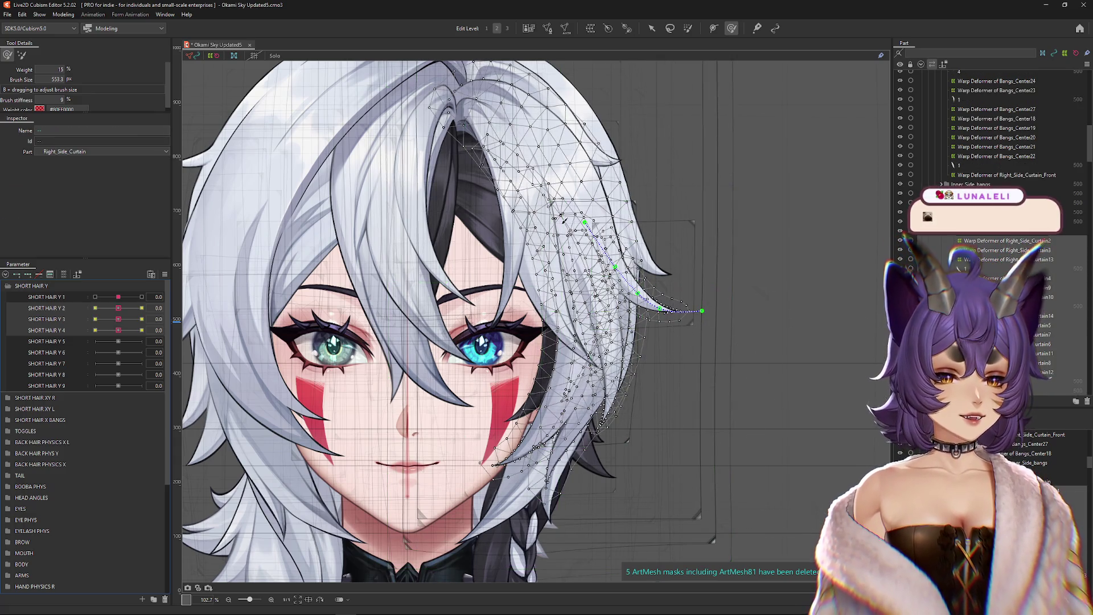
Step: Solo the right side curtain, select Right_Side_Curtain14's warp deformer, and set SHORT HAIR Y 2 to 1.0
left_click(275, 56)
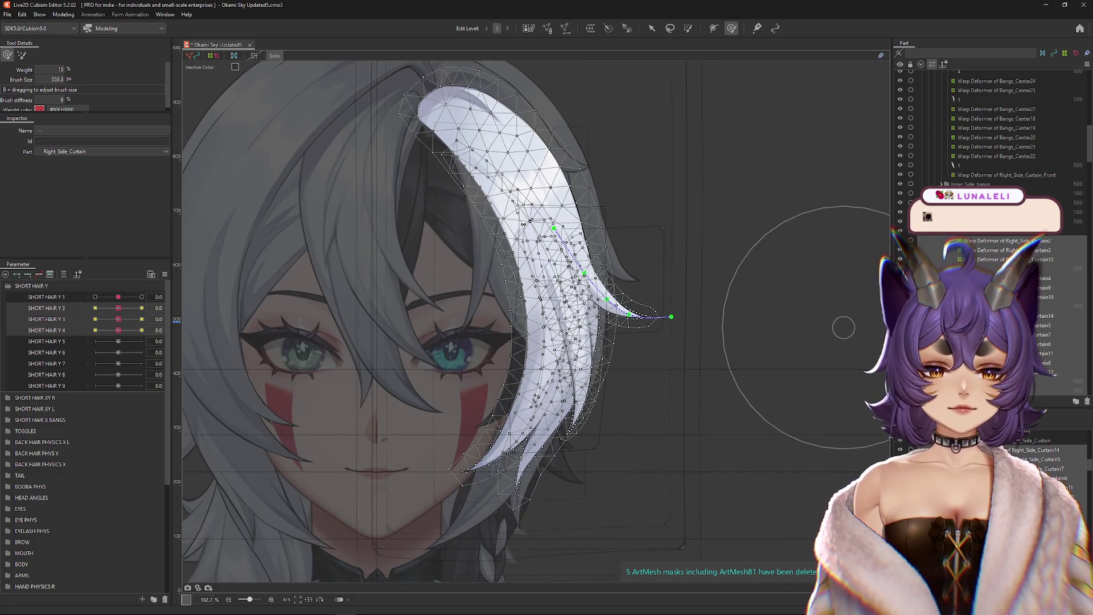
left_click(1045, 315)
left_click(142, 308)
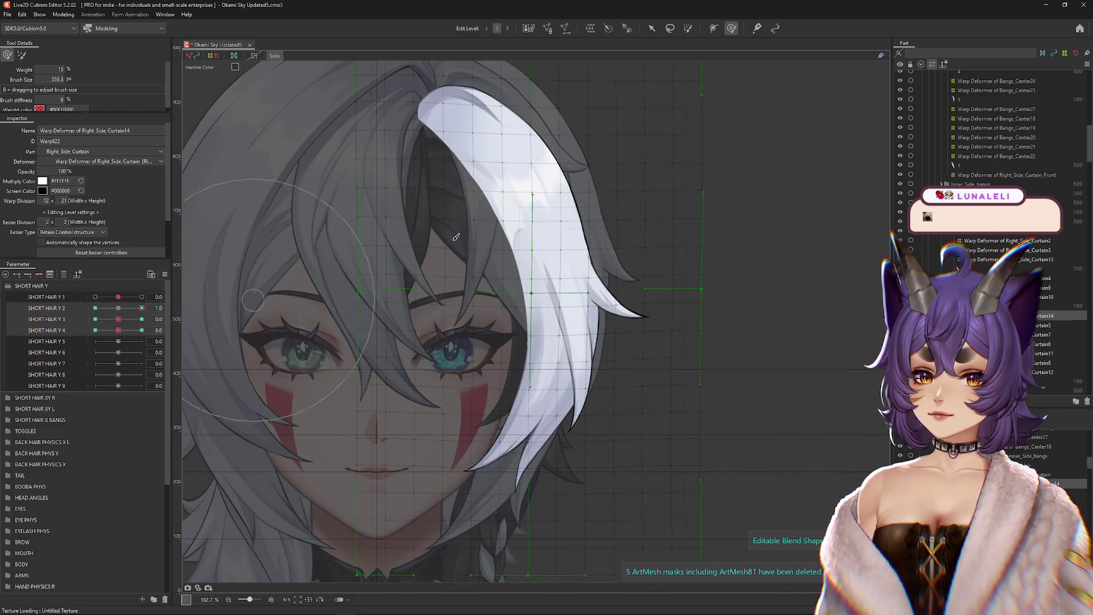
mouse_move(566, 214)
left_mouse_down()
mouse_move(556, 307)
mouse_move(524, 227)
mouse_move(501, 217)
mouse_move(473, 252)
mouse_move(558, 242)
mouse_move(610, 183)
mouse_move(628, 234)
mouse_move(444, 237)
left_mouse_up()
Step: Bend the white curtain lock for SHORT HAIR Y 2 at -1.0 with the grid hidden, then reset it
left_click(95, 308)
left_click_drag(550, 264, 555, 297)
scroll(536, 341, "down", 5)
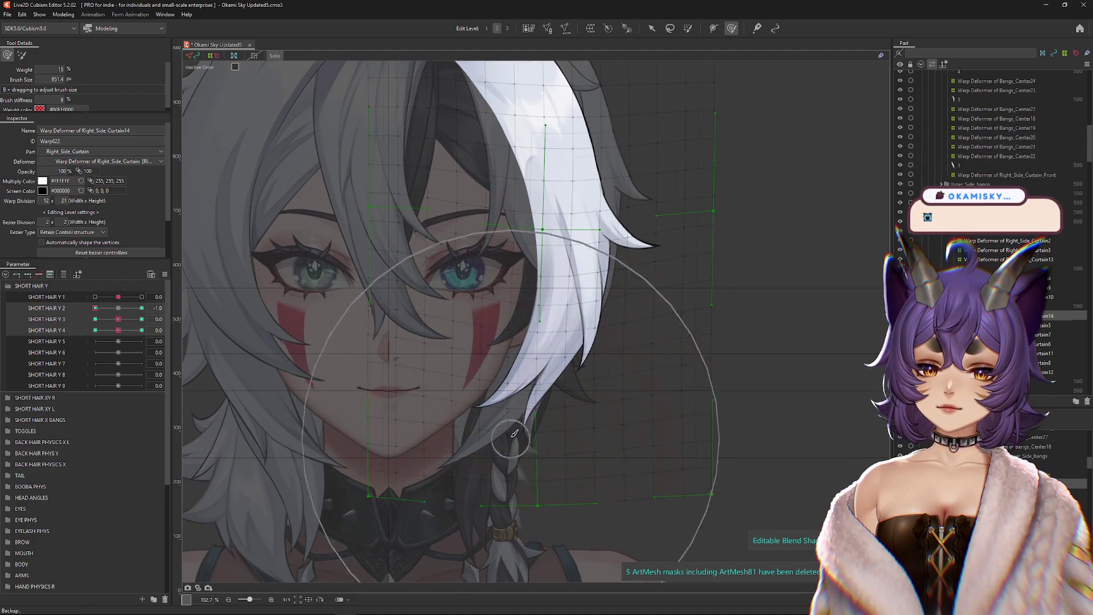
scroll(598, 353, "up", 8)
left_click_drag(416, 227, 406, 219)
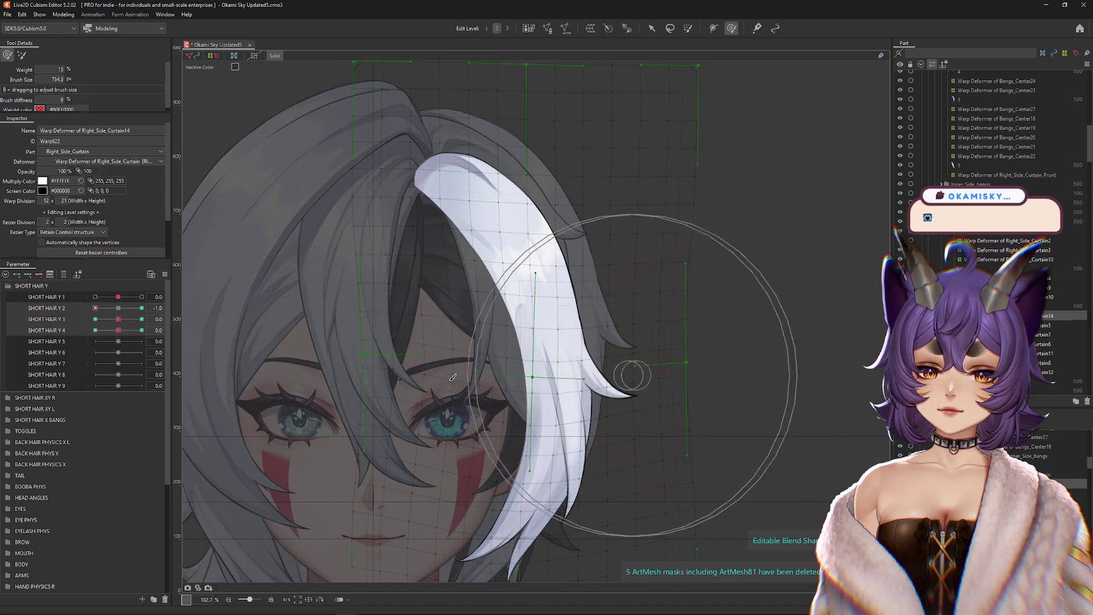
key("ctrl+h")
mouse_move(101, 310)
left_mouse_down()
mouse_move(187, 307)
mouse_move(105, 313)
mouse_move(148, 308)
mouse_move(115, 308)
left_mouse_up()
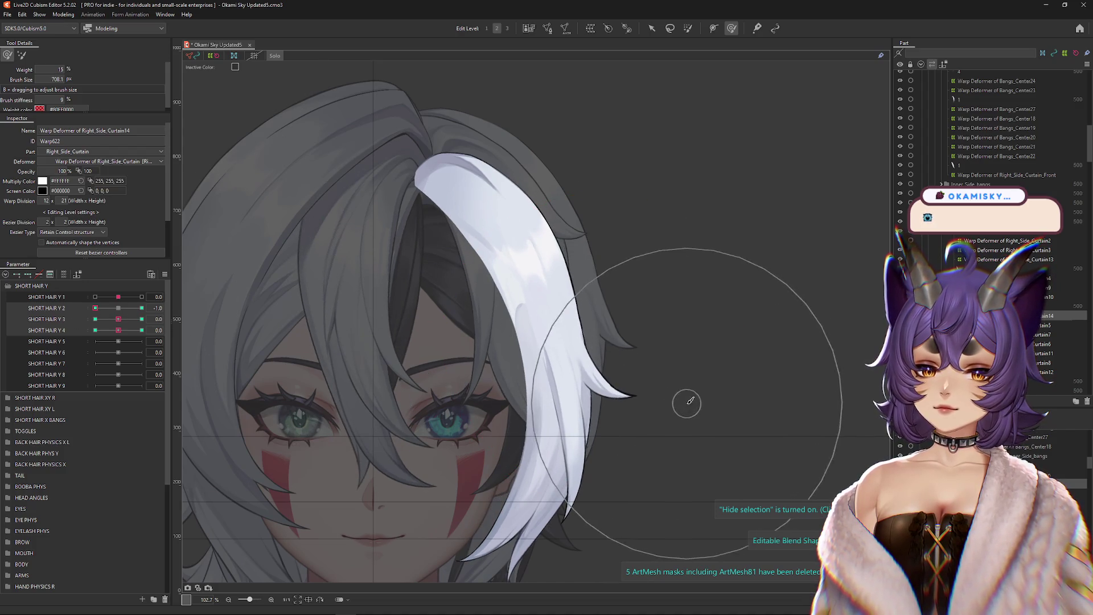
left_click(119, 308)
Step: Push the strand's tip down and right for SHORT HAIR Y 3 at 1.0
left_click(141, 319)
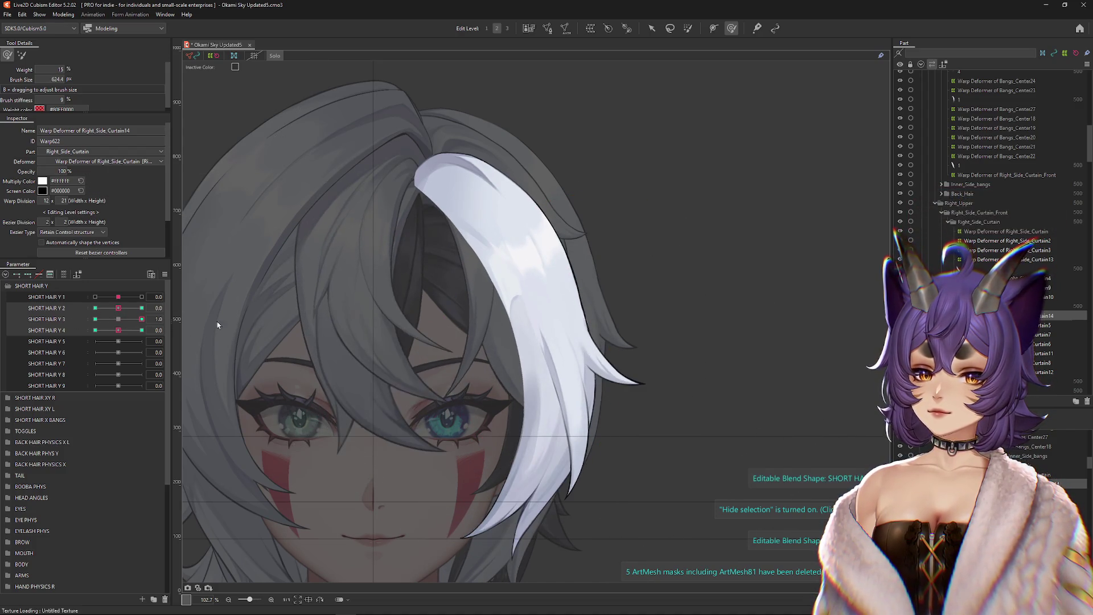
left_click_drag(574, 443, 575, 399)
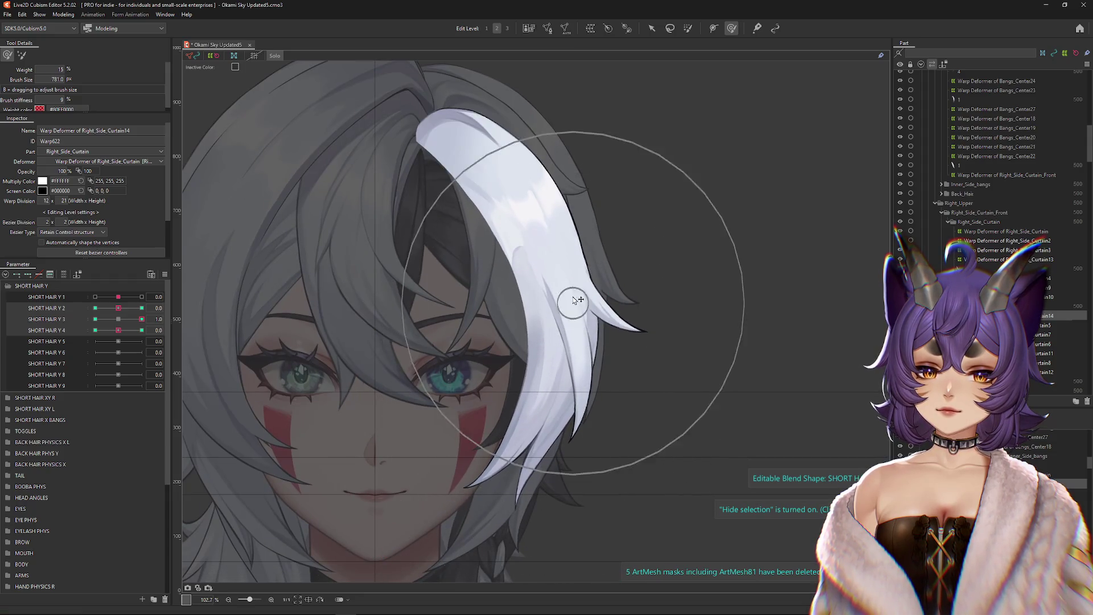
left_click_drag(667, 296, 615, 355)
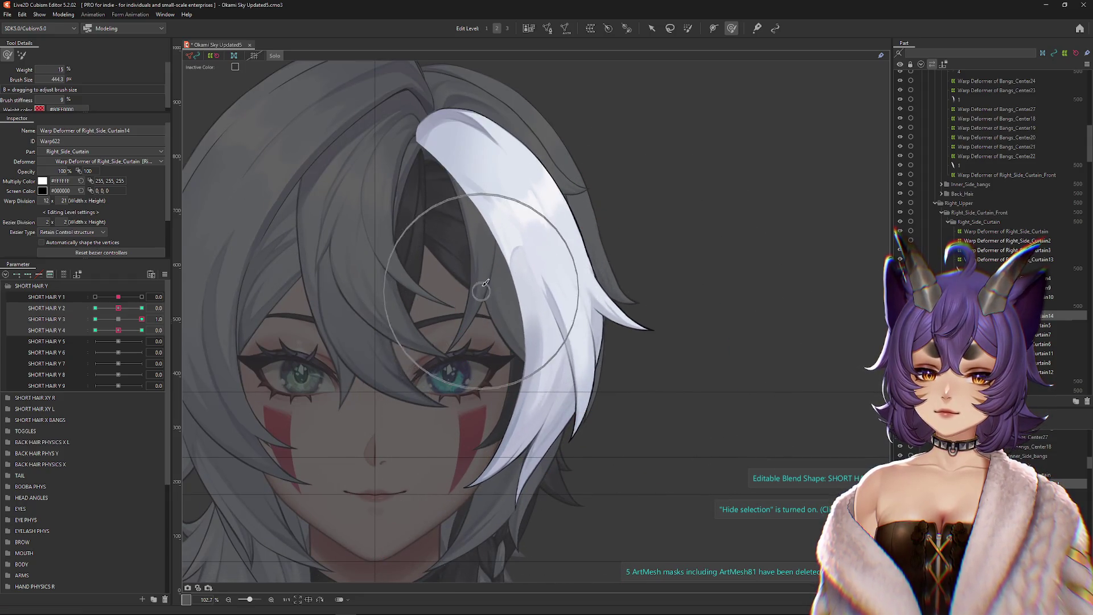
left_click_drag(603, 273, 647, 261)
mouse_move(501, 326)
left_mouse_down()
mouse_move(479, 336)
mouse_move(494, 319)
left_mouse_up()
left_click(95, 319)
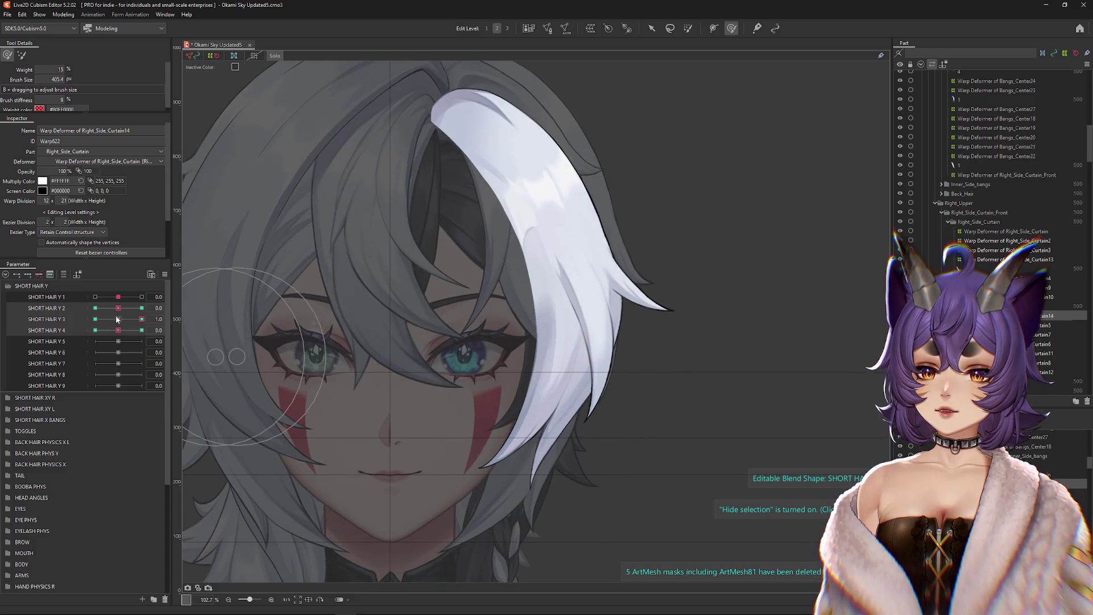
Step: Reshape the white strand's tip and edges at SHORT HAIR Y 3's key, then reset Y 3
left_click_drag(725, 236, 577, 351)
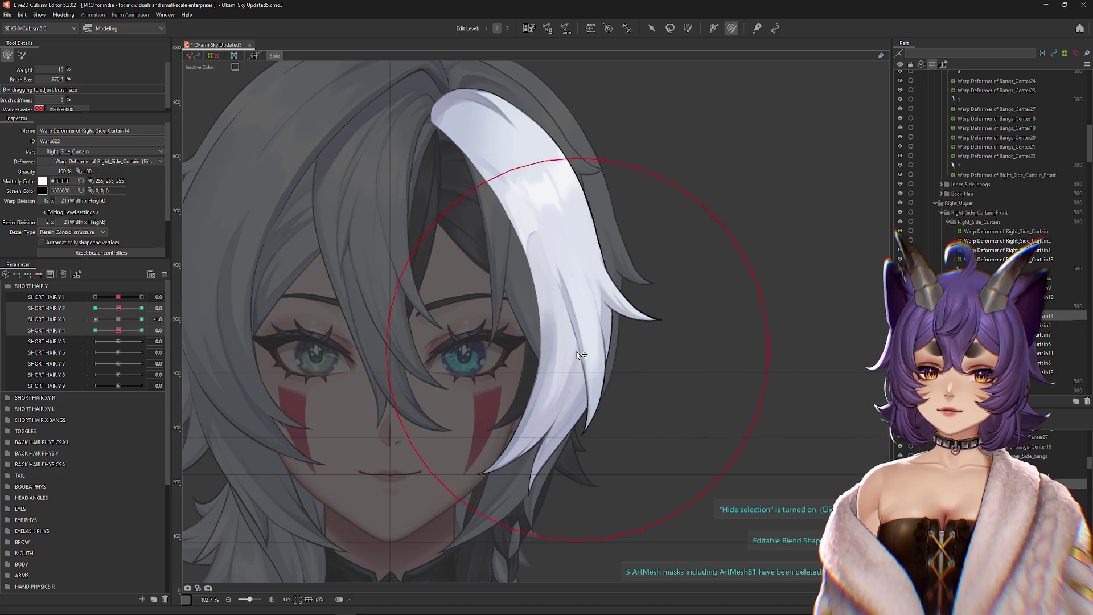
mouse_move(649, 353)
left_mouse_down()
mouse_move(656, 307)
mouse_move(732, 298)
mouse_move(735, 329)
left_mouse_up()
left_click_drag(467, 266, 560, 267)
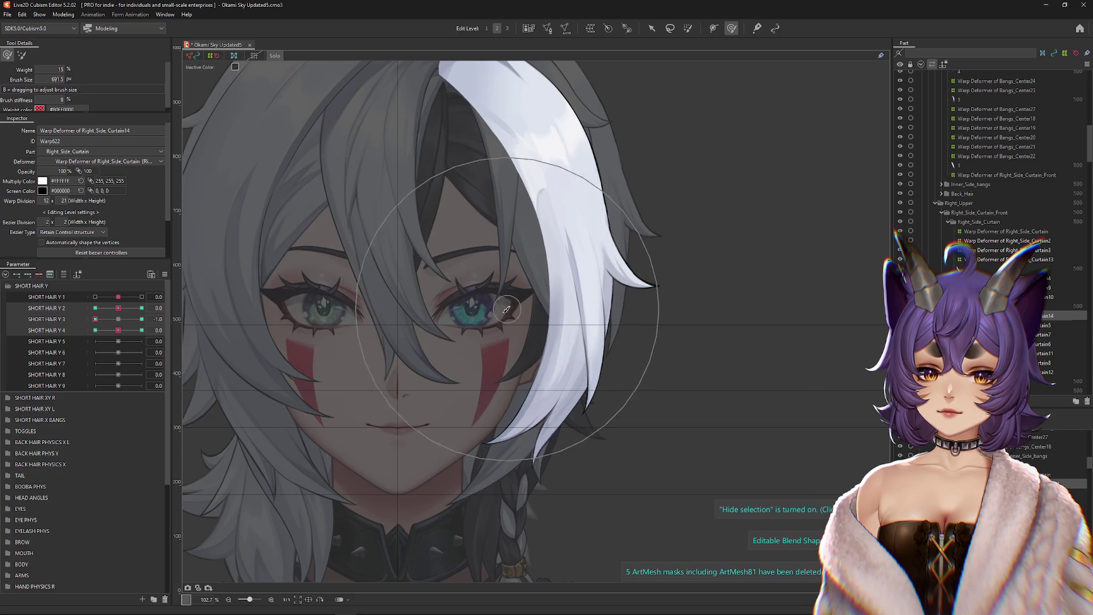
left_click_drag(707, 298, 698, 232)
mouse_move(672, 403)
left_mouse_down()
mouse_move(678, 347)
mouse_move(691, 374)
left_mouse_up()
mouse_move(113, 320)
left_mouse_down()
mouse_move(163, 320)
mouse_move(121, 333)
left_mouse_up()
Step: Reshape the strand's lower edge and the hair near the eyes, then reset SHORT HAIR Y 4
mouse_move(555, 496)
left_mouse_down()
mouse_move(581, 501)
mouse_move(546, 342)
mouse_move(604, 416)
mouse_move(573, 402)
mouse_move(642, 415)
left_mouse_up()
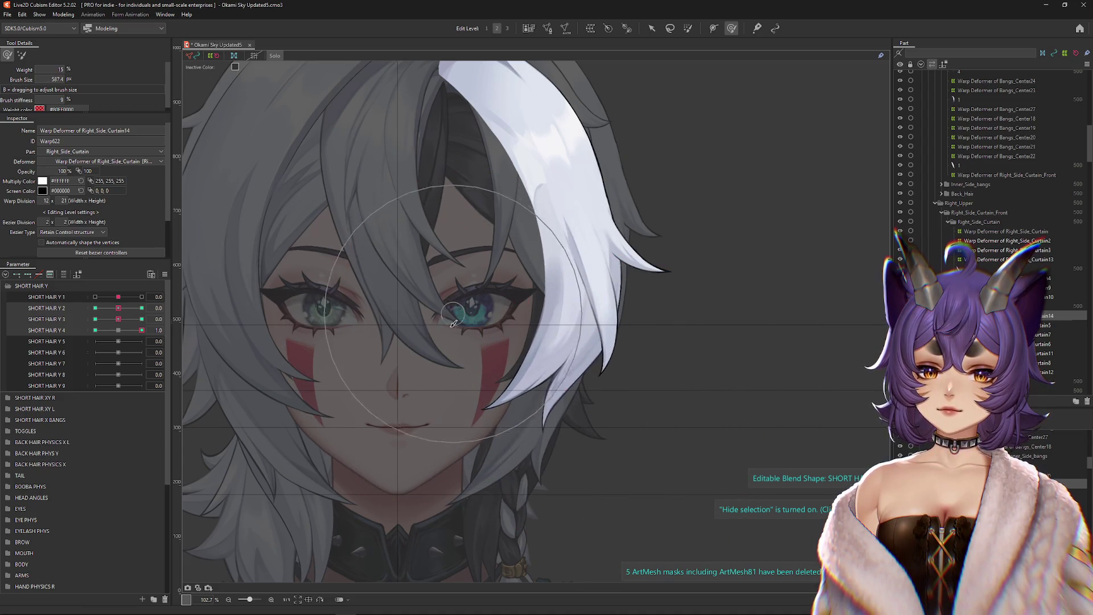
left_click_drag(423, 419, 437, 346)
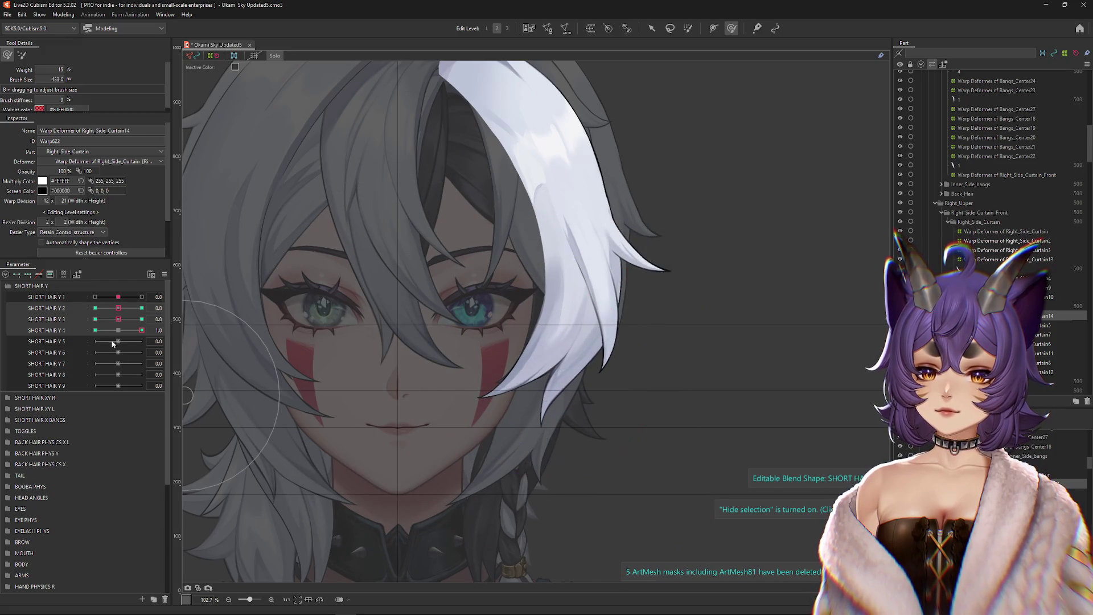
left_click_drag(534, 447, 549, 441)
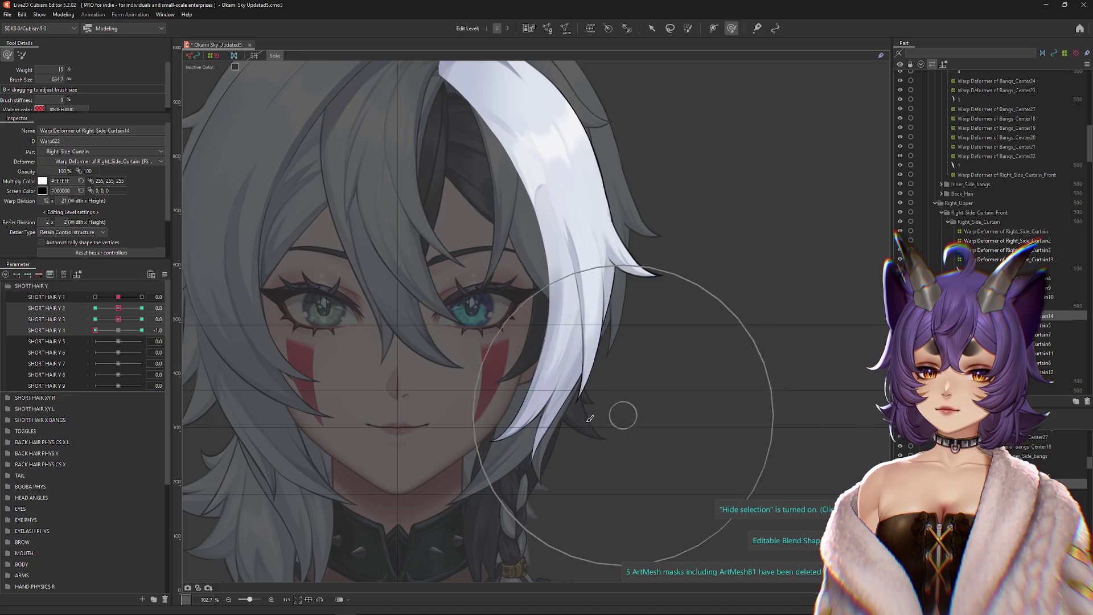
mouse_move(444, 357)
left_mouse_down()
mouse_move(456, 356)
mouse_move(424, 358)
left_mouse_up()
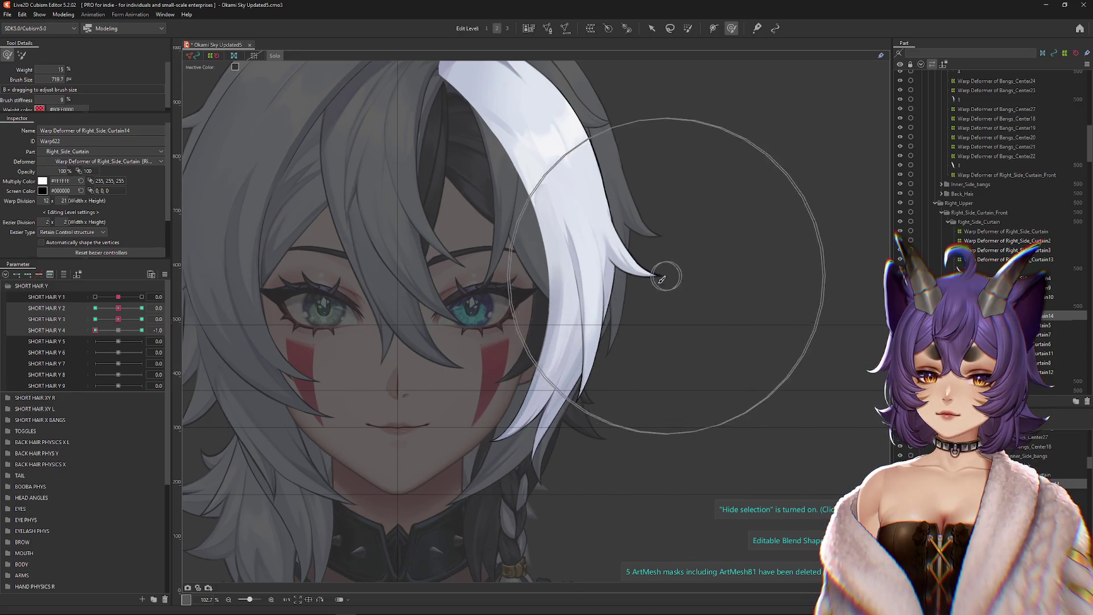
left_click(118, 330)
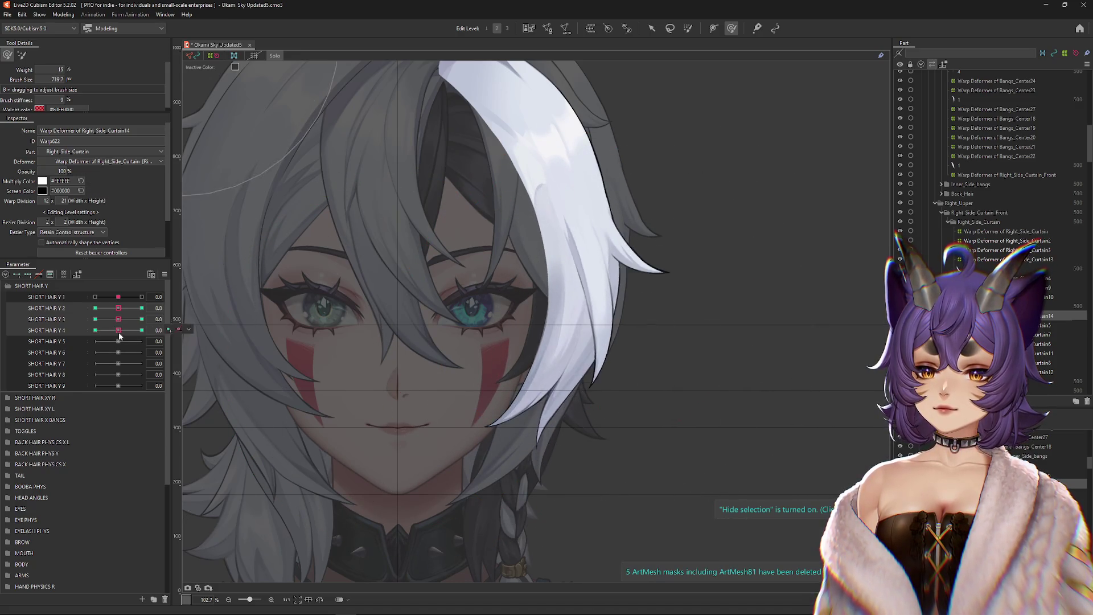
left_click_drag(428, 405, 404, 256)
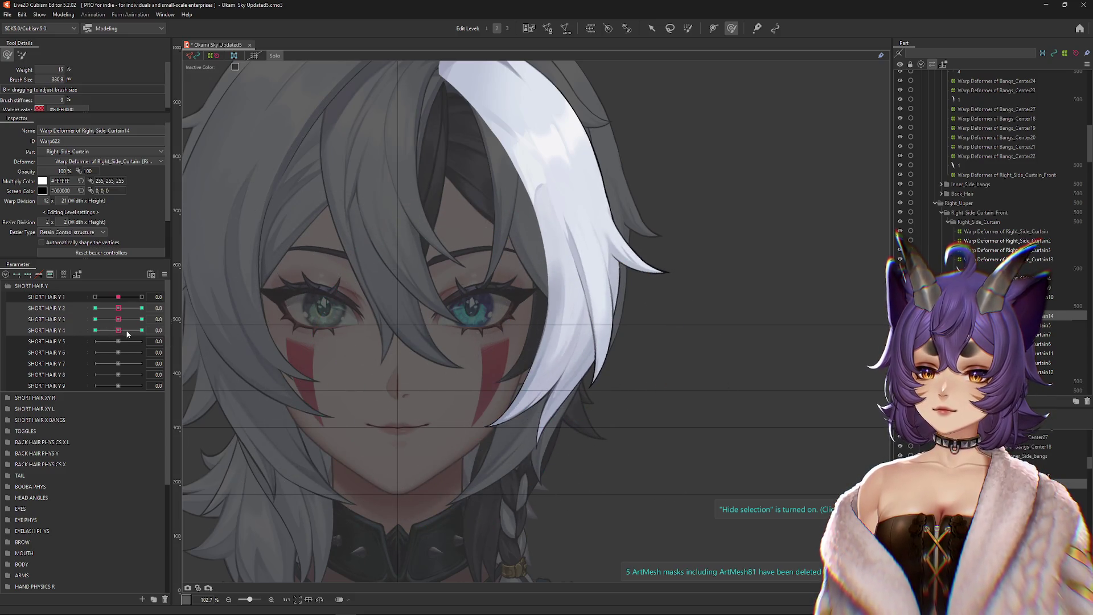
Step: Lift the white strand and its crease upward for SHORT HAIR Y 2 at 1.0
left_click(95, 319)
left_click_drag(608, 401, 633, 443)
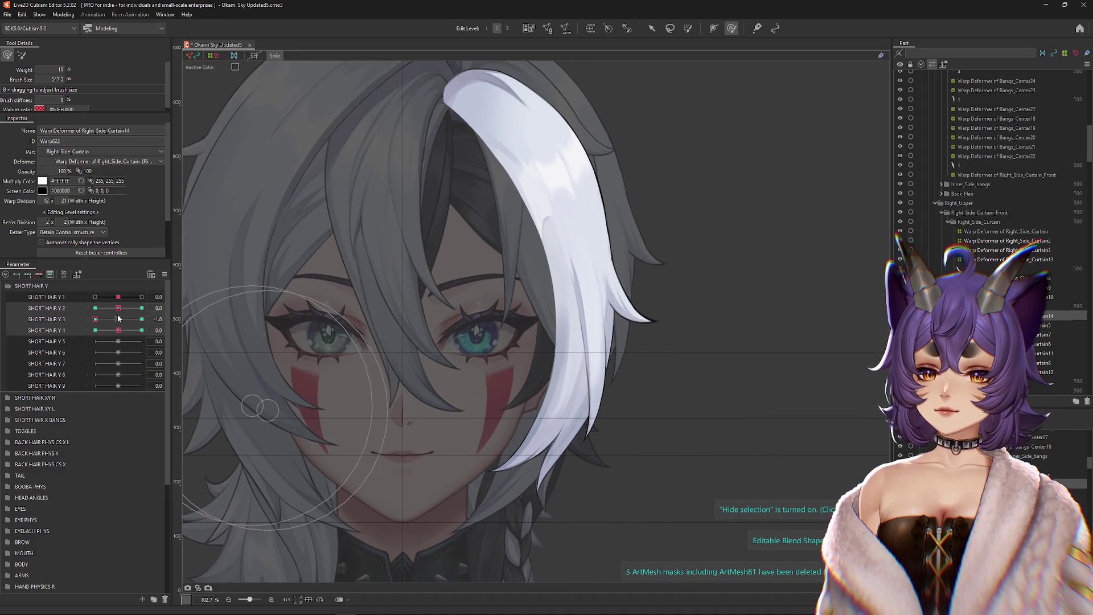
left_click(118, 319)
left_click(142, 308)
left_click_drag(439, 255, 556, 166)
left_click_drag(602, 319, 594, 243)
left_click_drag(532, 164, 511, 164)
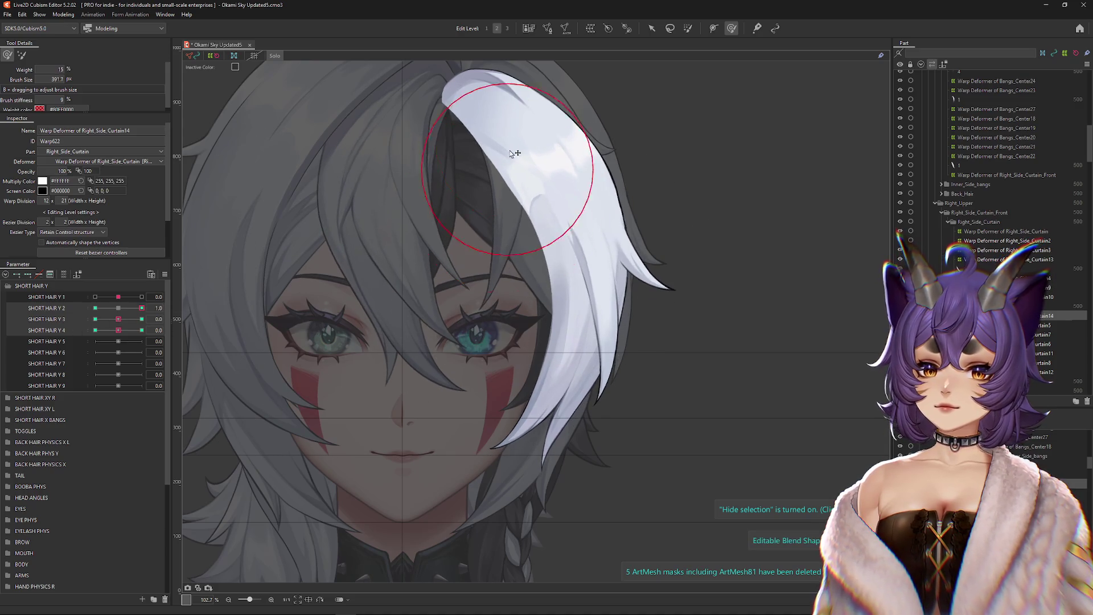
Step: Step SHORT HAIR Y 2 and Y 3 through their keys, leaving Y 4 at 1.0
left_click_drag(142, 308, 118, 308)
left_click(95, 308)
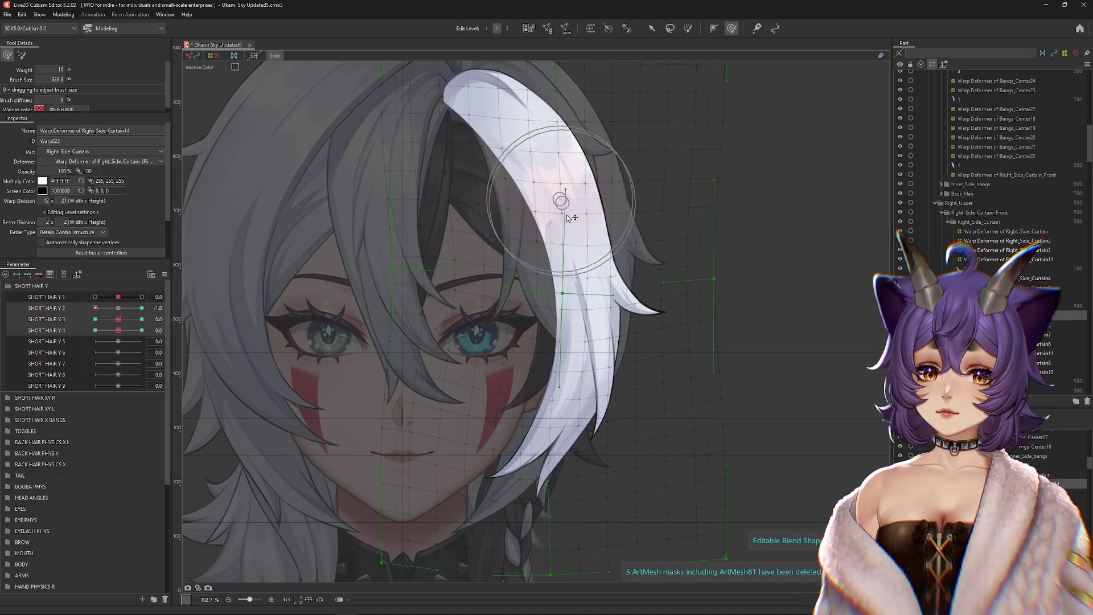
left_click(118, 308)
left_click(95, 319)
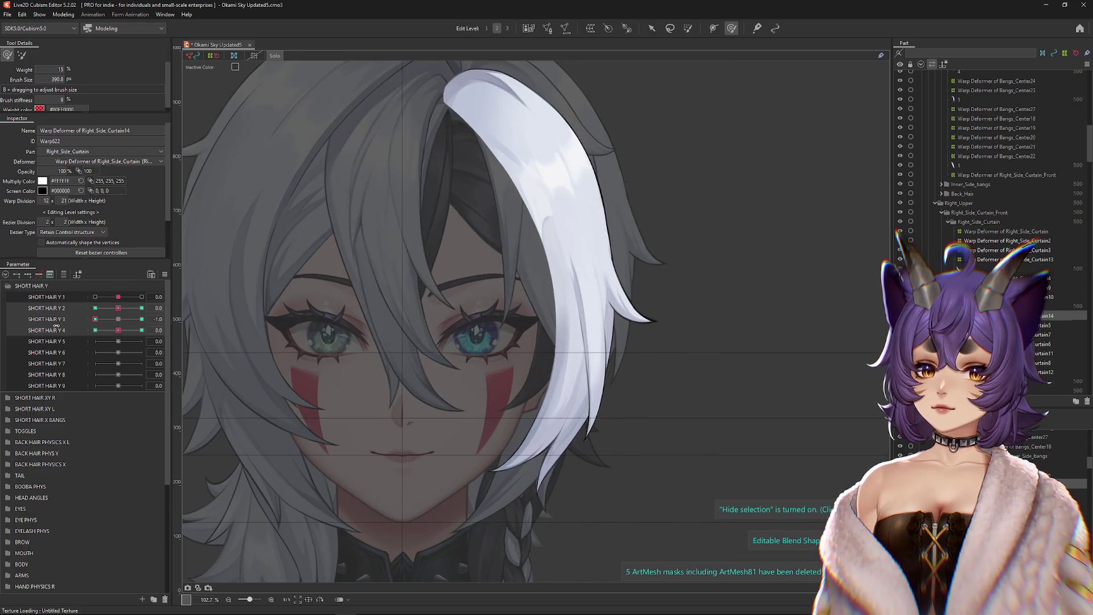
left_click(118, 319)
left_click(141, 330)
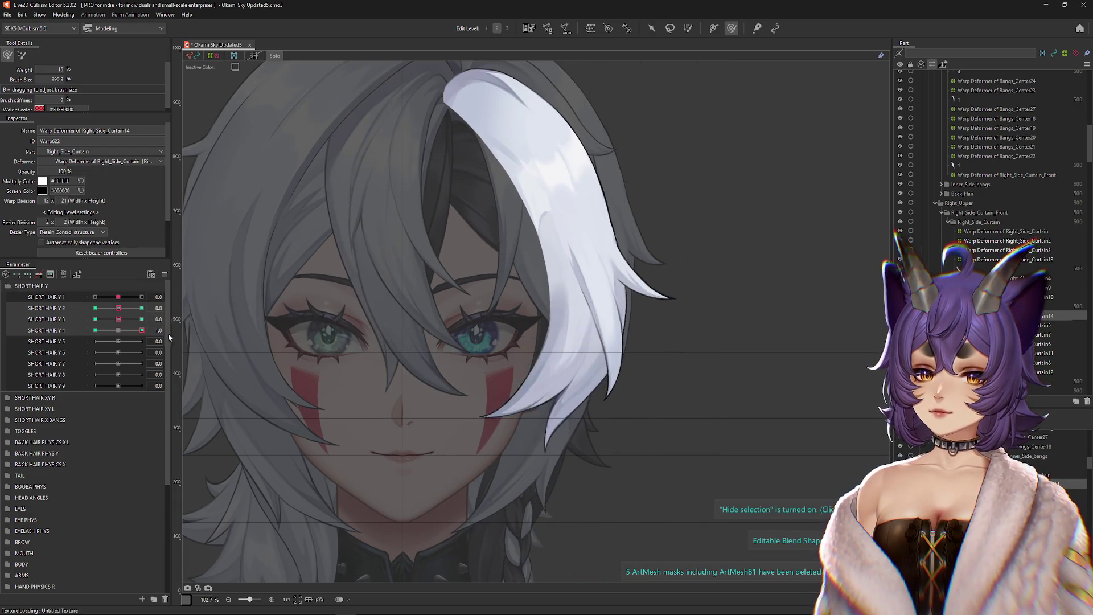
left_click(62, 15)
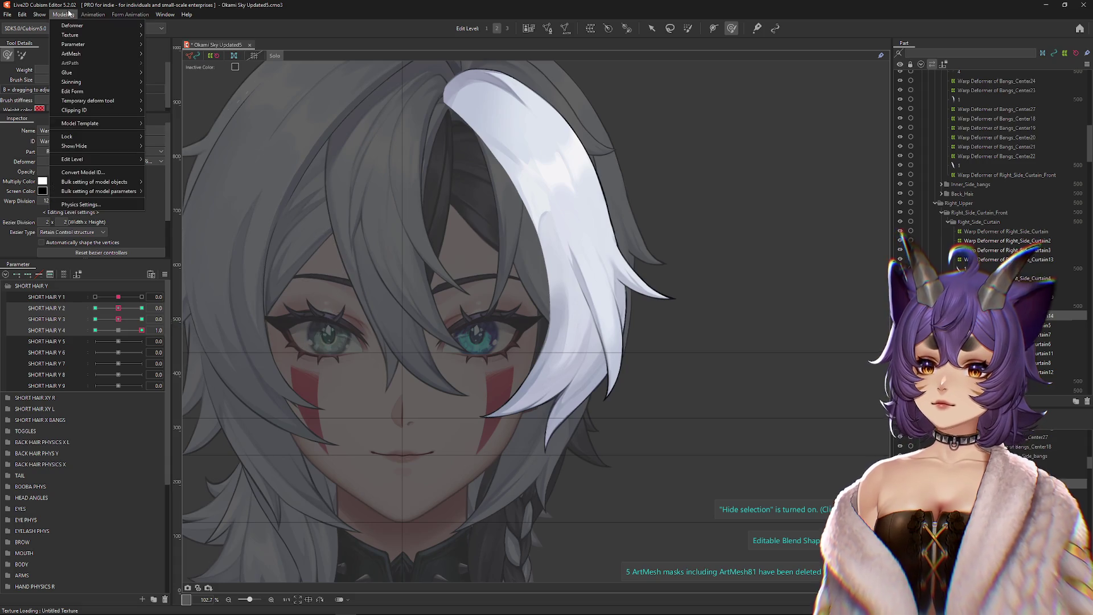
left_click(80, 204)
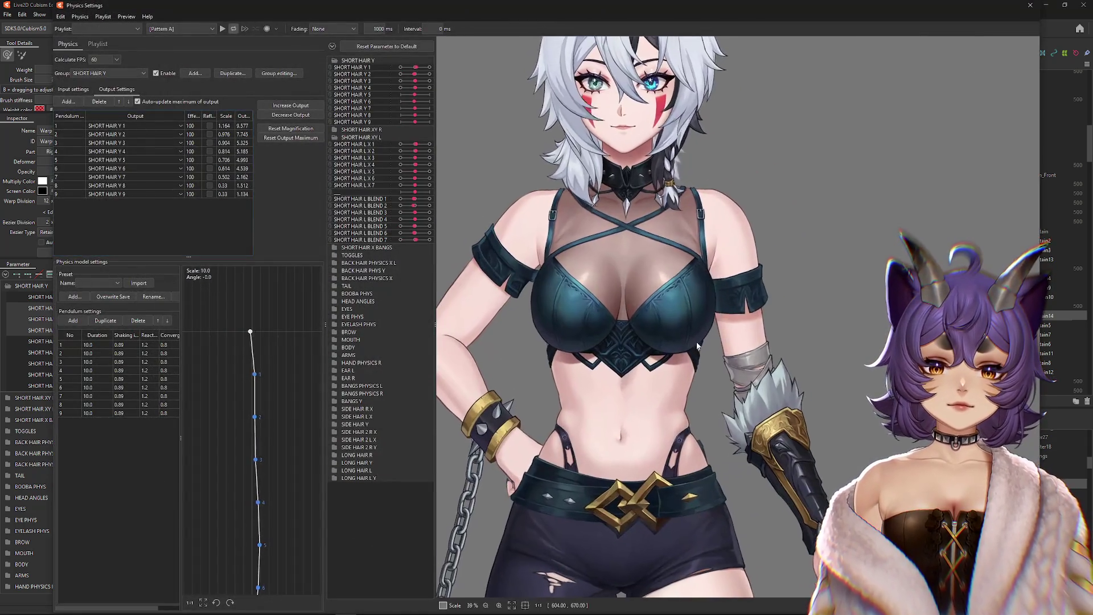
scroll(696, 342, "up", 3)
mouse_move(696, 342)
left_mouse_down()
mouse_move(737, 366)
mouse_move(734, 284)
mouse_move(740, 268)
mouse_move(746, 308)
mouse_move(755, 228)
mouse_move(750, 312)
left_mouse_up()
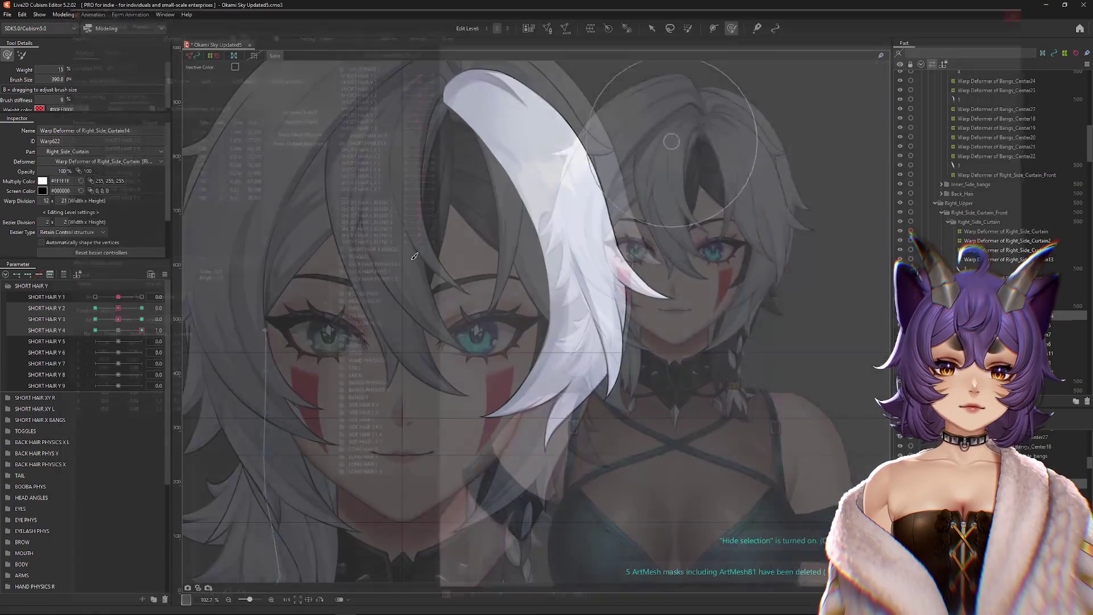
left_click_drag(142, 331, 118, 330)
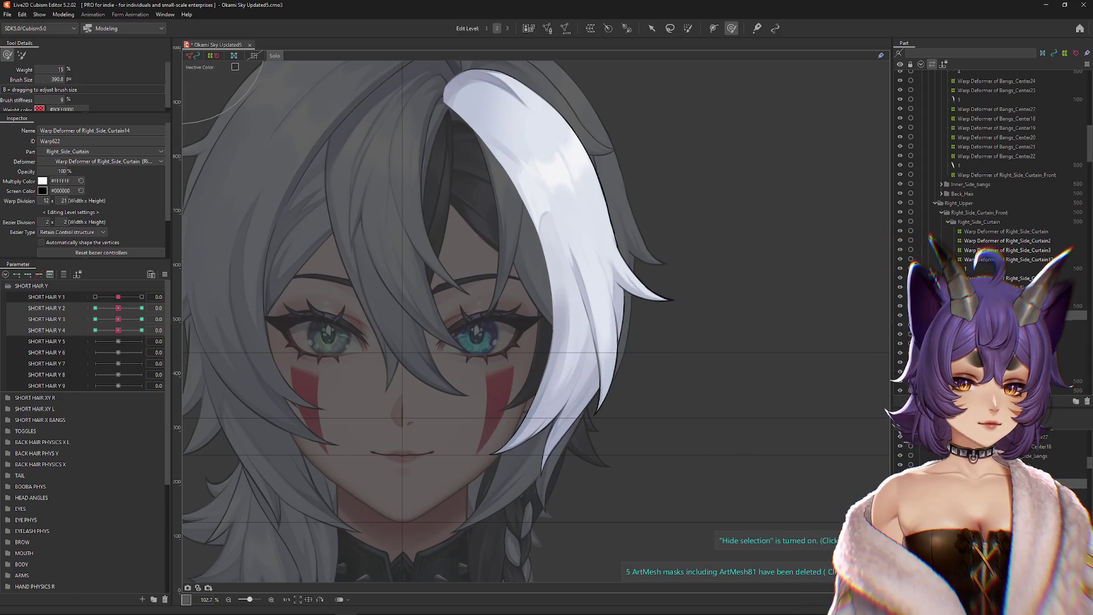
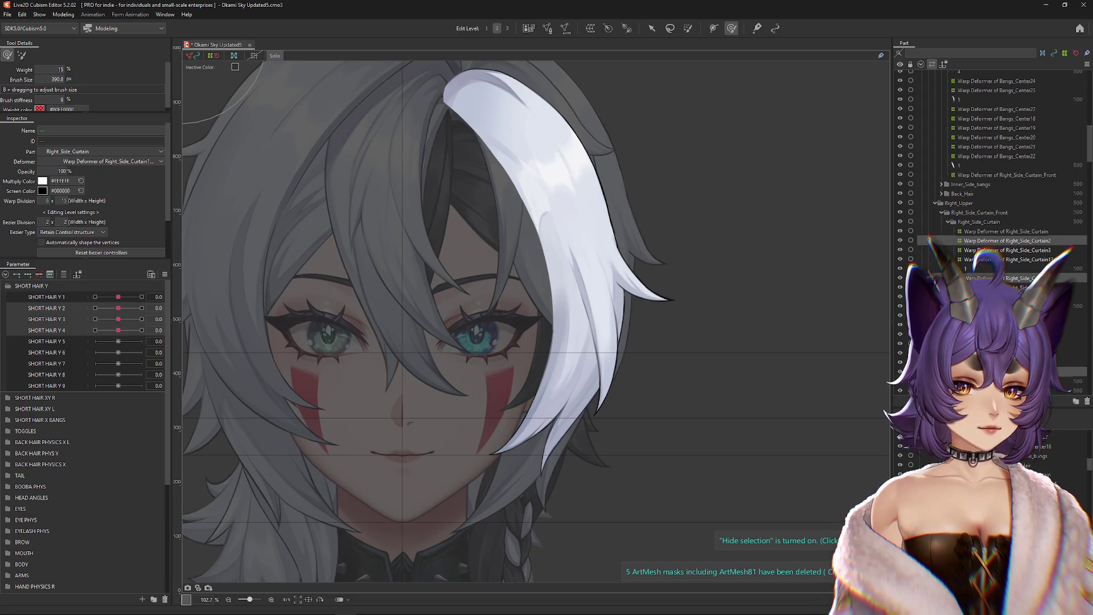
Step: Swing the model in Physics Settings to test the hair sway, then close it
left_click(59, 15)
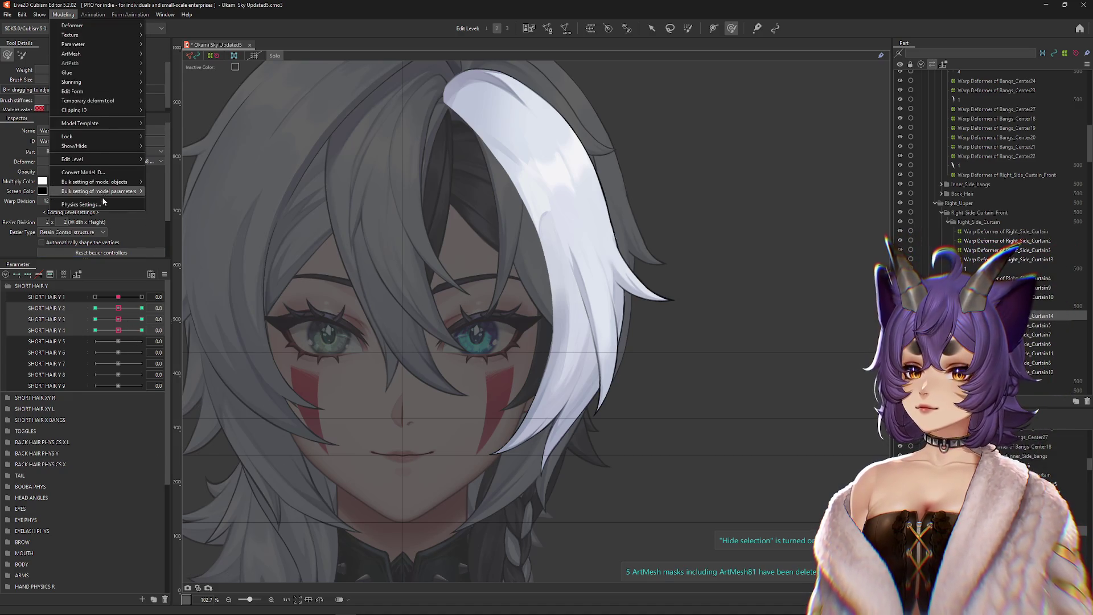
left_click(80, 198)
mouse_move(800, 233)
left_mouse_down()
mouse_move(740, 233)
mouse_move(743, 220)
mouse_move(736, 356)
left_mouse_up()
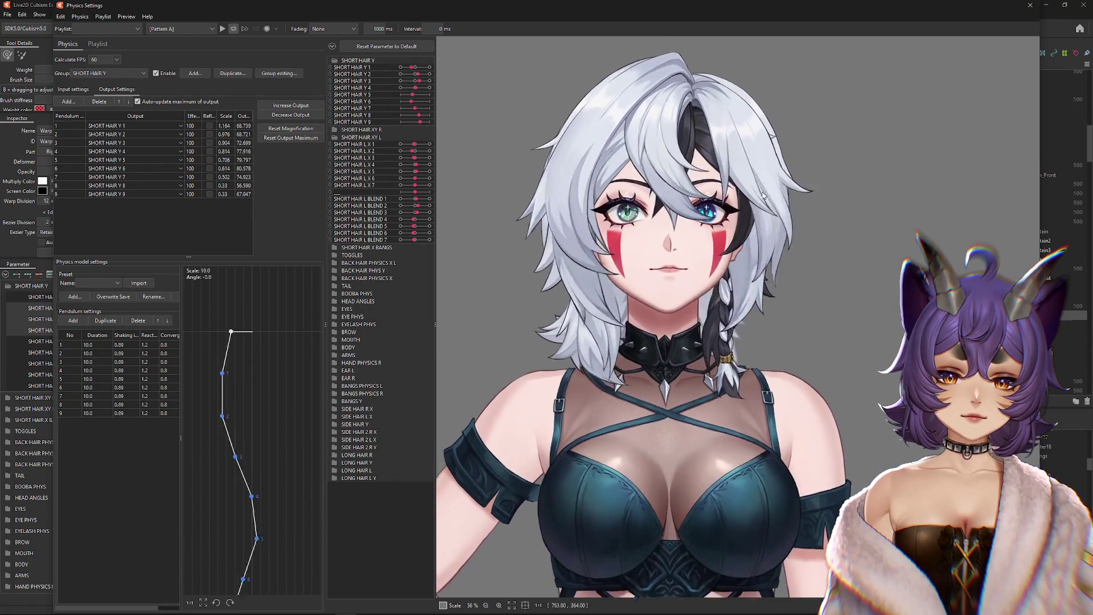
mouse_move(743, 349)
left_mouse_down()
mouse_move(754, 402)
mouse_move(746, 353)
mouse_move(734, 481)
mouse_move(737, 398)
left_mouse_up()
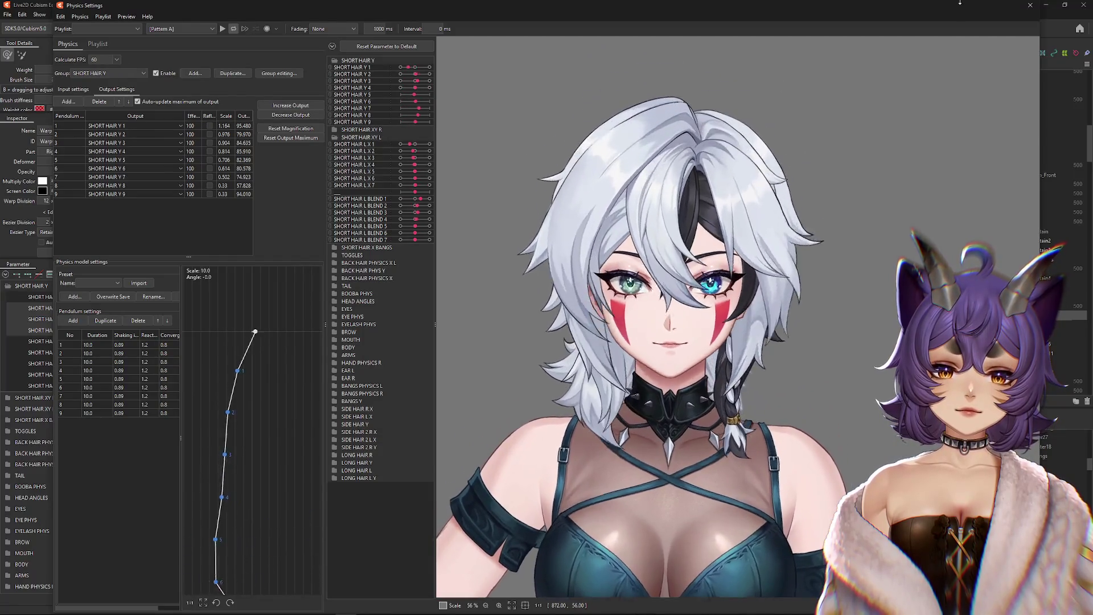
left_click(1030, 5)
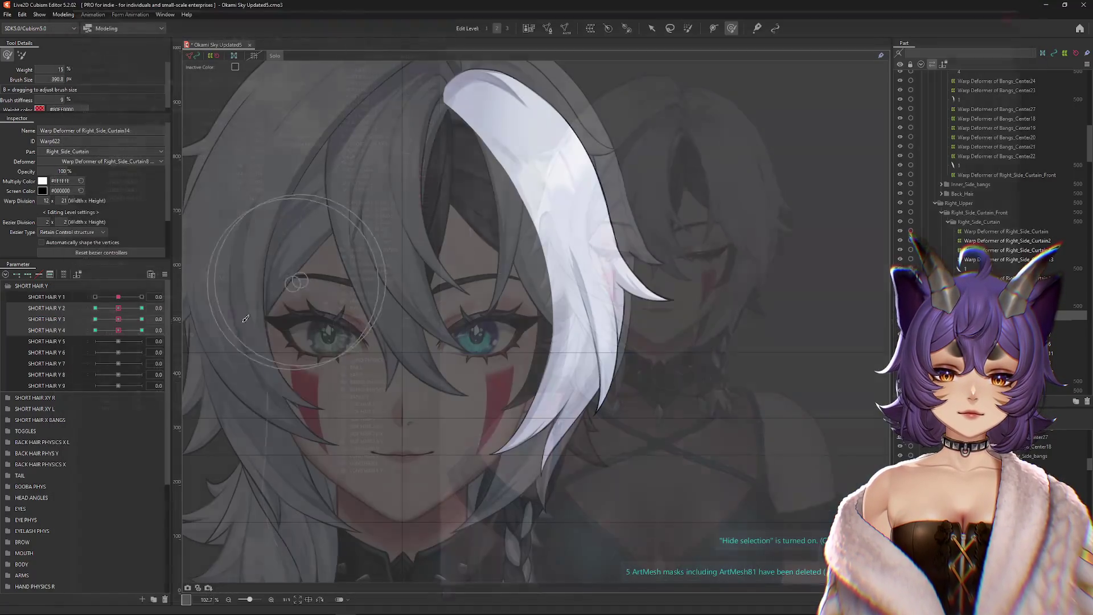
Step: Preview the hair bend for SHORT HAIR Y 3 and return it to 0
right_click(161, 264)
key("Escape")
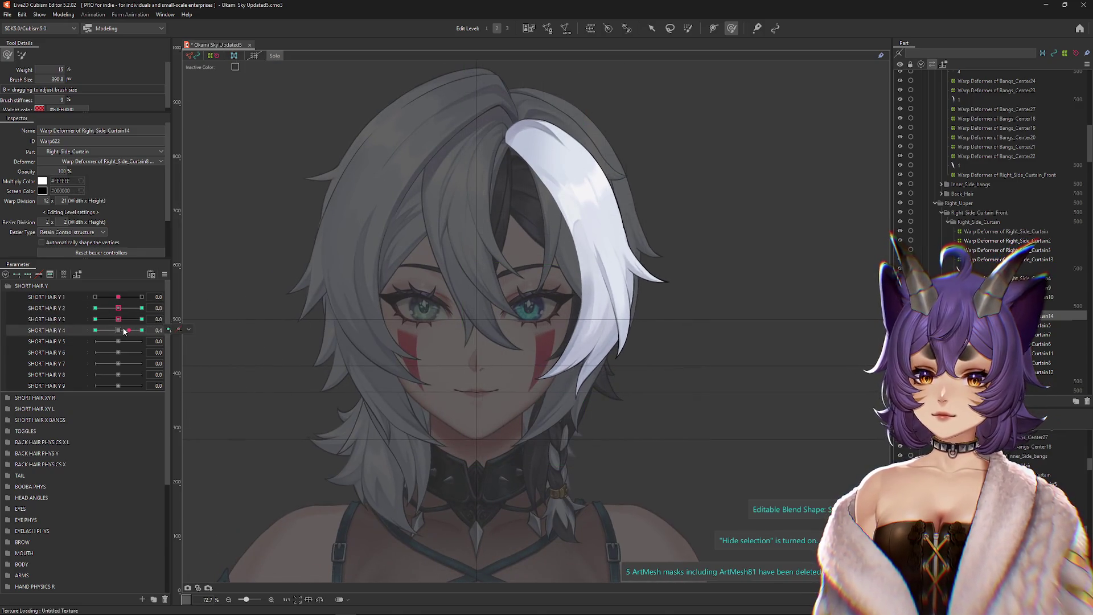
mouse_move(119, 320)
left_mouse_down()
mouse_move(105, 319)
mouse_move(119, 316)
left_mouse_up()
left_click_drag(422, 276, 496, 287)
Step: Select the left front hair mesh and create the 15×25 Warp Deformer of Left_Curtain12
right_click(449, 298)
left_click(465, 334)
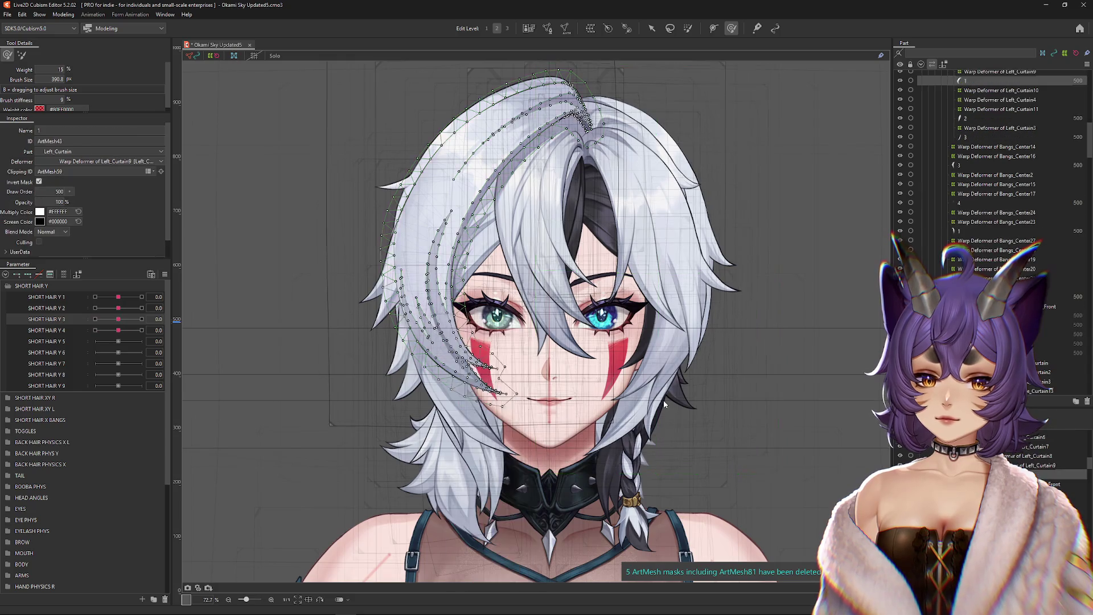
key("ctrl+h")
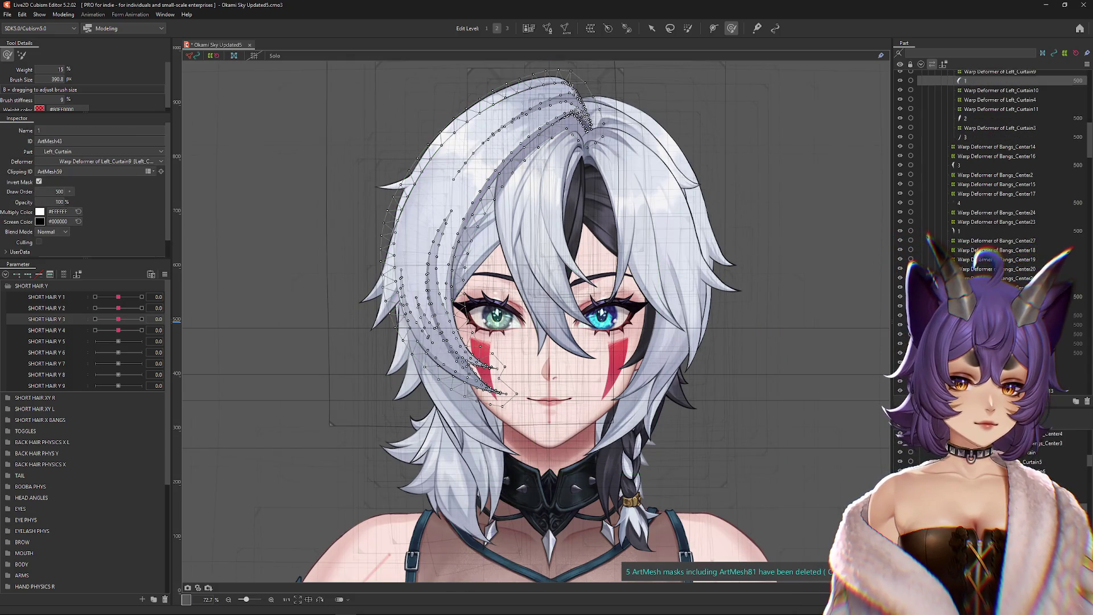
left_click(399, 256)
left_click(590, 28)
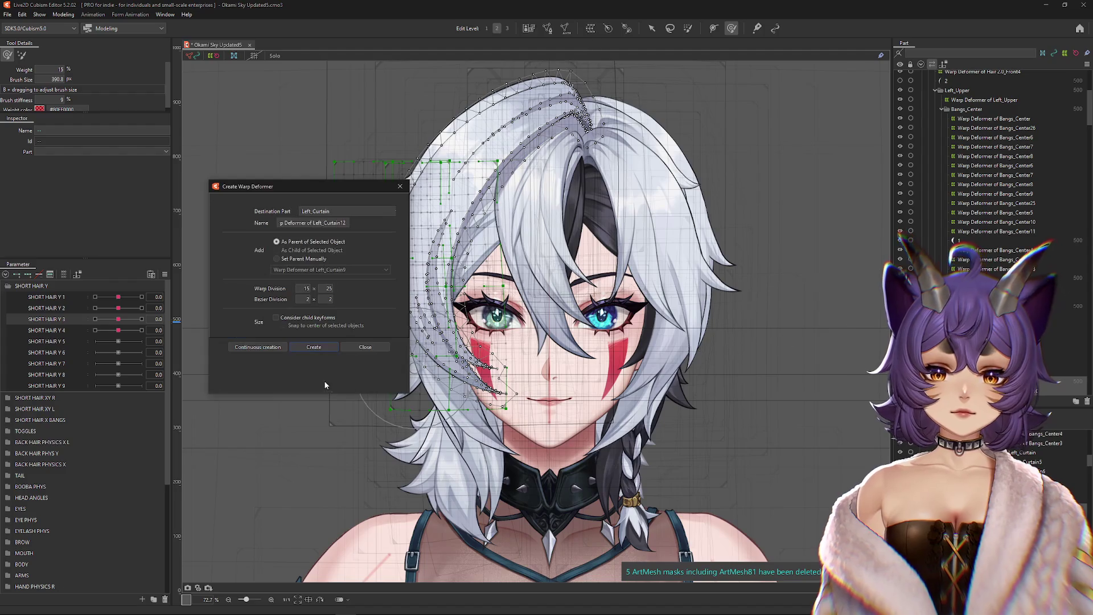
key("Return")
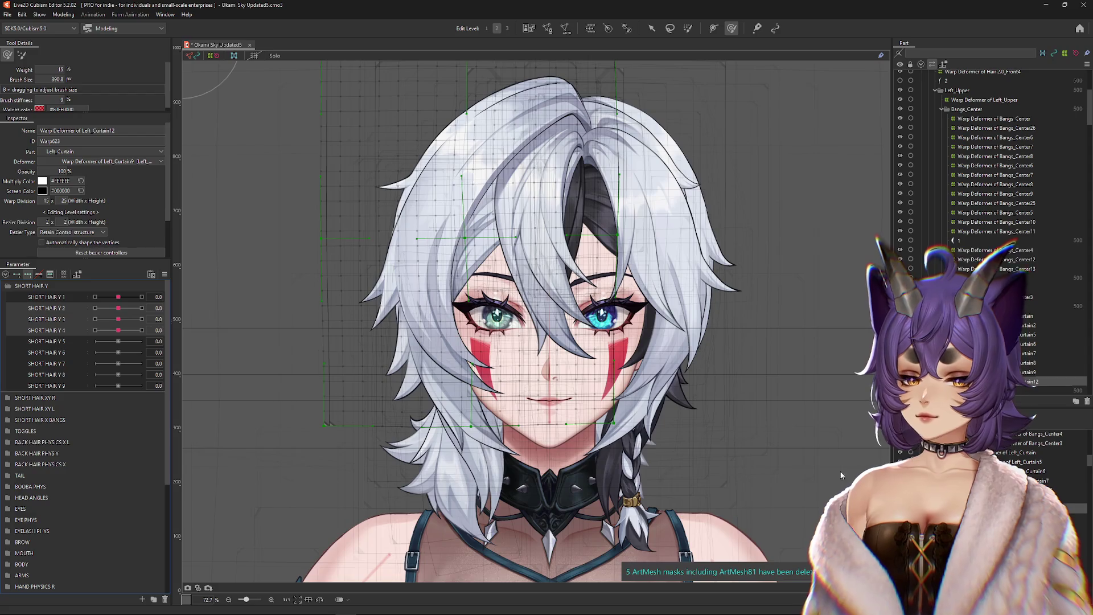
left_click(410, 239)
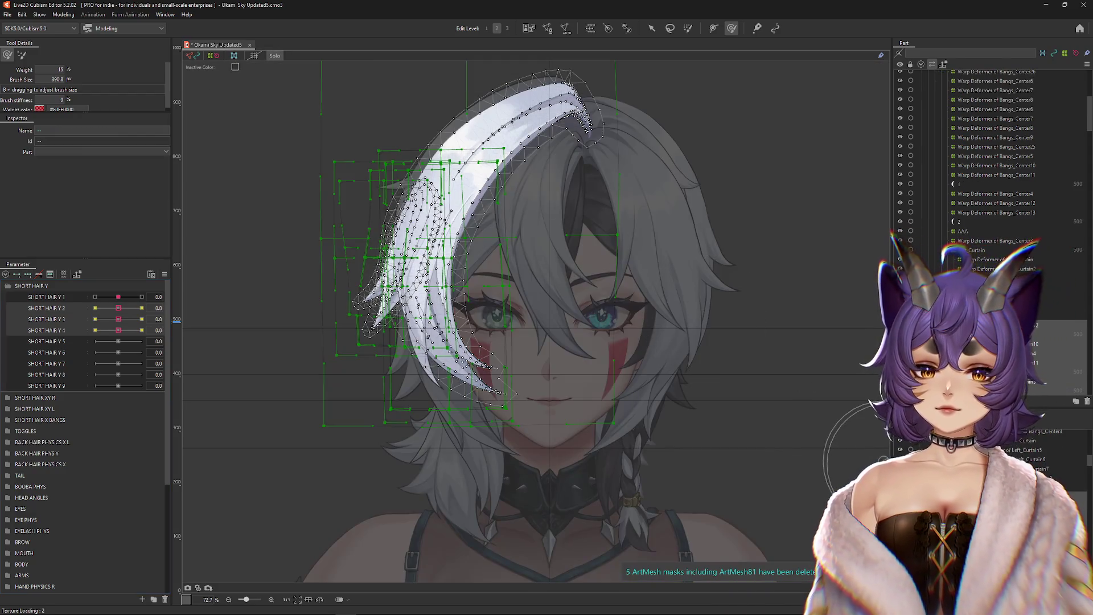
left_click(1048, 325)
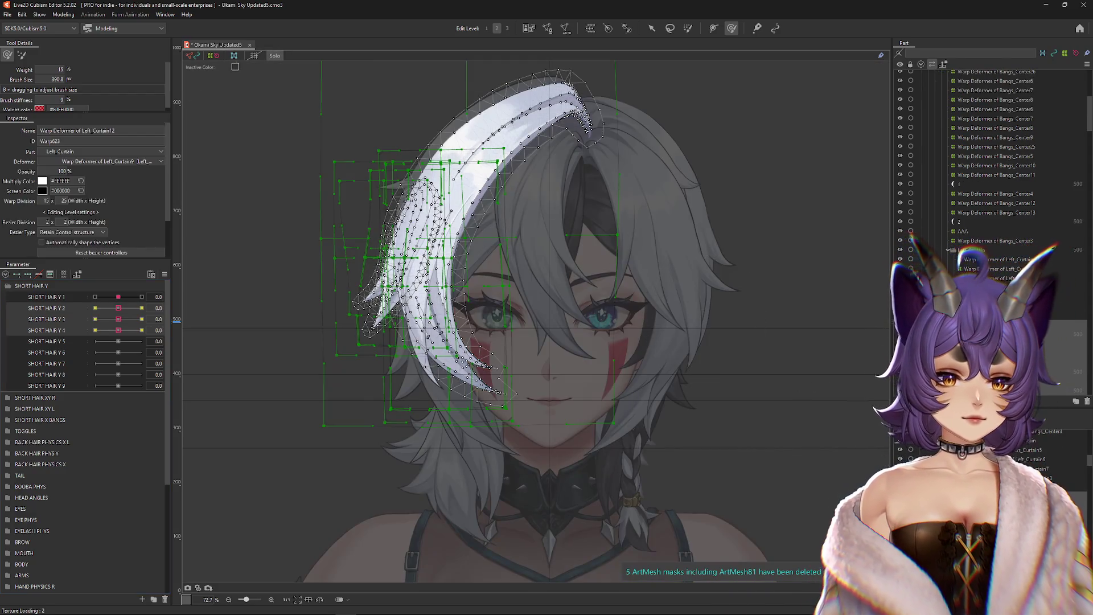
Step: Bend the left strand with the Deform Brush at the SHORT HAIR Y 2 1.0 keyform
left_click(142, 308)
left_click_drag(453, 302, 484, 301)
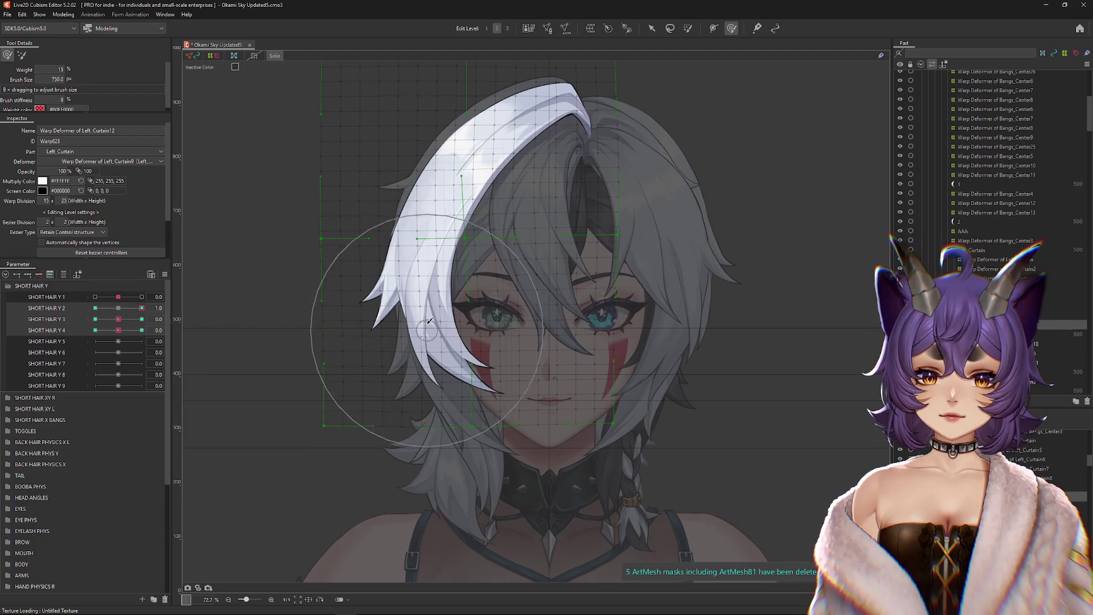
left_click_drag(431, 189, 448, 73)
mouse_move(445, 246)
left_mouse_down()
mouse_move(420, 439)
mouse_move(402, 297)
mouse_move(435, 244)
mouse_move(424, 181)
mouse_move(461, 118)
left_mouse_up()
left_click_drag(422, 154, 526, 188)
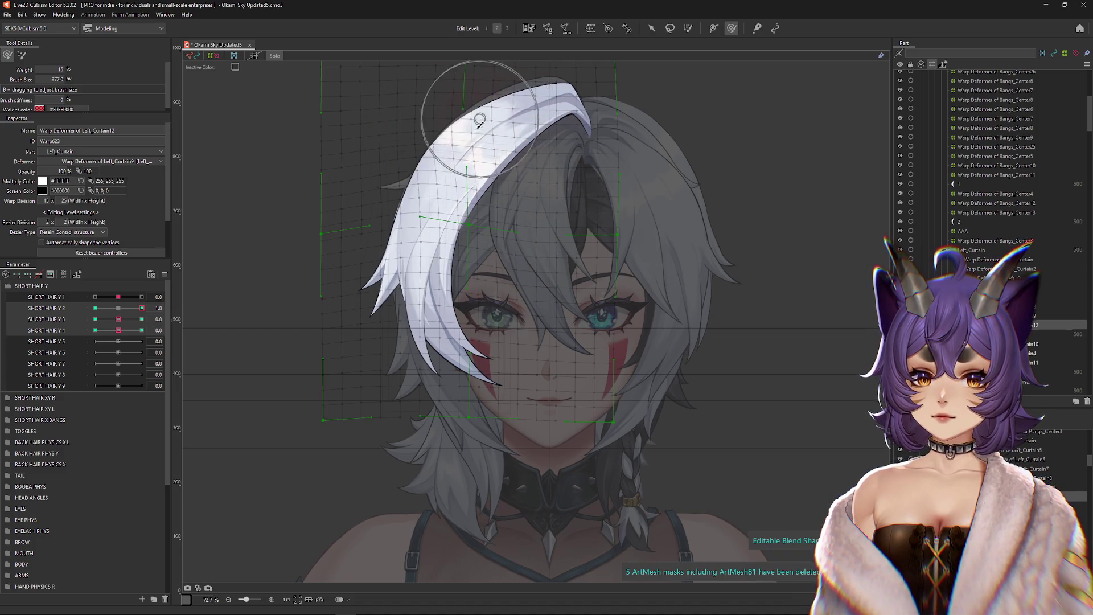
mouse_move(450, 201)
left_mouse_down()
mouse_move(474, 179)
mouse_move(538, 193)
left_mouse_up()
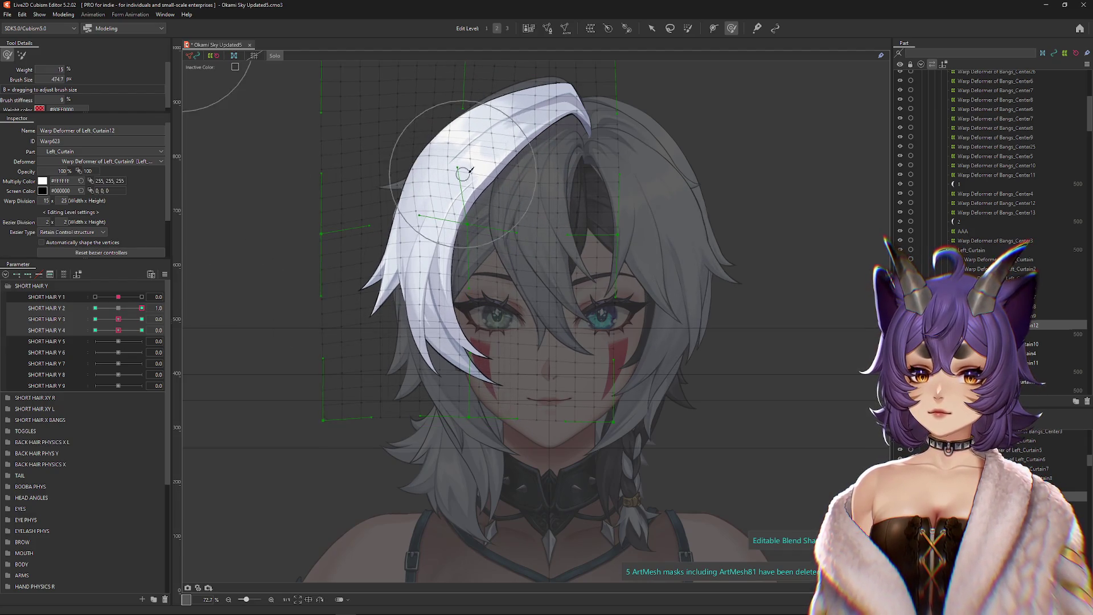
left_click_drag(398, 333, 361, 243)
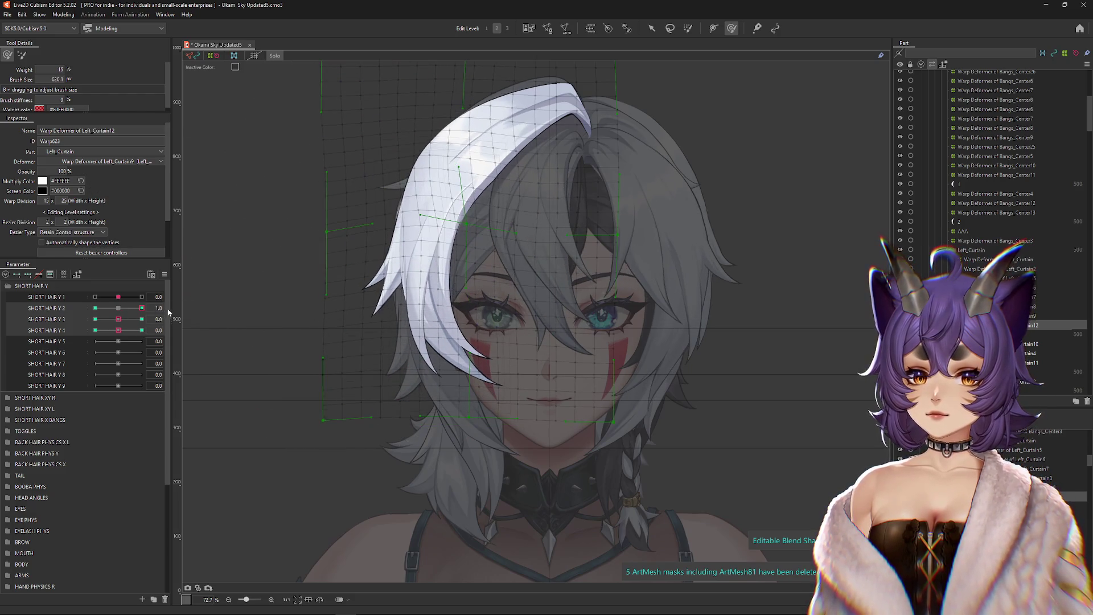
Step: Bend the strand down across the face at SHORT HAIR Y 2 -1.0 and preview
type("-1")
key("Return")
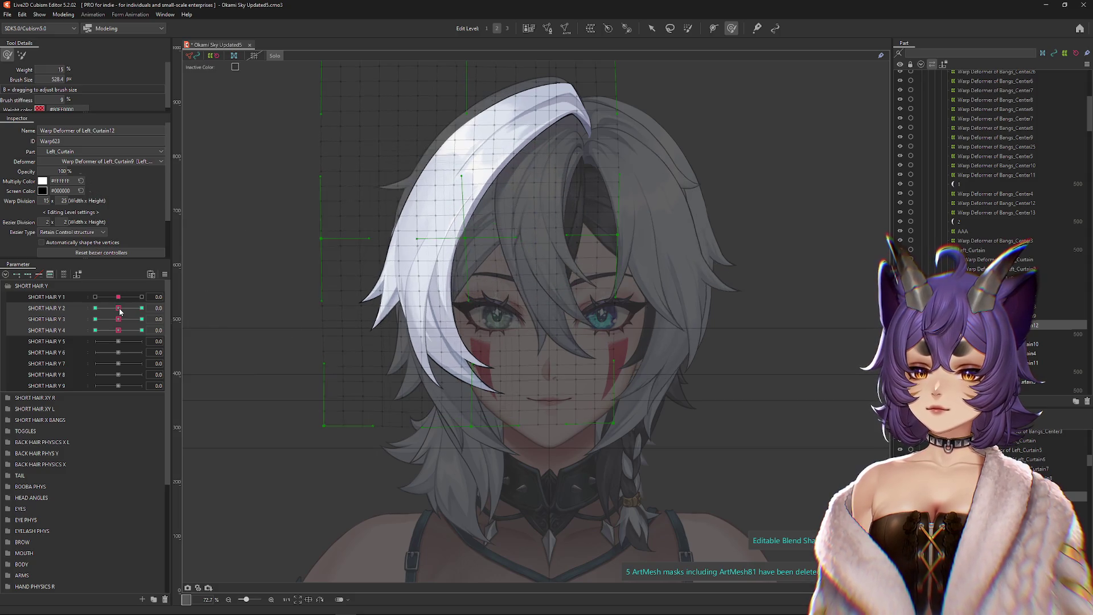
mouse_move(430, 218)
left_mouse_down()
mouse_move(399, 296)
mouse_move(450, 342)
mouse_move(473, 450)
mouse_move(537, 488)
mouse_move(576, 188)
mouse_move(419, 199)
mouse_move(382, 347)
mouse_move(494, 424)
mouse_move(522, 247)
mouse_move(563, 256)
mouse_move(576, 216)
mouse_move(522, 238)
mouse_move(383, 135)
mouse_move(347, 176)
mouse_move(464, 213)
mouse_move(379, 135)
mouse_move(408, 164)
left_mouse_up()
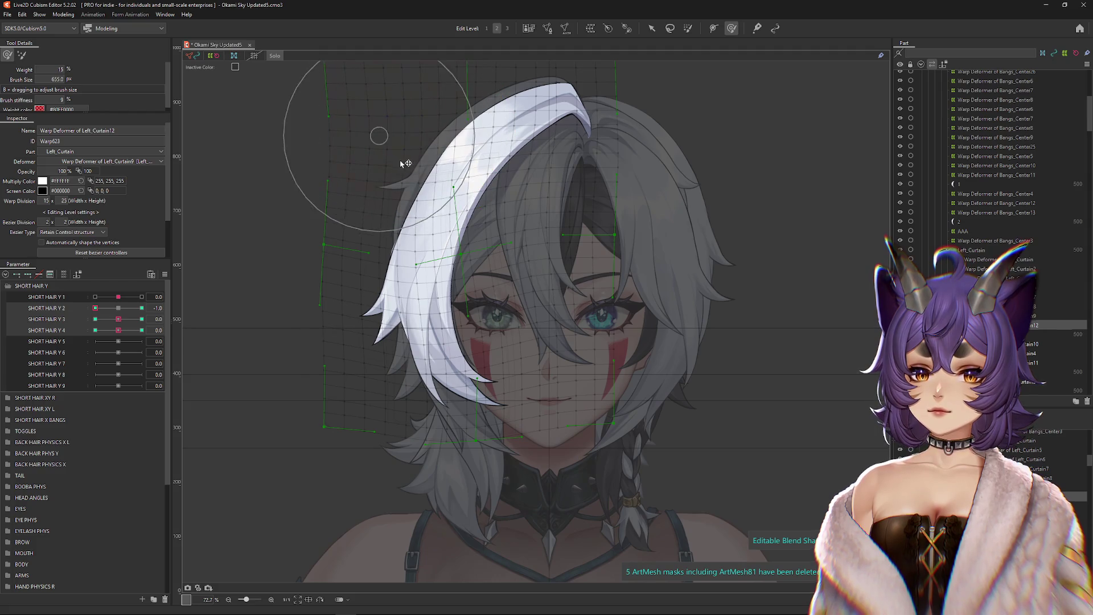
key("ctrl+h")
mouse_move(118, 306)
left_mouse_down()
mouse_move(76, 319)
mouse_move(148, 330)
left_mouse_up()
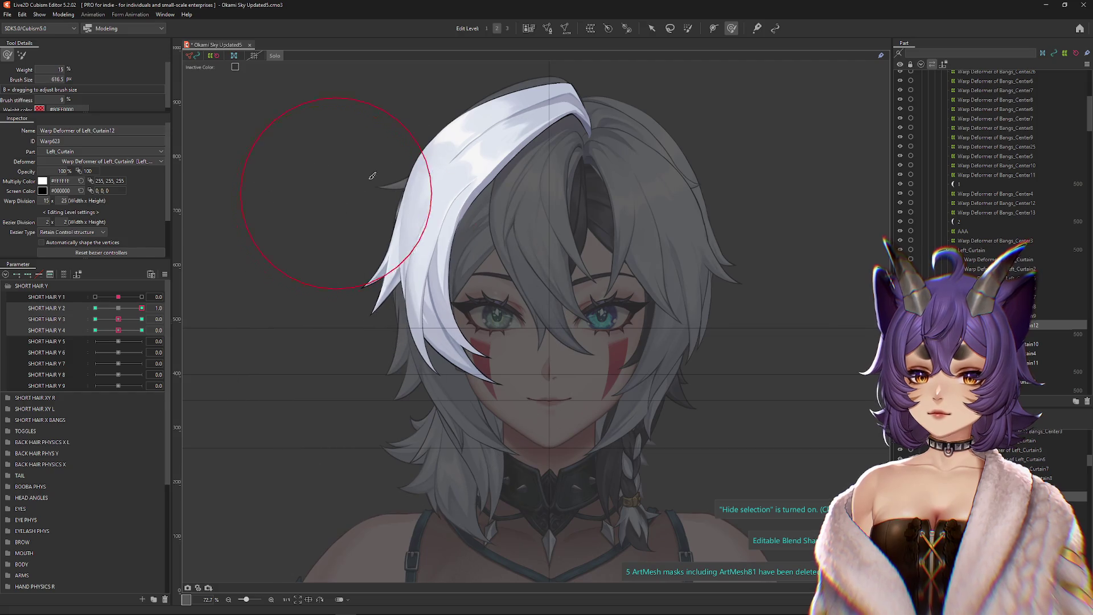
key("ctrl+h")
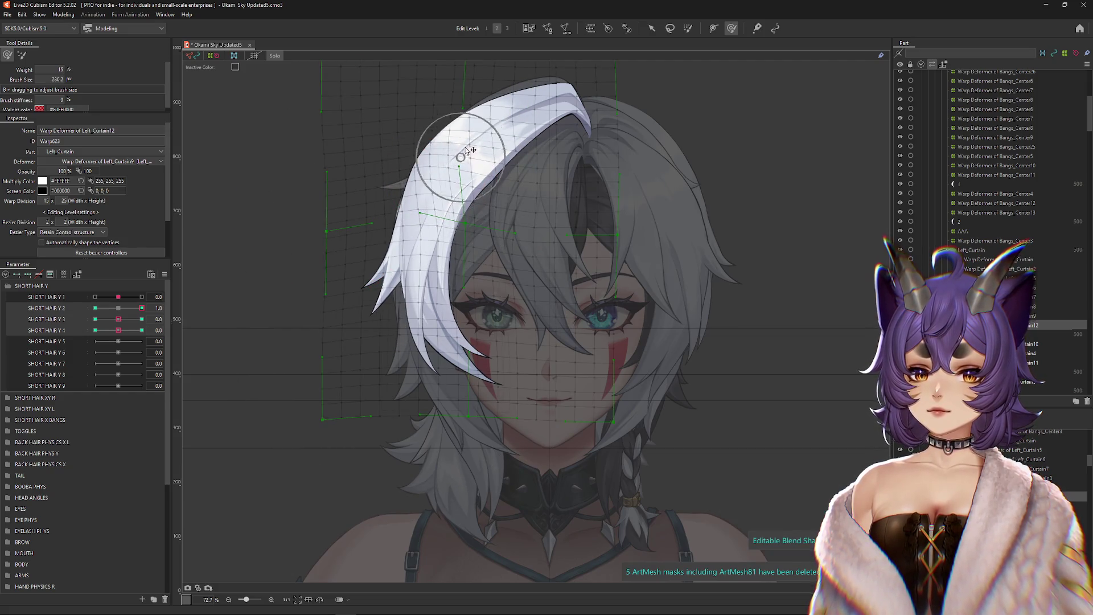
key("ctrl+h")
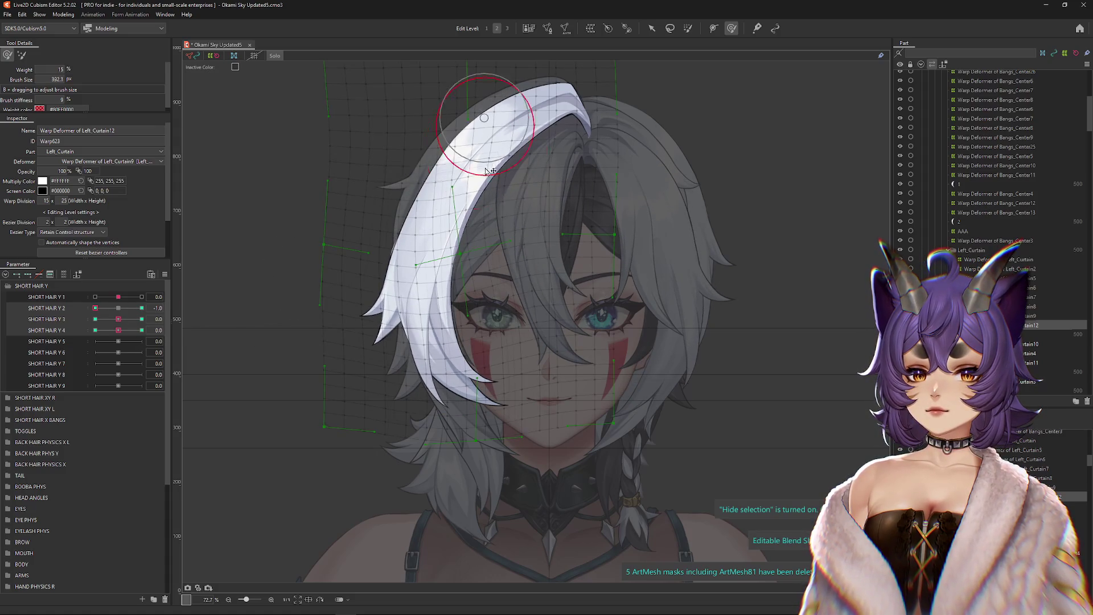
left_click(107, 310)
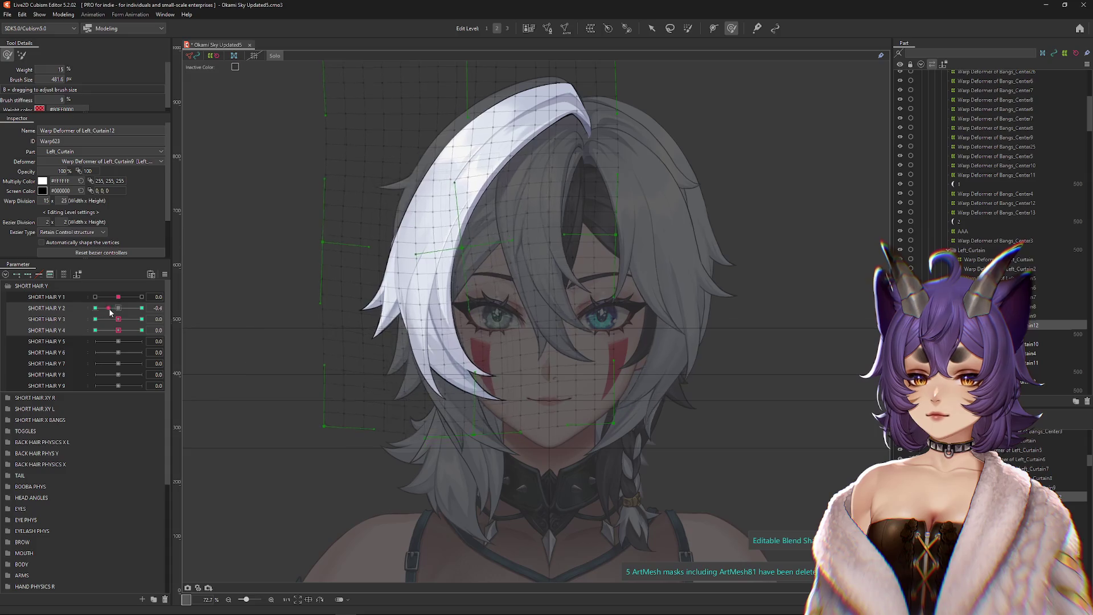
left_click_drag(108, 309, 390, 208)
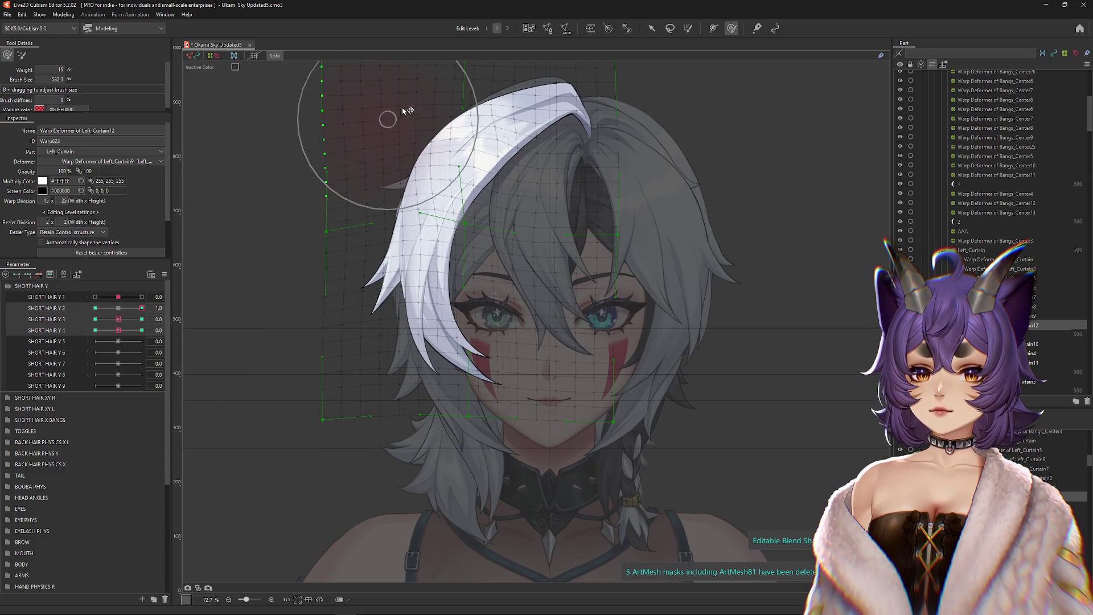
Step: Refine the strand at both SHORT HAIR Y 2 keyforms (±1.0), then ease toward neutral
left_click_drag(459, 158, 482, 151)
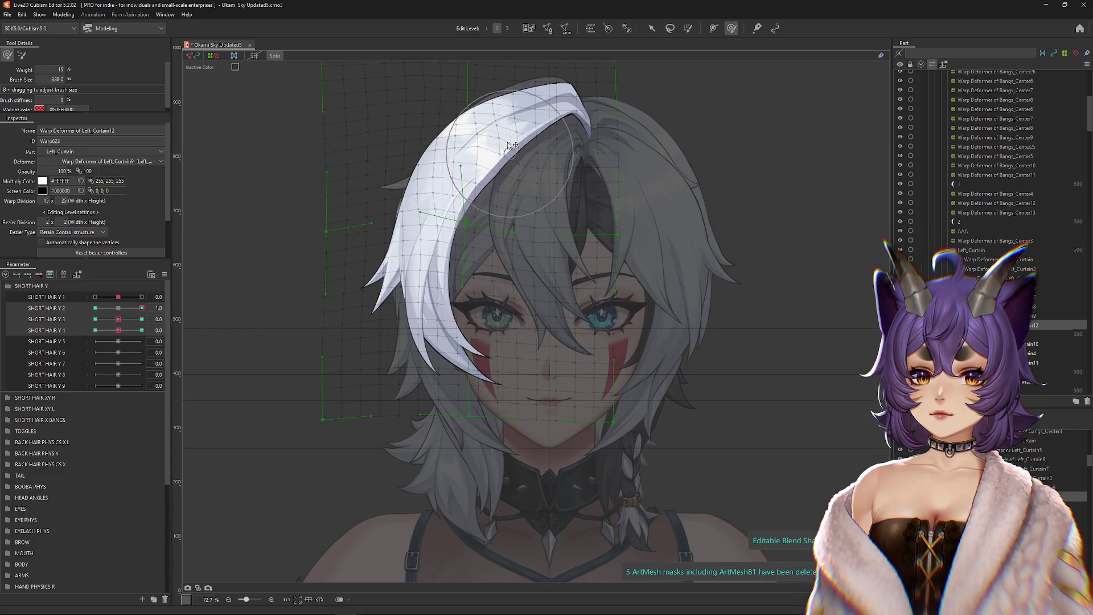
left_click(95, 308)
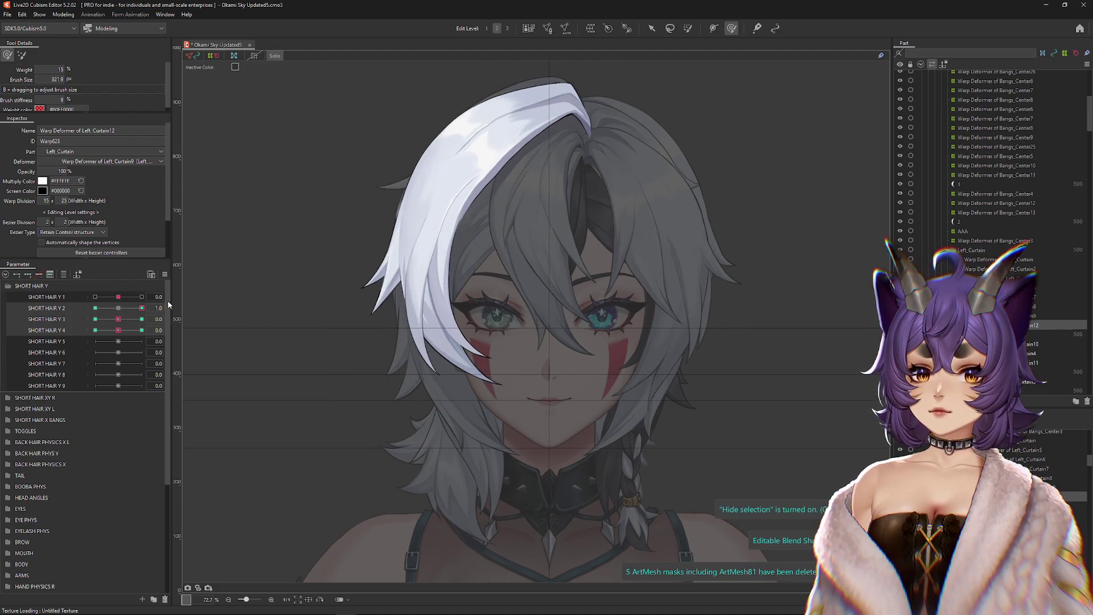
left_click_drag(464, 132, 524, 304)
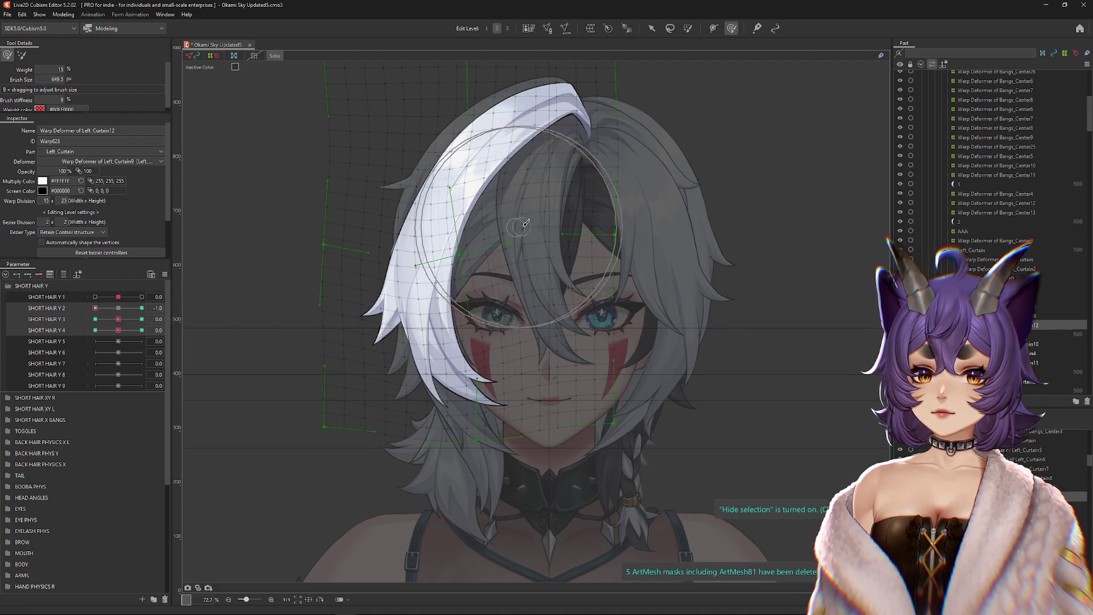
left_click(142, 308)
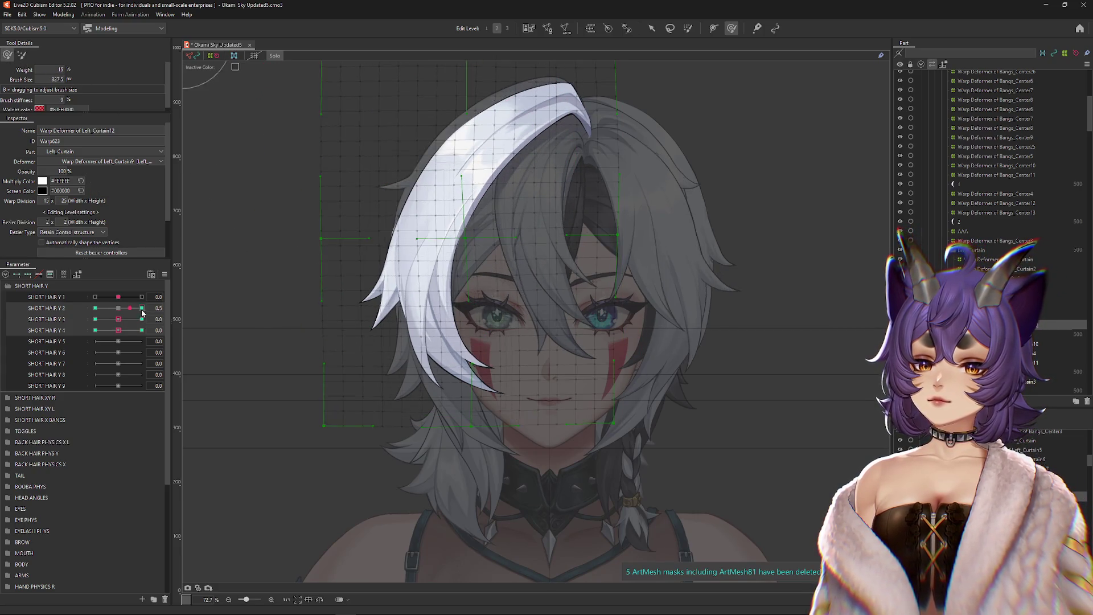
left_click_drag(479, 136, 497, 135)
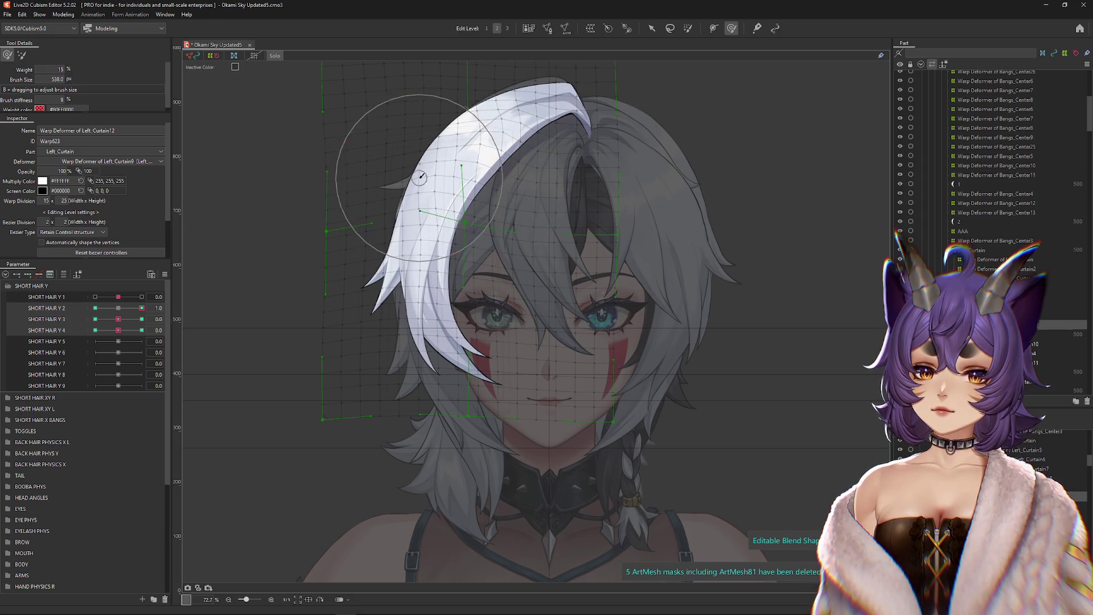
left_click(165, 309)
key("ctrl+h")
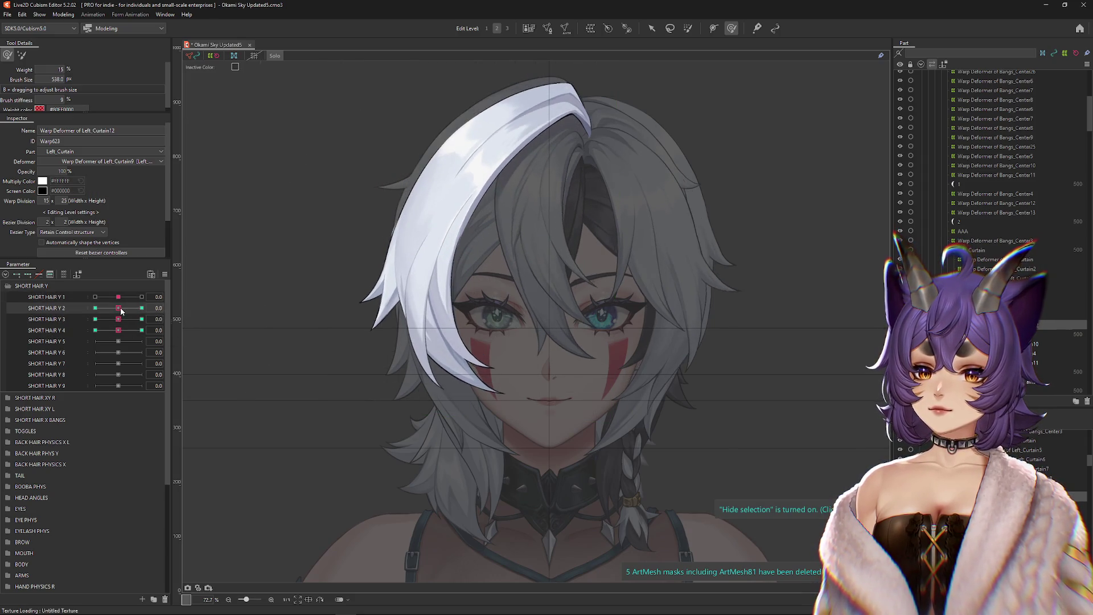
left_click(95, 308)
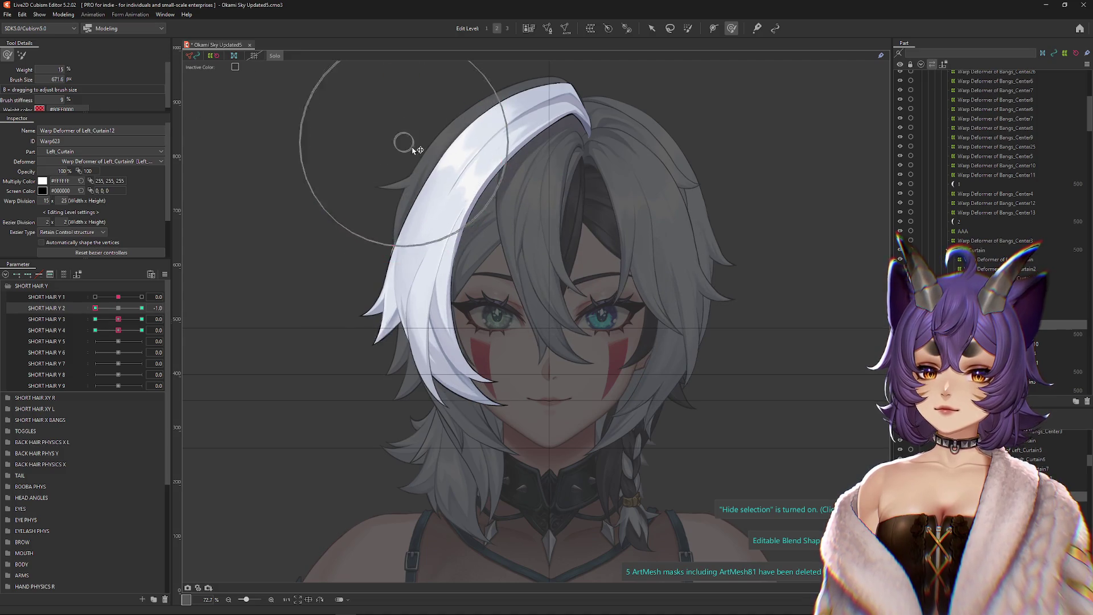
left_click_drag(420, 266, 328, 275)
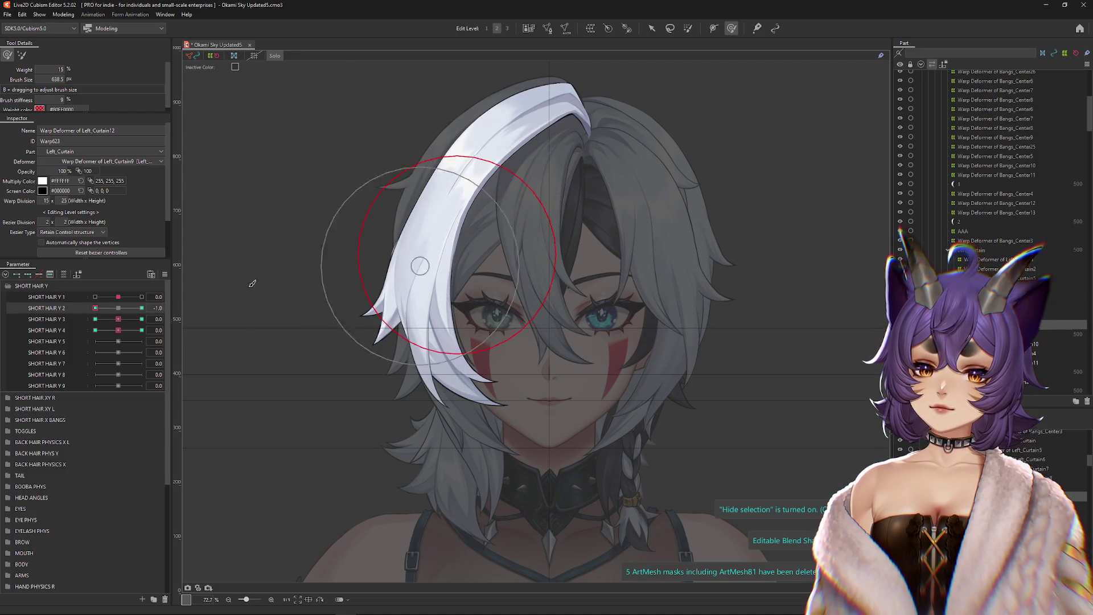
left_click(109, 308)
Step: Push the white strand into its SHORT HAIR Y 3 pose at 1.0
left_click(118, 308)
left_click(142, 319)
mouse_move(431, 409)
left_mouse_down()
mouse_move(421, 393)
mouse_move(409, 399)
left_mouse_up()
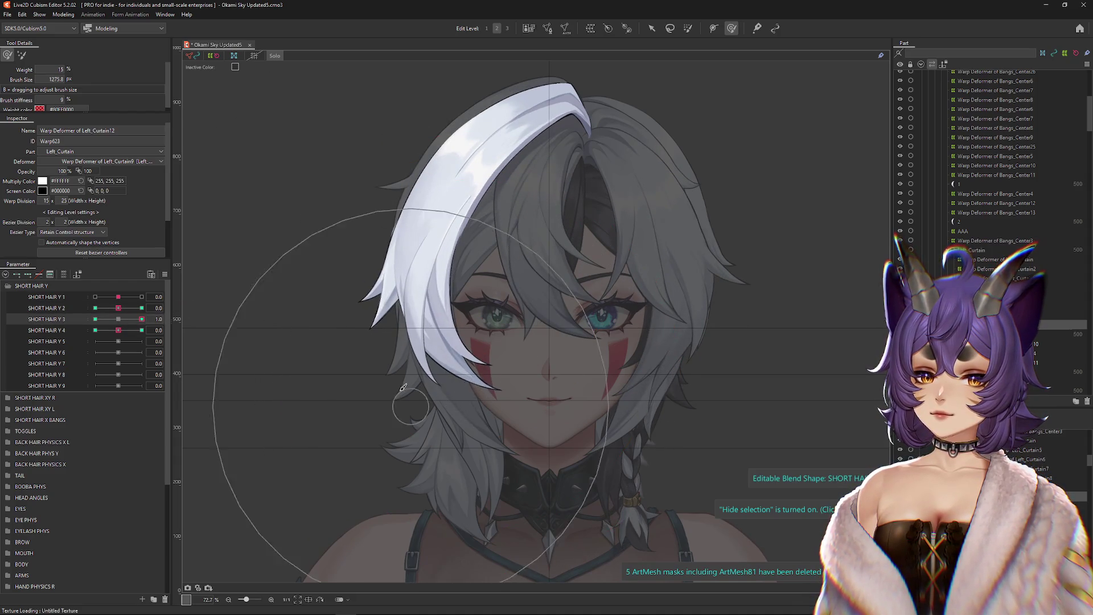
mouse_move(395, 243)
left_mouse_down()
mouse_move(317, 159)
mouse_move(352, 285)
mouse_move(515, 263)
left_mouse_up()
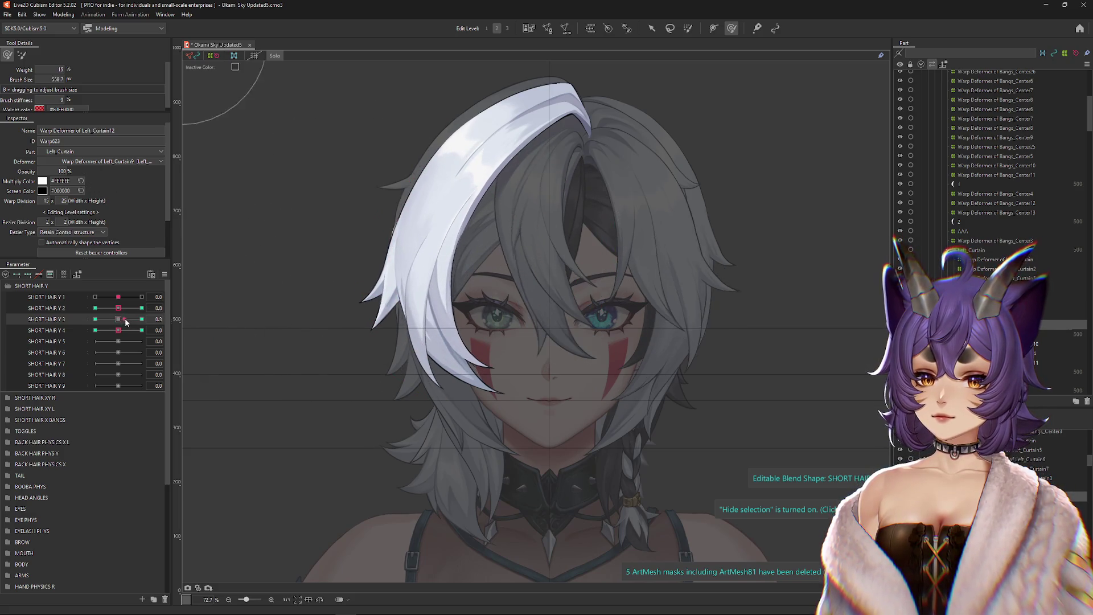
left_click_drag(293, 262, 430, 308)
left_click_drag(432, 236, 450, 184)
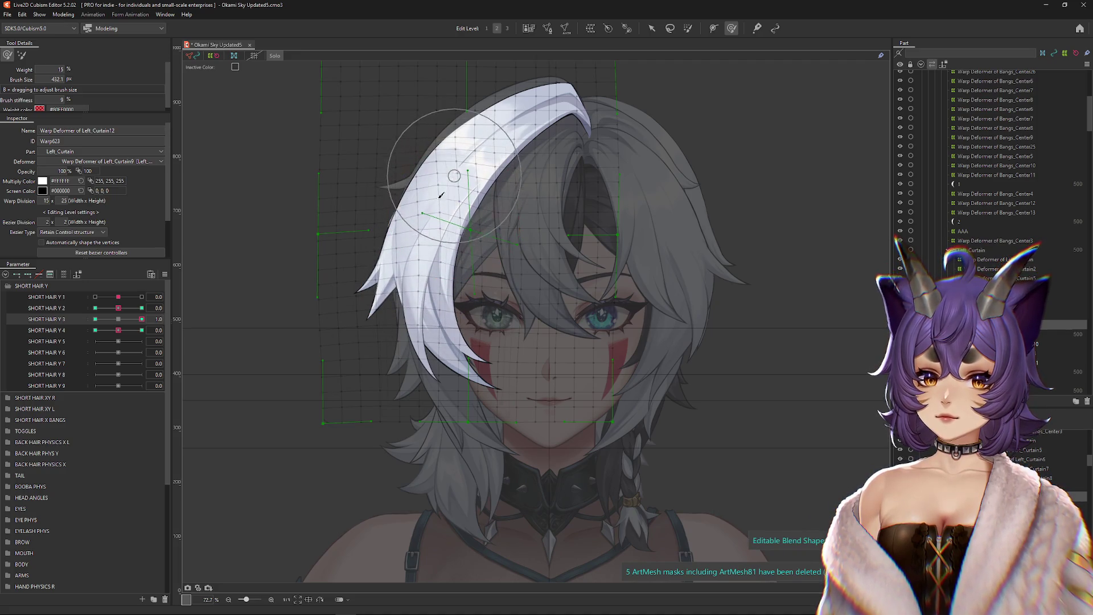
key("ctrl+h")
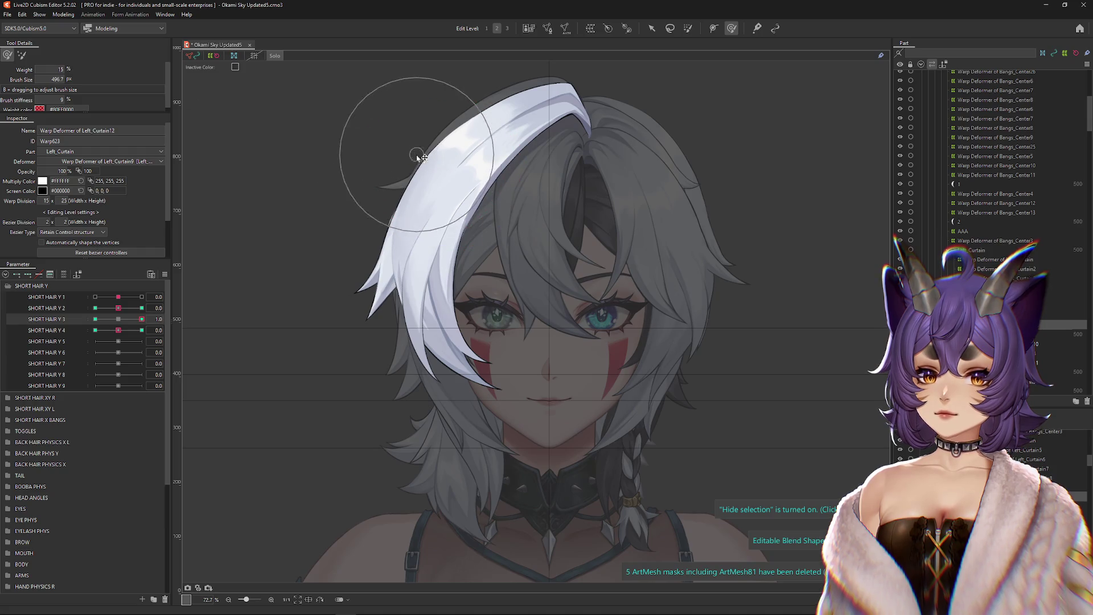
left_click_drag(121, 320, 189, 313)
left_click_drag(459, 293, 488, 298)
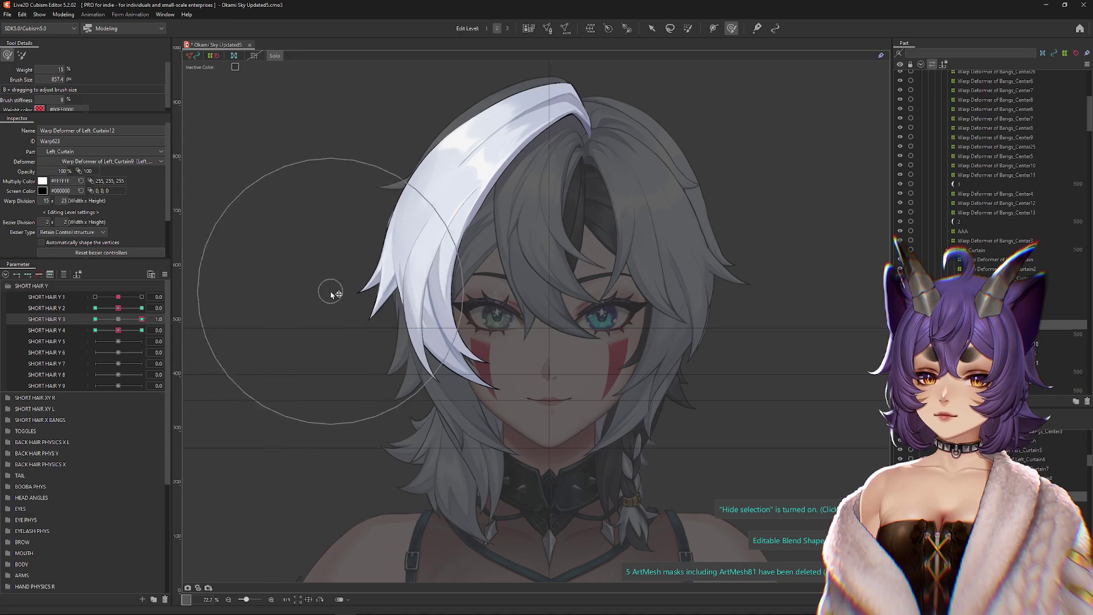
Step: Shape the strand at SHORT HAIR Y 3 -1.0 and preview the sway between keyforms
left_click_drag(142, 319, 96, 319)
mouse_move(477, 191)
left_mouse_down()
mouse_move(452, 195)
mouse_move(437, 262)
mouse_move(456, 418)
mouse_move(485, 434)
left_mouse_up()
left_click_drag(370, 193, 398, 193)
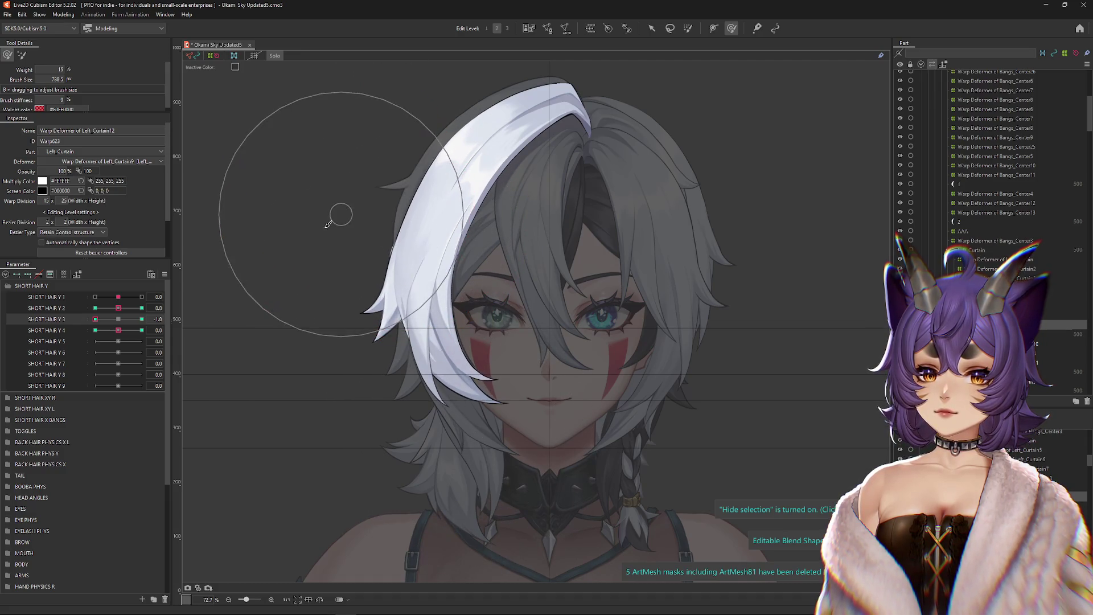
left_click_drag(501, 260, 472, 260)
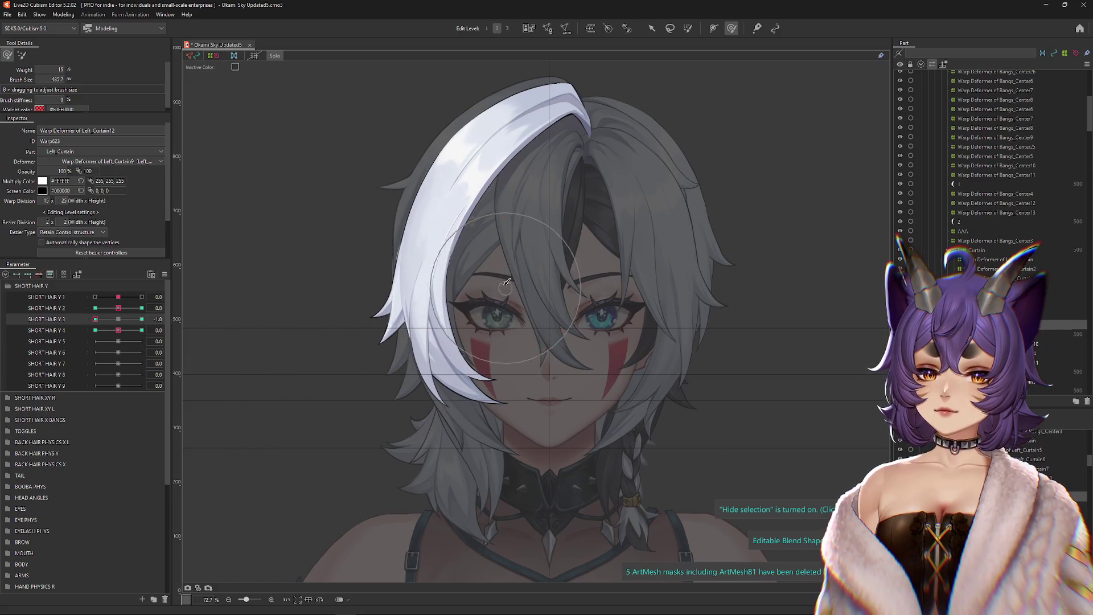
mouse_move(95, 319)
left_mouse_down()
mouse_move(121, 318)
mouse_move(110, 318)
left_mouse_up()
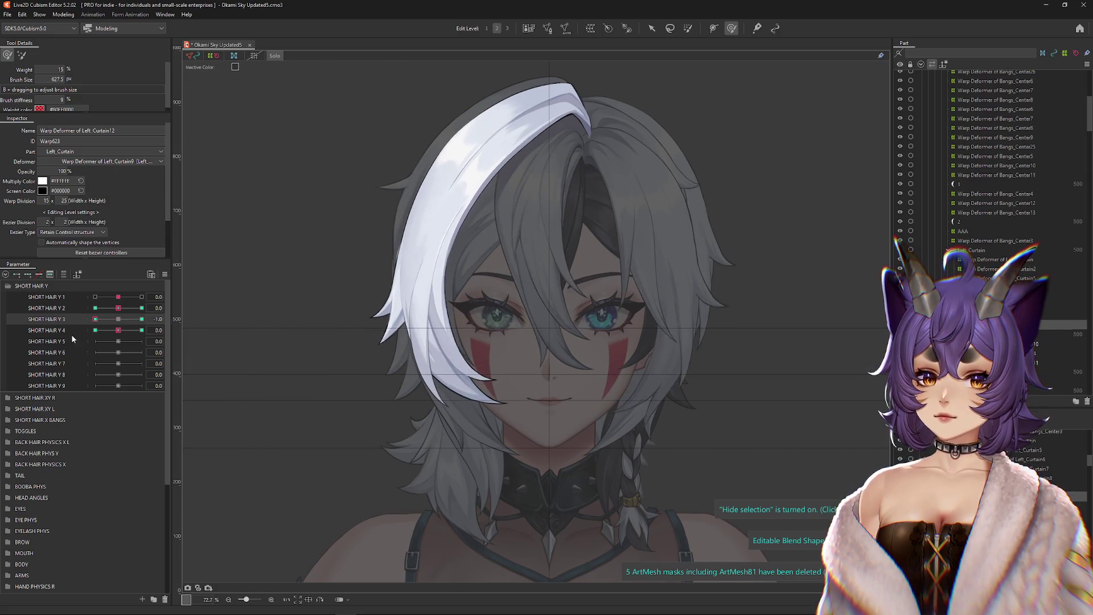
Step: Recheck the SHORT HAIR Y 2 ±1.0 poses, then reset Y 2 to neutral
left_click(118, 319)
left_click(95, 308)
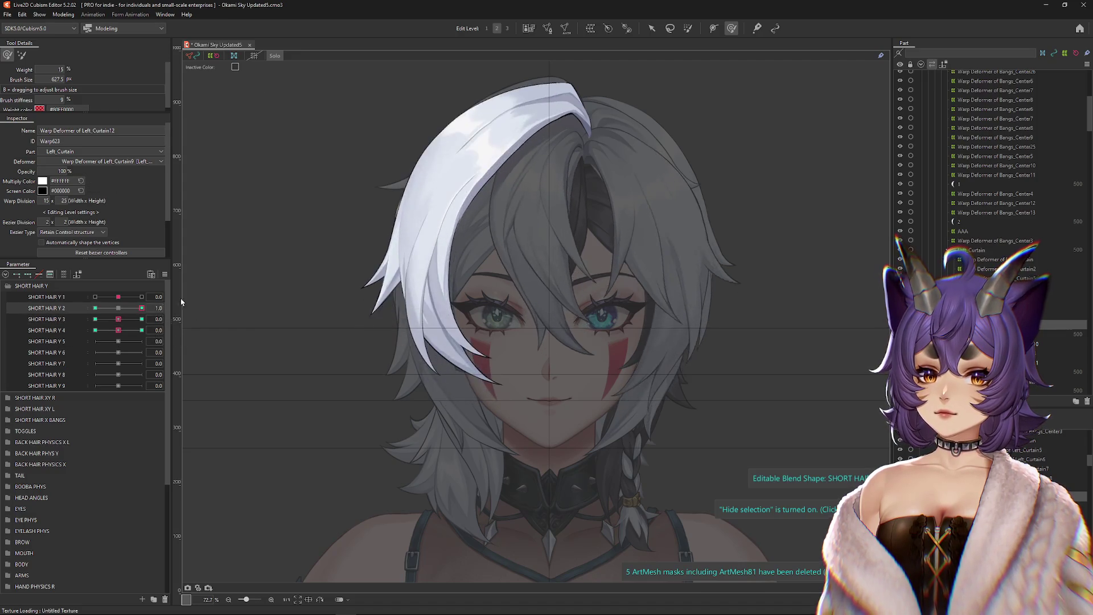
left_click_drag(426, 192, 428, 167)
left_click(142, 307)
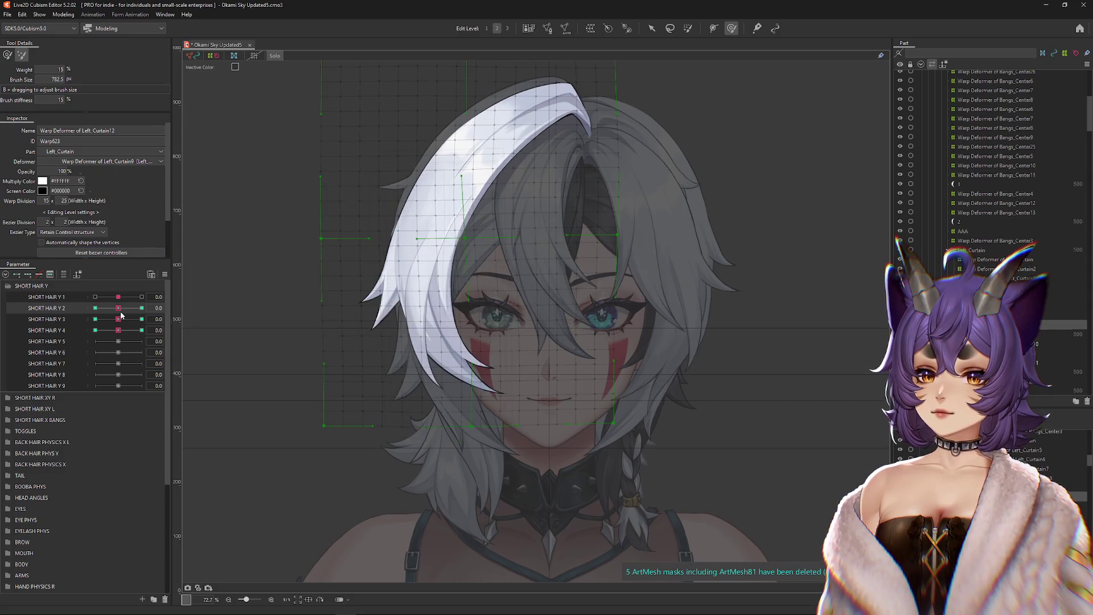
key("ctrl+h")
left_click(95, 307)
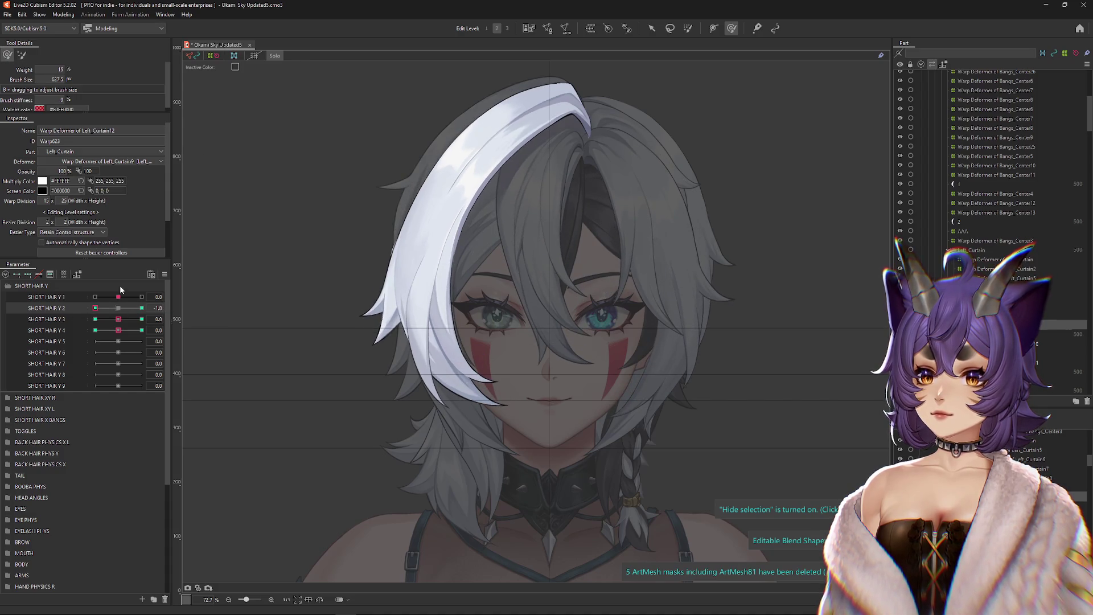
left_click(142, 307)
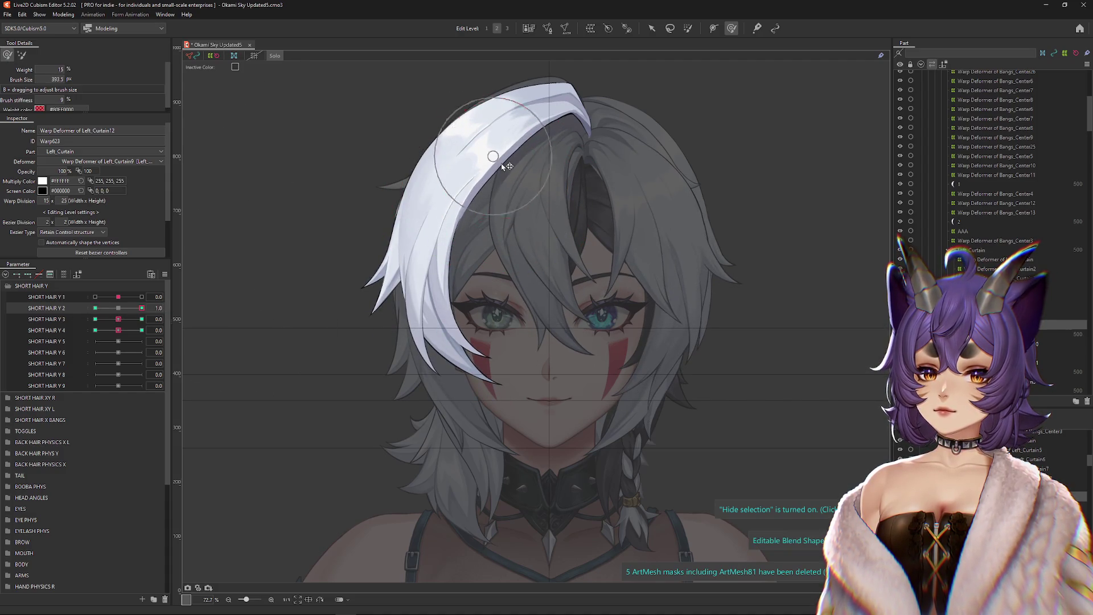
left_click(118, 308)
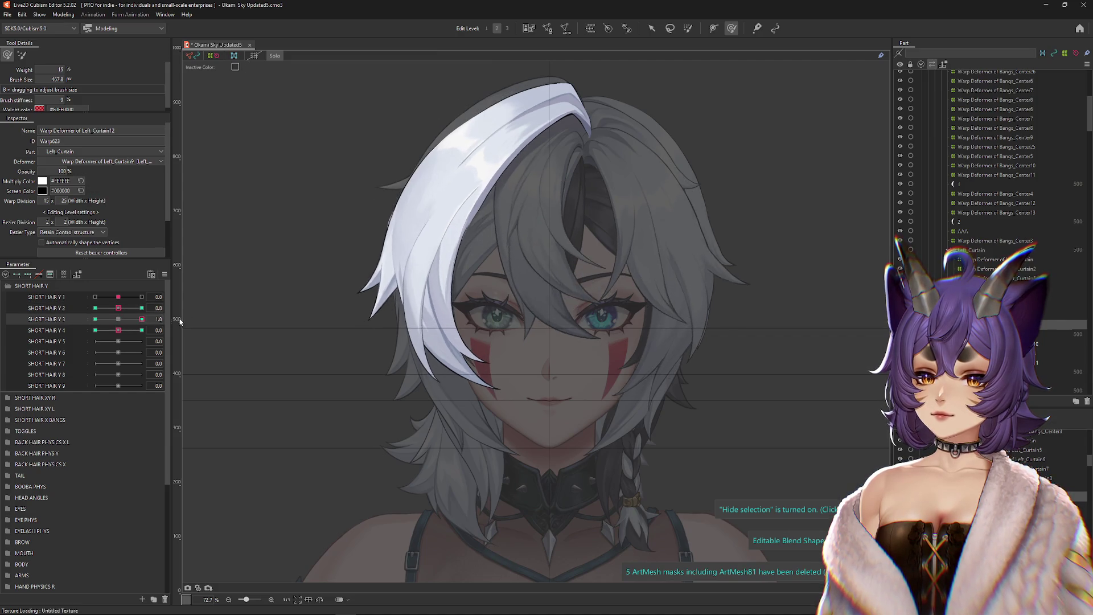
Step: Bend the white lock into its SHORT HAIR Y 4 pose at 1.0
left_click(141, 330)
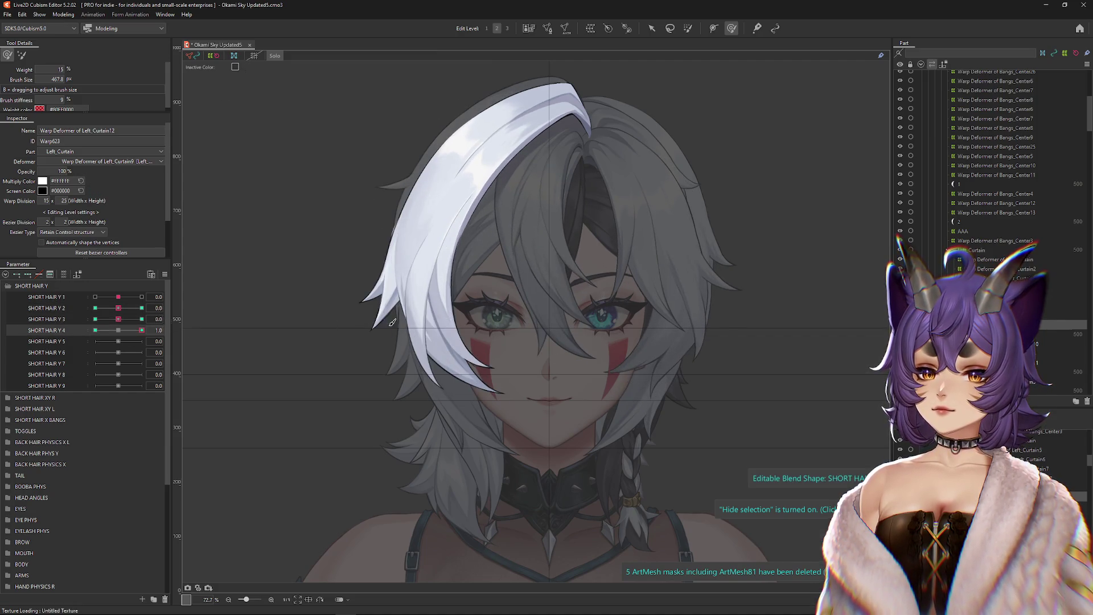
mouse_move(495, 402)
left_mouse_down()
mouse_move(353, 365)
mouse_move(329, 304)
mouse_move(353, 280)
mouse_move(367, 393)
mouse_move(488, 268)
left_mouse_up()
mouse_move(564, 361)
left_mouse_down()
mouse_move(366, 342)
mouse_move(375, 312)
left_mouse_up()
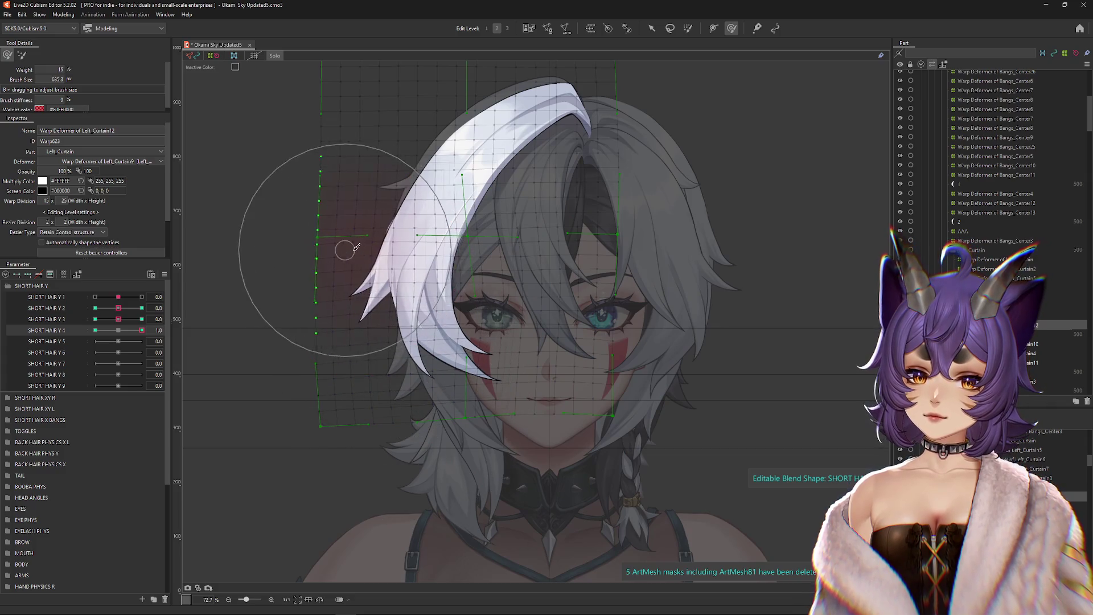
mouse_move(503, 283)
left_mouse_down()
mouse_move(556, 368)
mouse_move(556, 391)
mouse_move(305, 354)
left_mouse_up()
left_click_drag(432, 319, 467, 306)
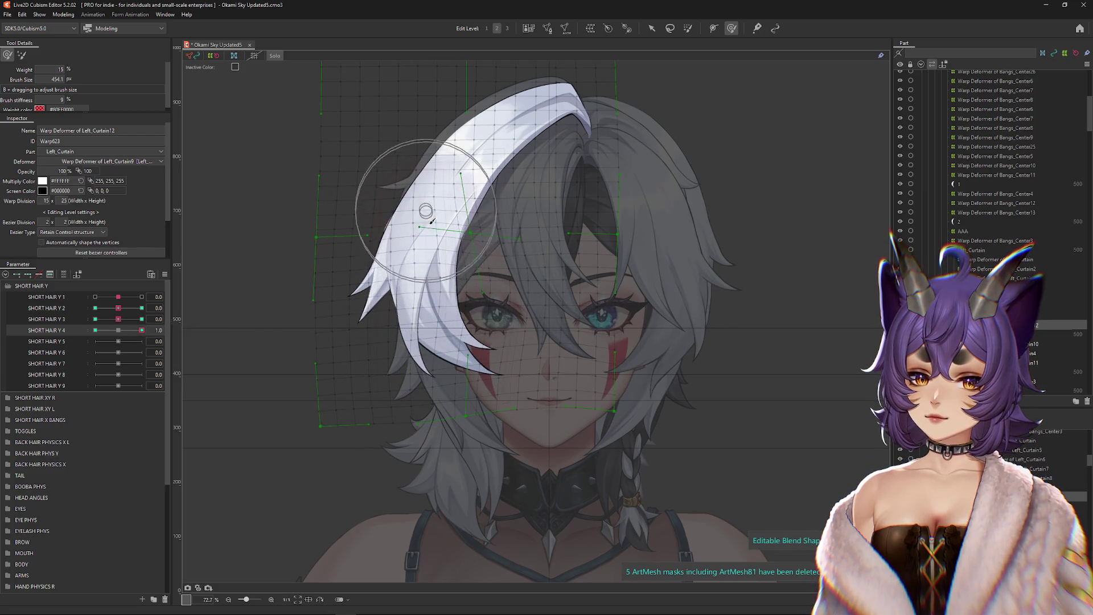
key("ctrl+h")
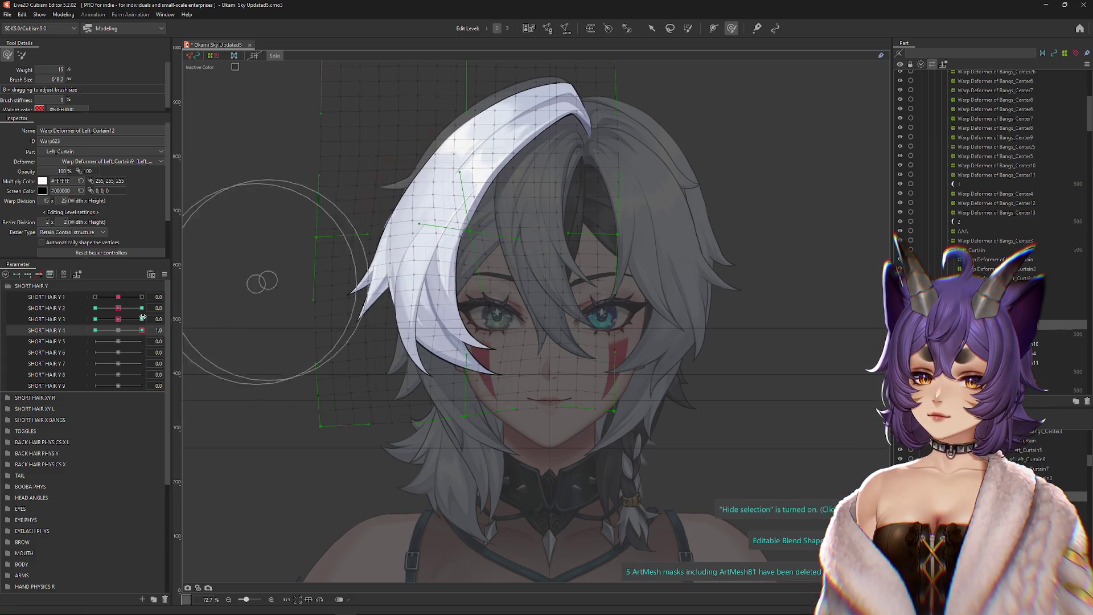
Step: Shape the SHORT HAIR Y 4 -1.0 pose along the chin, then return to neutral
left_click(96, 330)
left_click_drag(419, 250, 365, 267)
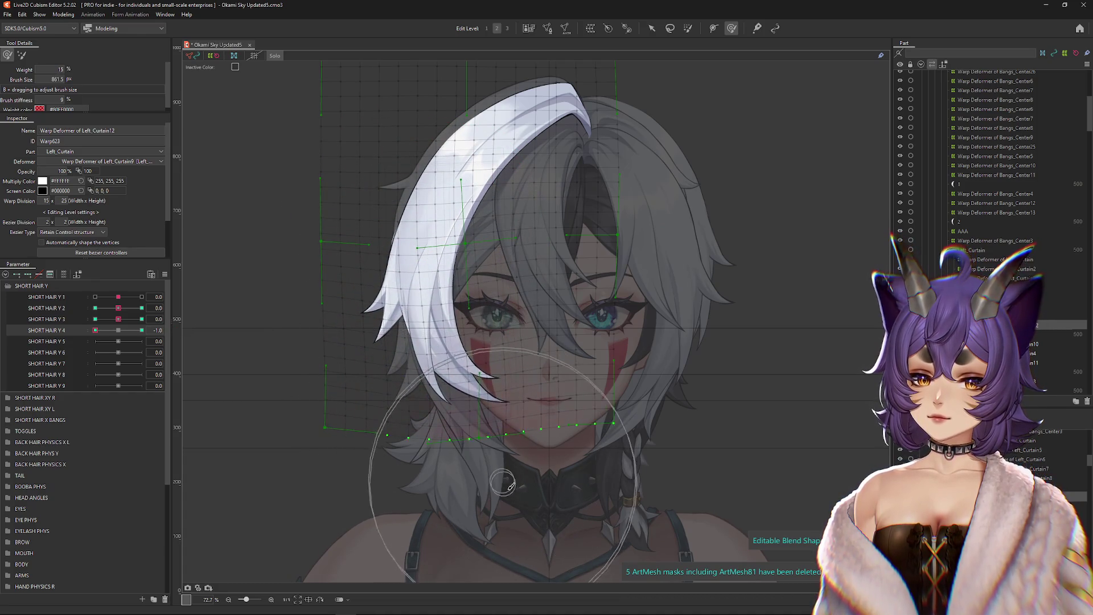
left_click_drag(533, 321, 377, 323)
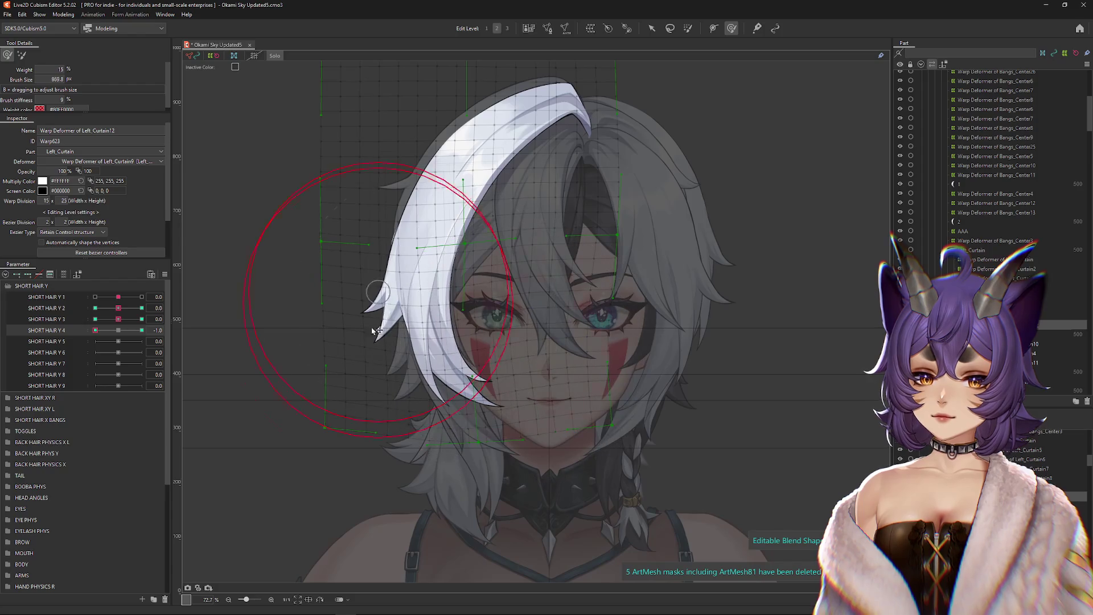
left_click_drag(297, 333, 359, 425)
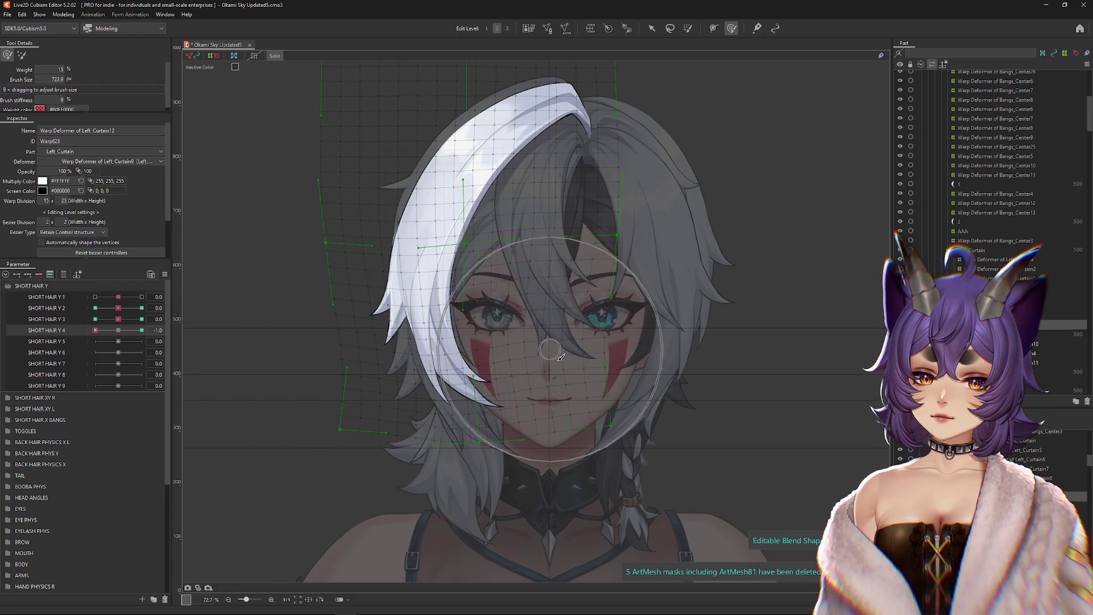
mouse_move(544, 386)
left_mouse_down()
mouse_move(538, 319)
mouse_move(512, 317)
left_mouse_up()
left_click_drag(349, 281, 354, 280)
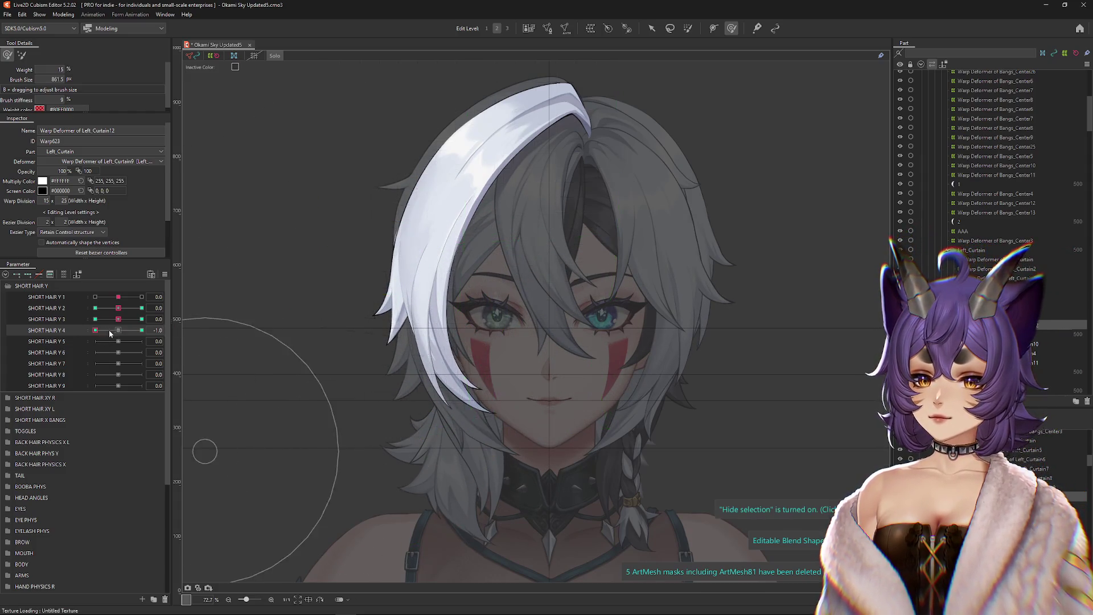
left_click_drag(95, 330, 135, 330)
left_click_drag(375, 356, 431, 333)
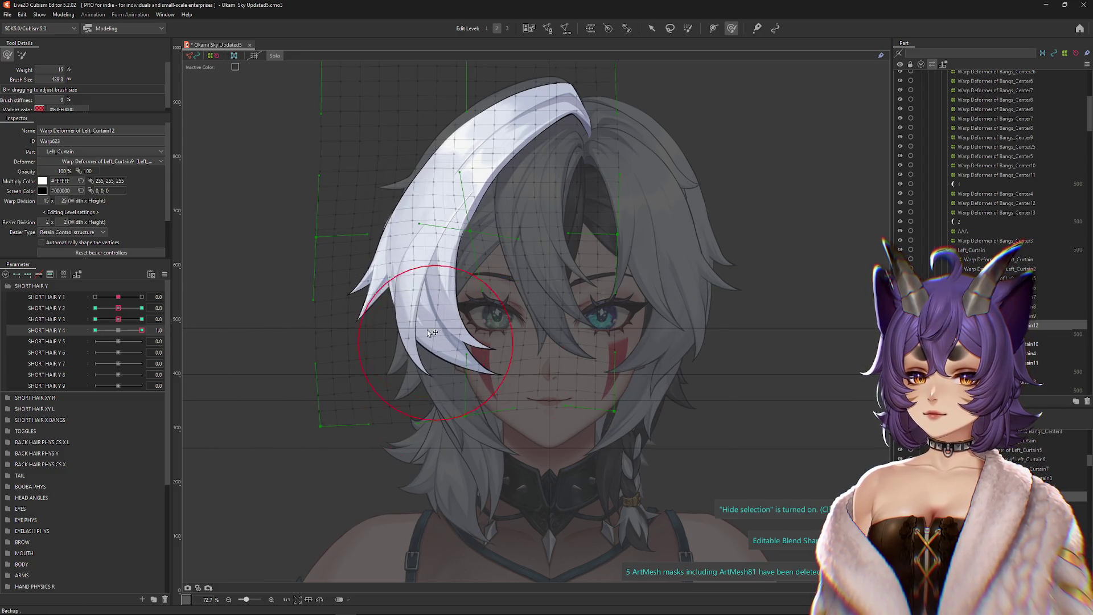
left_click(95, 331)
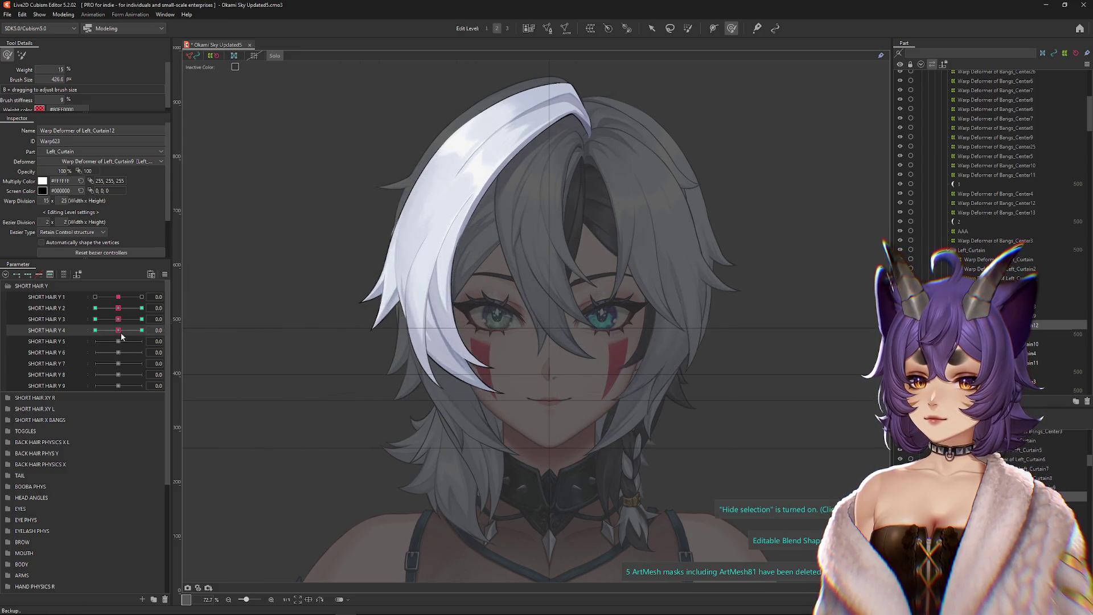
left_click(118, 331)
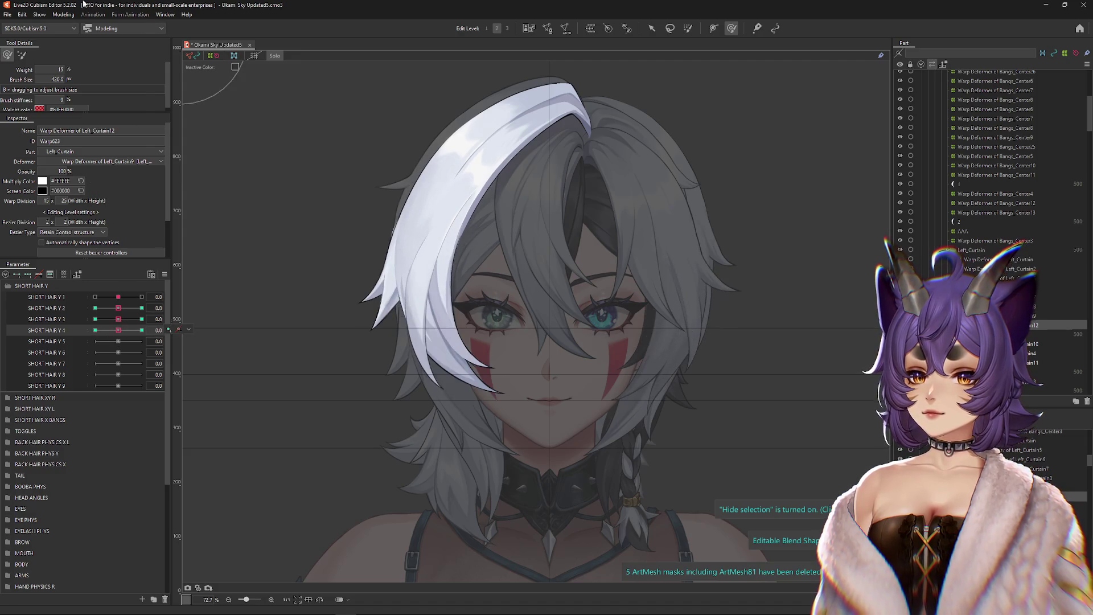
Step: Bend the lower-left hair edge for SHORT HAIR Y 5 at 1.0
left_click(64, 14)
left_click(130, 336)
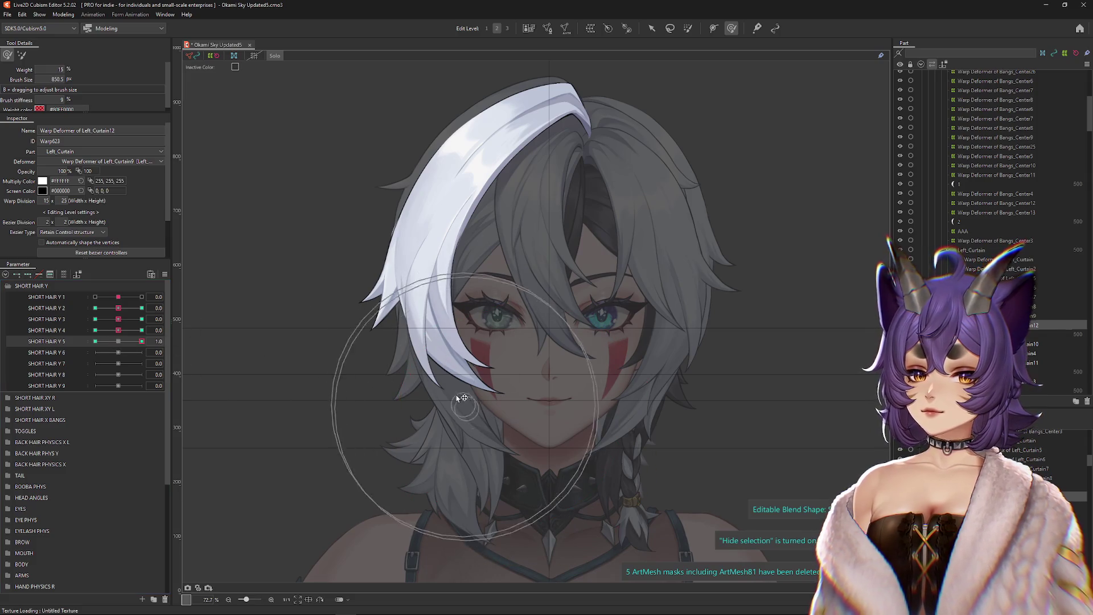
mouse_move(410, 371)
left_mouse_down()
mouse_move(367, 391)
mouse_move(464, 319)
mouse_move(518, 323)
left_mouse_up()
left_click_drag(423, 451, 402, 453)
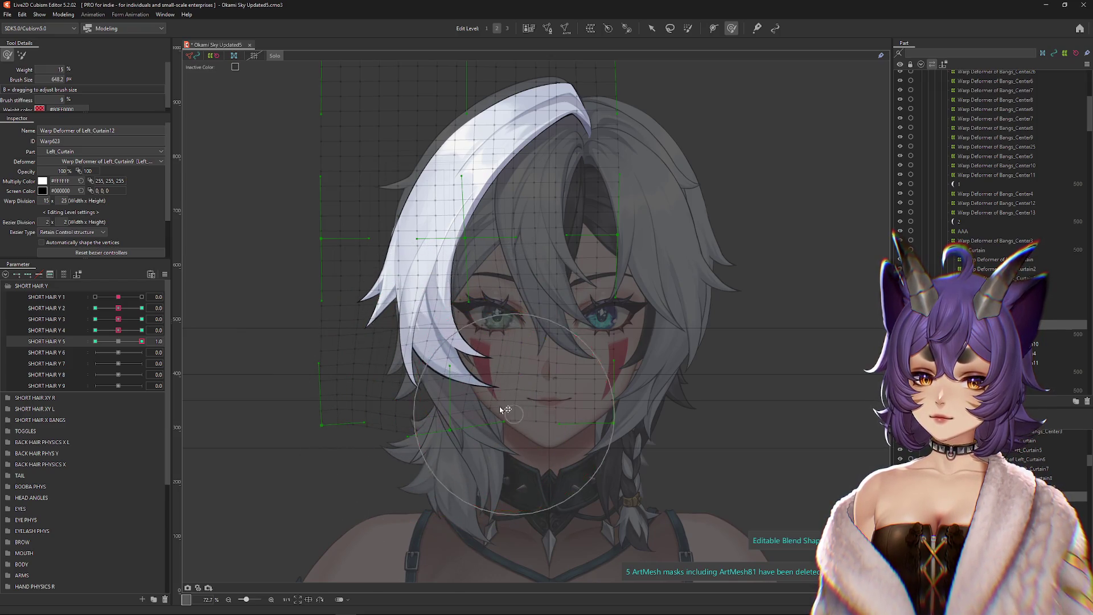
key("ctrl+h")
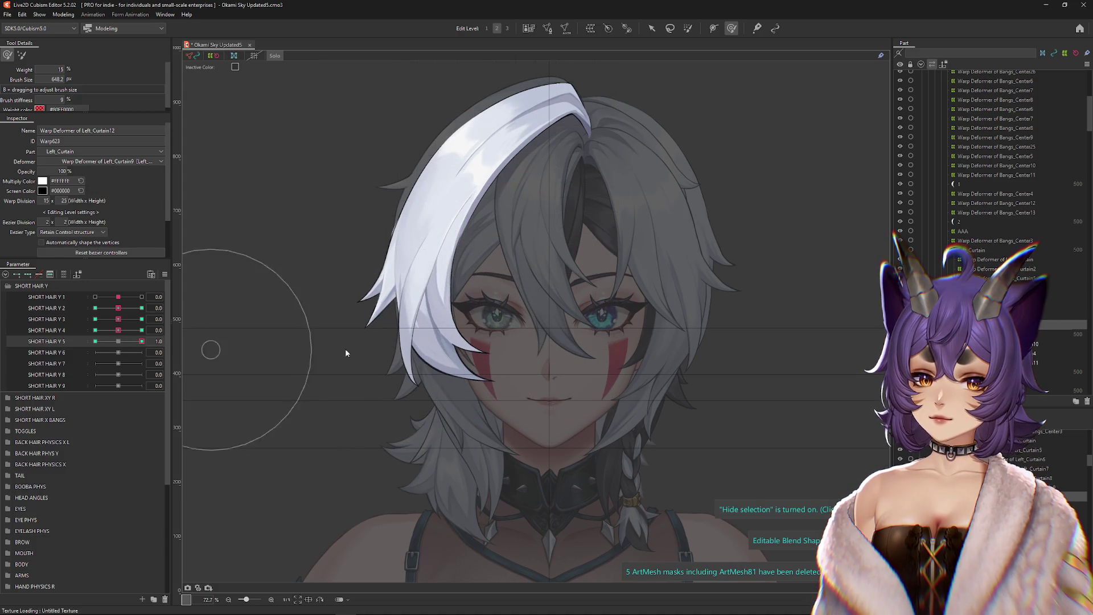
left_click(124, 342)
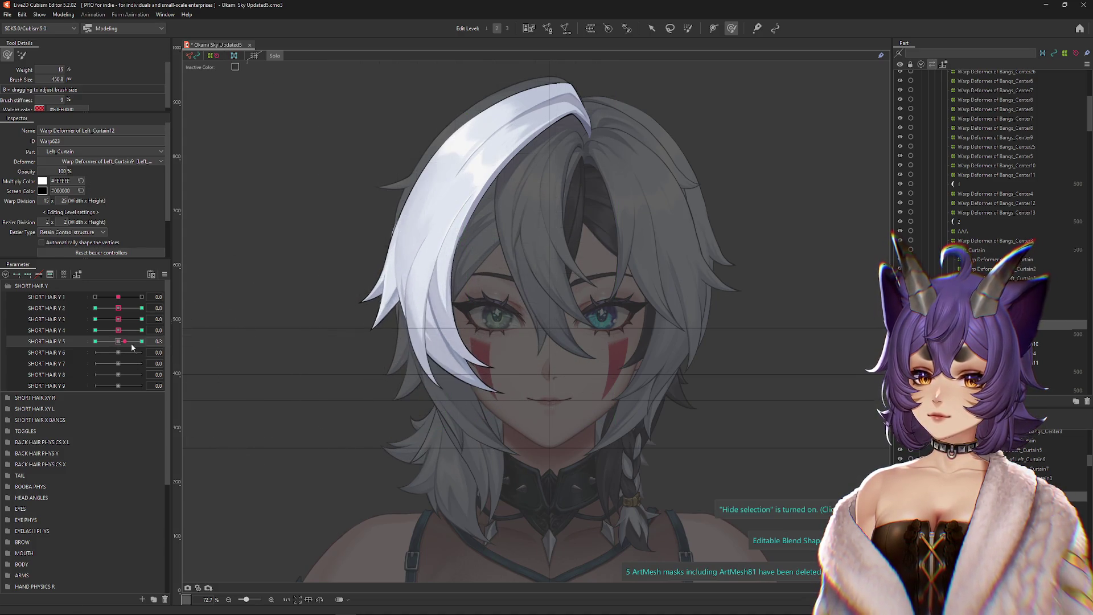
Step: Push the lower hair points rightward across the face for SHORT HAIR Y 5 -1.0
left_click(95, 341)
key("ctrl+h")
mouse_move(445, 411)
left_mouse_down()
mouse_move(488, 328)
mouse_move(513, 393)
left_mouse_up()
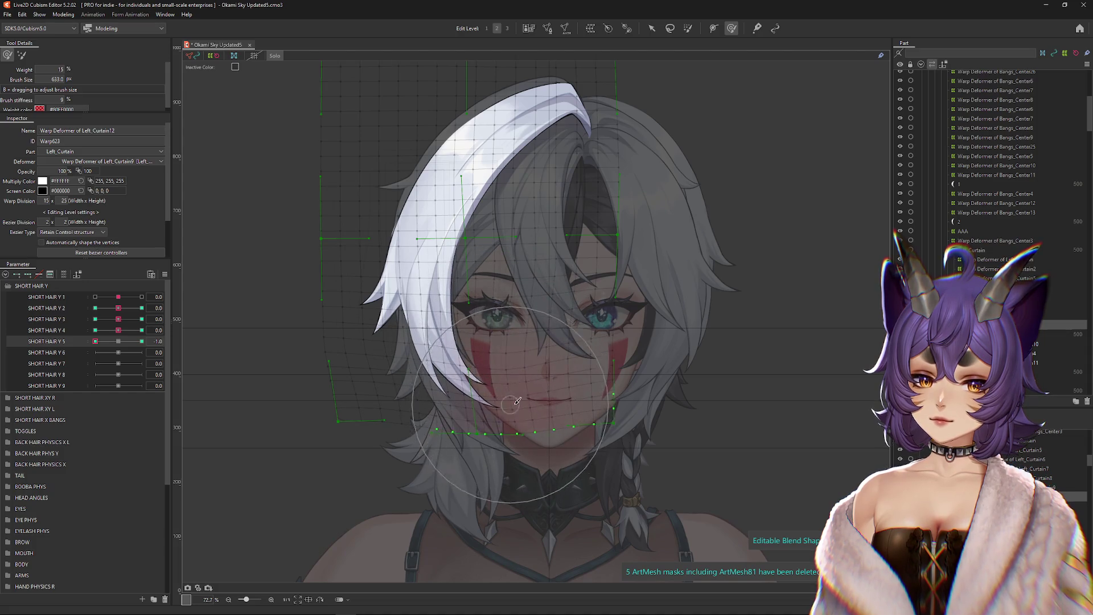
key("ctrl+h")
key("ctrl+h")
left_click_drag(447, 401, 598, 392)
key("ctrl+h")
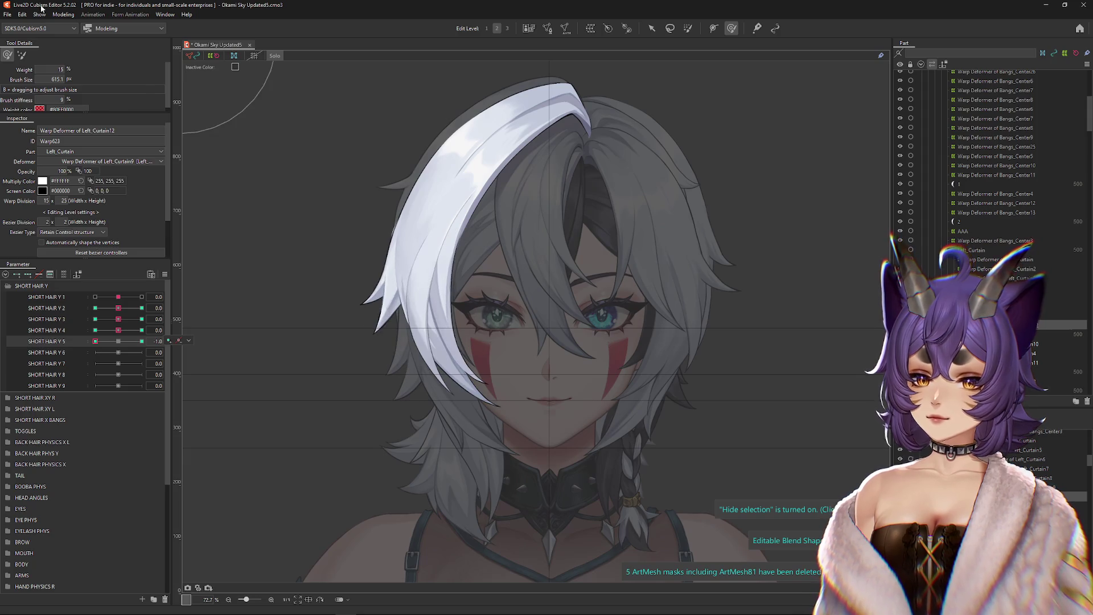
Step: Swing the model's head in Physics Settings to watch the front hair sway
left_click(63, 14)
left_click(114, 205)
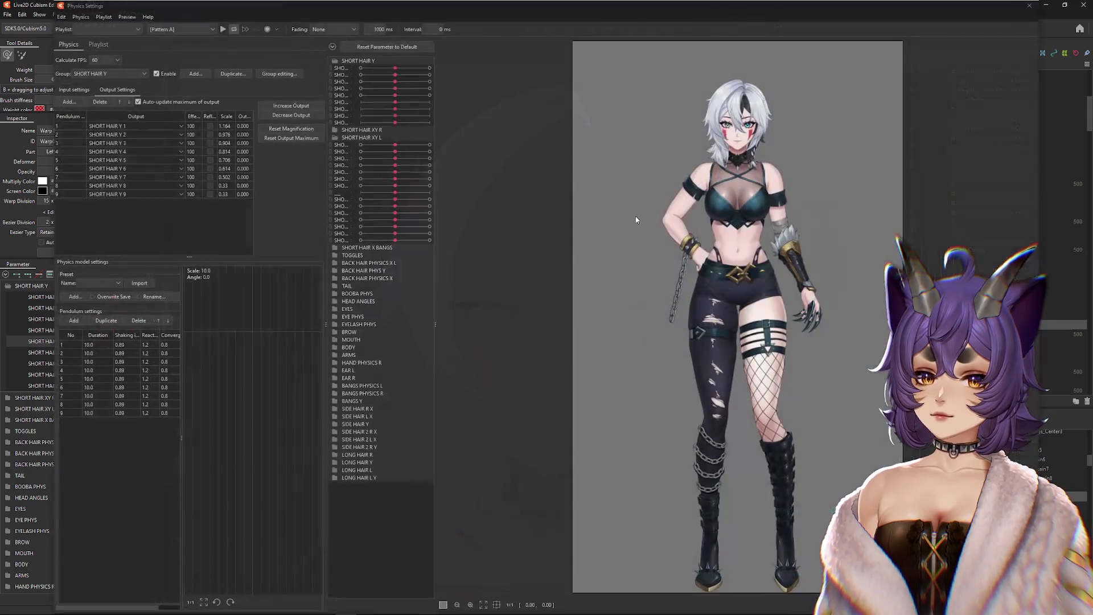
scroll(649, 283, "up", 5)
mouse_move(650, 283)
left_mouse_down()
mouse_move(706, 205)
mouse_move(680, 382)
mouse_move(689, 342)
mouse_move(660, 398)
mouse_move(709, 309)
mouse_move(757, 370)
mouse_move(734, 342)
mouse_move(741, 356)
mouse_move(713, 337)
mouse_move(712, 358)
mouse_move(727, 40)
mouse_move(724, 367)
left_mouse_up()
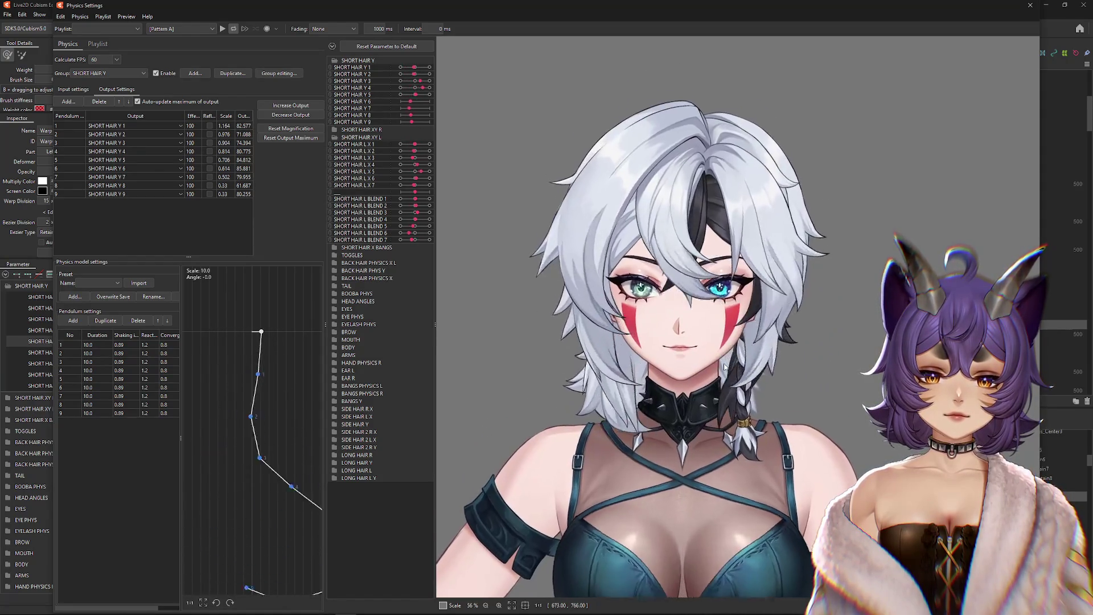
left_click(1030, 5)
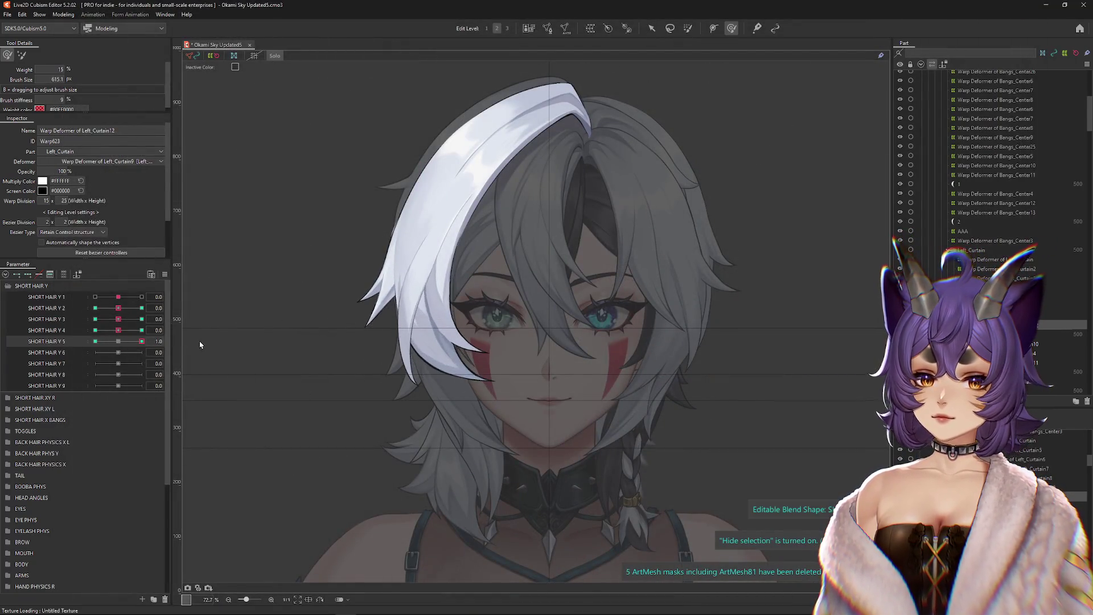
Step: Show the full-colour model again and pick the right side curtain hair mesh
left_click(277, 63)
mouse_move(118, 330)
left_mouse_down()
mouse_move(106, 306)
mouse_move(118, 307)
left_mouse_up()
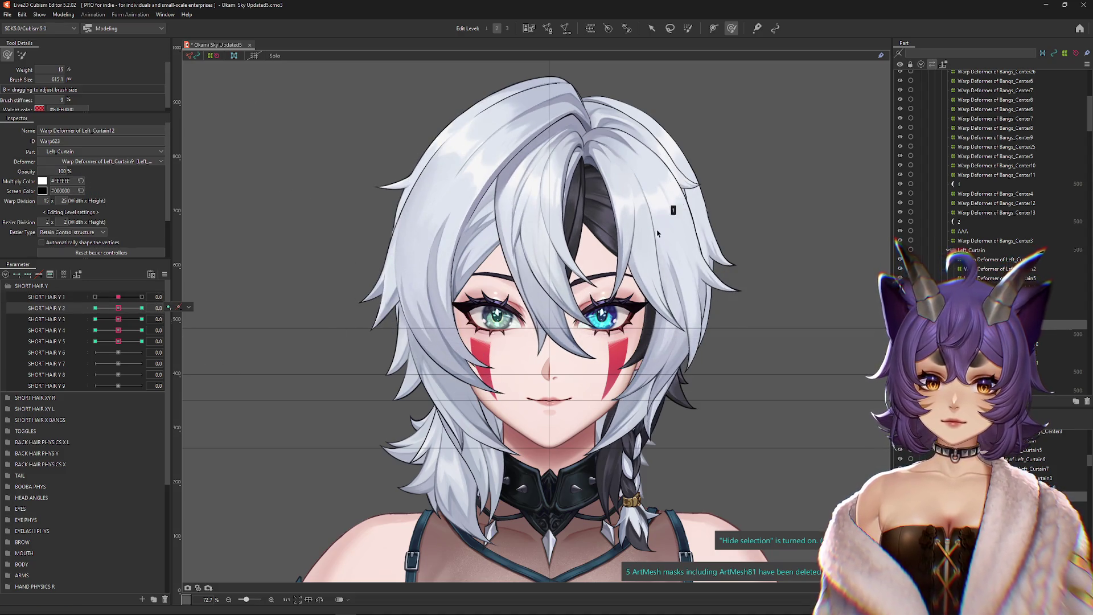
right_click(672, 245)
left_click(692, 253)
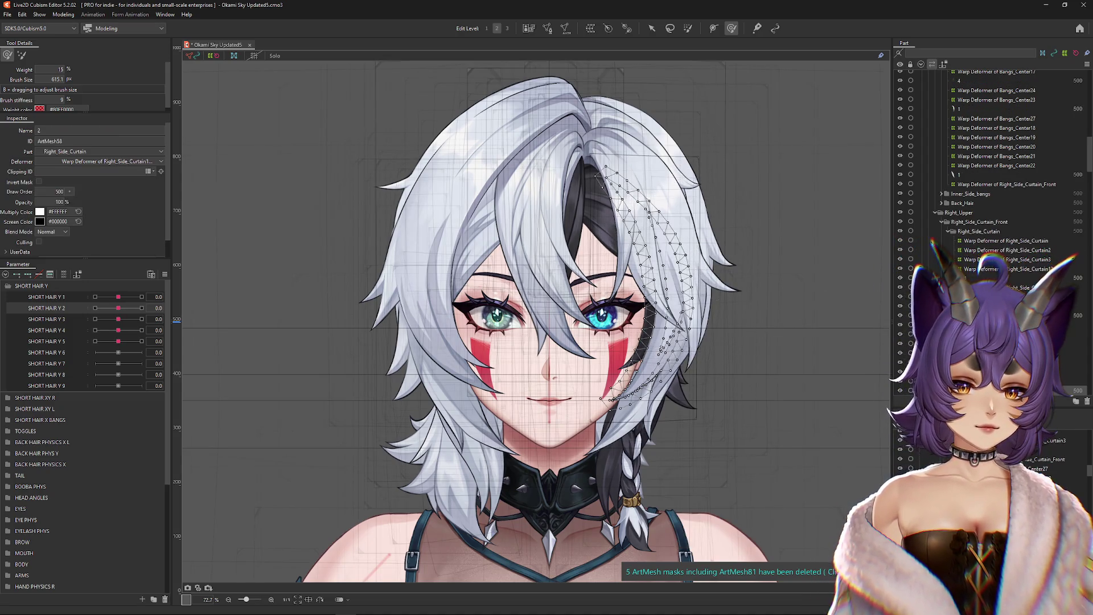
Step: Sculpt Warp Deformer of Right_Side_Curtain14 at SHORT HAIR Y 2 ±1, then reset Y 2
left_click(661, 349)
mouse_move(114, 311)
left_mouse_down()
mouse_move(52, 316)
mouse_move(142, 308)
left_mouse_up()
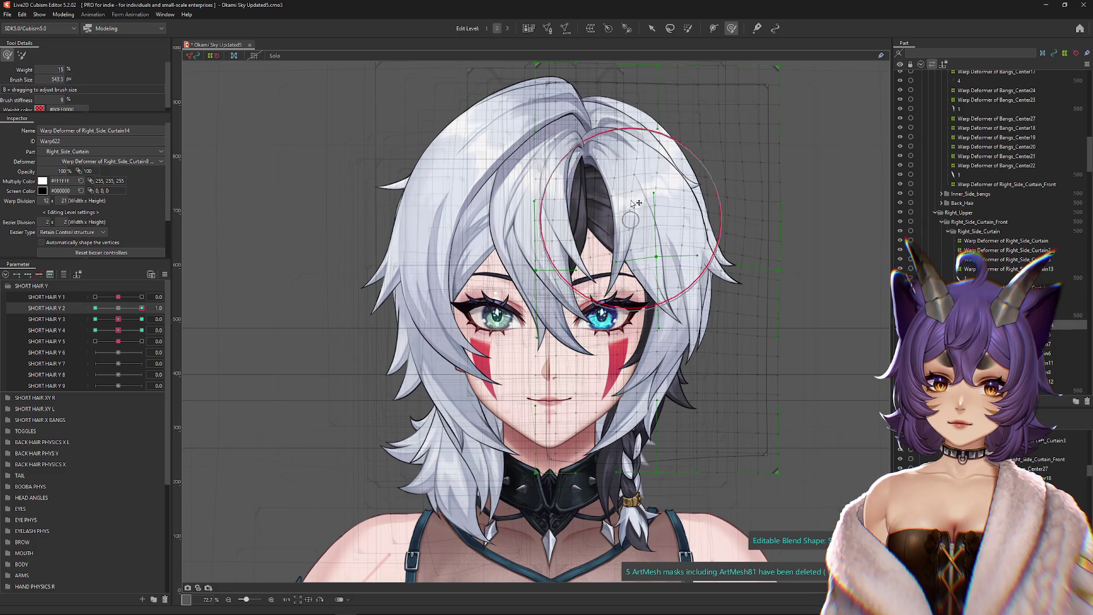
mouse_move(631, 229)
left_mouse_down()
mouse_move(661, 191)
mouse_move(658, 175)
left_mouse_up()
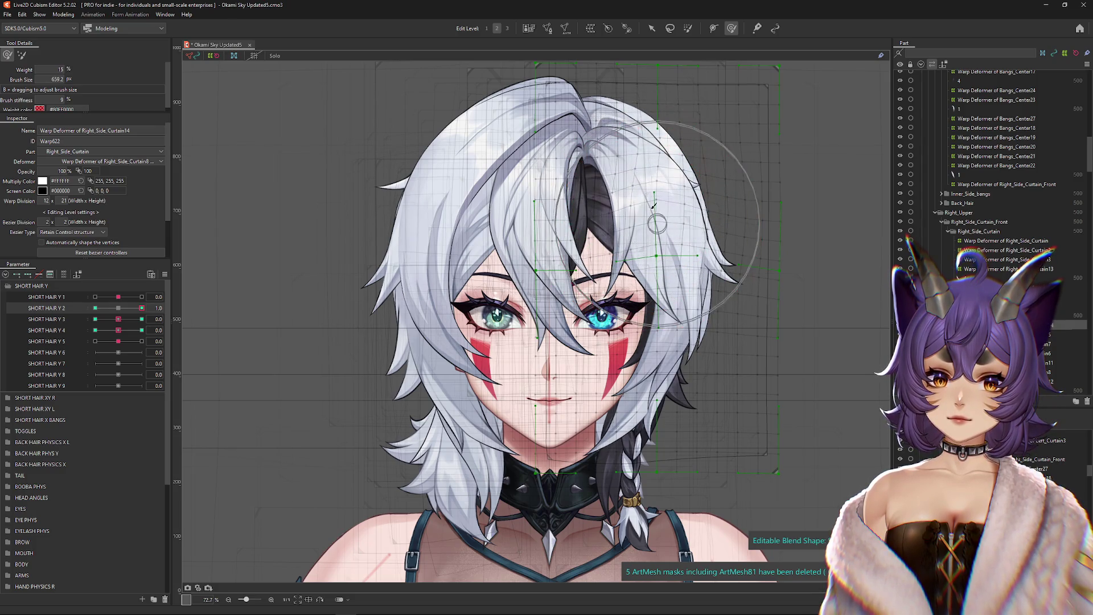
mouse_move(659, 244)
left_mouse_down()
mouse_move(167, 369)
mouse_move(579, 178)
left_mouse_up()
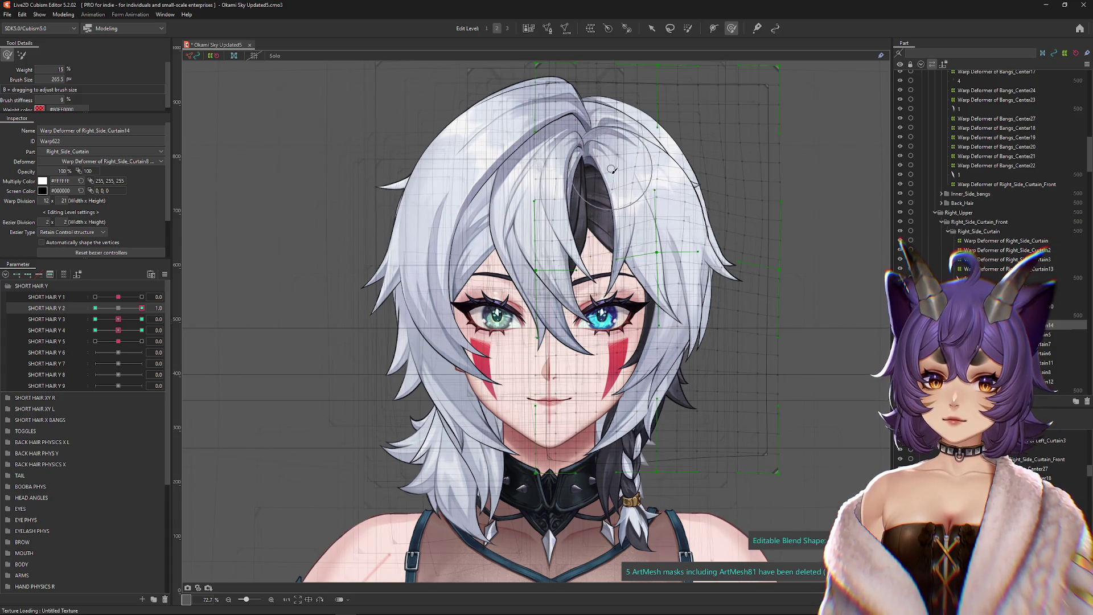
mouse_move(119, 296)
left_mouse_down()
mouse_move(134, 296)
mouse_move(105, 297)
mouse_move(118, 297)
left_mouse_up()
left_click_drag(684, 150, 647, 163)
left_click(95, 308)
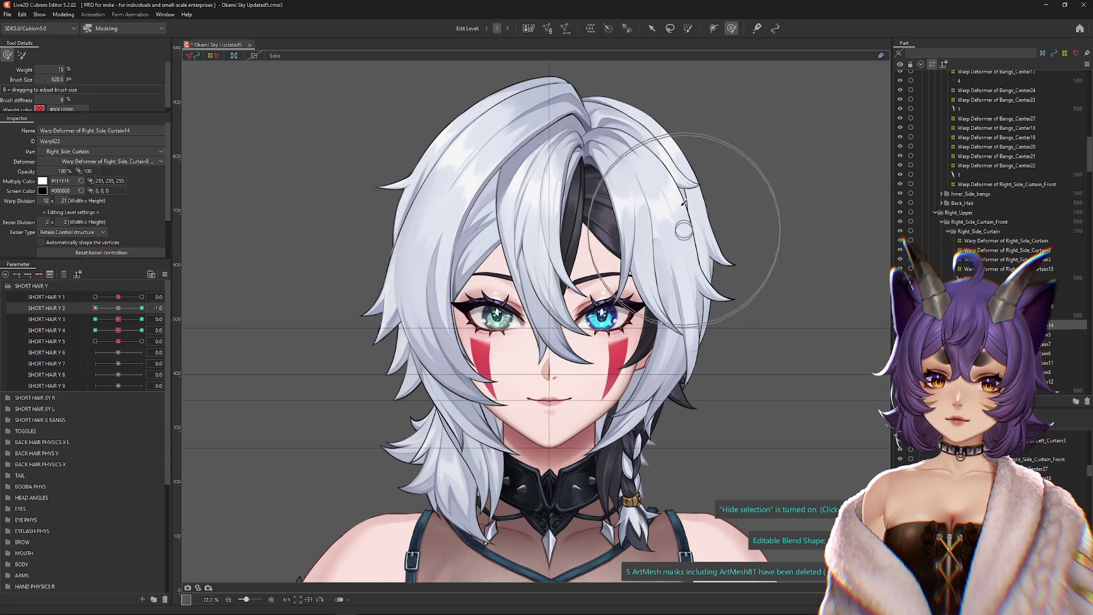
left_click_drag(672, 313, 706, 310)
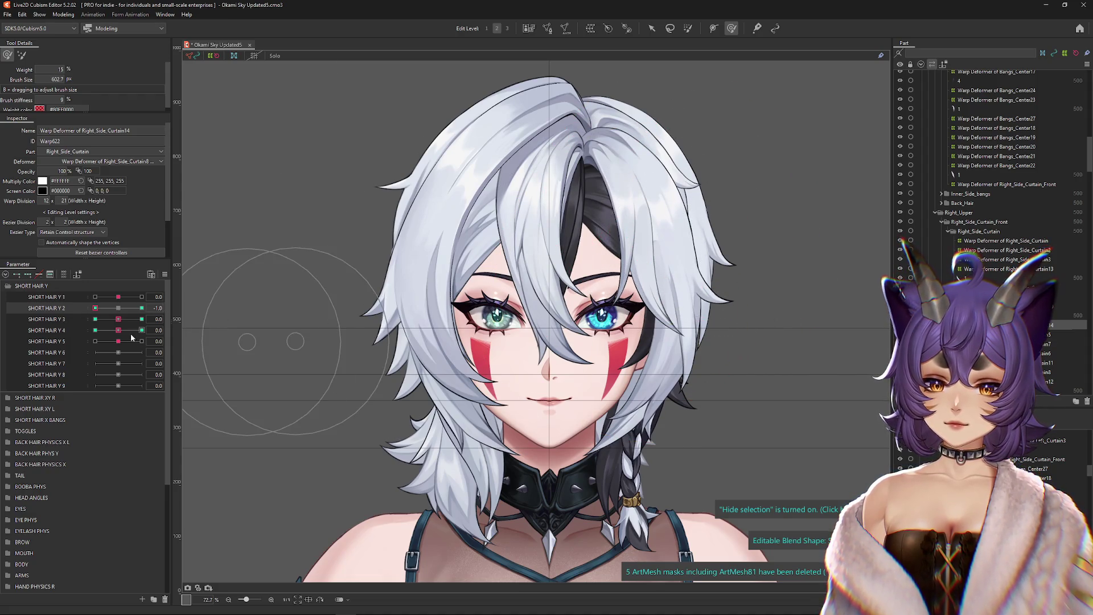
left_click(118, 308)
Step: Move the side strand through the SHORT HAIR Y 3 keyforms at 1 and -1
left_click(141, 319)
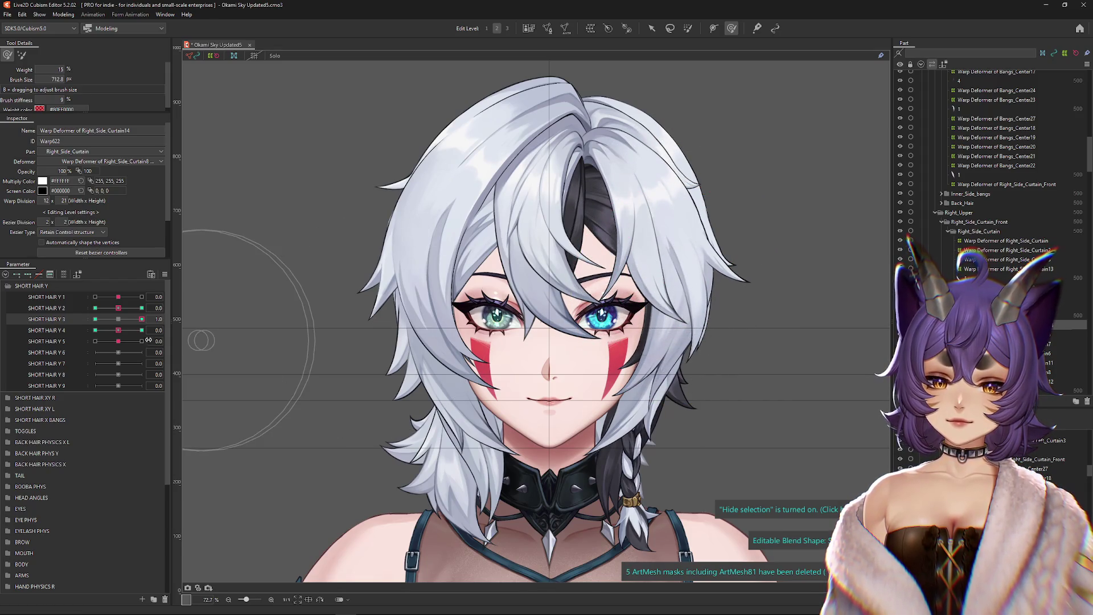
left_click(95, 319)
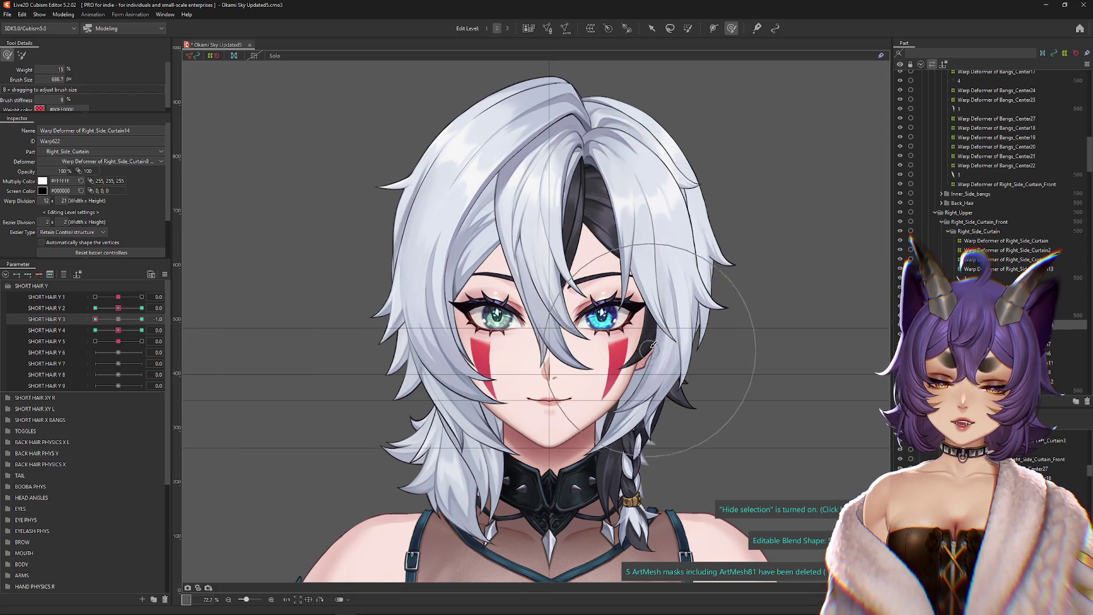
mouse_move(722, 381)
left_mouse_down()
mouse_move(689, 398)
mouse_move(678, 340)
left_mouse_up()
mouse_move(53, 606)
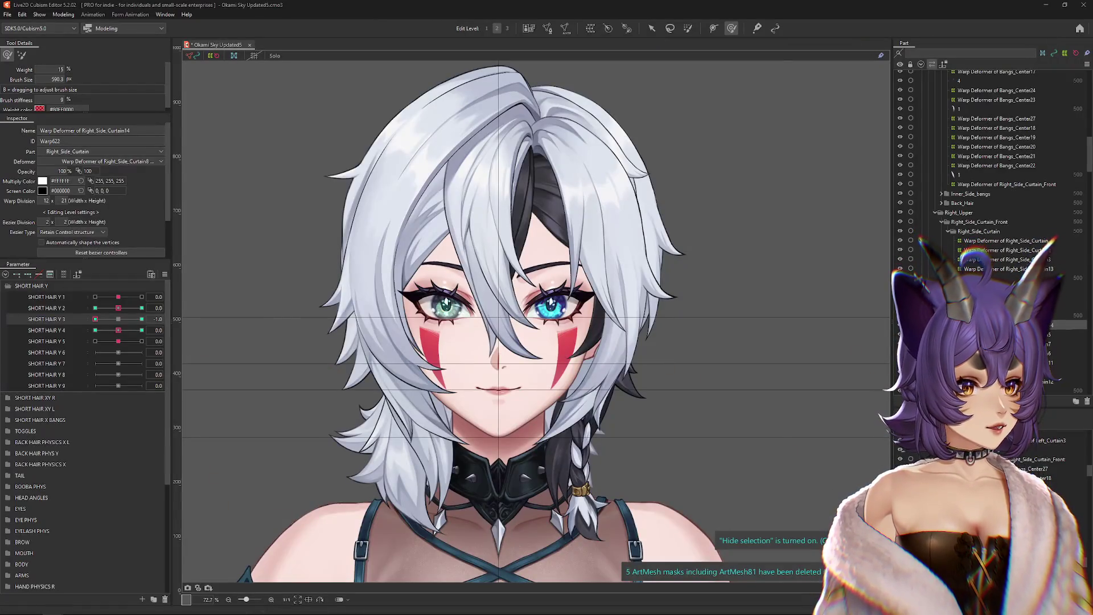
key("alt+Tab")
mouse_move(777, 143)
left_mouse_down()
mouse_move(691, 106)
mouse_move(691, 93)
left_mouse_up()
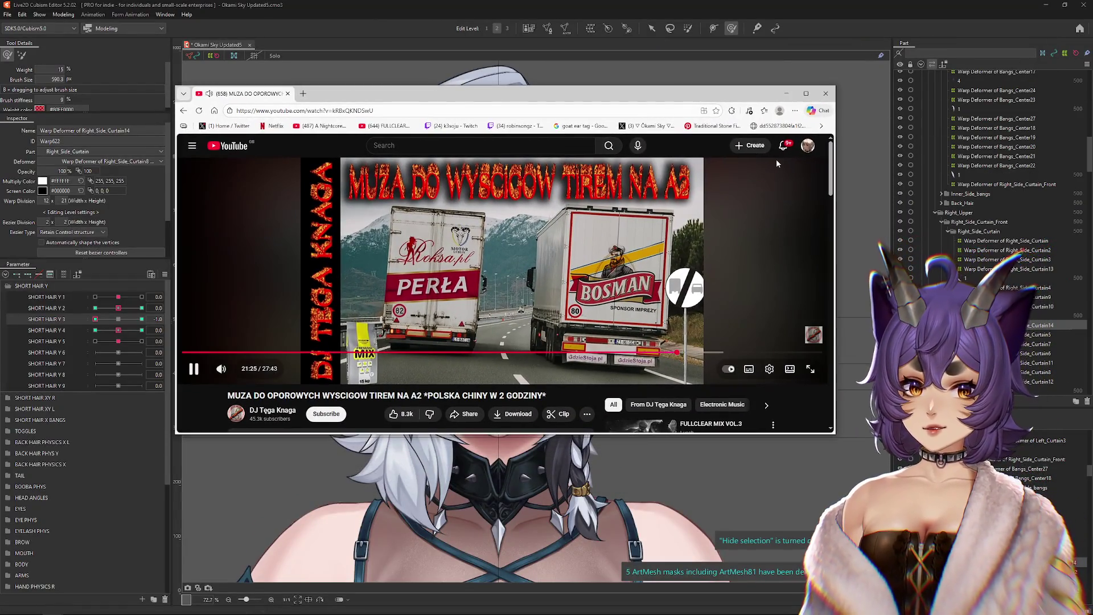
left_click_drag(411, 396, 557, 394)
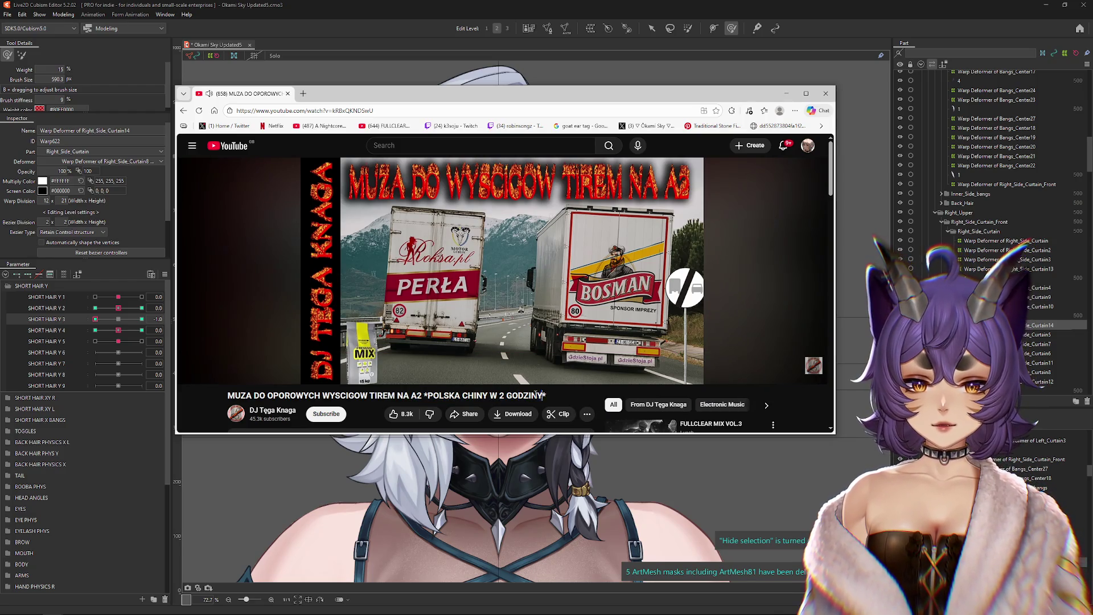
left_click(494, 395)
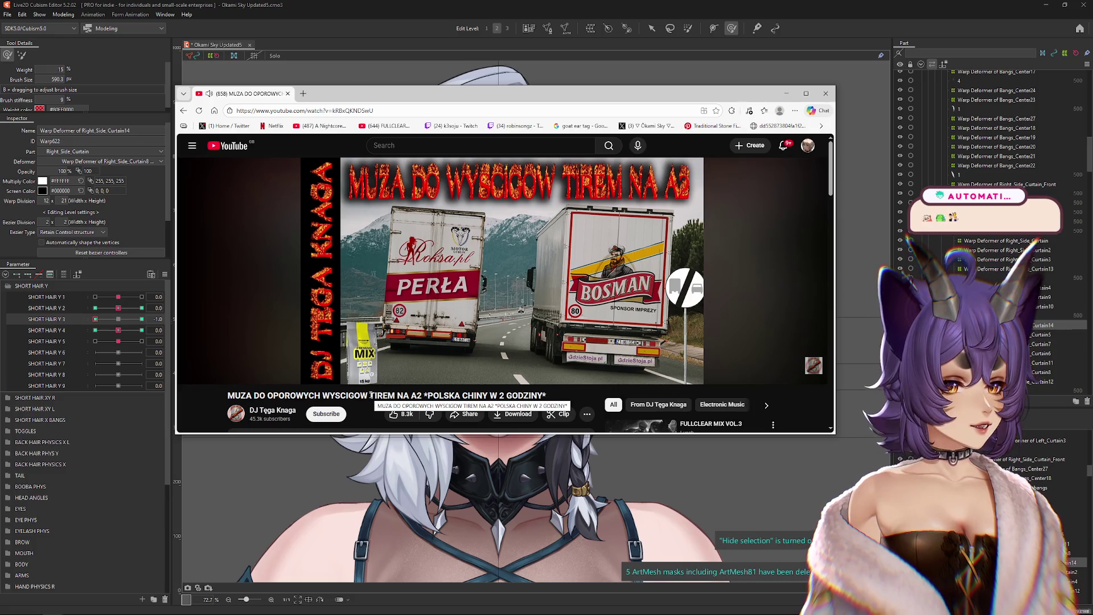
scroll(572, 283, "down", 3)
scroll(499, 357, "up", 3)
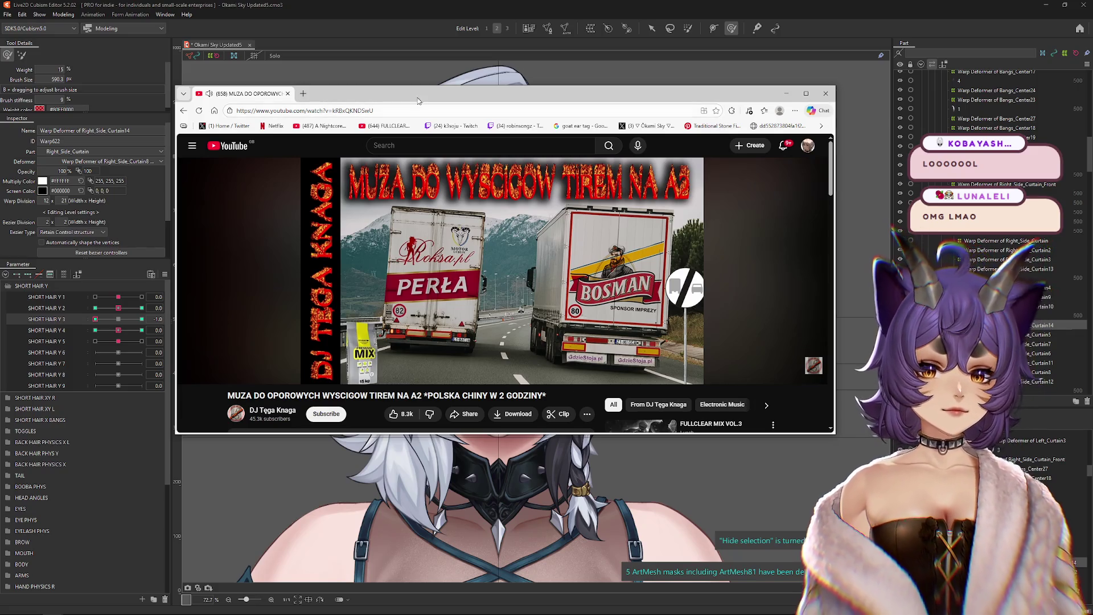
left_click_drag(427, 99, 1092, 85)
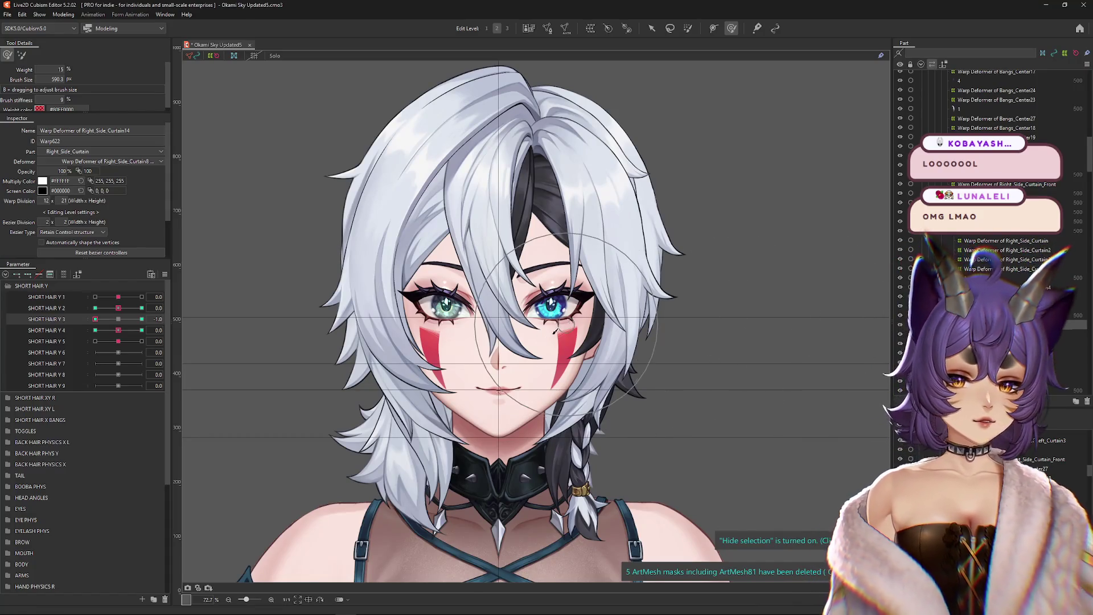
Step: Set SHORT HAIR Y 3 to -1, check the side hair, and enlarge the deform brush
left_click_drag(116, 322, 81, 319)
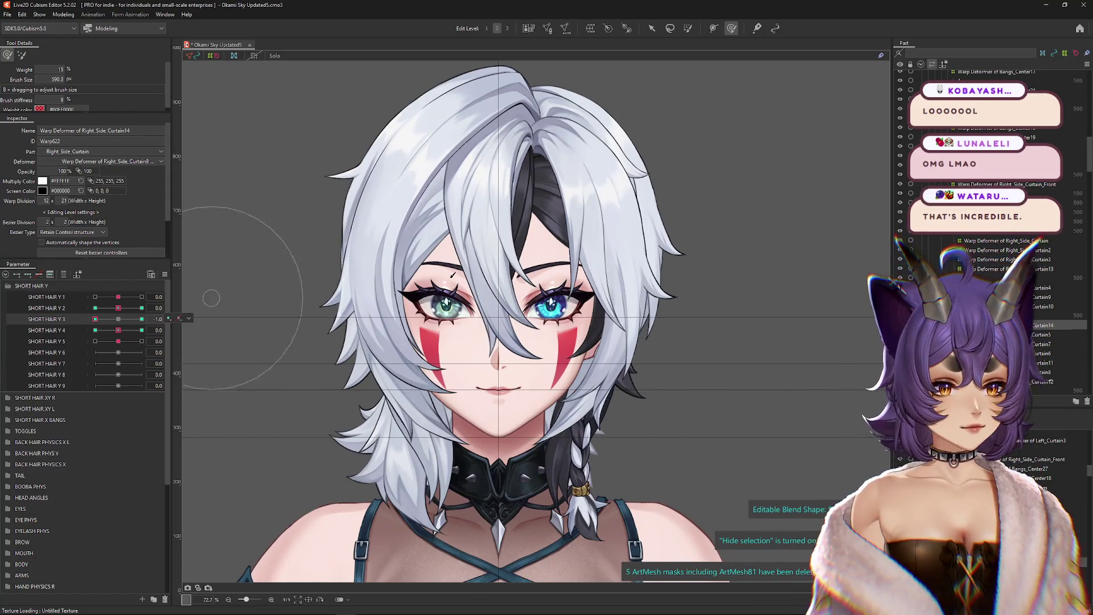
left_click_drag(648, 303, 596, 288)
scroll(605, 301, "up", 3)
mouse_move(96, 319)
left_mouse_down()
mouse_move(131, 324)
mouse_move(95, 320)
left_mouse_up()
scroll(439, 391, "down", 3)
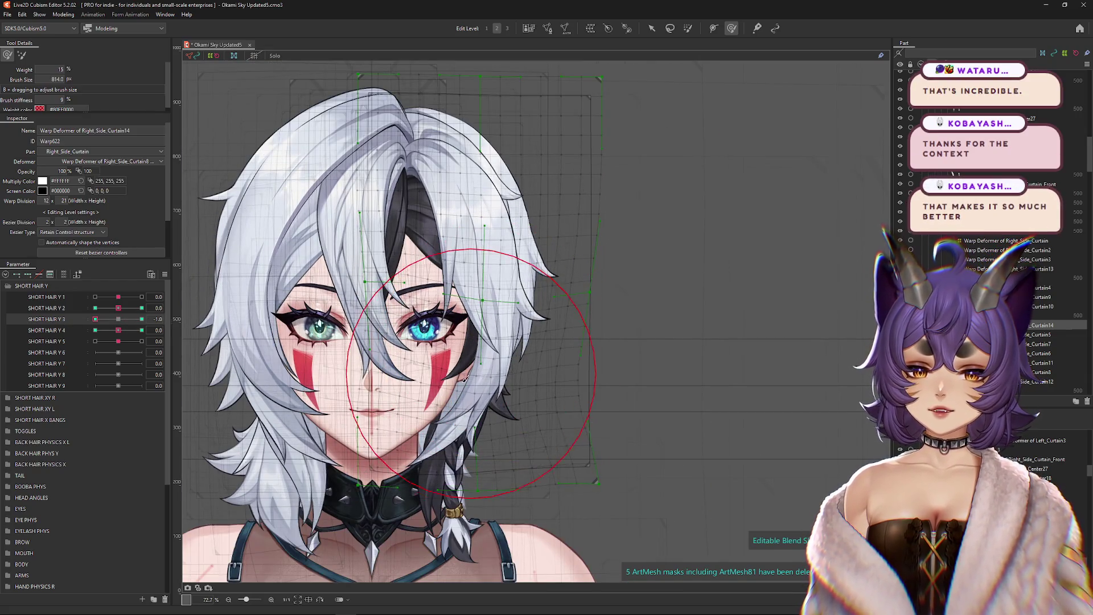
left_click_drag(468, 377, 598, 481)
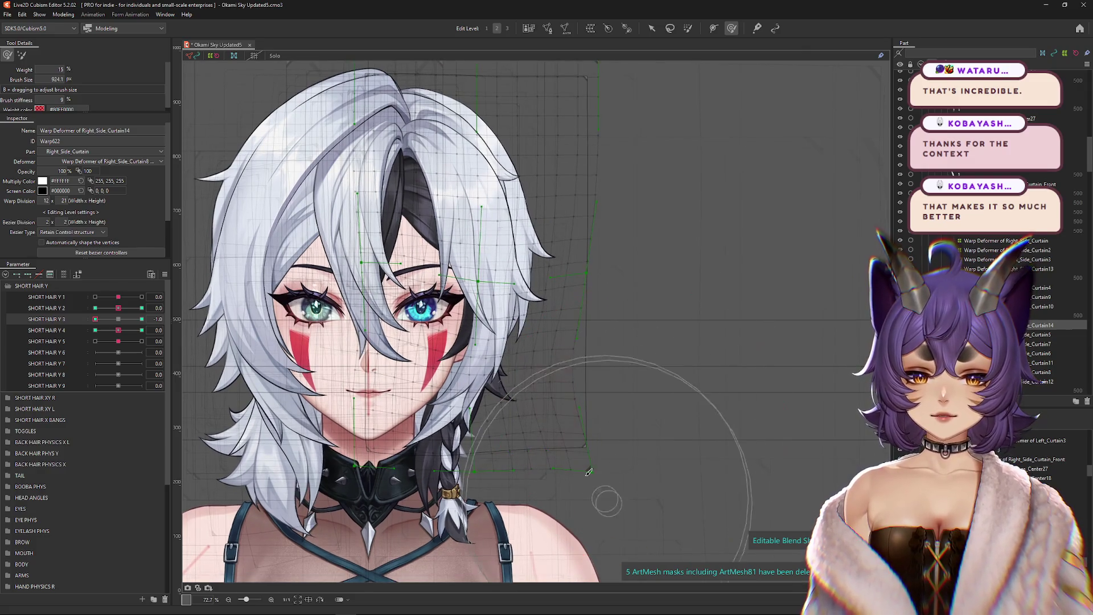
left_click(22, 55)
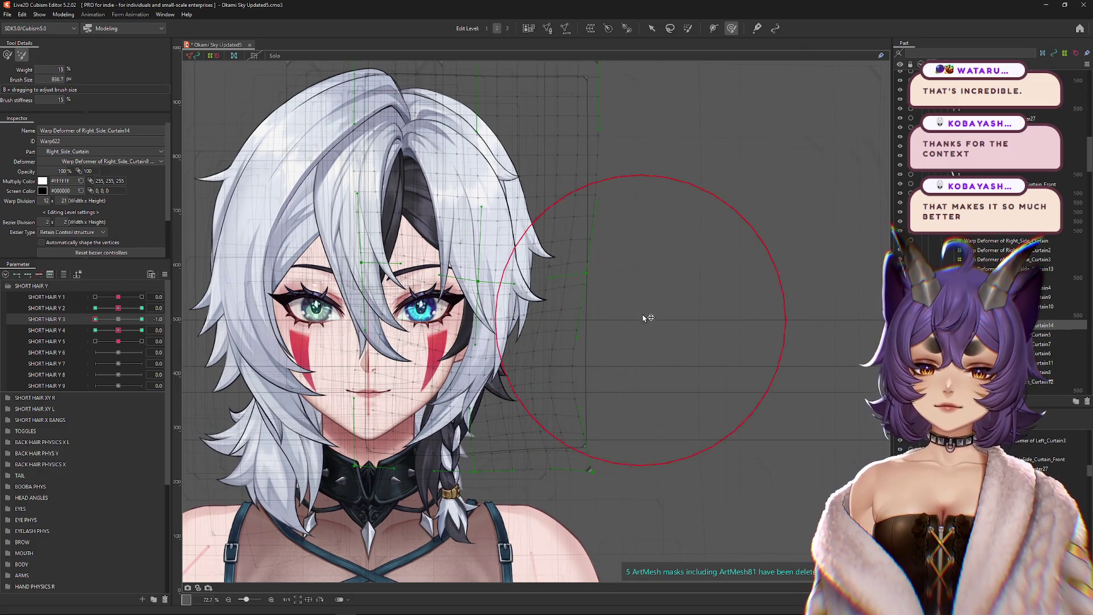
mouse_move(620, 420)
left_mouse_down()
mouse_move(587, 365)
mouse_move(398, 342)
left_mouse_up()
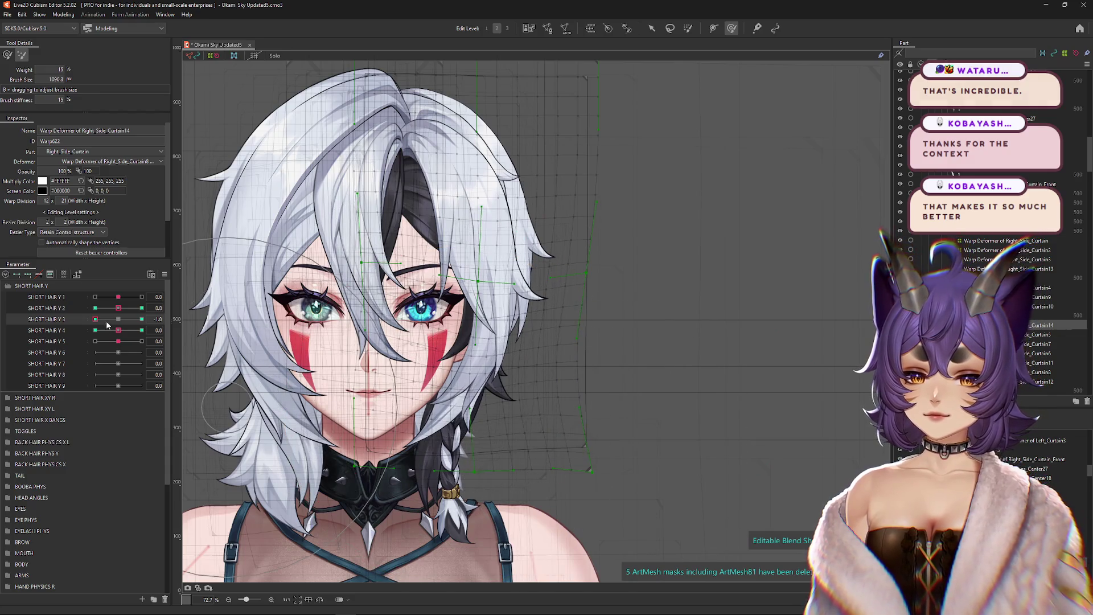
Step: At SHORT HAIR Y 3 = 1, brush-push the right side strand's warp deformer
left_click(141, 319)
left_click_drag(615, 308, 582, 281)
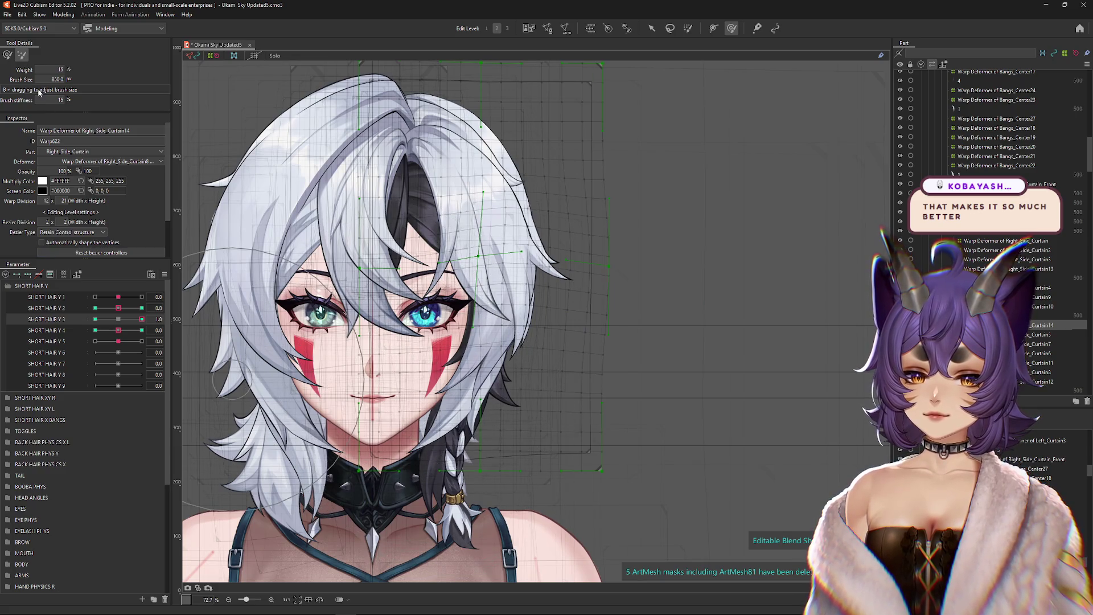
left_click(145, 318)
mouse_move(419, 447)
left_mouse_down()
mouse_move(367, 319)
mouse_move(510, 434)
mouse_move(495, 434)
left_mouse_up()
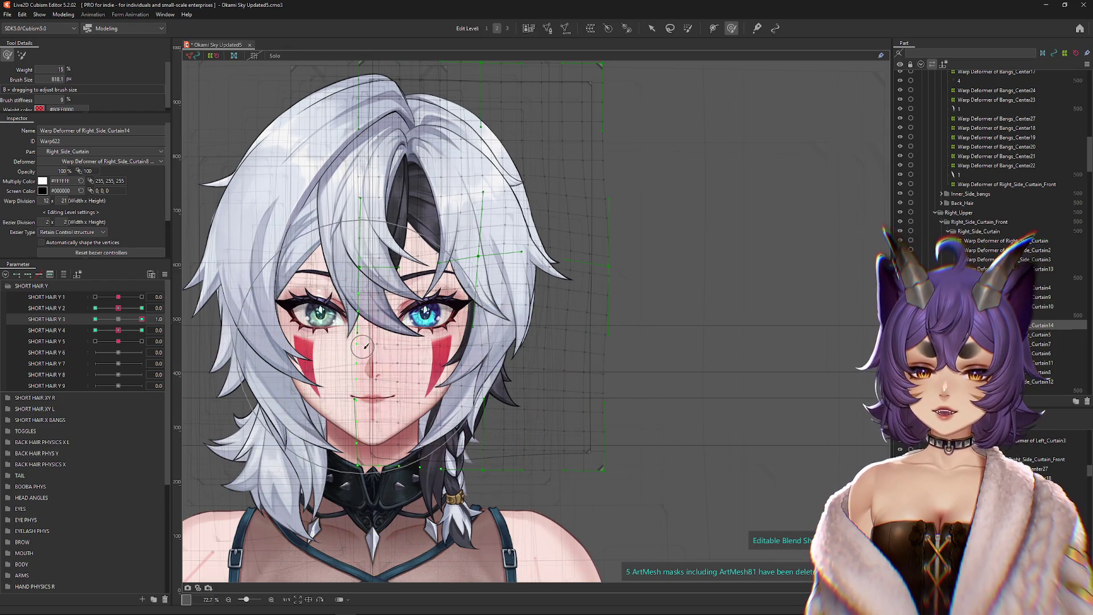
left_click_drag(365, 344, 374, 358)
left_click_drag(501, 267, 518, 332)
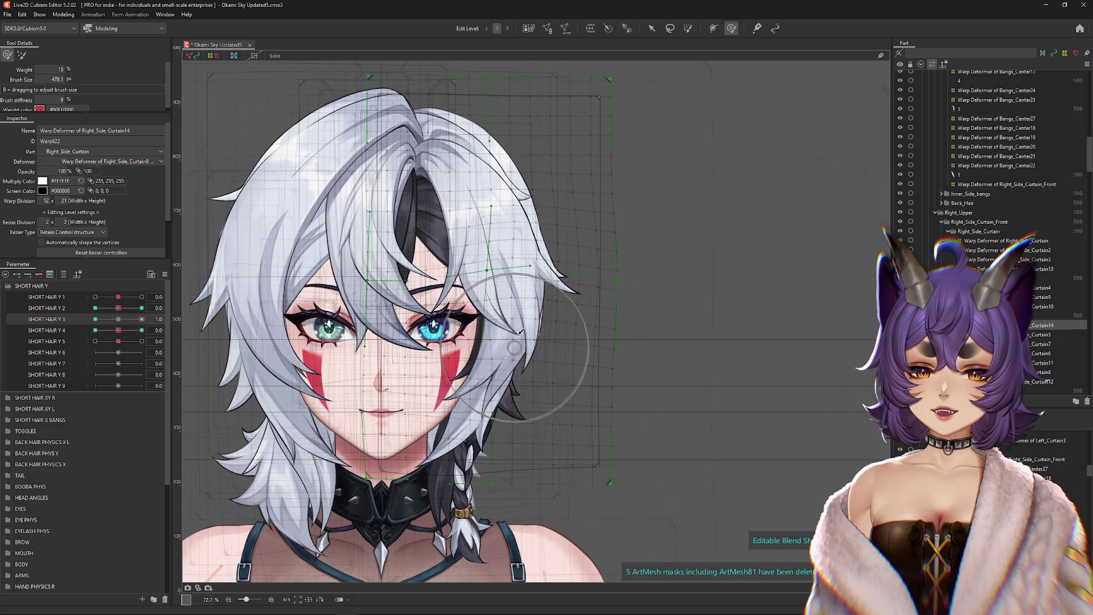
left_click_drag(659, 256, 678, 264)
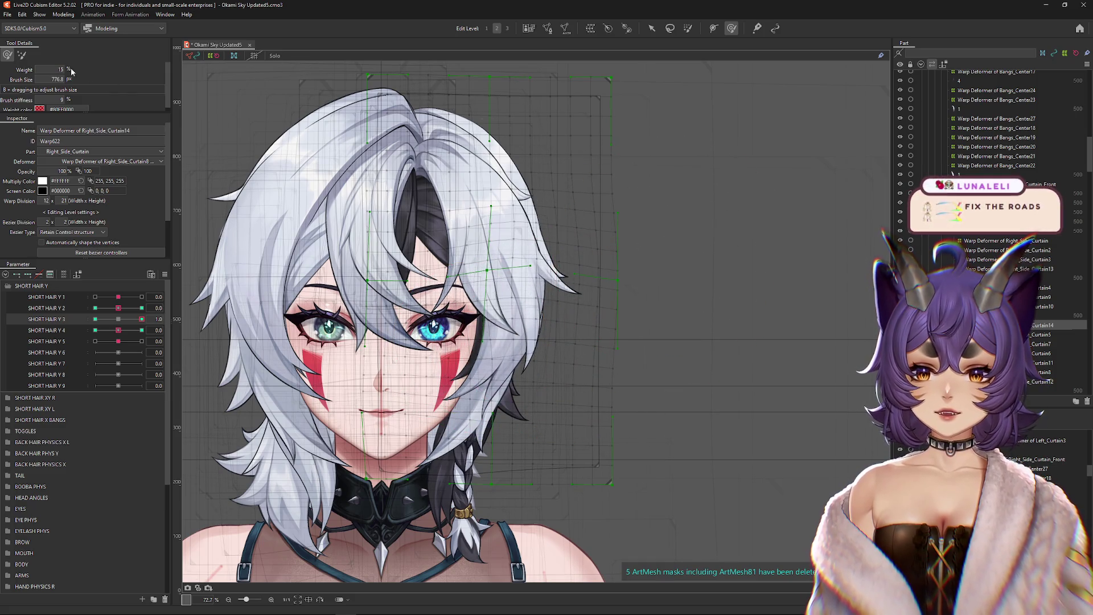
left_click_drag(696, 305, 774, 338)
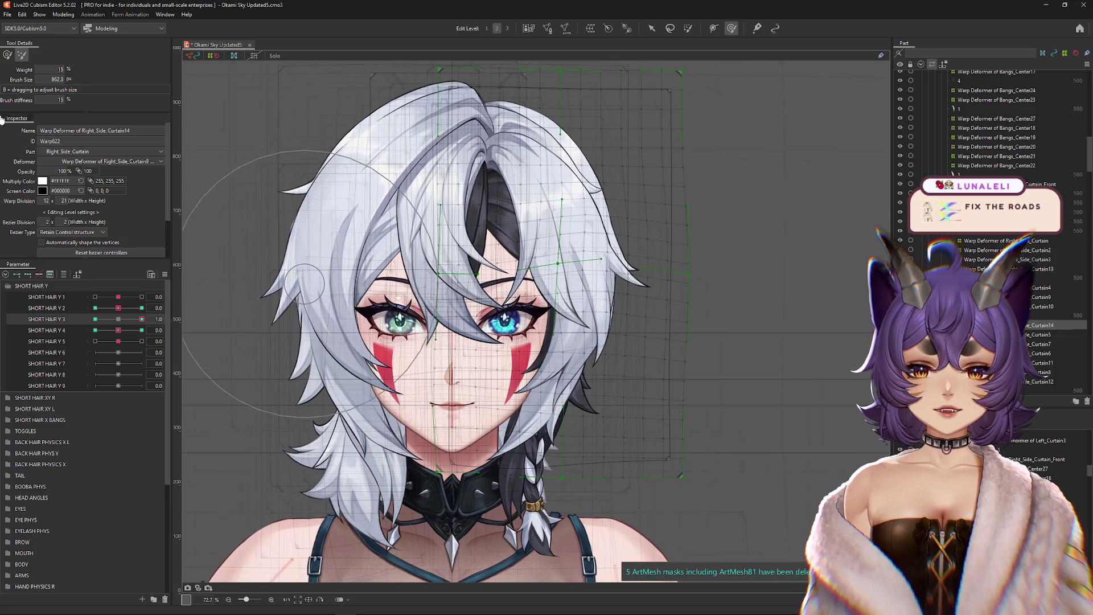
Step: Check SHORT HAIR Y 3 at -0.4, try a leftward push, then undo it
mouse_move(118, 319)
left_mouse_down()
mouse_move(111, 326)
mouse_move(135, 319)
left_mouse_up()
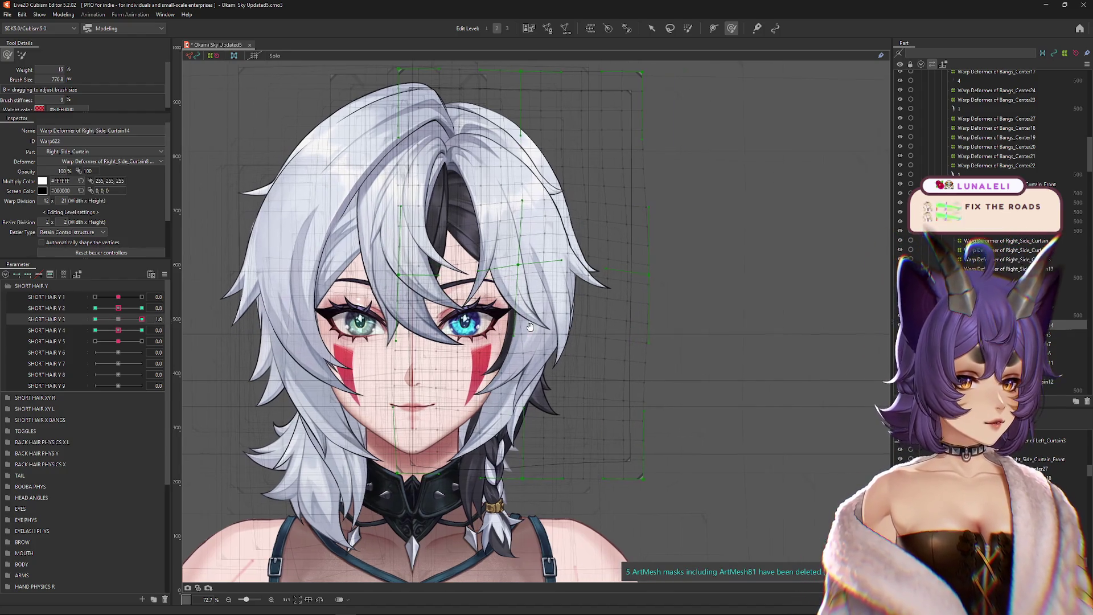
left_click_drag(561, 342, 546, 361)
key("ctrl+z")
key("ctrl+z")
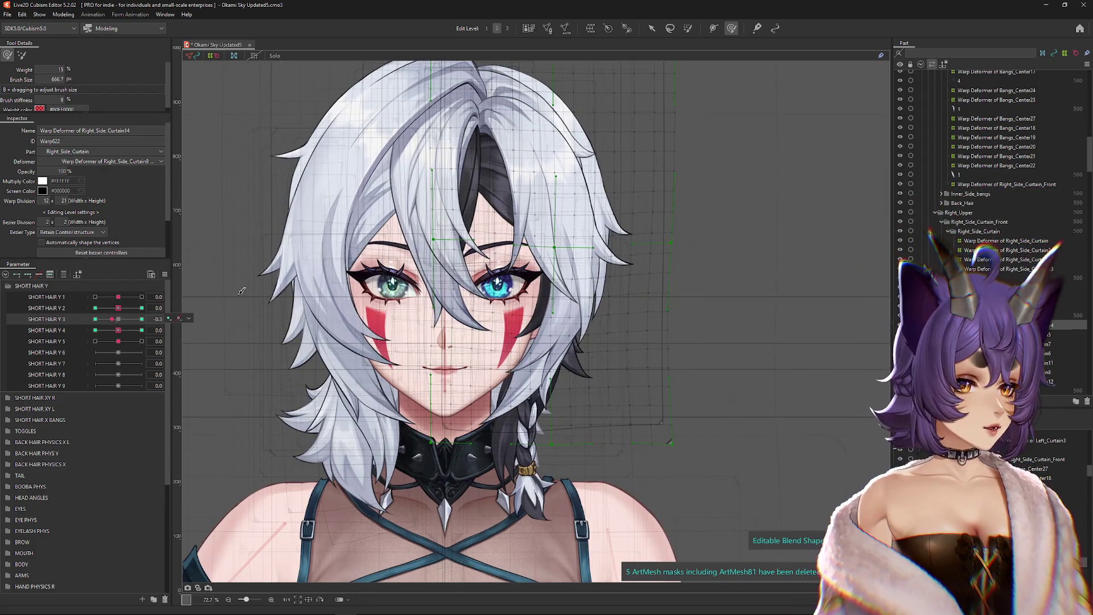
key("ctrl+z")
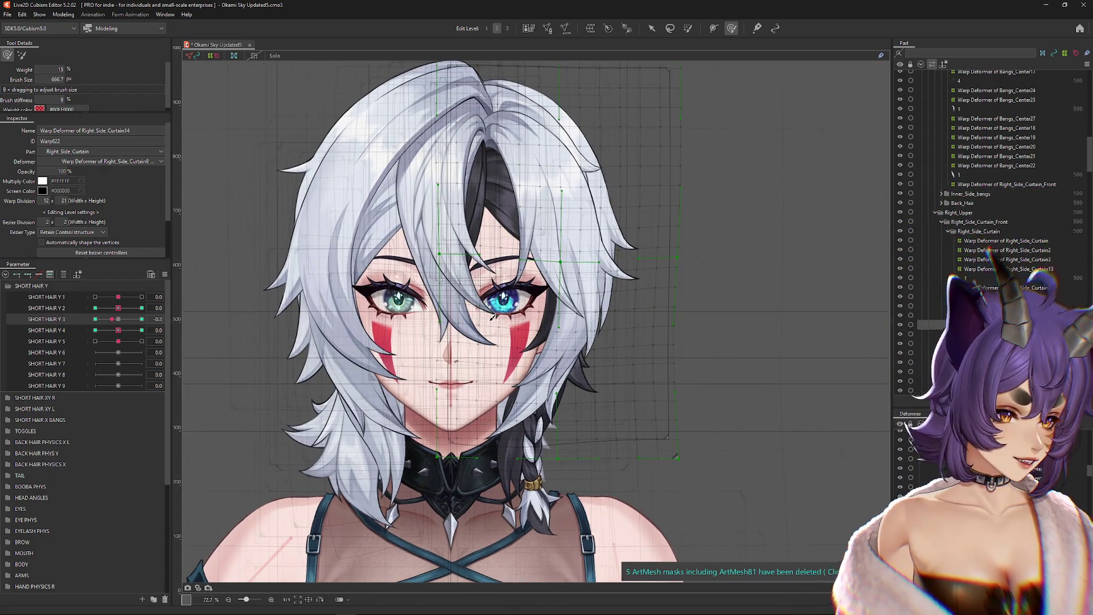
key("ctrl+z")
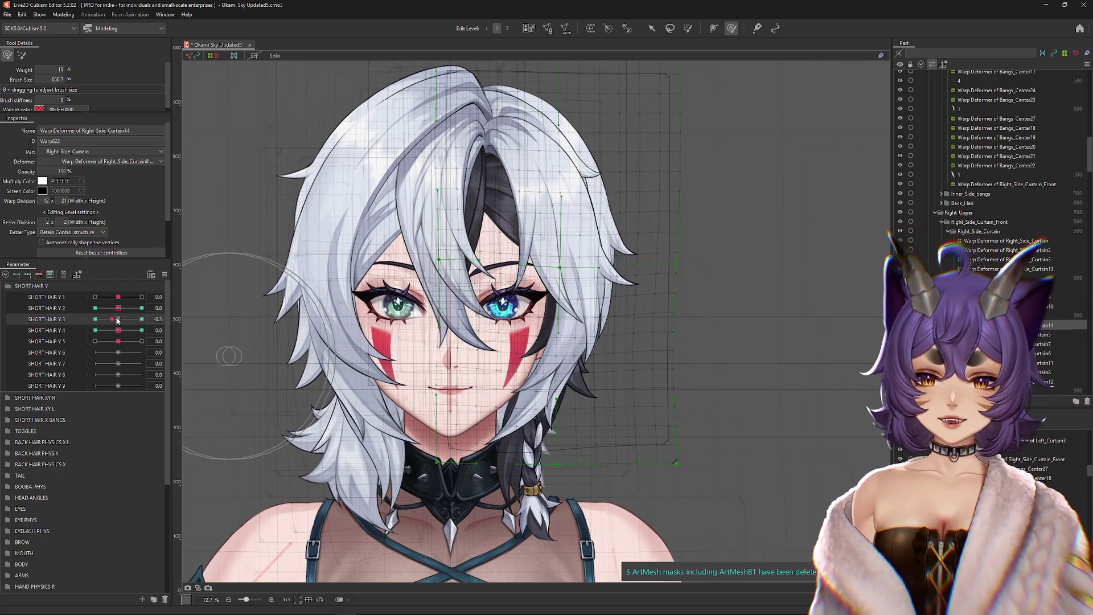
Step: Sweep SHORT HAIR Y 3 from minimum to maximum with the warp mesh hidden
left_click_drag(114, 321, 141, 319)
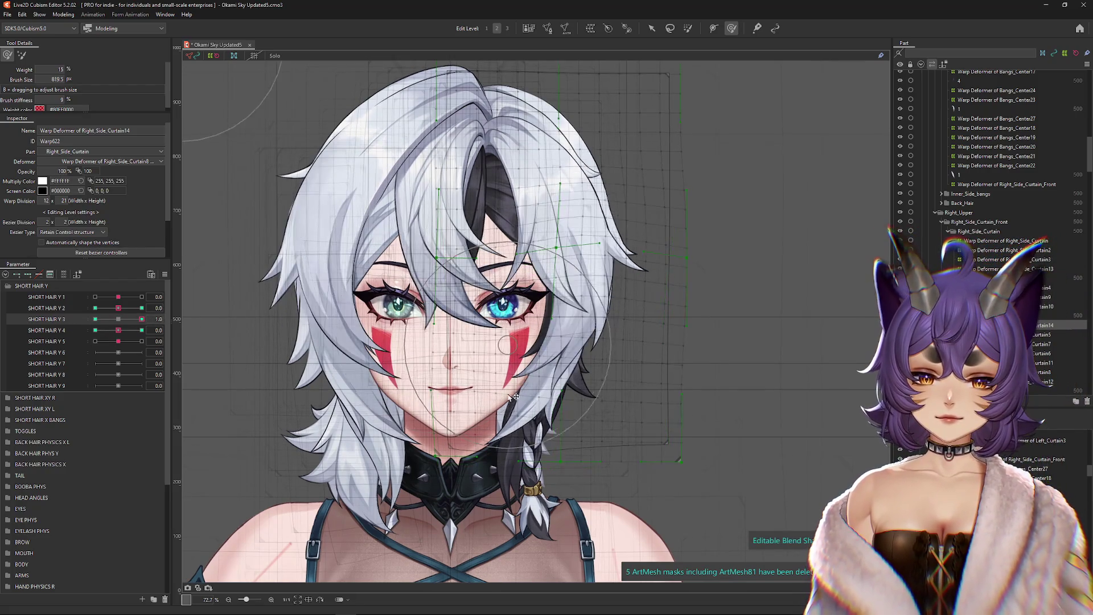
key("ctrl+h")
mouse_move(142, 319)
left_mouse_down()
mouse_move(118, 319)
mouse_move(162, 317)
mouse_move(93, 327)
left_mouse_up()
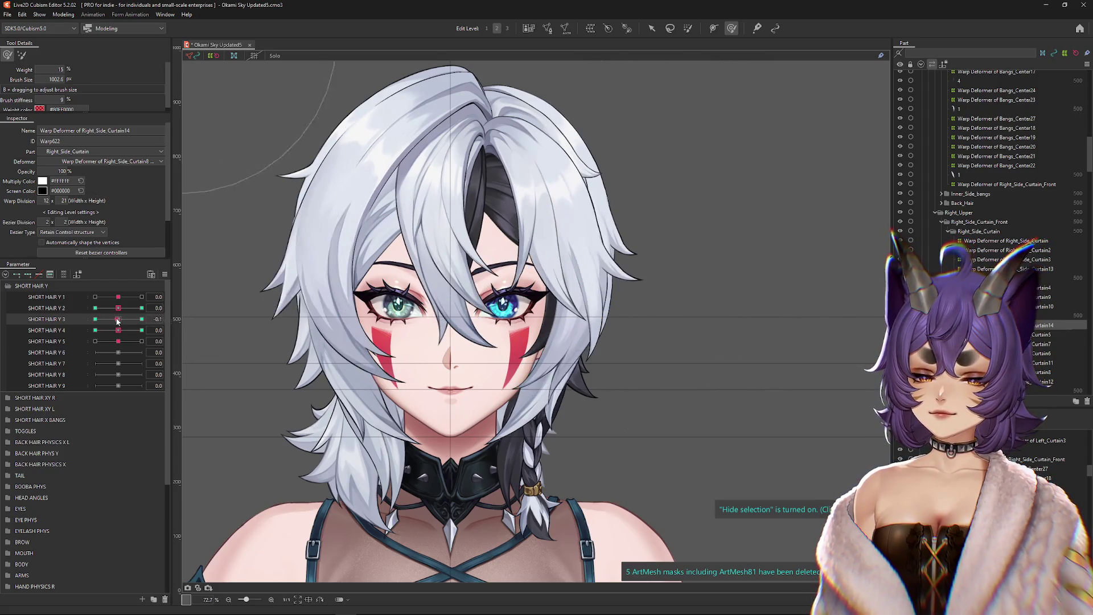
left_click_drag(94, 328, 144, 330)
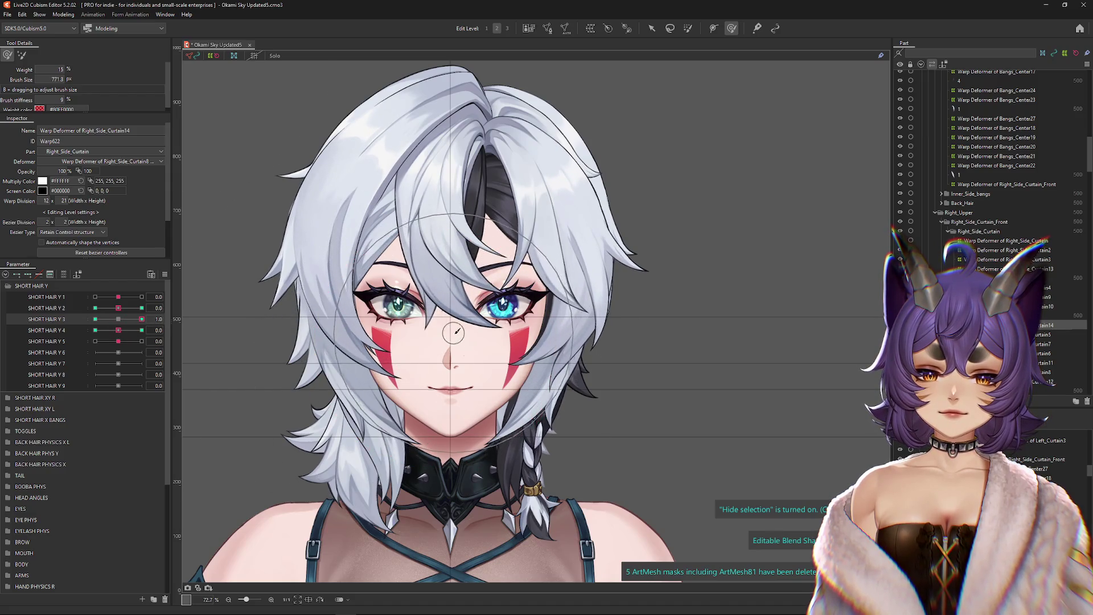
mouse_move(135, 319)
left_mouse_down()
mouse_move(72, 330)
mouse_move(158, 340)
left_mouse_up()
Step: Resize the deform brush and switch its mode to cover the whole strand, then hide the mesh
left_click_drag(481, 327, 535, 295)
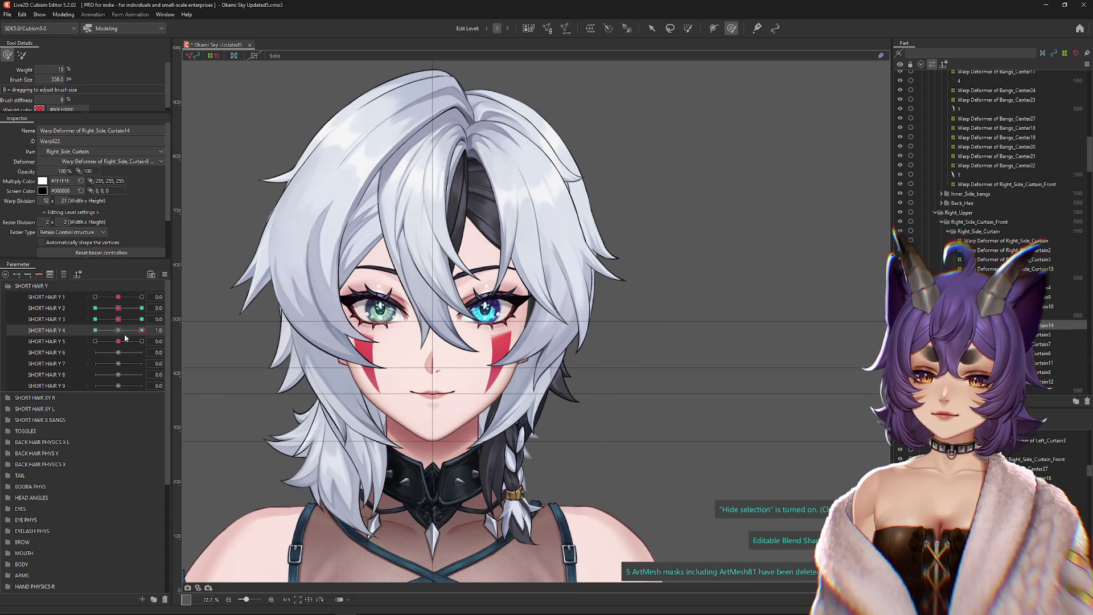
mouse_move(535, 376)
left_mouse_down()
mouse_move(555, 375)
mouse_move(501, 364)
left_mouse_up()
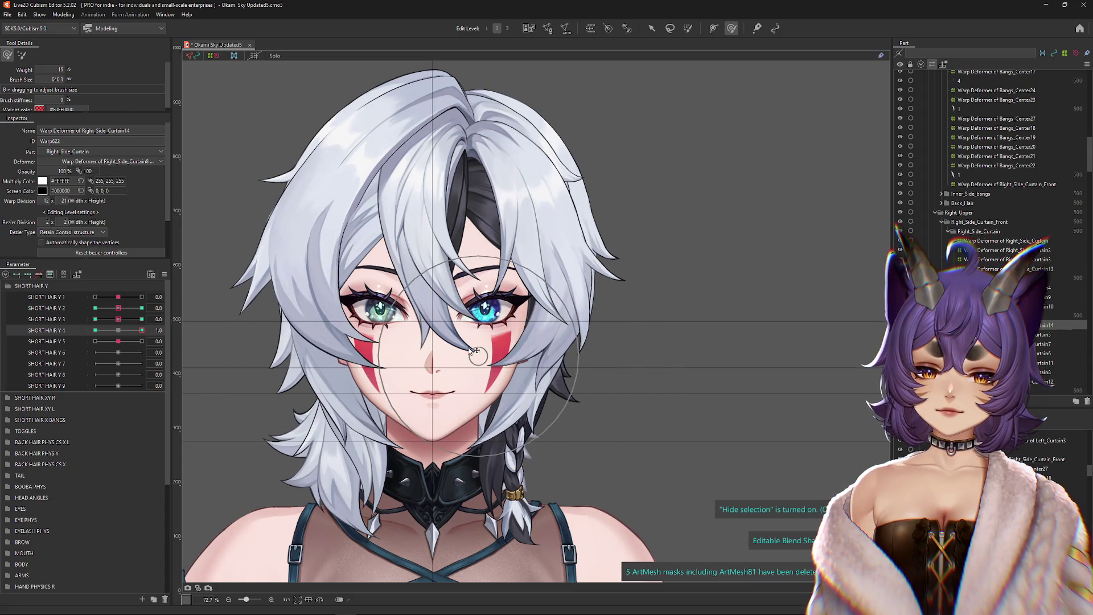
mouse_move(403, 397)
left_mouse_down()
mouse_move(464, 425)
mouse_move(342, 371)
mouse_move(273, 319)
mouse_move(340, 322)
mouse_move(285, 278)
left_mouse_up()
left_click(22, 56)
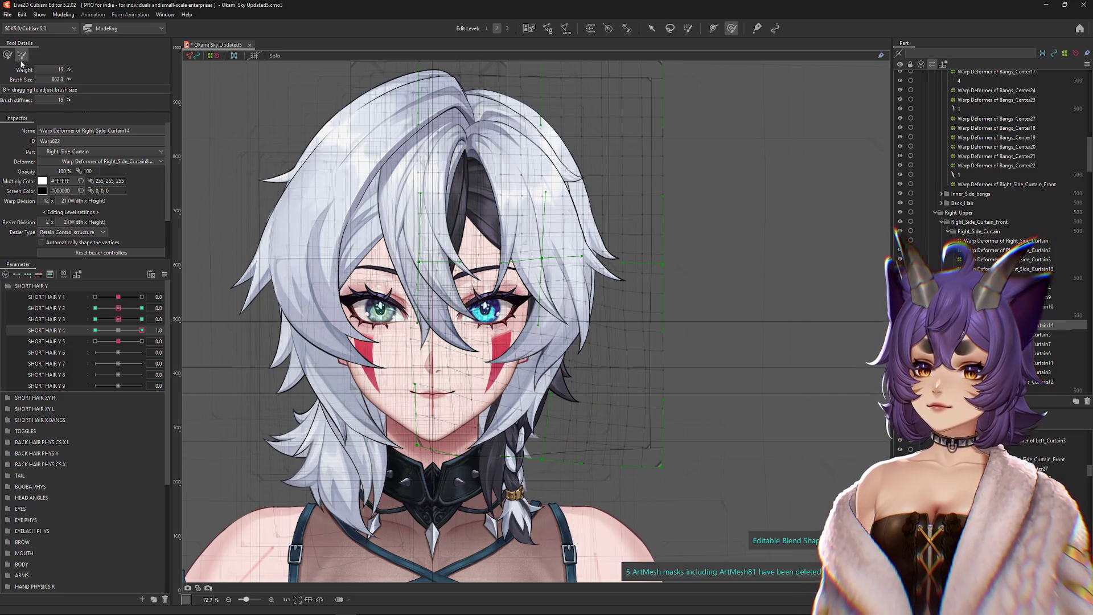
mouse_move(401, 423)
left_mouse_down()
mouse_move(279, 342)
mouse_move(245, 239)
left_mouse_up()
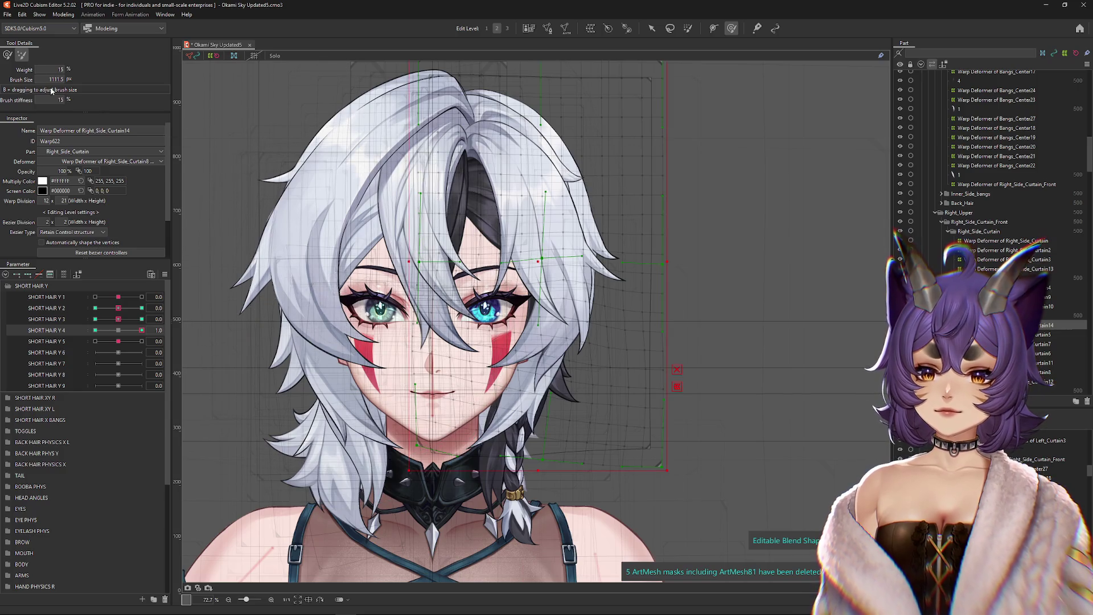
mouse_move(407, 438)
left_mouse_down()
mouse_move(319, 353)
mouse_move(627, 434)
mouse_move(697, 341)
left_mouse_up()
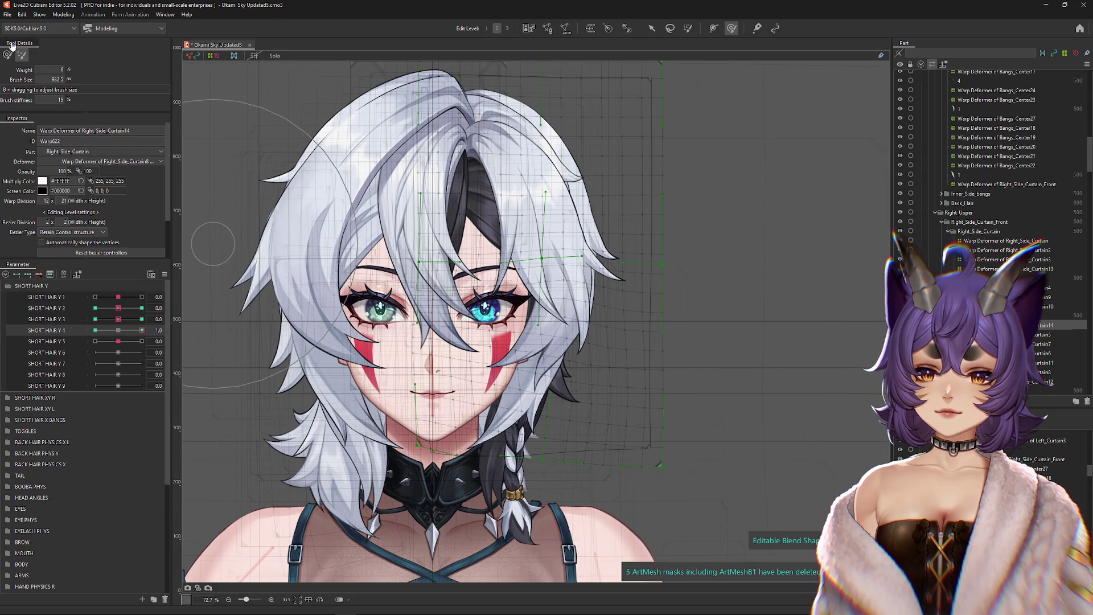
left_click_drag(411, 377, 433, 393)
key("ctrl+h")
left_click(63, 15)
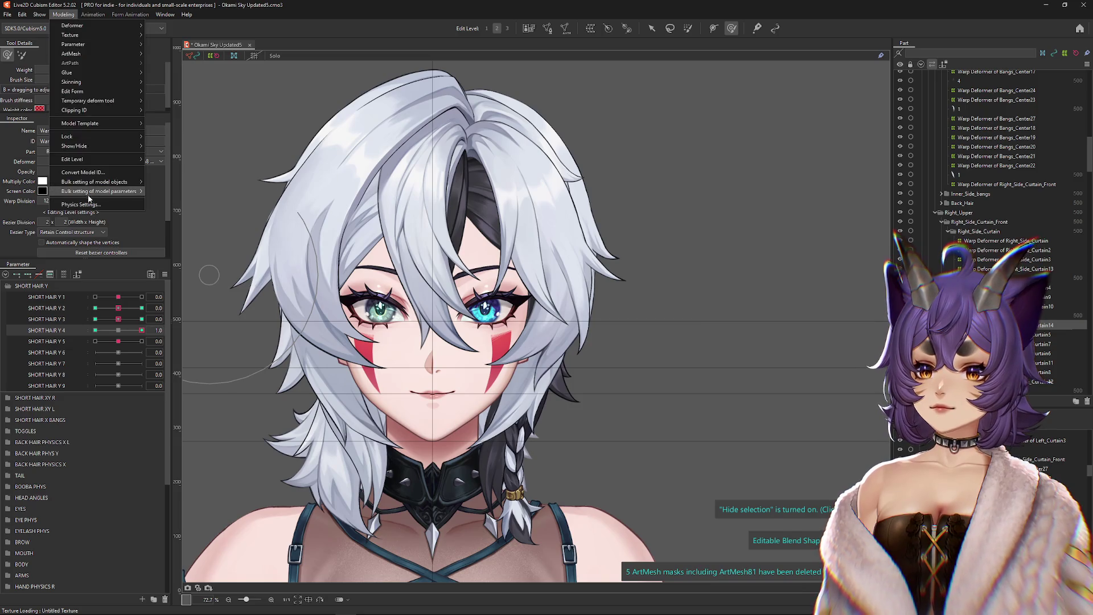
left_click(86, 204)
scroll(723, 285, "up", 5)
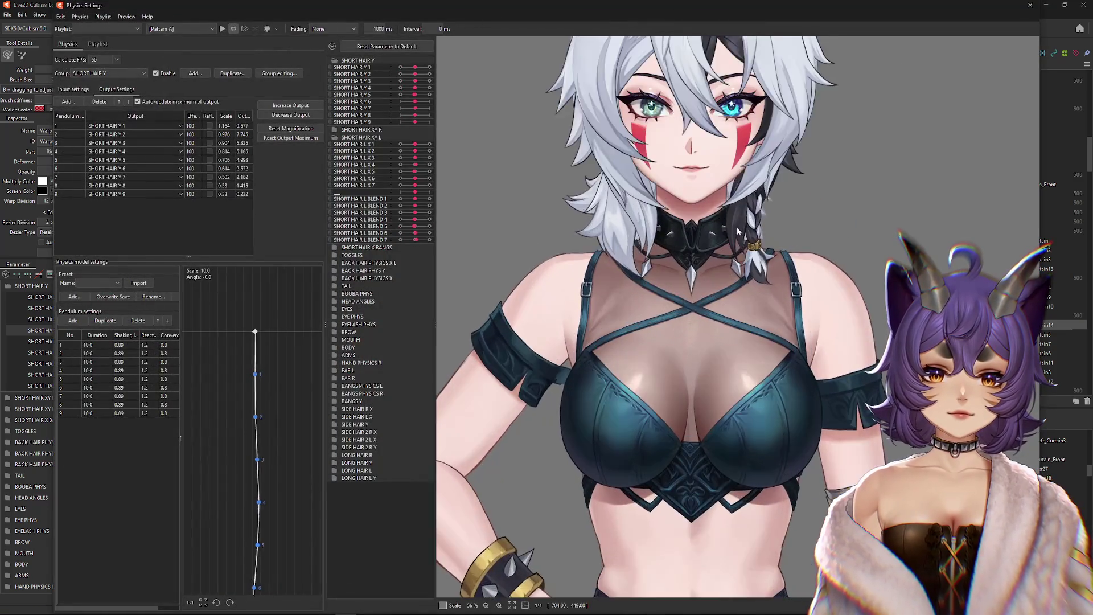
left_click_drag(723, 285, 752, 206)
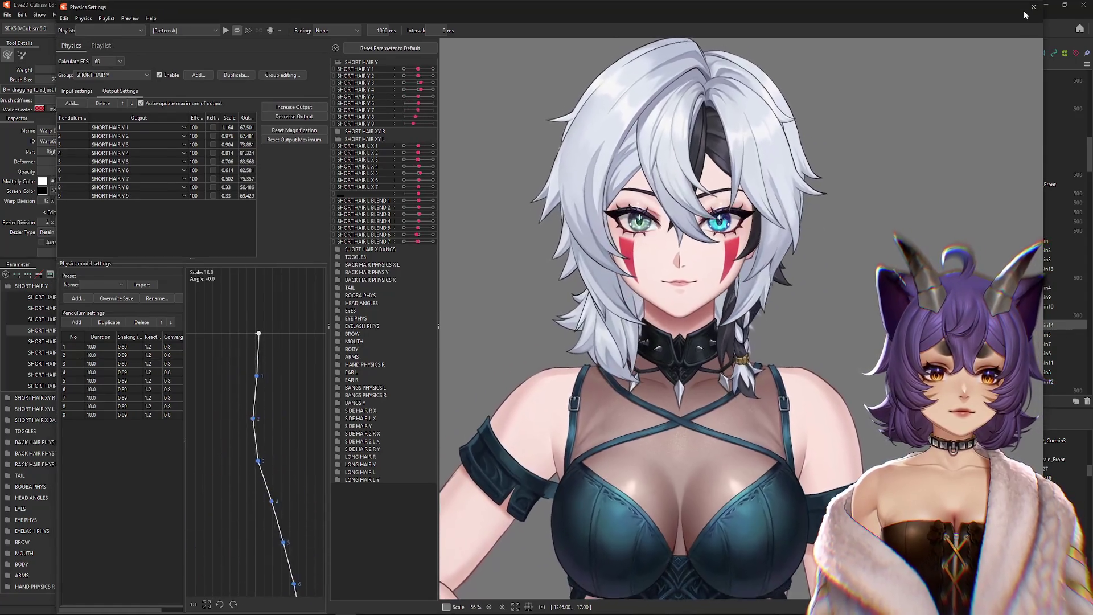
key("Escape")
mouse_move(96, 342)
left_mouse_down()
mouse_move(141, 341)
mouse_move(115, 348)
left_mouse_up()
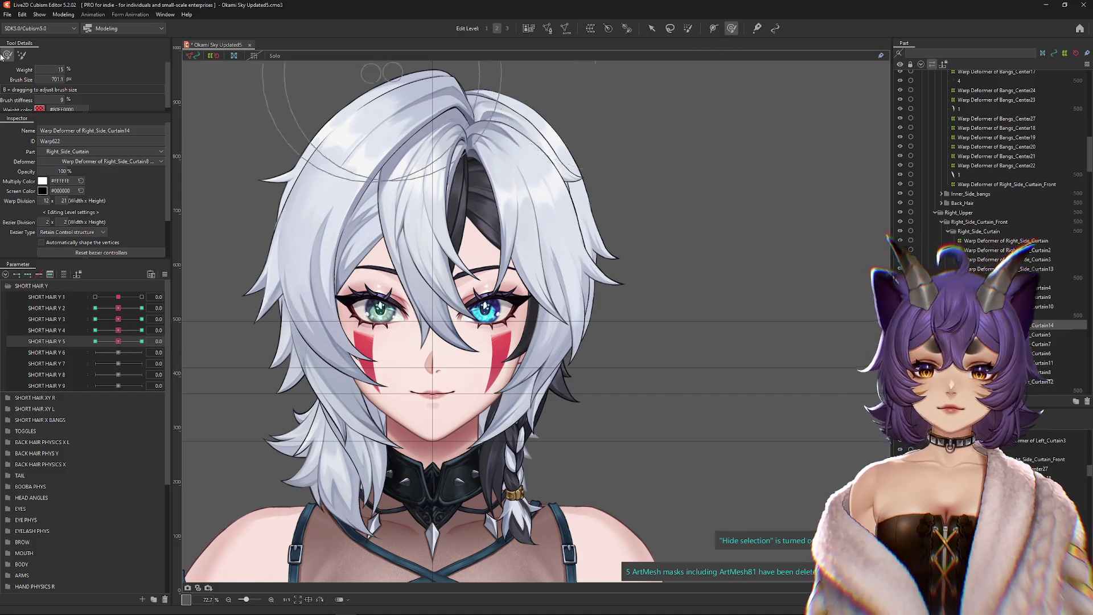
Step: Check the strand at SHORT HAIR Y 5 and Y 4 maximum, reset both, and view the whole model
left_click_drag(118, 342, 142, 342)
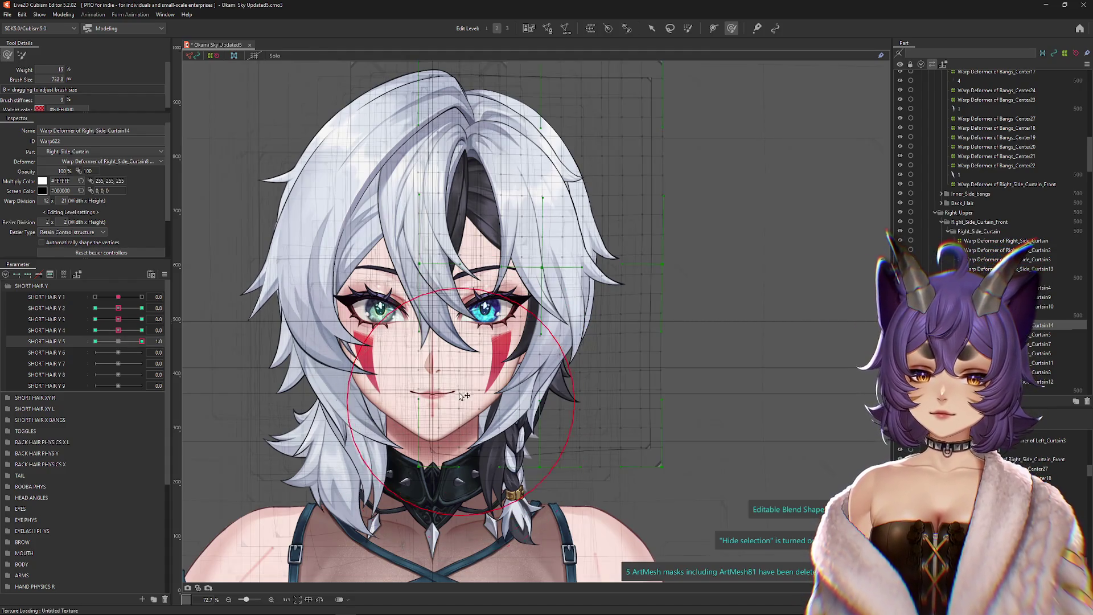
left_click(117, 341)
mouse_move(119, 331)
left_mouse_down()
mouse_move(148, 327)
mouse_move(118, 331)
left_mouse_up()
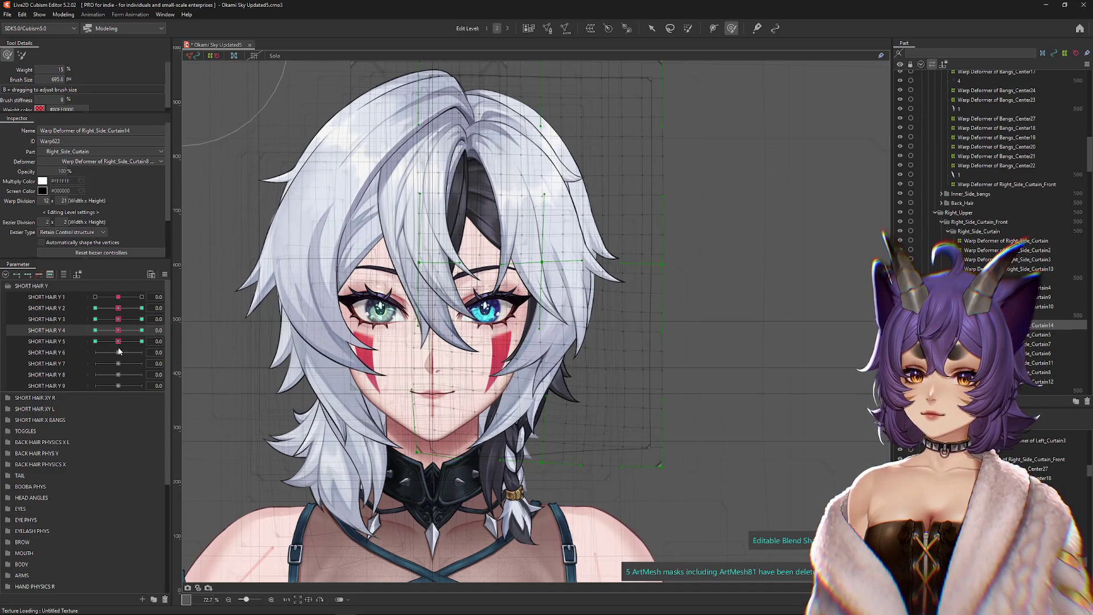
left_click(120, 342)
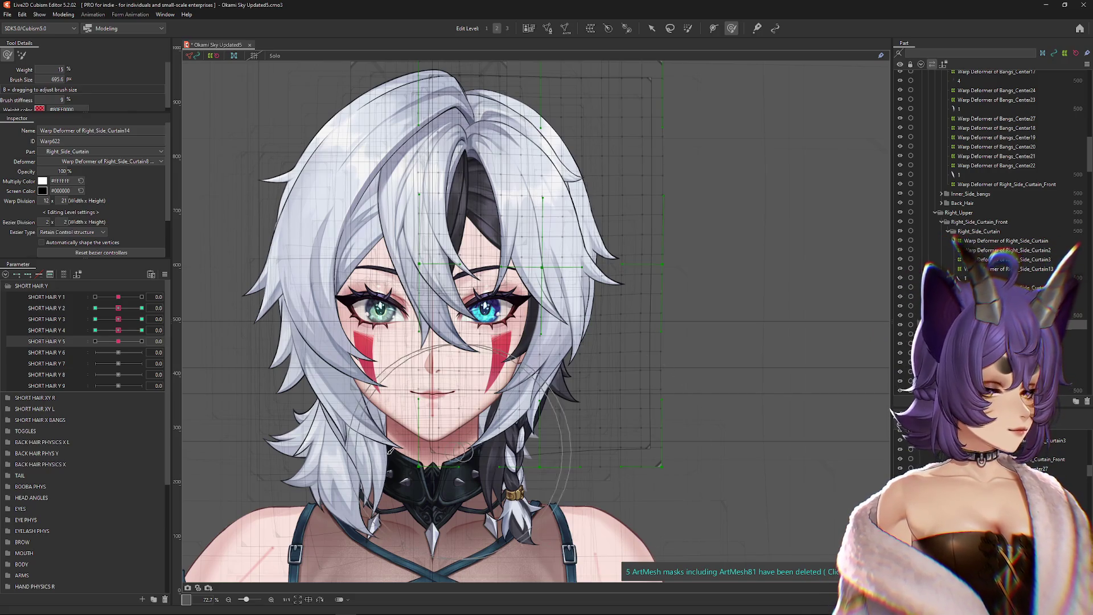
key("ctrl+h")
key("ctrl+0")
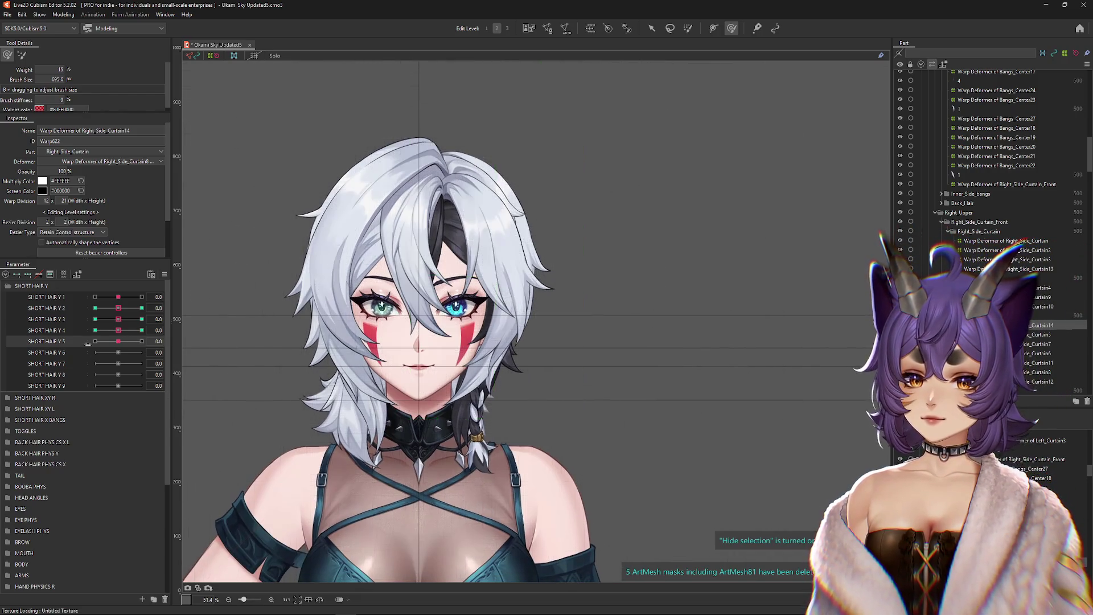
Step: Preview the sway at SHORT HAIR Y 4 and Y 3, then select the Layer 2 Copy 2 mesh
mouse_move(118, 330)
left_mouse_down()
mouse_move(128, 334)
mouse_move(118, 331)
left_mouse_up()
mouse_move(118, 319)
left_mouse_down()
mouse_move(148, 315)
mouse_move(124, 316)
mouse_move(118, 331)
left_mouse_up()
scroll(393, 405, "up", 2)
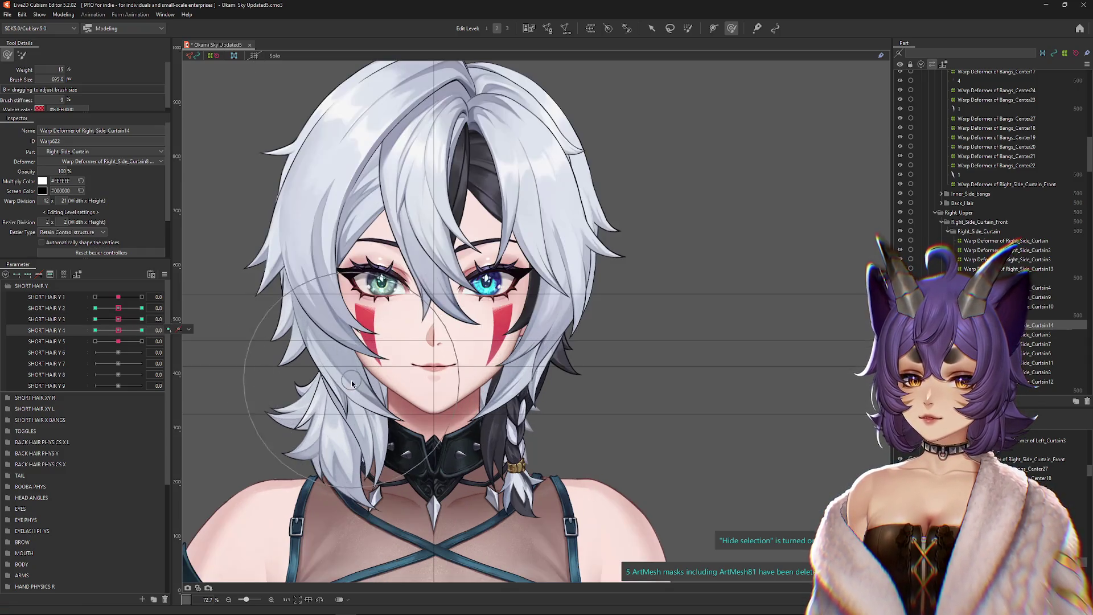
right_click(393, 406)
left_click(393, 402)
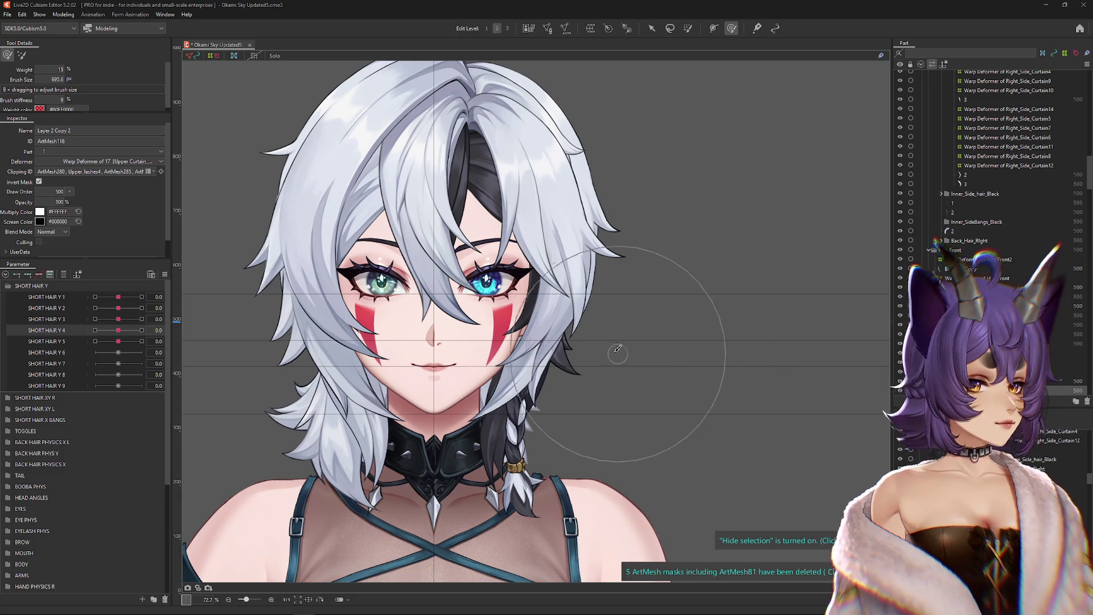
Step: Select Warp Deformer of 18 and create Warp Deformer of Upper Curtain_Right12 as its parent
left_click_drag(632, 354, 703, 356)
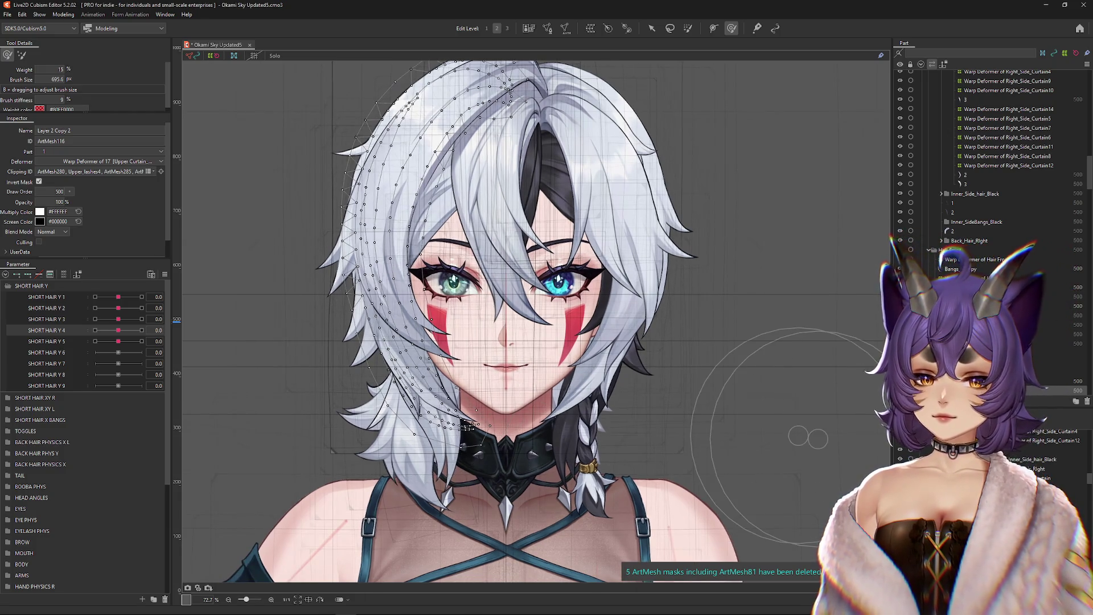
left_click(433, 256)
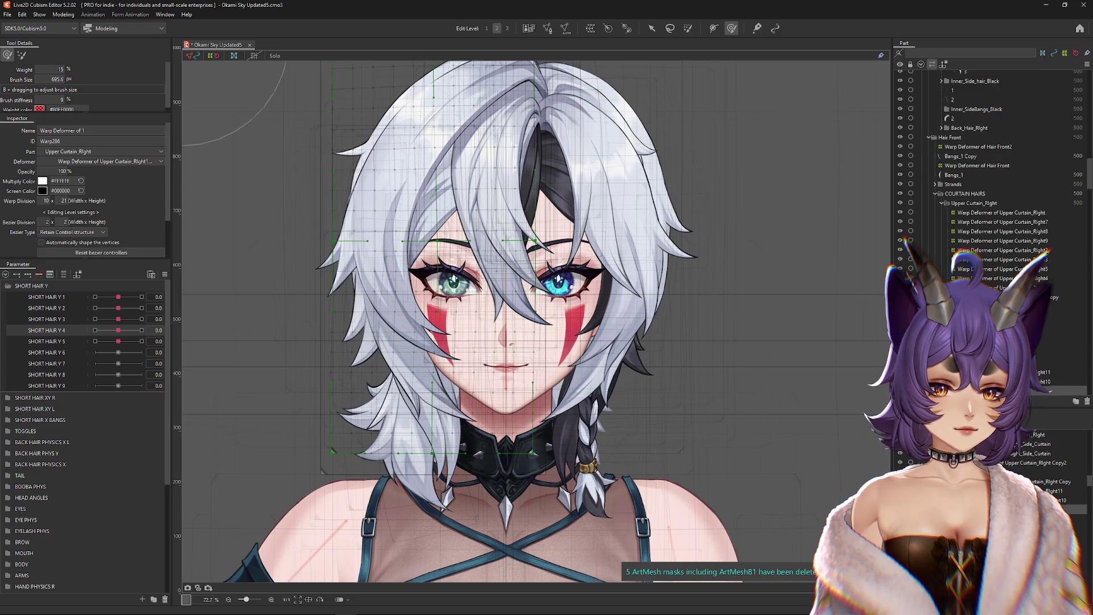
left_click(64, 275)
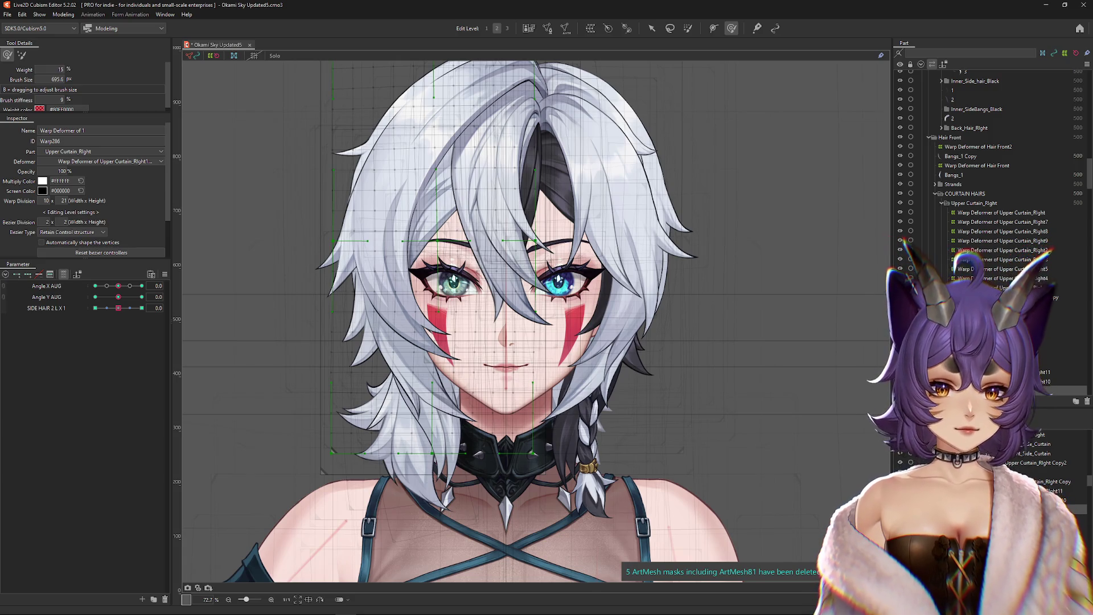
left_click(399, 171)
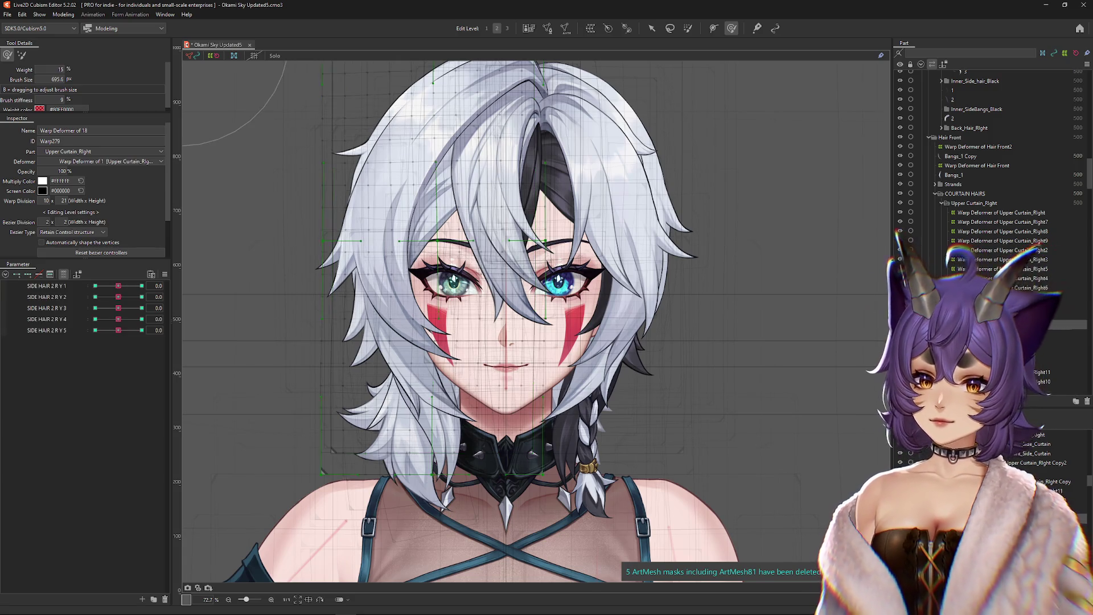
left_click(590, 28)
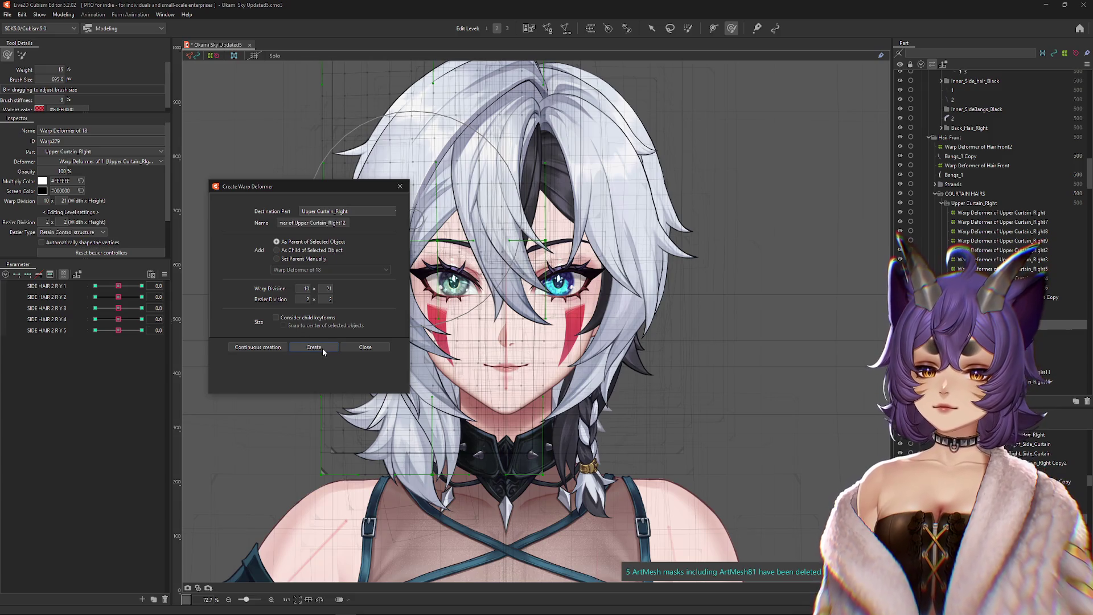
key("Return")
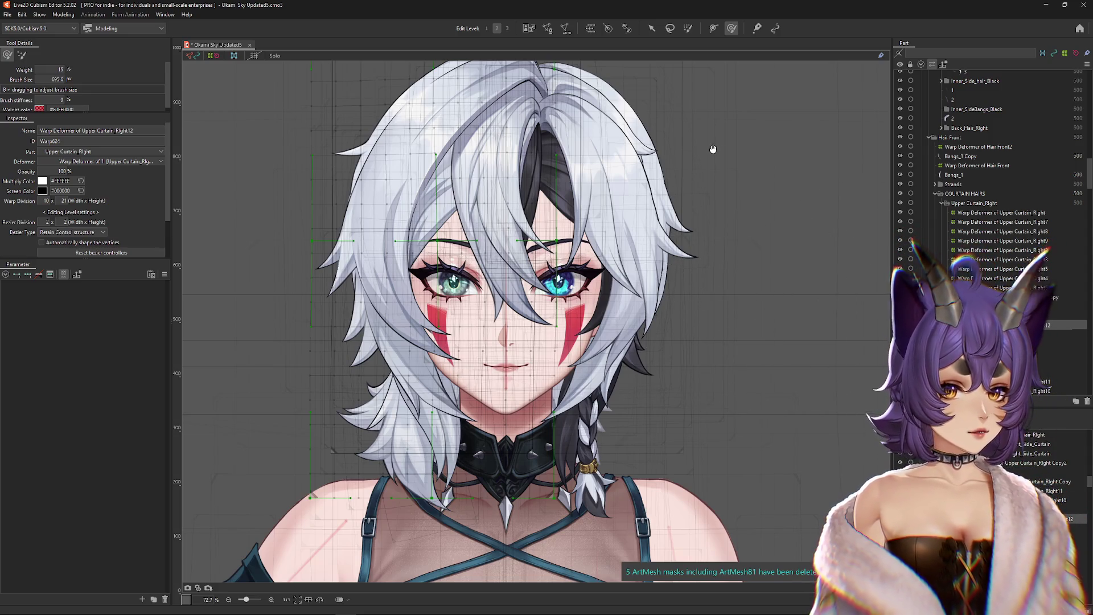
Step: Return SHORT HAIR Y 4 to 0 with the new deformer's grid hidden
left_click_drag(711, 149, 719, 150)
key("ctrl+h")
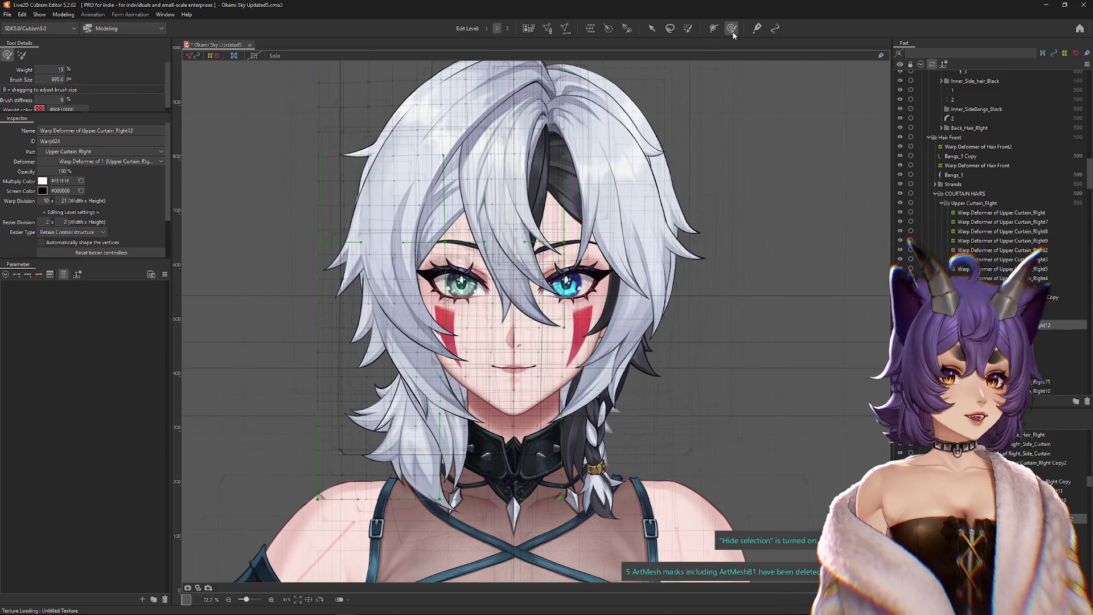
scroll(327, 569, "up", 2)
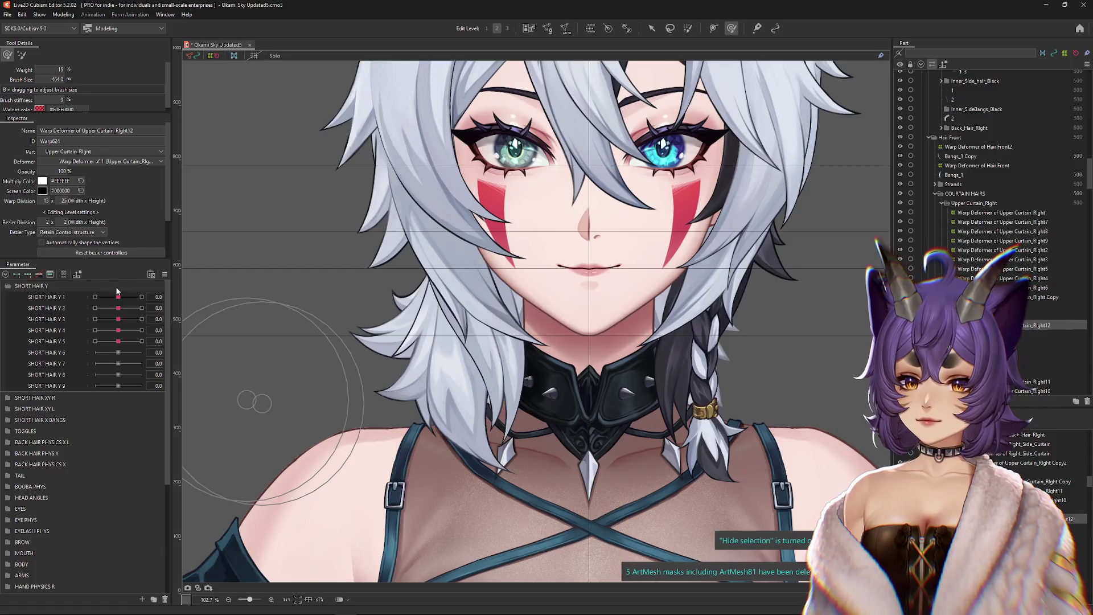
left_click(121, 330)
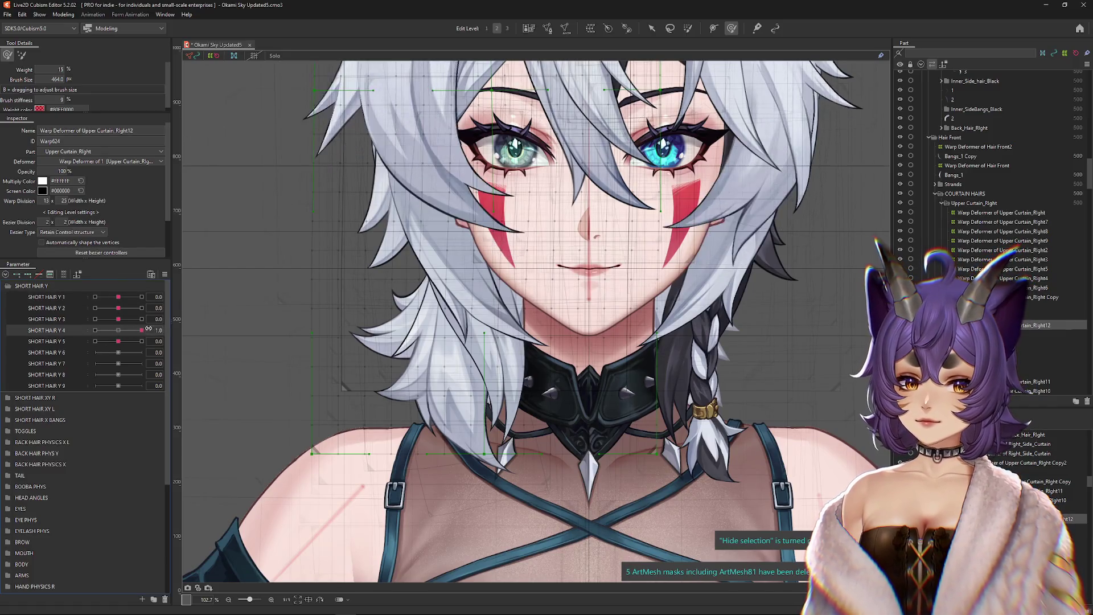
left_click(118, 341)
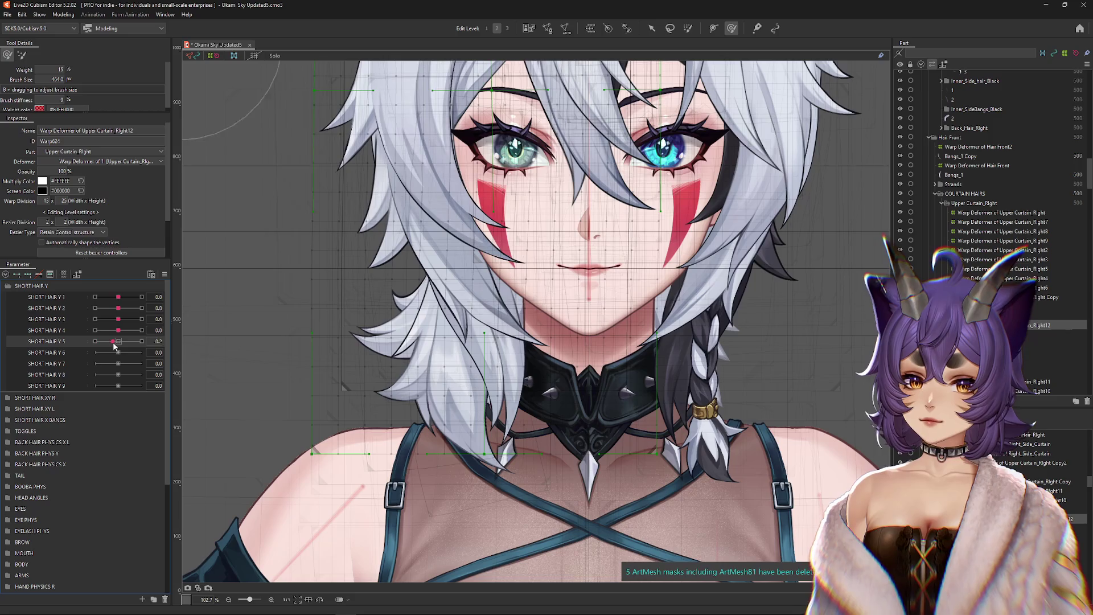
key("ctrl+h")
Step: Reselect Warp Deformer of Upper Curtain_Right12 on the canvas
left_click_drag(362, 331, 360, 350)
scroll(374, 338, "down", 3)
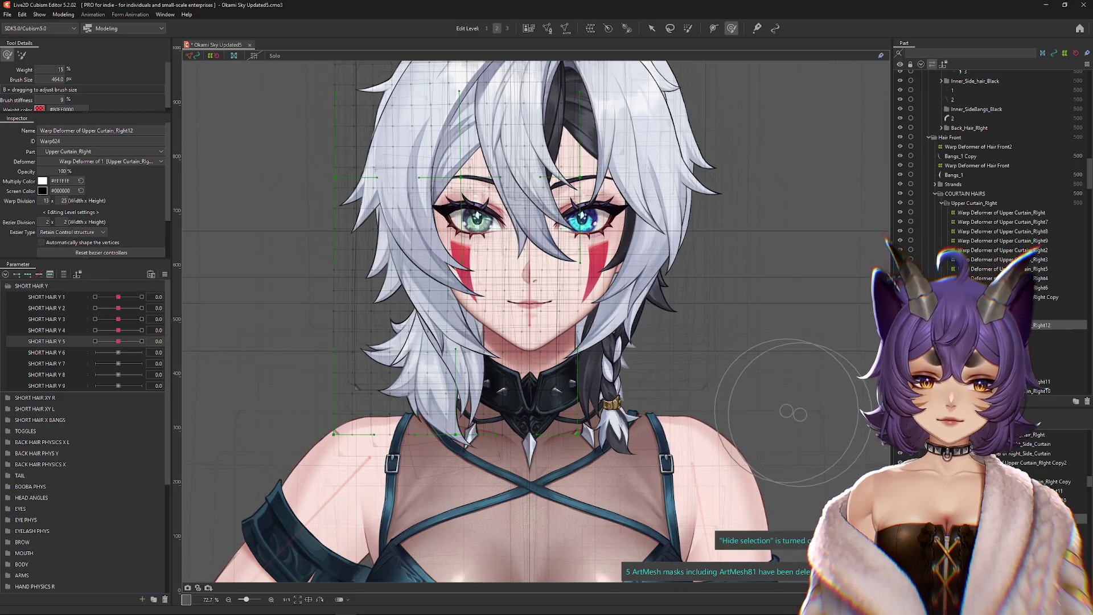
left_click(694, 412)
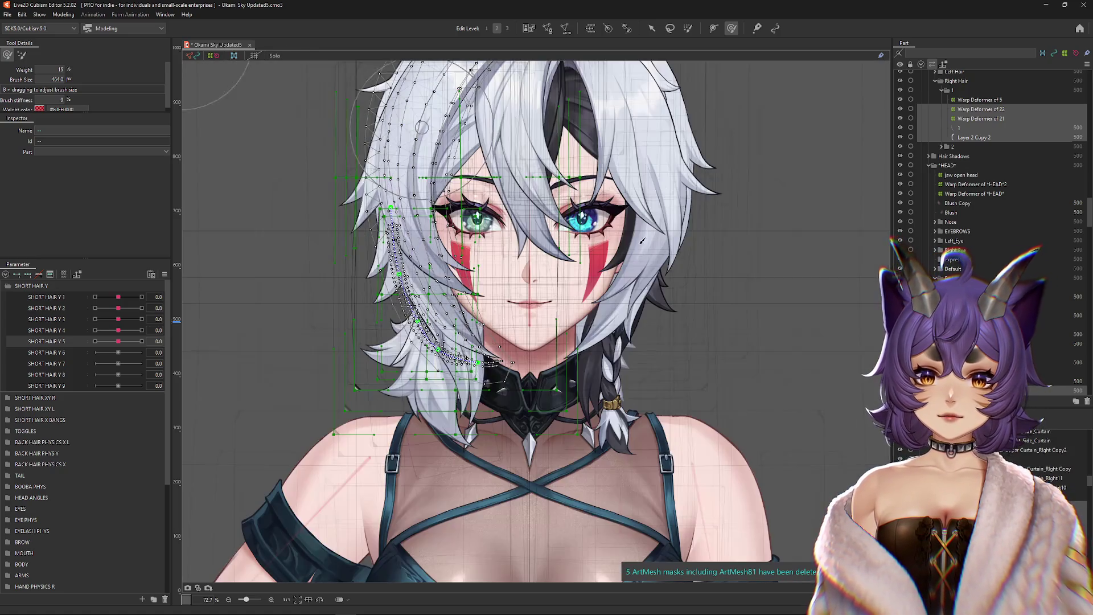
left_click(220, 384)
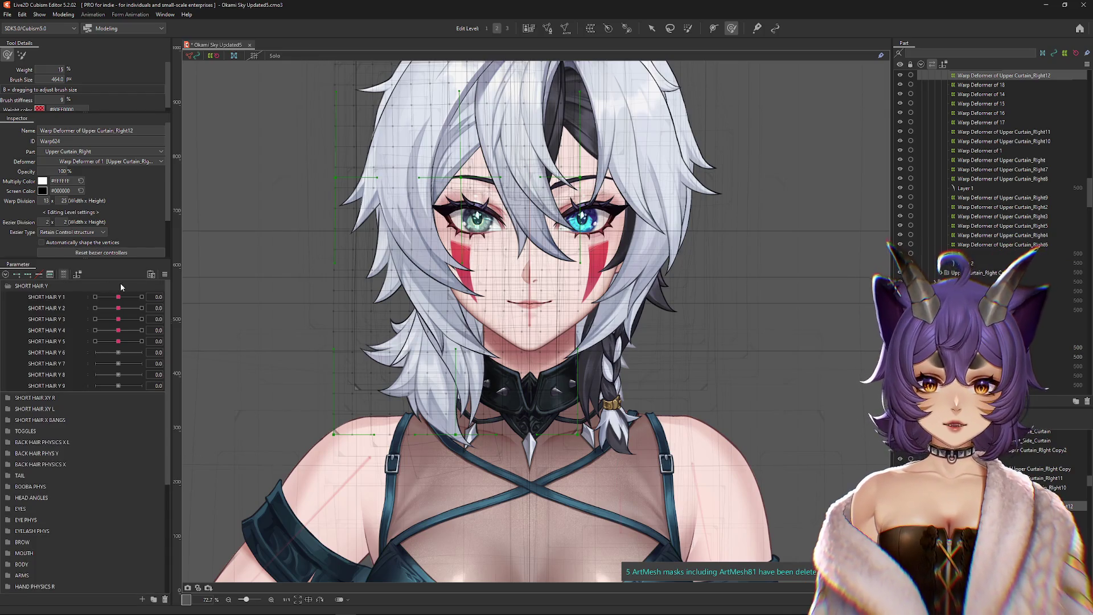
scroll(464, 326, "up", 3)
Step: Pick Layer 9 and create Warp Deformer of Right43 under Warp Deformer of Right10
right_click(453, 335)
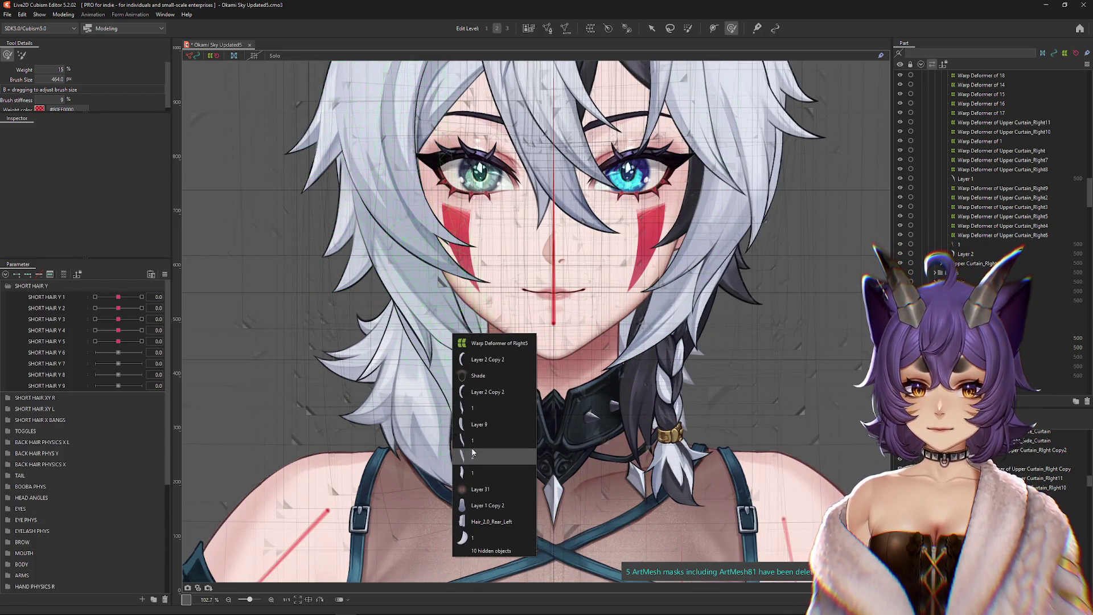
left_click(473, 426)
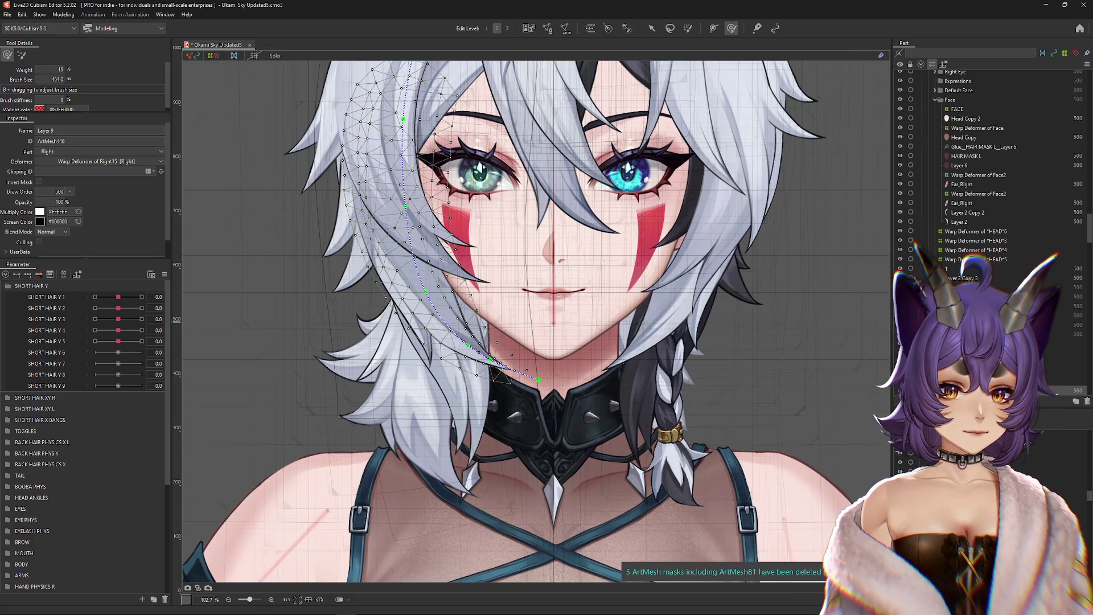
left_click(974, 343)
left_click(63, 274)
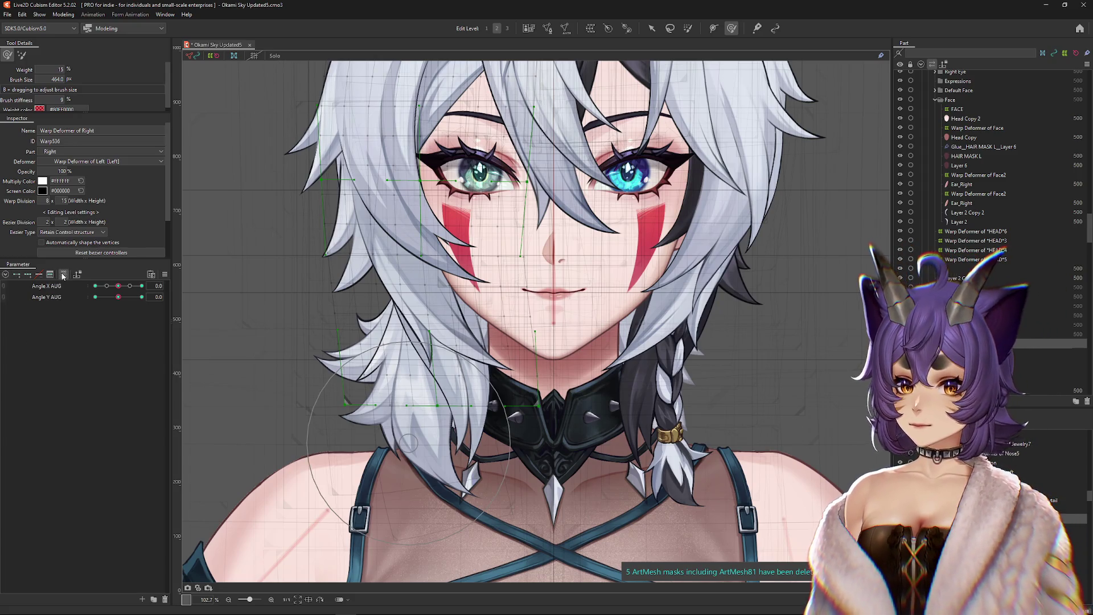
left_click(527, 78)
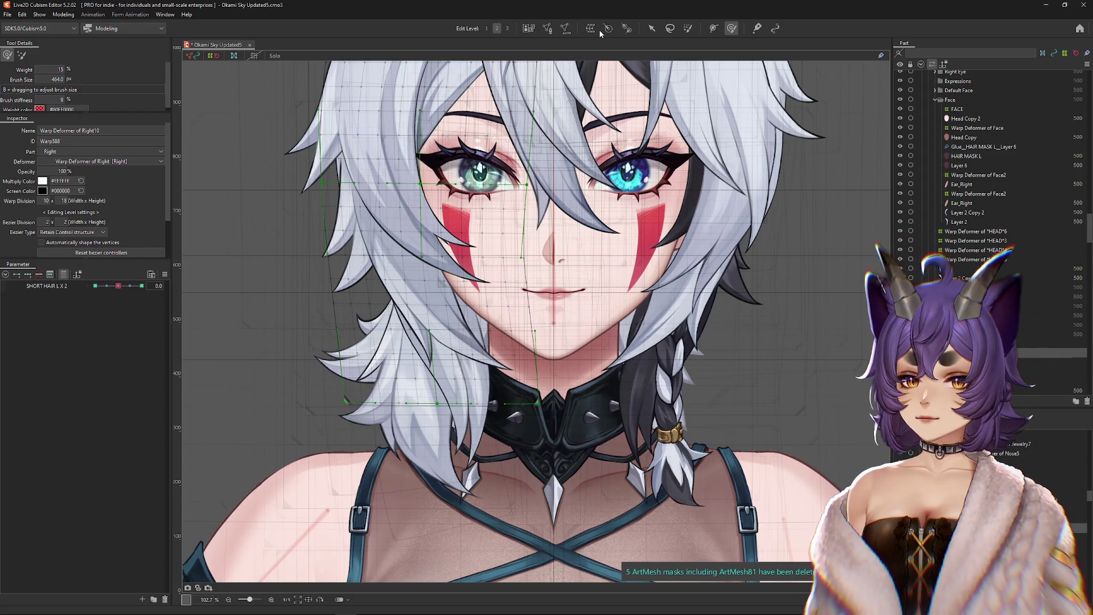
left_click(597, 31)
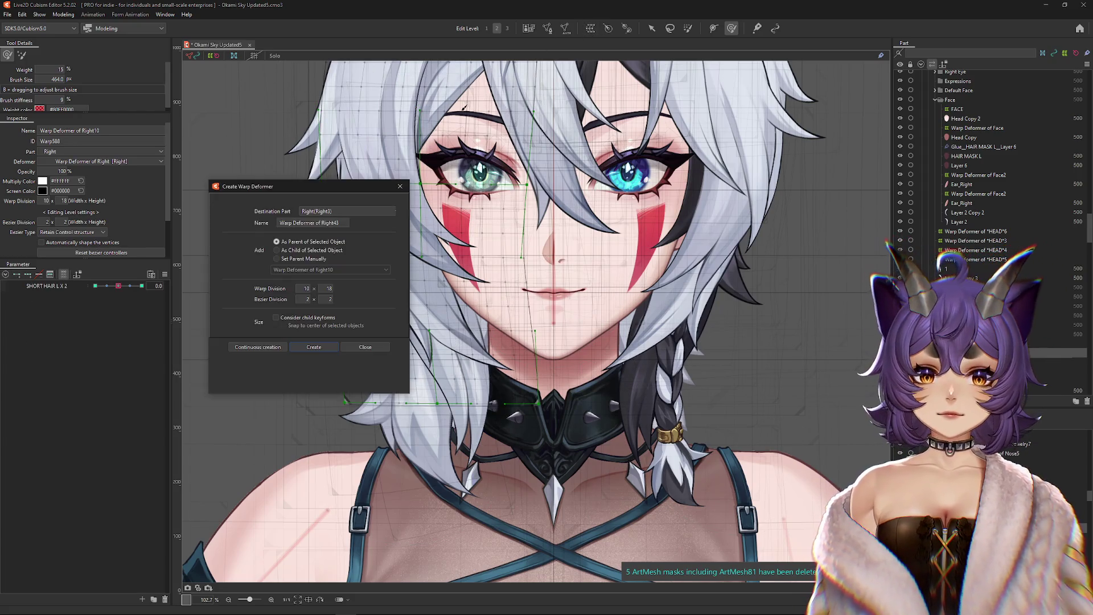
left_click(307, 348)
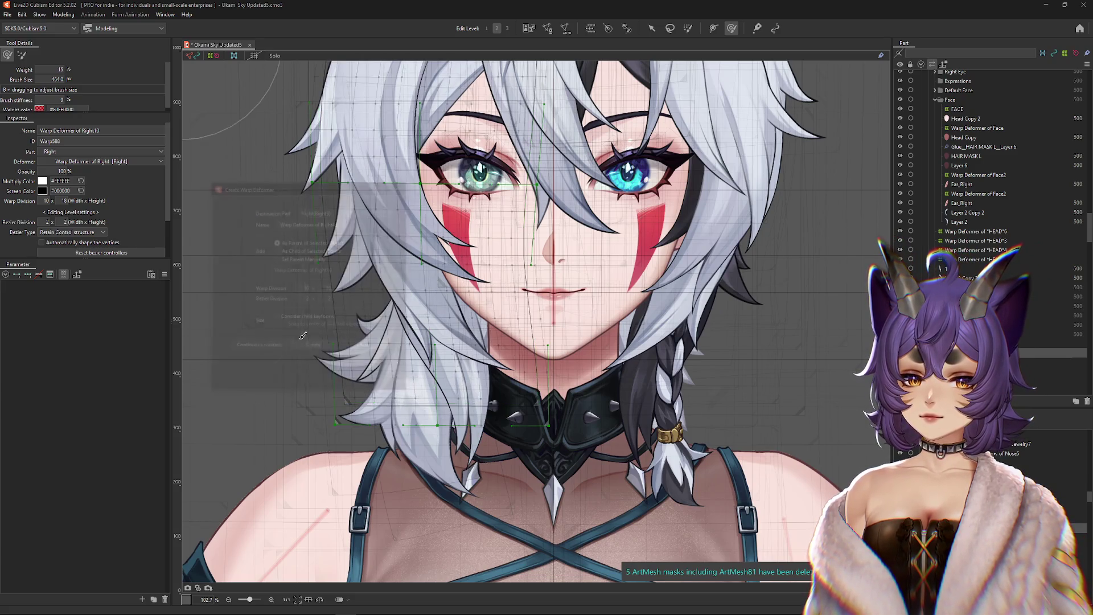
Step: Isolate the strand with Solo and add SHORT HAIR Y 2–5 keyforms to Warp Deformer of Right43
left_click(64, 275)
left_click(387, 216)
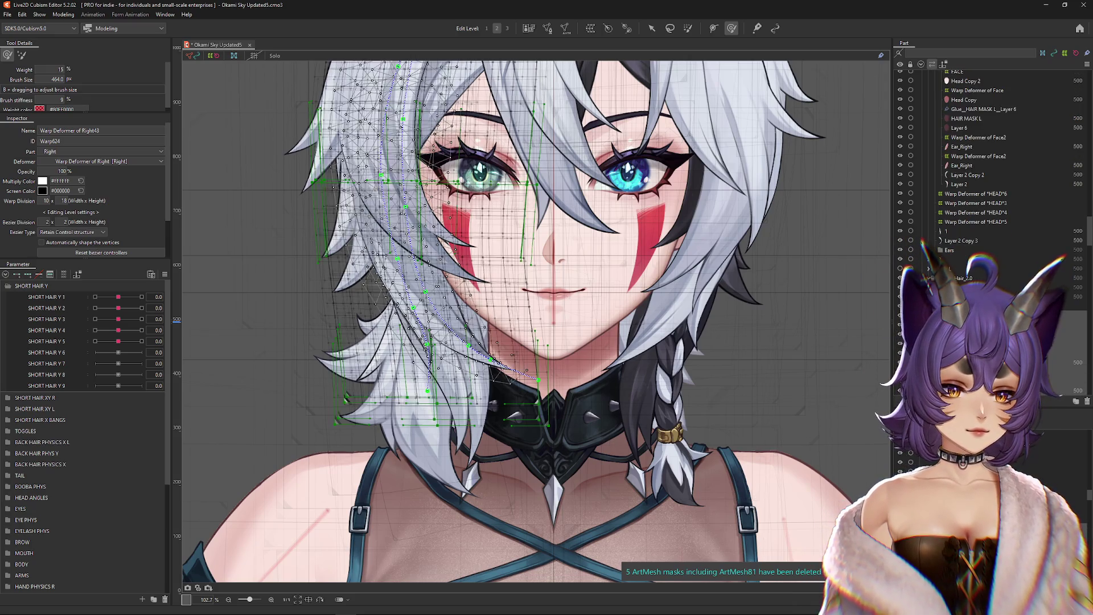
left_click(276, 55)
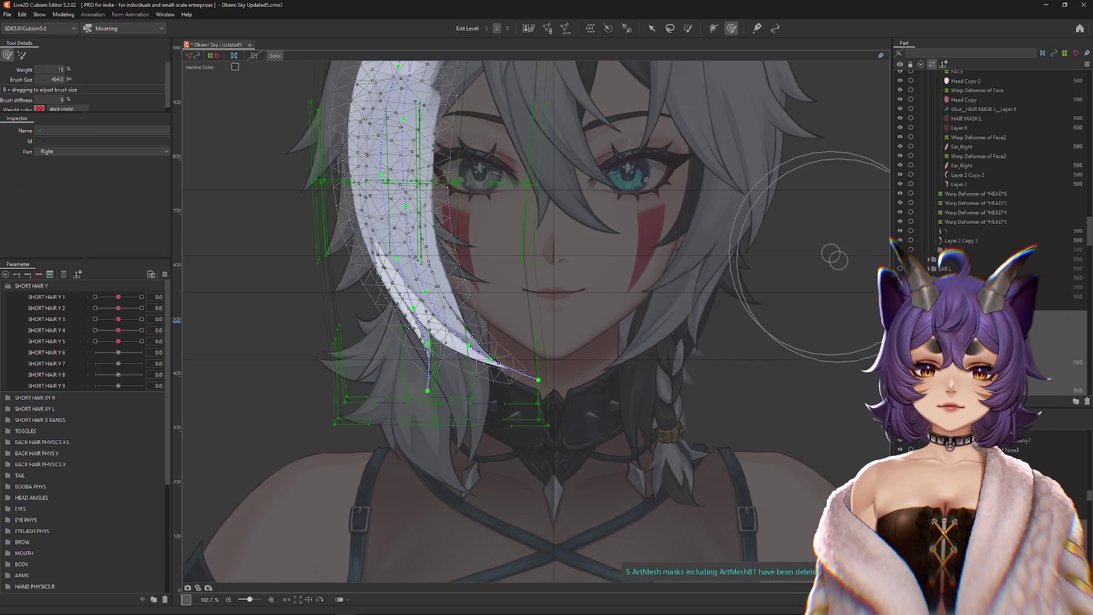
left_click(512, 312)
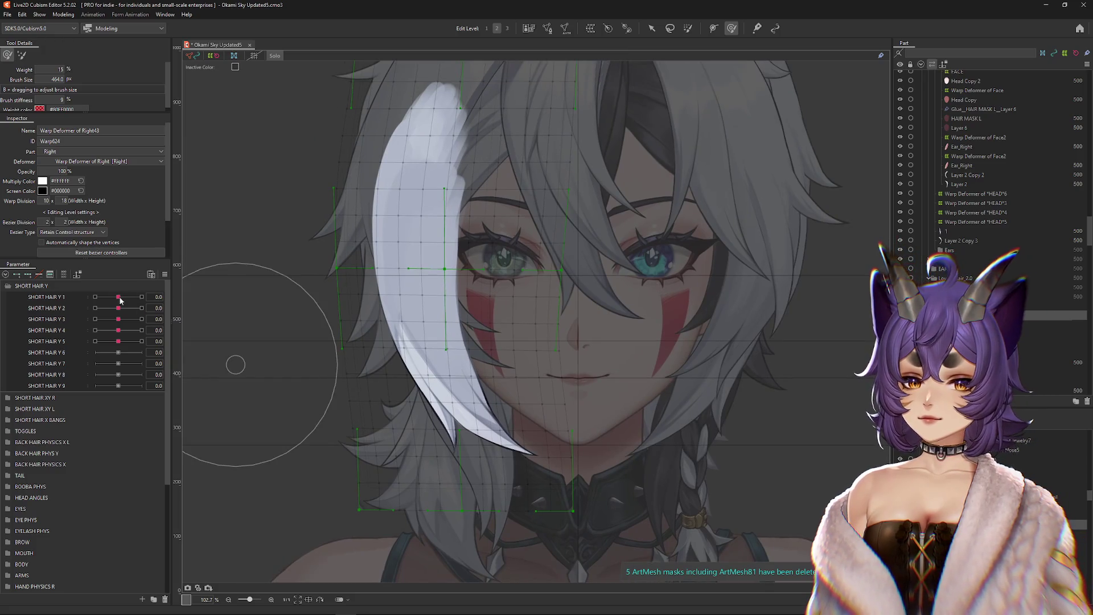
left_click(119, 308)
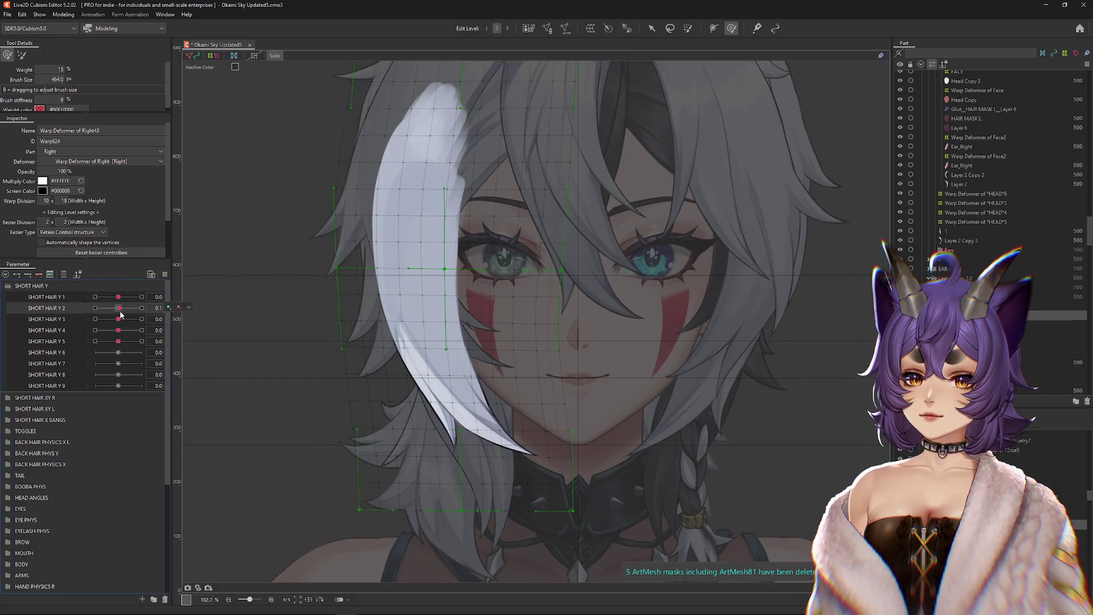
left_click(61, 342, "shift")
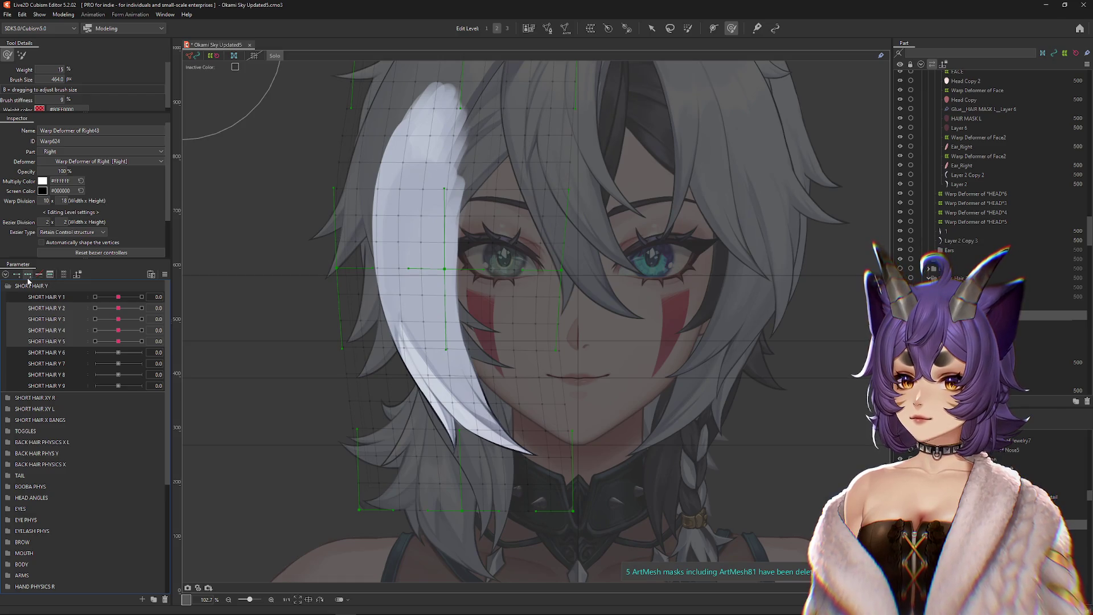
left_click(141, 308)
Step: Bend the strand's warp at SHORT HAIR Y 2 = 1 with the deform brush
mouse_move(415, 244)
left_mouse_down()
mouse_move(366, 232)
mouse_move(399, 217)
left_mouse_up()
left_click(731, 29)
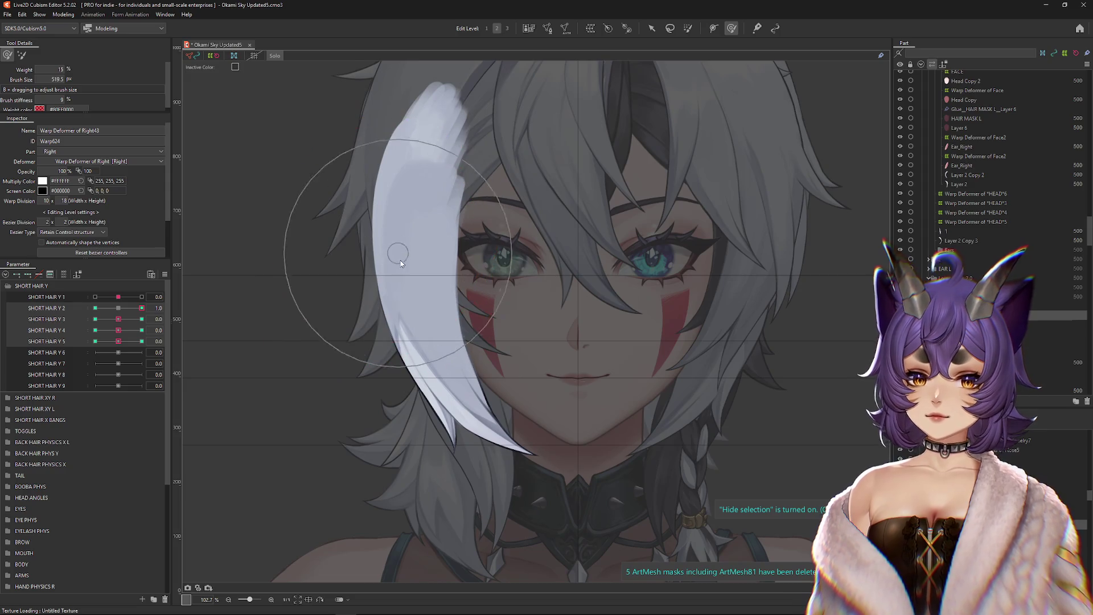
left_click_drag(347, 207, 378, 292)
mouse_move(448, 404)
left_mouse_down()
mouse_move(463, 190)
mouse_move(427, 196)
mouse_move(463, 207)
mouse_move(391, 233)
left_mouse_up()
left_click(95, 308)
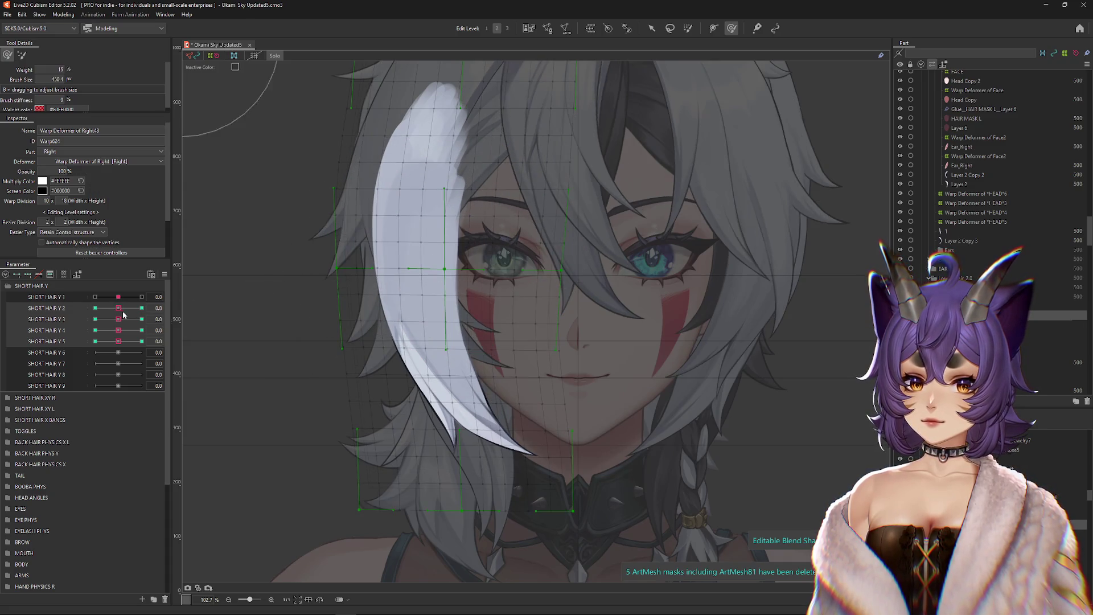
Step: Reshape the strand's left edge at SHORT HAIR Y 2 = -1 and save the model
mouse_move(407, 307)
left_mouse_down()
mouse_move(417, 293)
mouse_move(393, 331)
mouse_move(404, 421)
mouse_move(427, 410)
left_mouse_up()
mouse_move(433, 227)
left_mouse_down()
mouse_move(391, 215)
mouse_move(319, 223)
left_mouse_up()
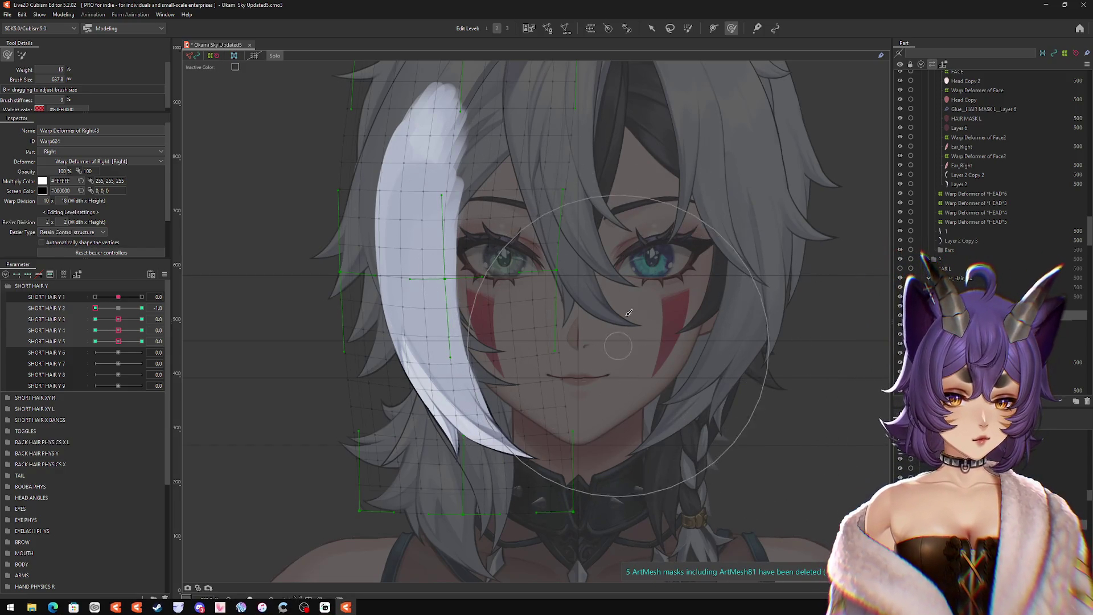
left_click(8, 15)
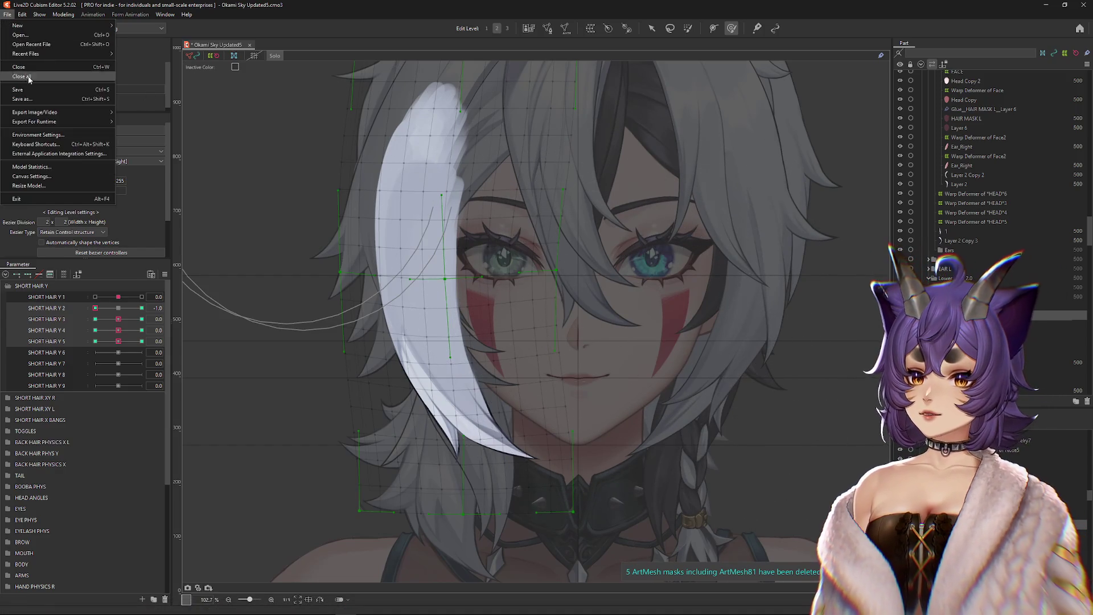
left_click(26, 86)
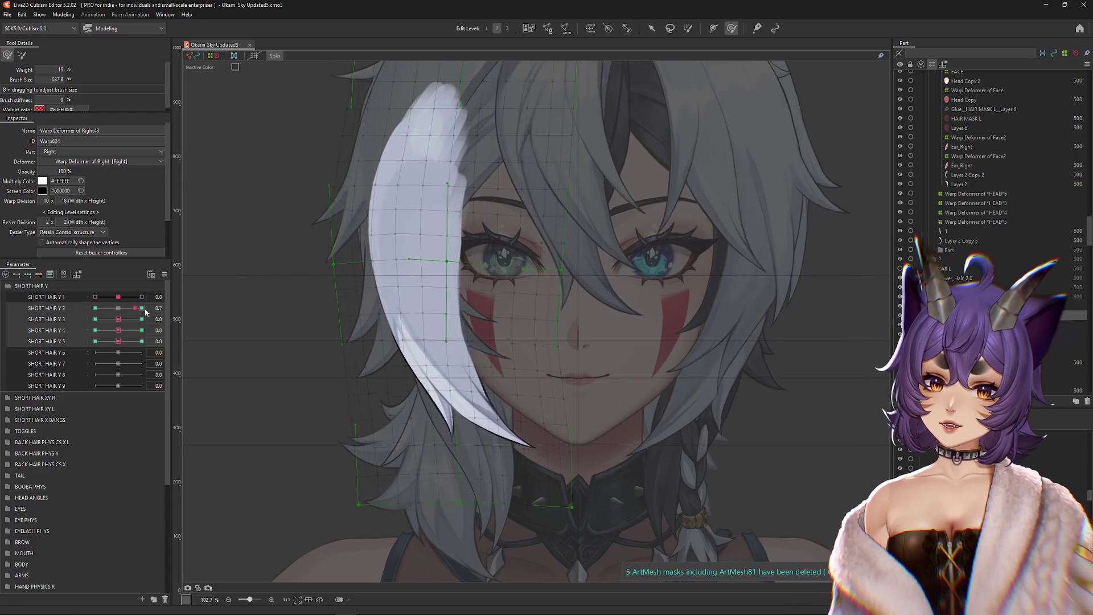
Step: Reselect SHORT HAIR Y 2, shrink the brush, and move SHORT HAIR Y 3 to 1.0
left_click(46, 308)
mouse_move(502, 239)
left_mouse_down()
mouse_move(439, 215)
mouse_move(399, 219)
left_mouse_up()
scroll(342, 262, "up", 3)
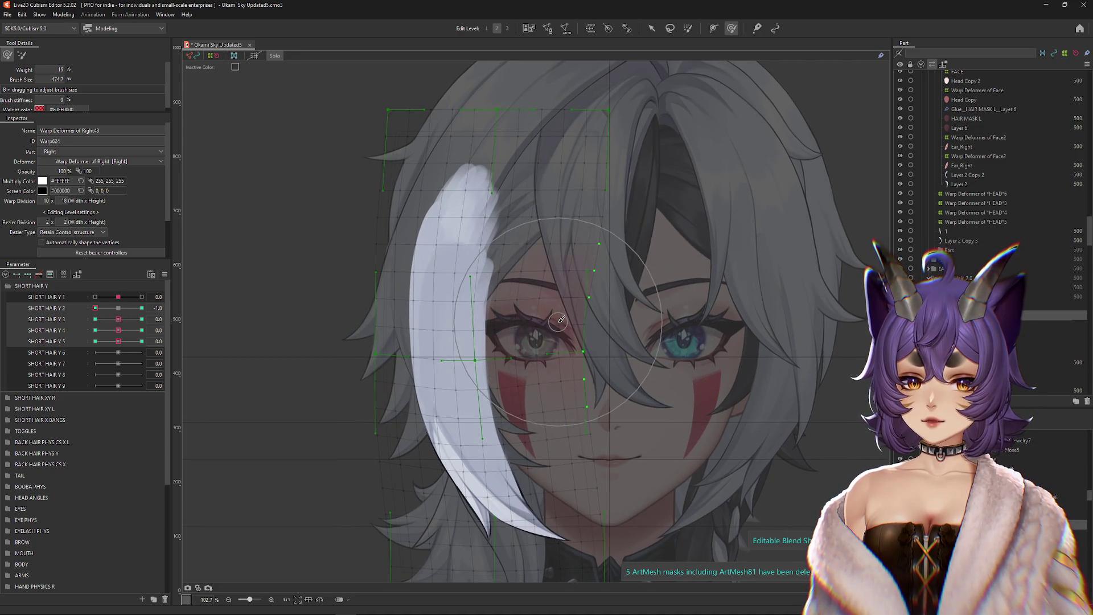
left_click(141, 319)
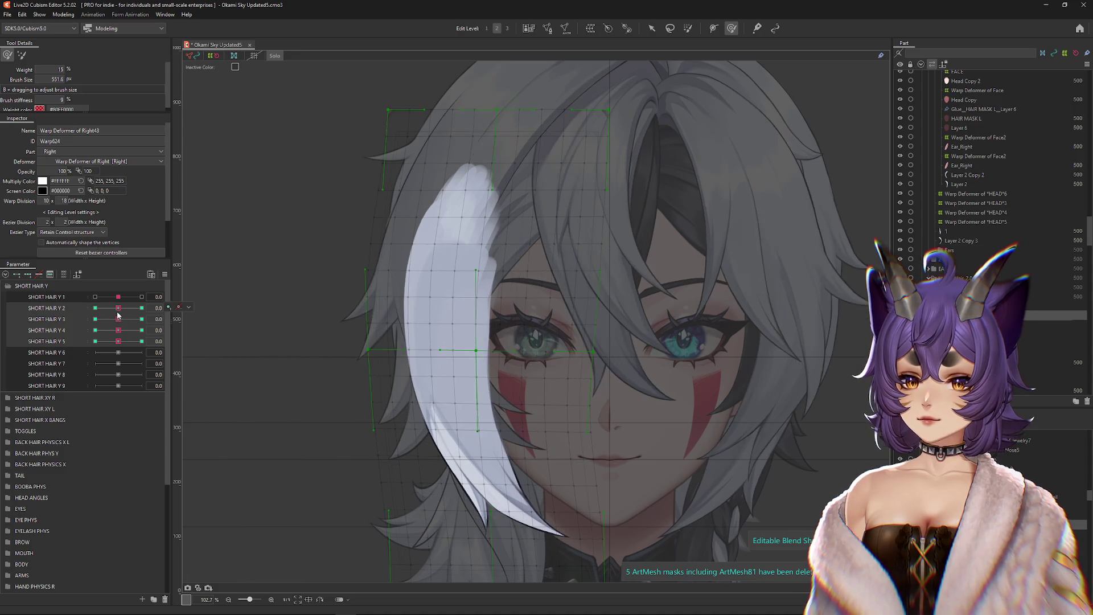
Step: Preview the SHORT HAIR Y 3 range and sculpt the strand at Y 3 = -1
scroll(470, 456, "down", 2)
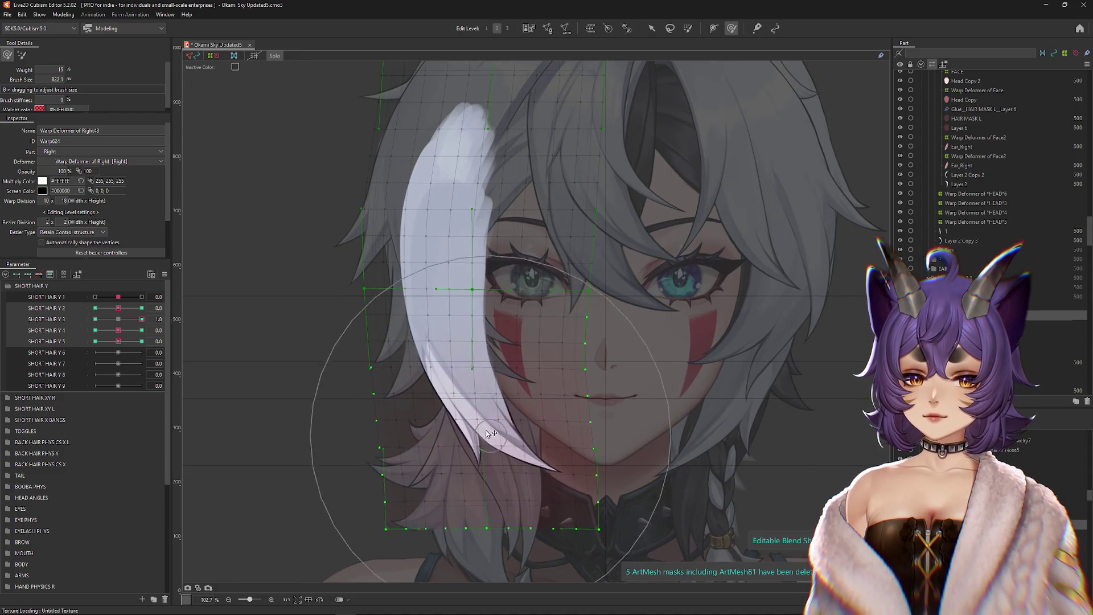
left_click_drag(117, 320, 141, 319)
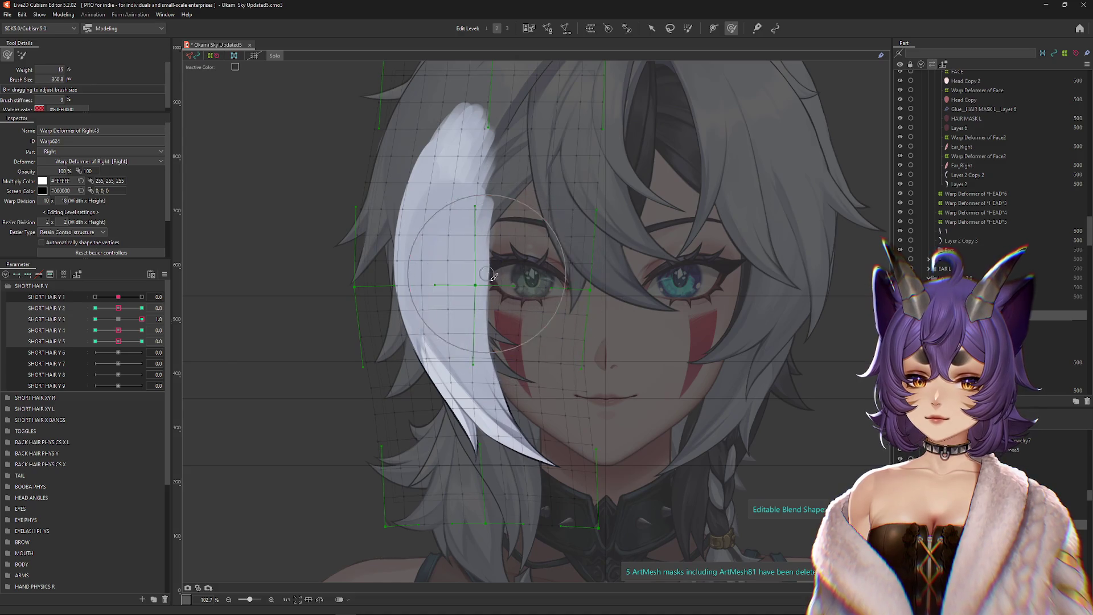
left_click(95, 319)
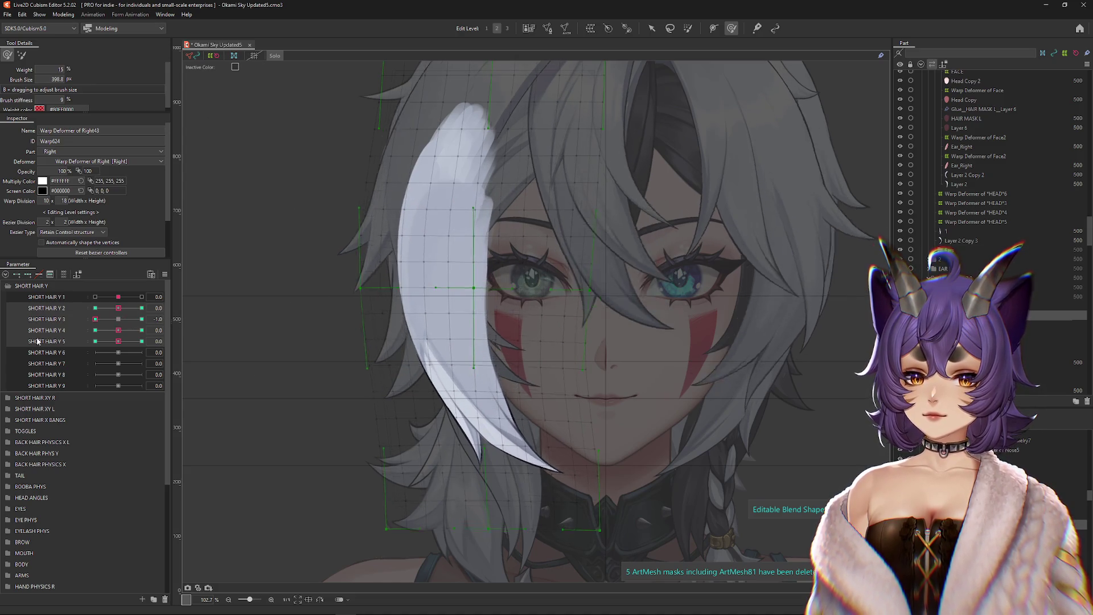
left_click_drag(498, 382, 532, 292)
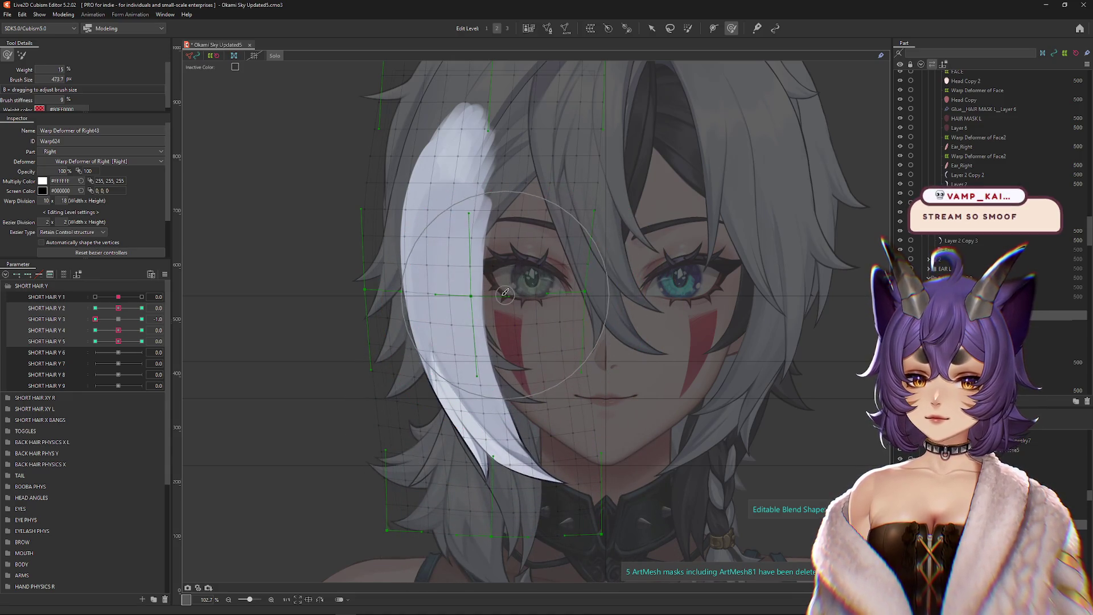
left_click(142, 318)
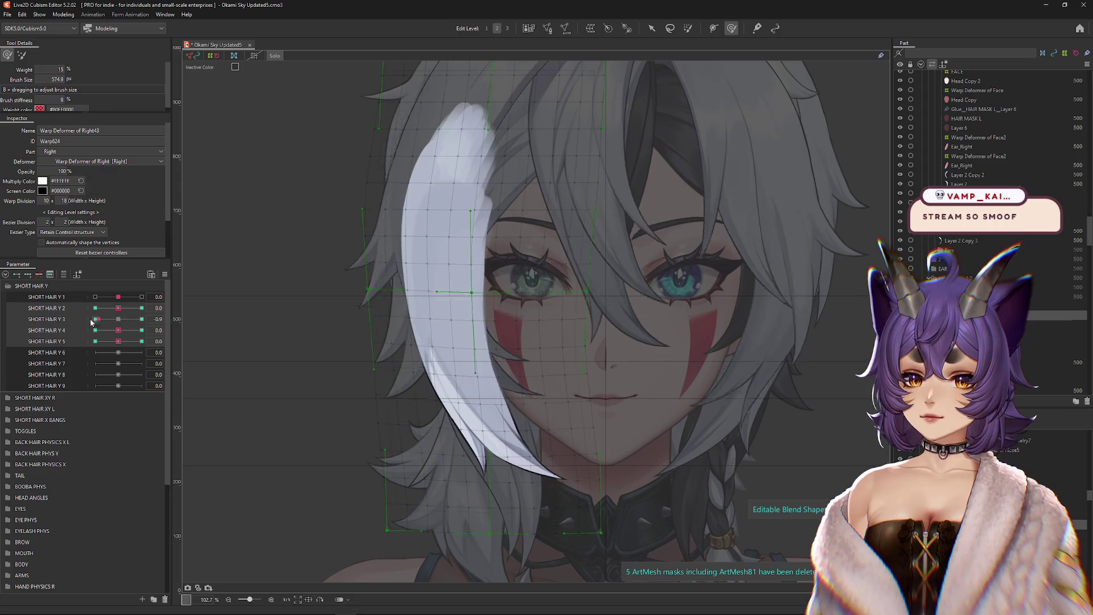
Step: Shape the strand at SHORT HAIR Y 4 = 1 and -1 with the deform brush
left_click(117, 319)
left_click(142, 330)
mouse_move(432, 399)
left_mouse_down()
mouse_move(460, 412)
mouse_move(391, 381)
mouse_move(378, 334)
mouse_move(379, 383)
left_mouse_up()
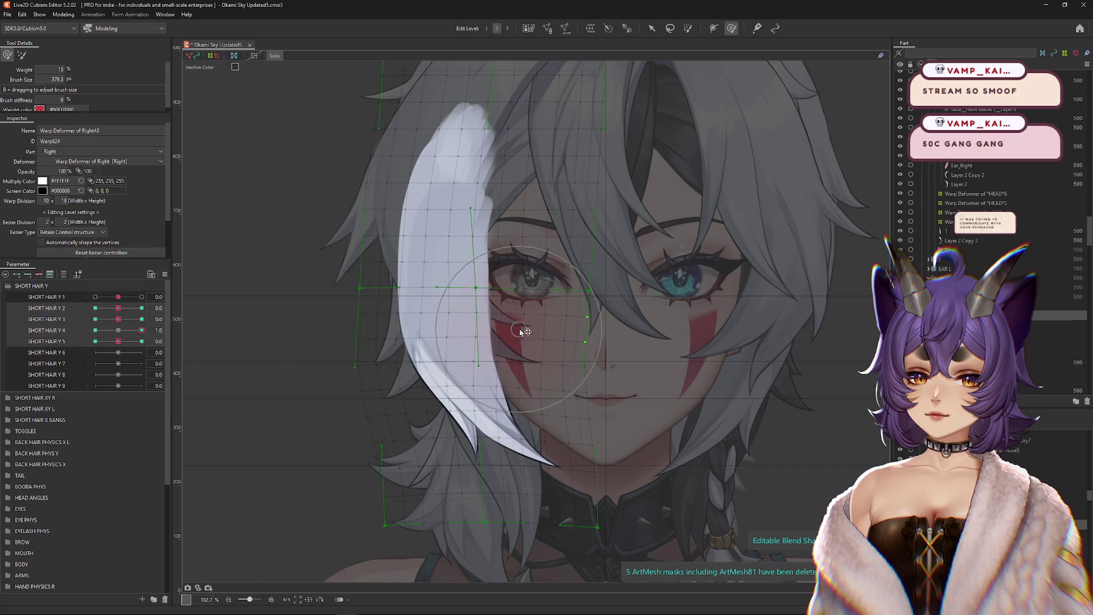
left_click(118, 330)
left_click(95, 330)
mouse_move(481, 450)
left_mouse_down()
mouse_move(503, 472)
mouse_move(515, 320)
left_mouse_up()
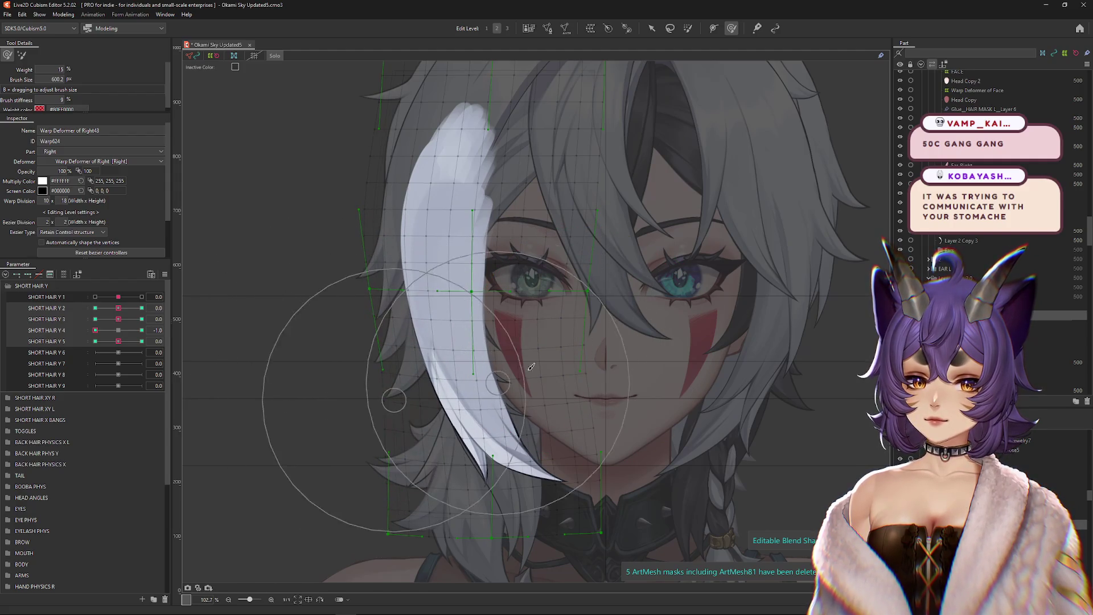
Step: Refine the strand warp at SHORT HAIR Y 4 = 1 and -1, then reset Y 4 to 0
left_click_drag(209, 369, 113, 335)
left_click(142, 330)
left_click_drag(406, 314, 406, 303)
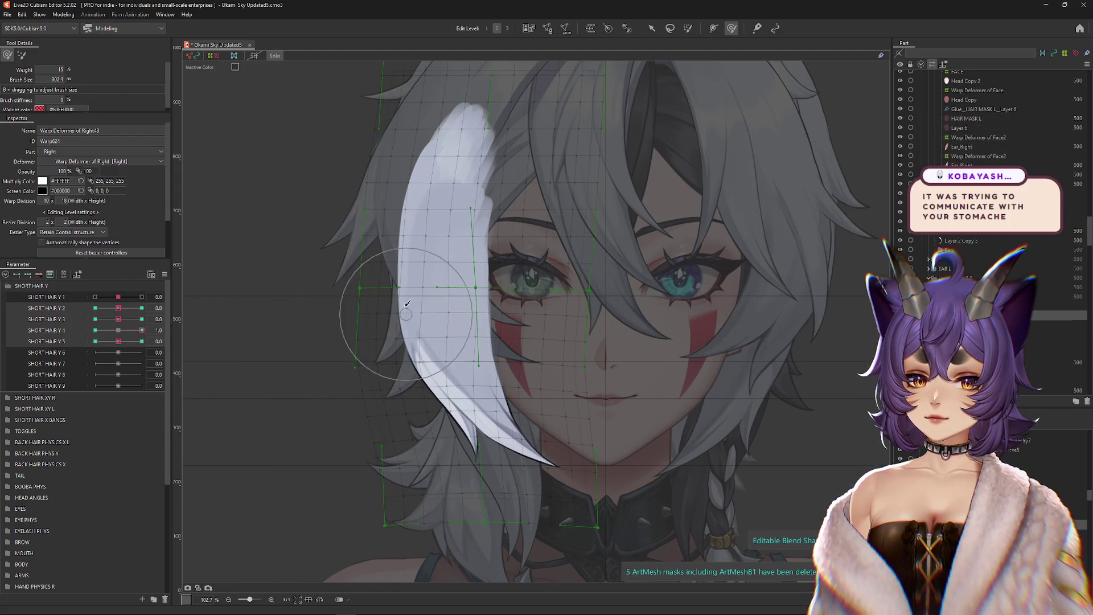
left_click(95, 330)
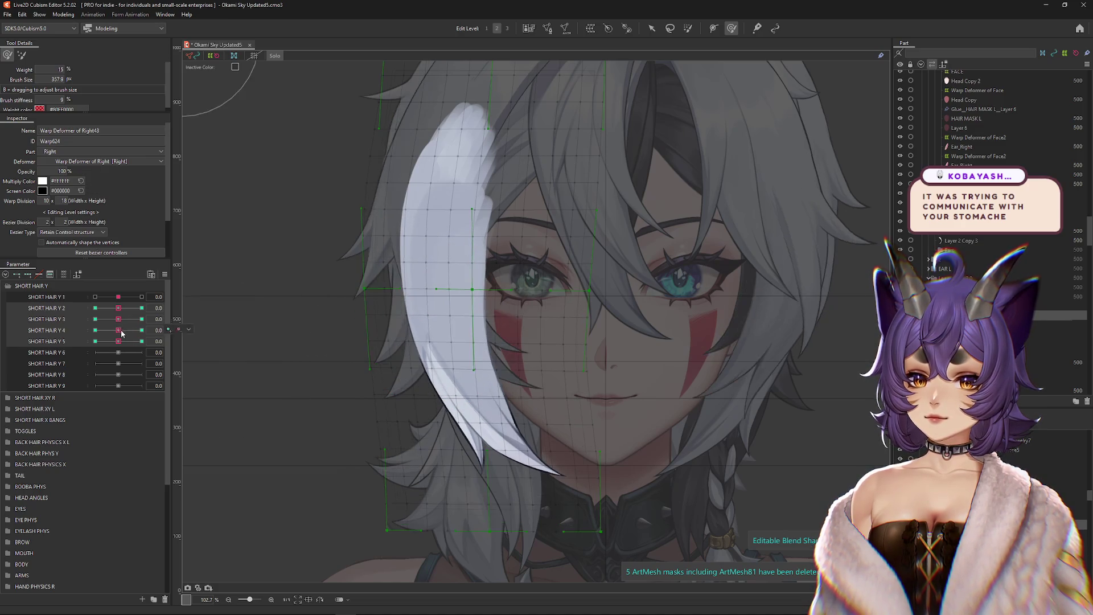
left_click_drag(457, 360, 491, 390)
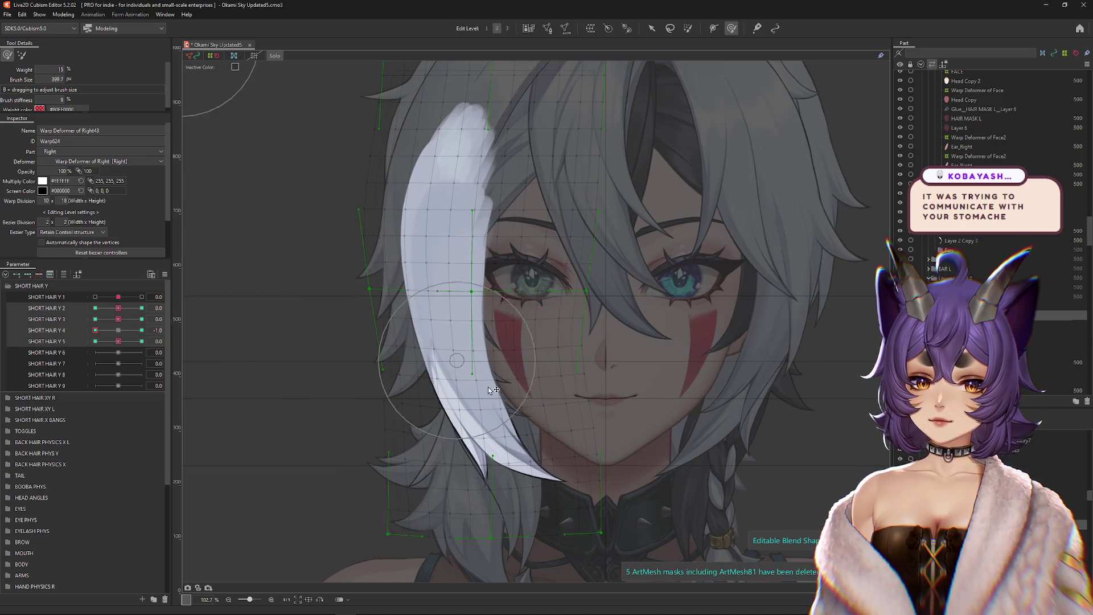
left_click(118, 330)
Step: At SHORT HAIR Y 5 = 1, push the white strand's warp mesh up and left
left_click(142, 341)
mouse_move(529, 440)
left_mouse_down()
mouse_move(501, 439)
mouse_move(366, 329)
mouse_move(307, 353)
left_mouse_up()
left_click_drag(452, 481, 389, 310)
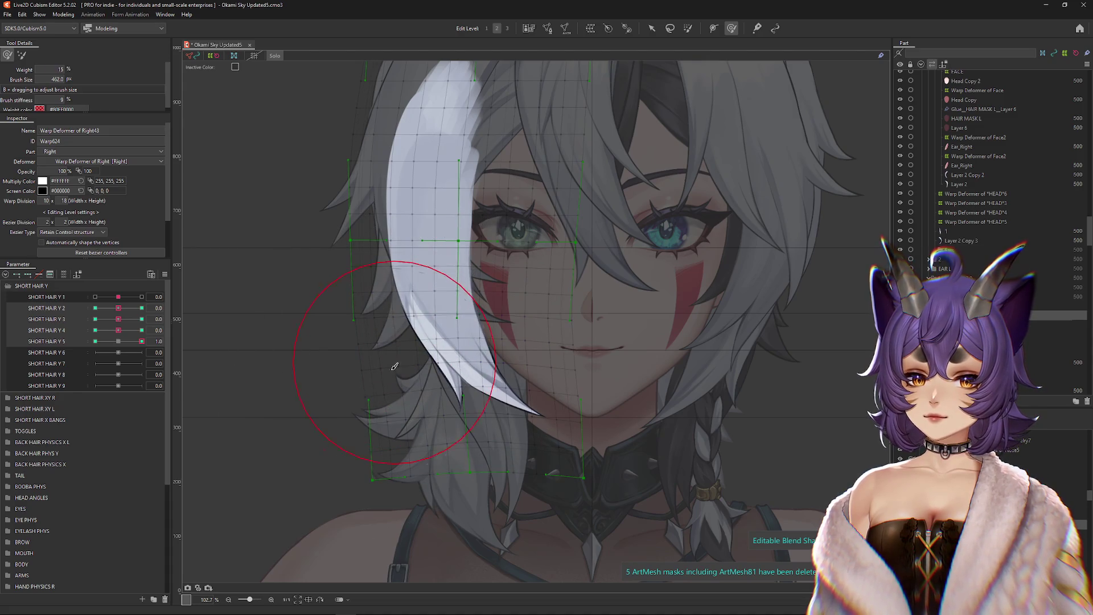
left_click_drag(389, 395, 556, 348)
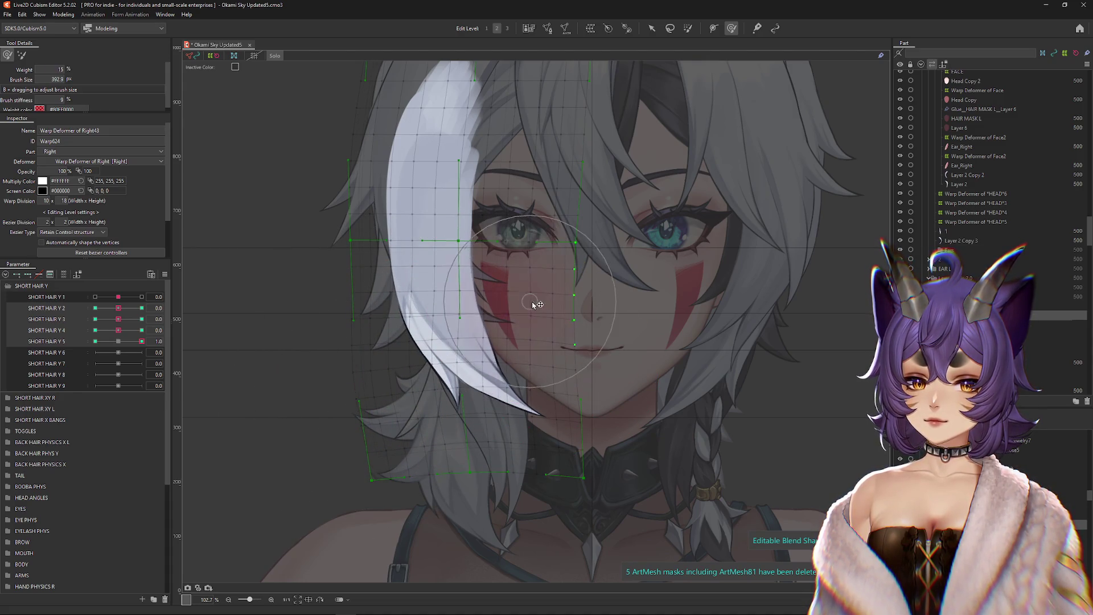
scroll(282, 353, "up", 2)
mouse_move(454, 388)
left_mouse_down()
mouse_move(428, 293)
mouse_move(391, 239)
left_mouse_up()
scroll(391, 239, "down", 2)
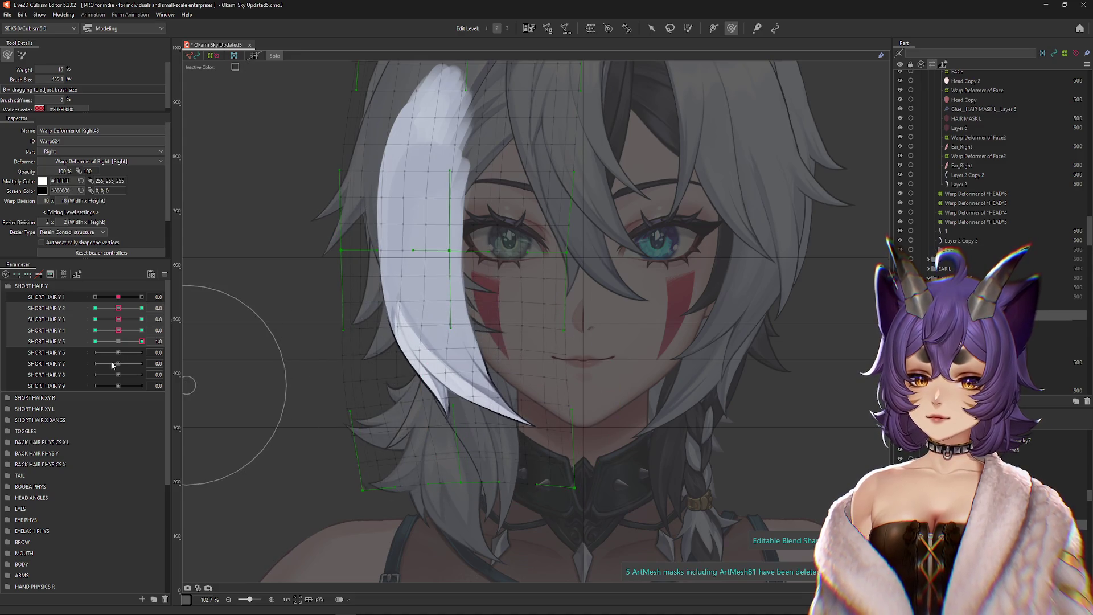
Step: At SHORT HAIR Y 5 = -1, push the lower-left hair mesh right and down
left_click(95, 341)
mouse_move(428, 373)
left_mouse_down()
mouse_move(378, 378)
mouse_move(471, 479)
mouse_move(341, 399)
mouse_move(365, 433)
mouse_move(488, 341)
mouse_move(488, 274)
mouse_move(562, 244)
left_mouse_up()
left_click(142, 341)
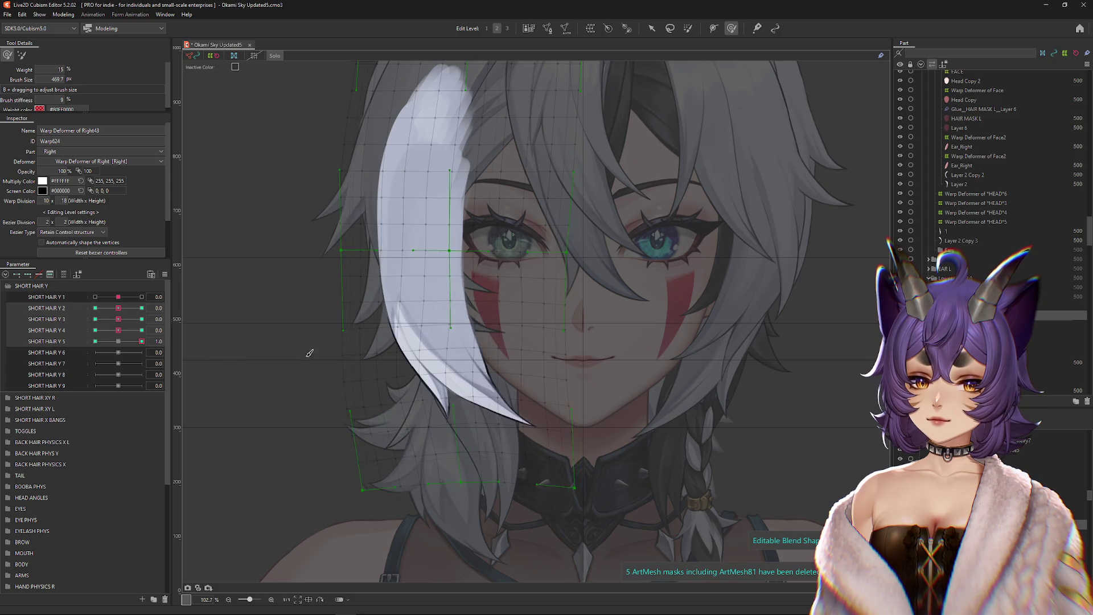
left_click(119, 353)
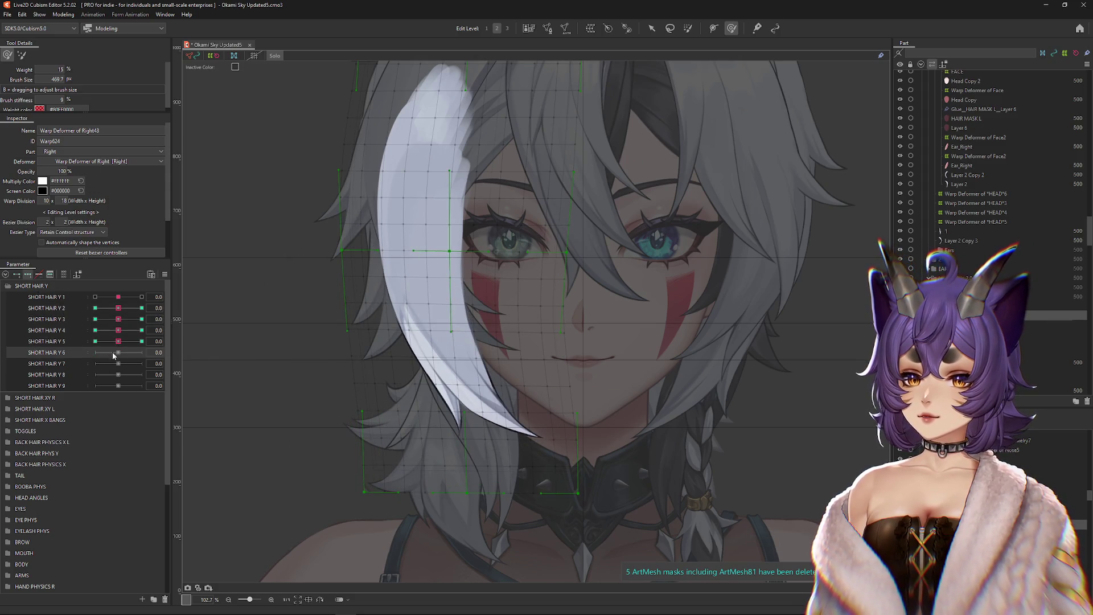
Step: Reshape the lower hair tip at SHORT HAIR Y 6 = 1 and -1
left_click(142, 352)
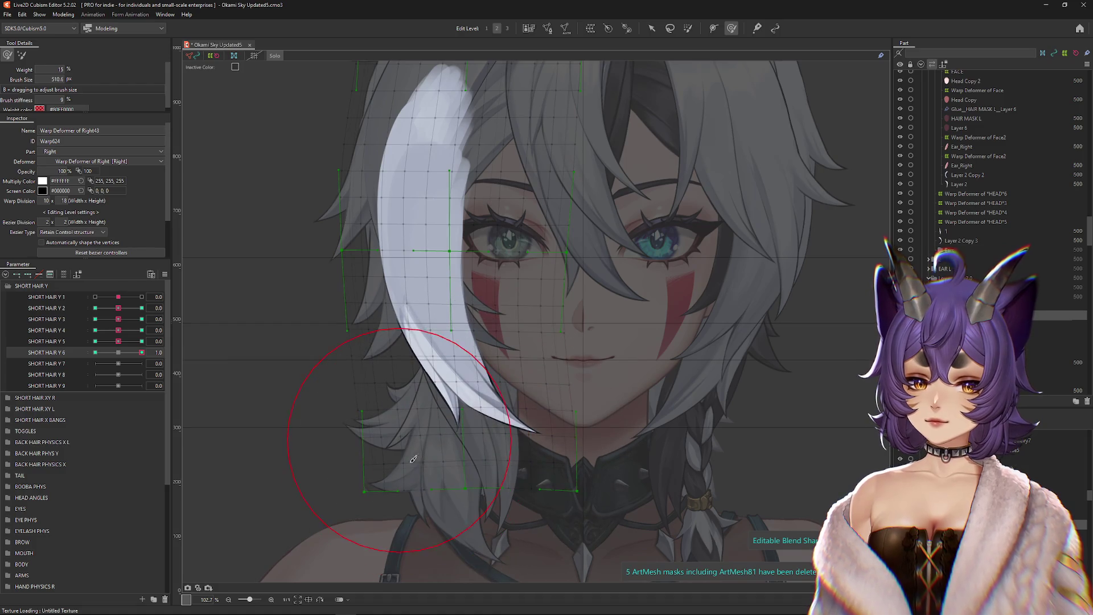
left_click_drag(367, 456, 547, 364)
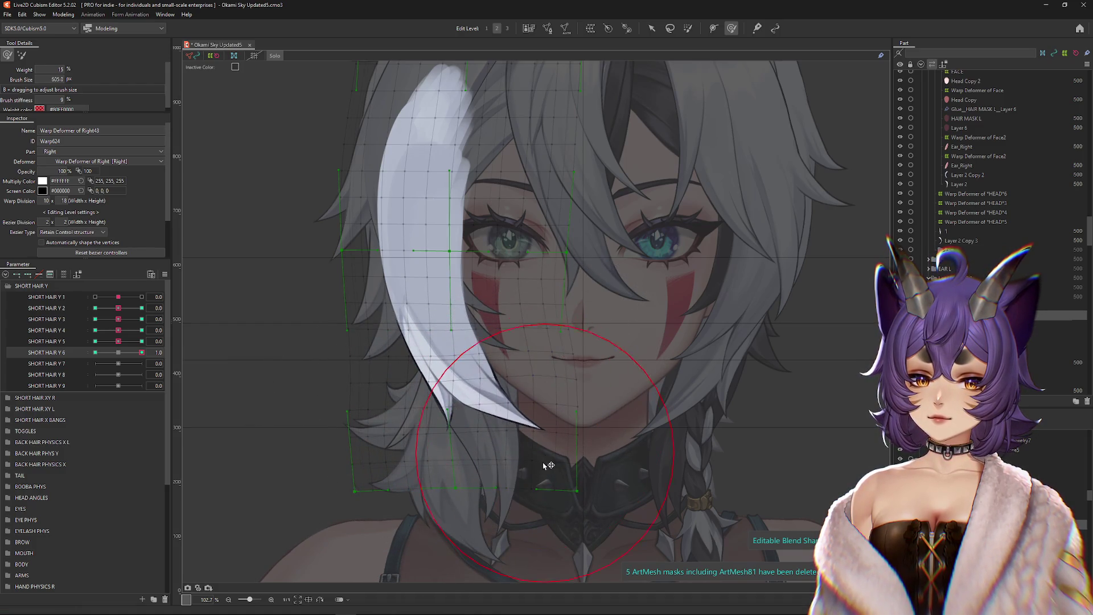
mouse_move(479, 447)
left_mouse_down()
mouse_move(475, 463)
mouse_move(566, 505)
mouse_move(393, 393)
mouse_move(402, 371)
left_mouse_up()
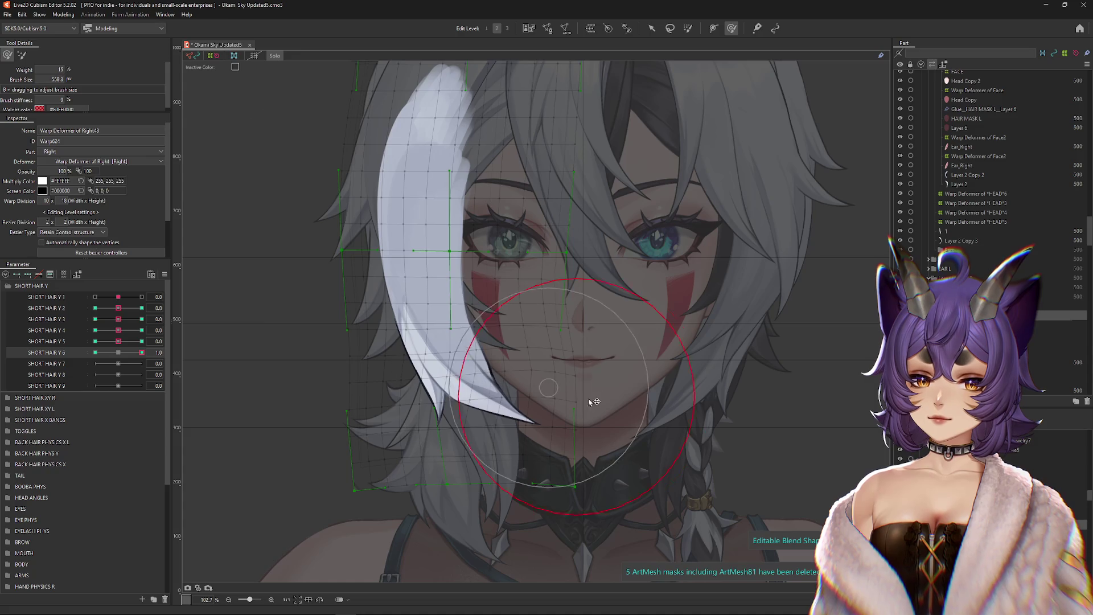
left_click(120, 353)
left_click(95, 353)
mouse_move(500, 353)
left_mouse_down()
mouse_move(532, 377)
mouse_move(298, 419)
left_mouse_up()
mouse_move(390, 488)
left_mouse_down()
mouse_move(445, 491)
mouse_move(353, 464)
left_mouse_up()
Step: Scrub SHORT HAIR Y 6 to check the strand, then open Modeling > Physics Settings
left_click(100, 353)
left_click(141, 353)
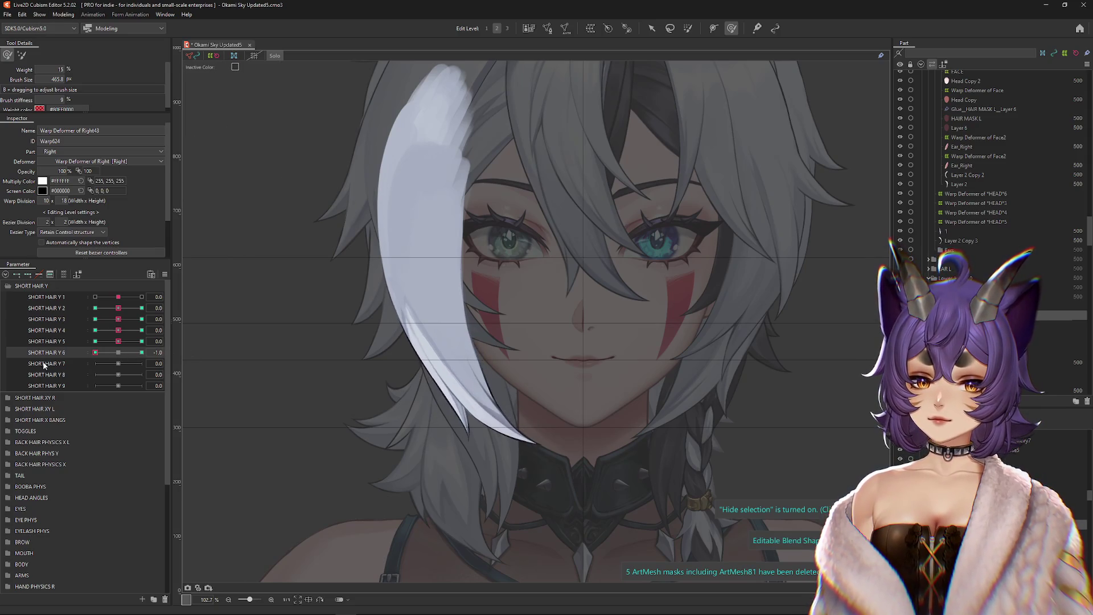
left_click(125, 354)
left_click(142, 352)
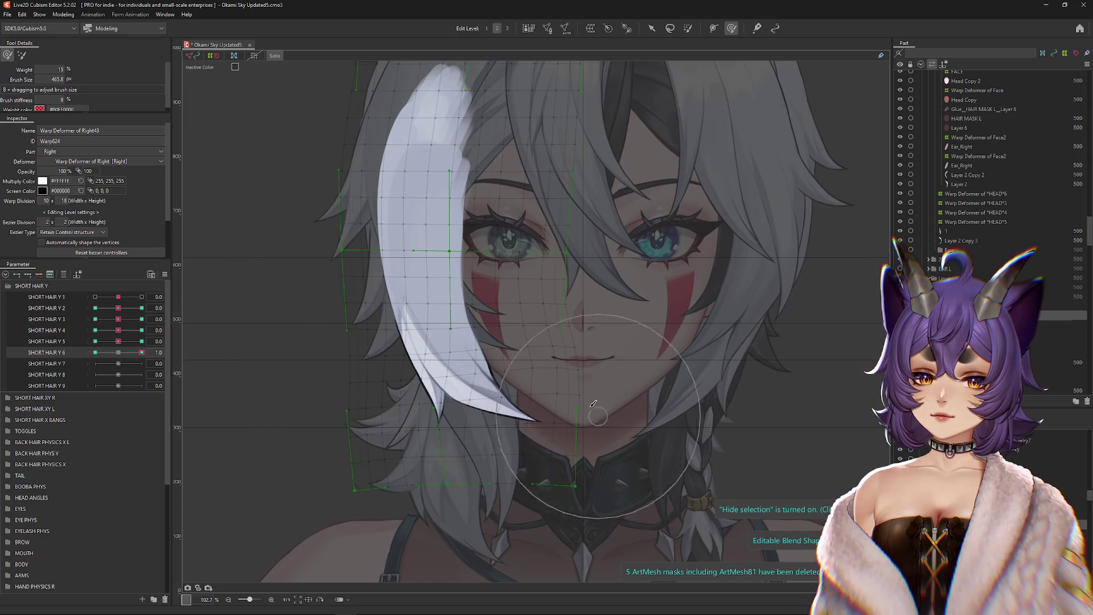
mouse_move(568, 411)
left_mouse_down()
mouse_move(589, 423)
mouse_move(551, 355)
left_mouse_up()
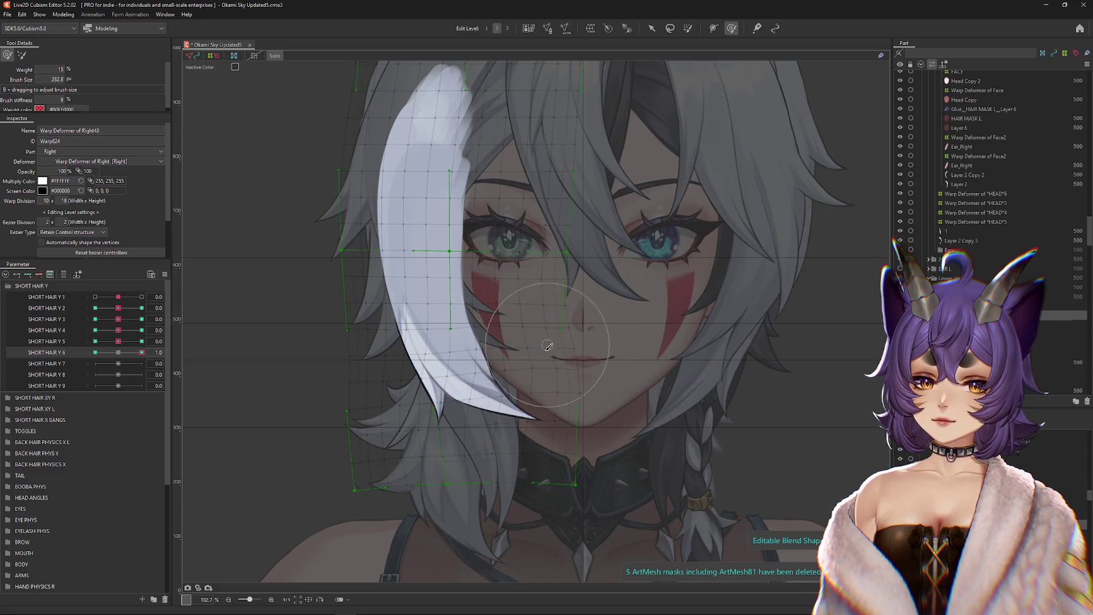
left_click(22, 54)
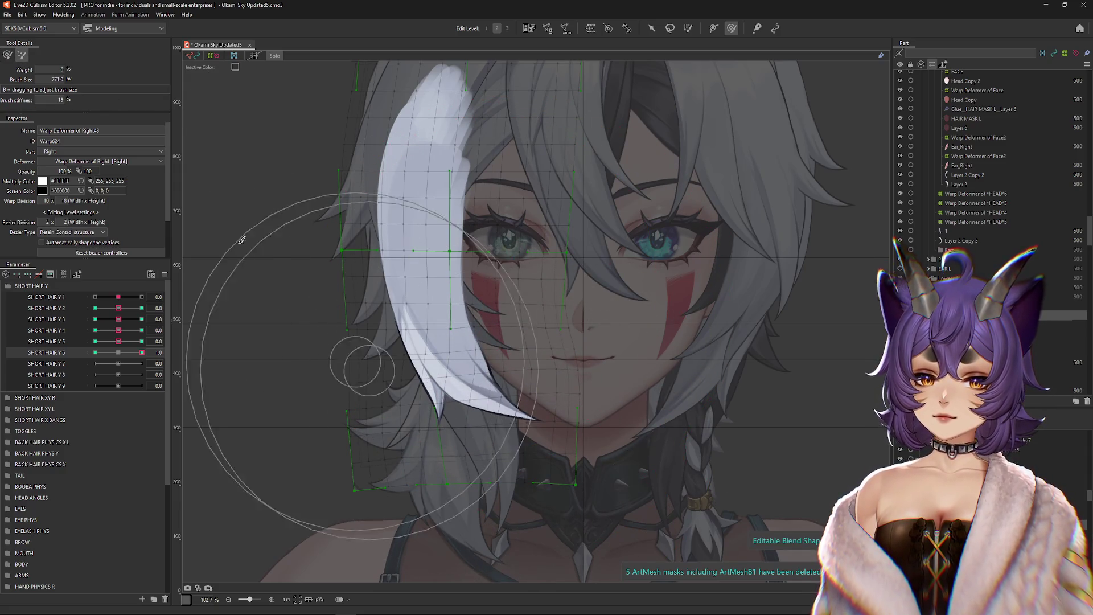
left_click(67, 16)
left_click(96, 204)
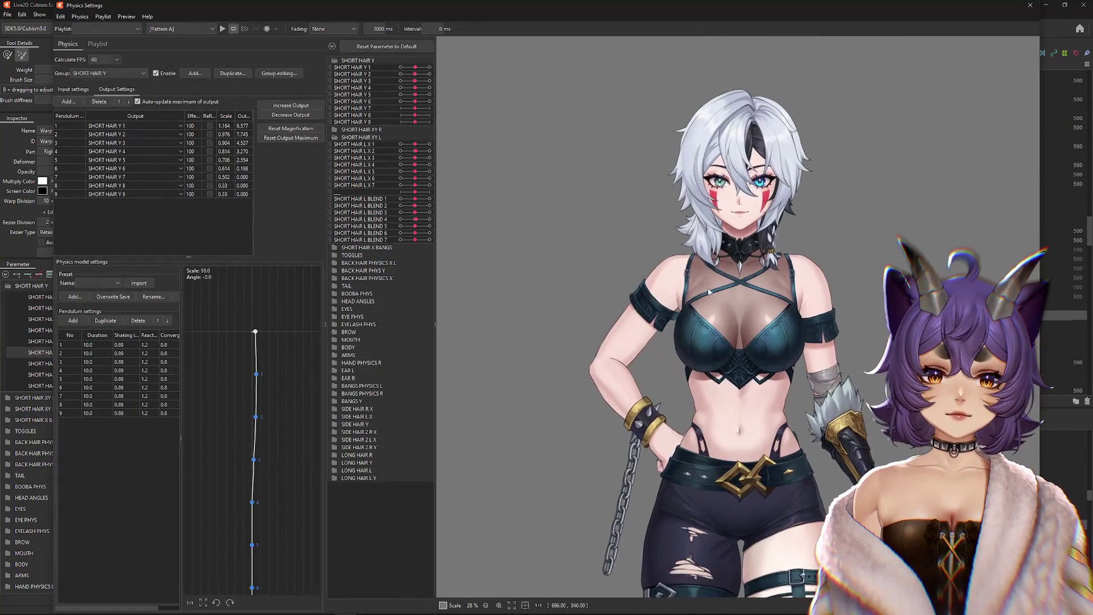
Step: Swing the Physics Settings preview model side to side to watch the SHORT HAIR Y hair sway
scroll(709, 292, "up", 3)
mouse_move(718, 268)
left_mouse_down()
mouse_move(731, 236)
mouse_move(721, 325)
left_mouse_up()
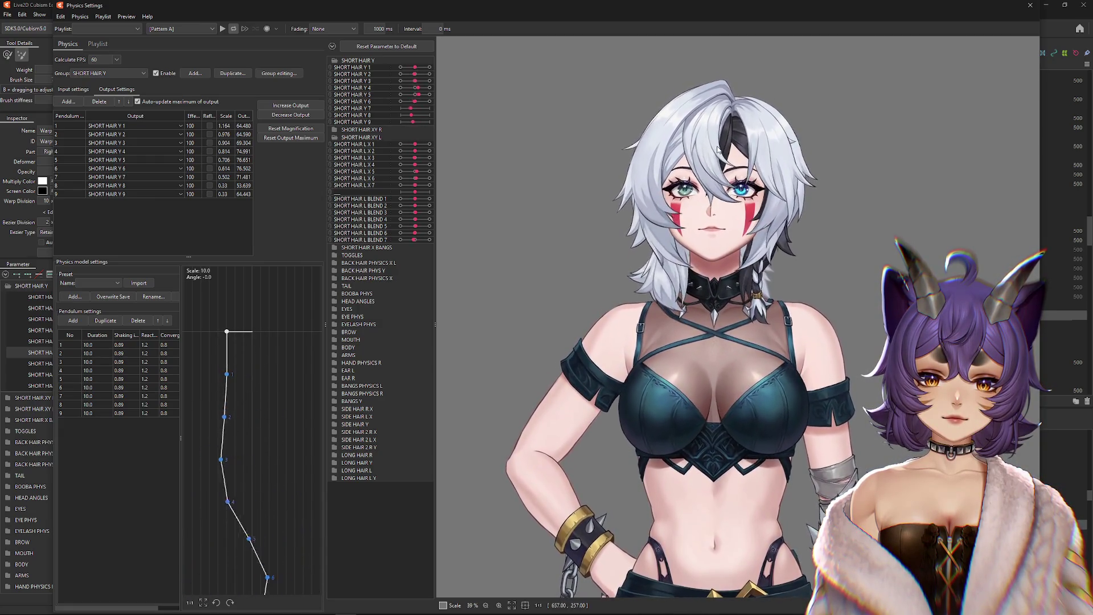
left_click_drag(721, 121, 729, 361)
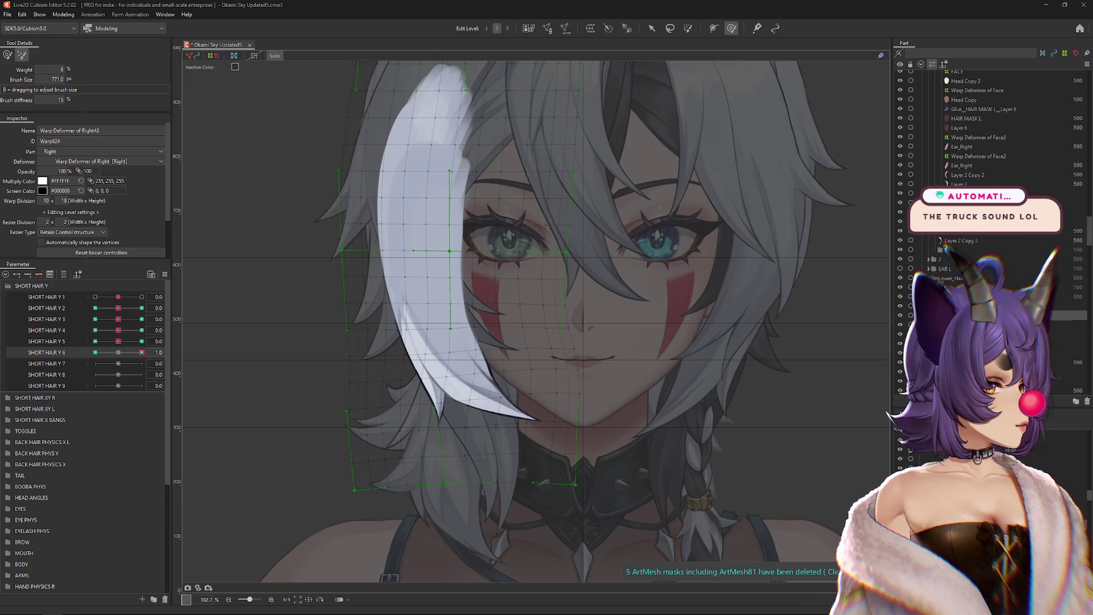
Step: Start the uk garage for cozy critters mix on YouTube and go back to Cubism
key("alt+Tab")
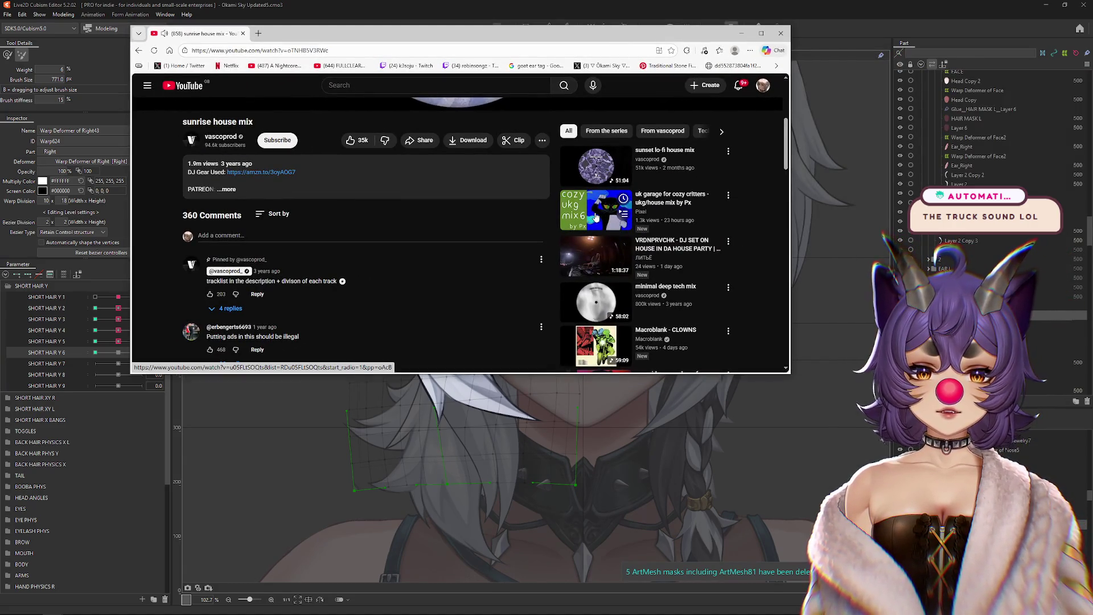
left_click(665, 223)
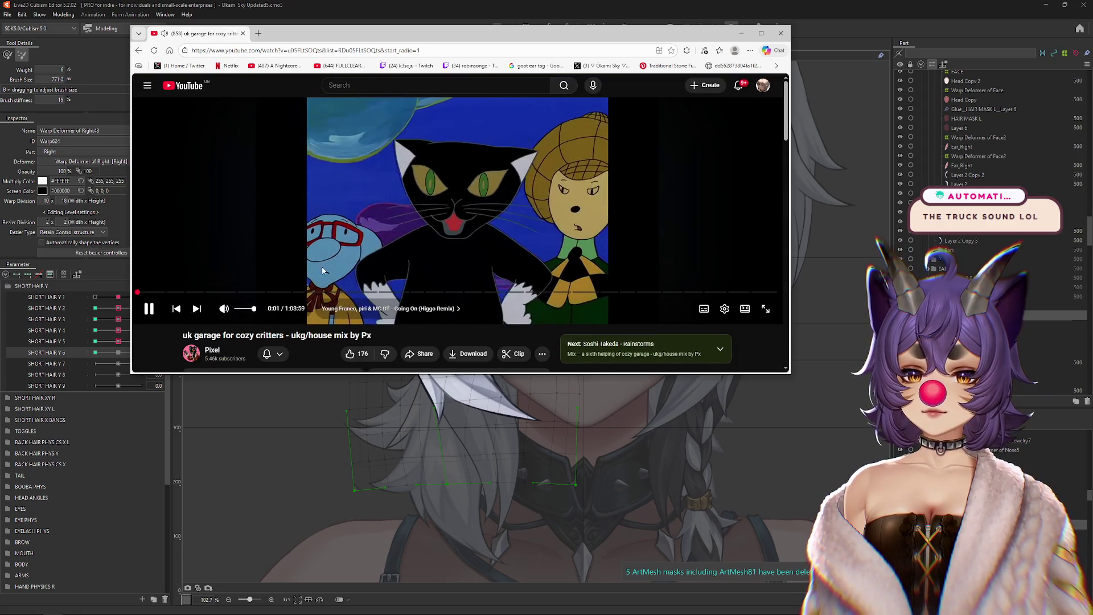
left_click_drag(340, 29, 356, 35)
key("alt+Tab")
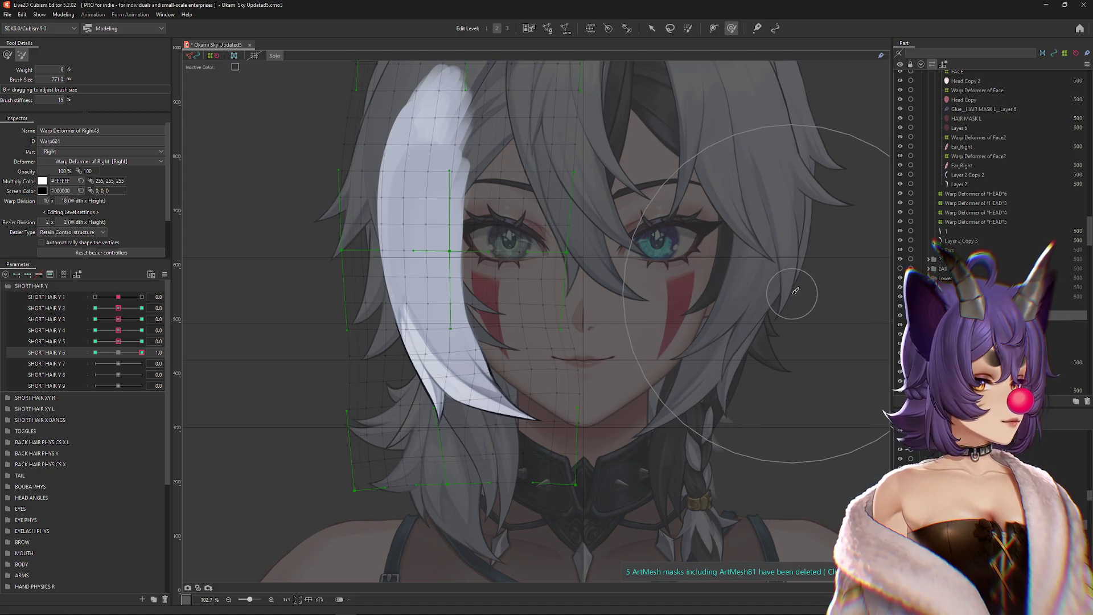
Step: Recentre the face on the canvas and bring up HWiNFO64's Core i5-13600K temperature readings
scroll(628, 283, "down", 3)
scroll(590, 288, "up", 3)
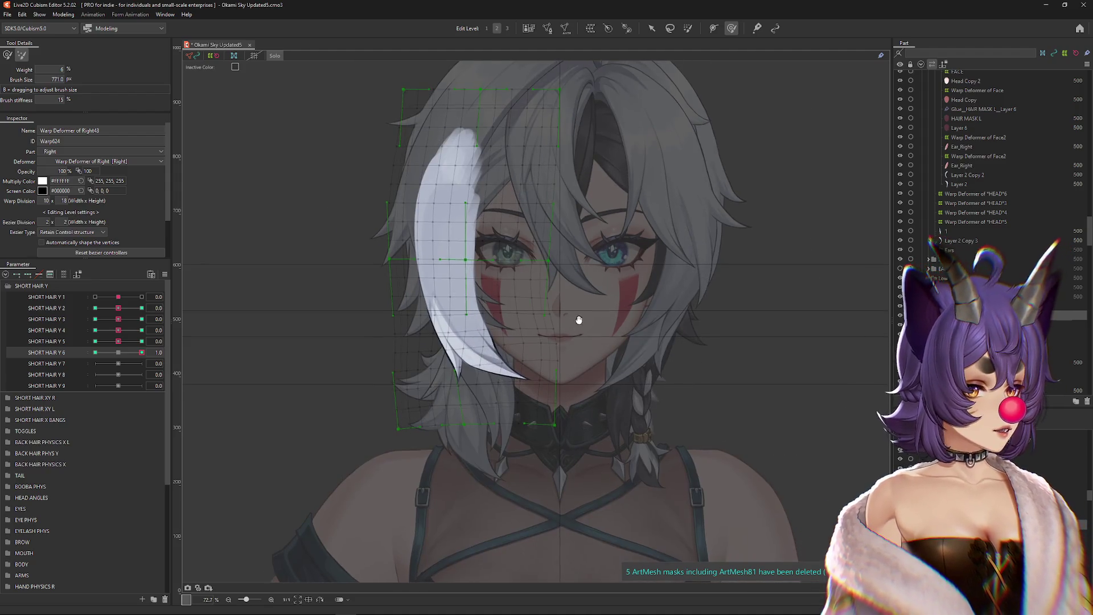
left_click_drag(590, 288, 605, 300)
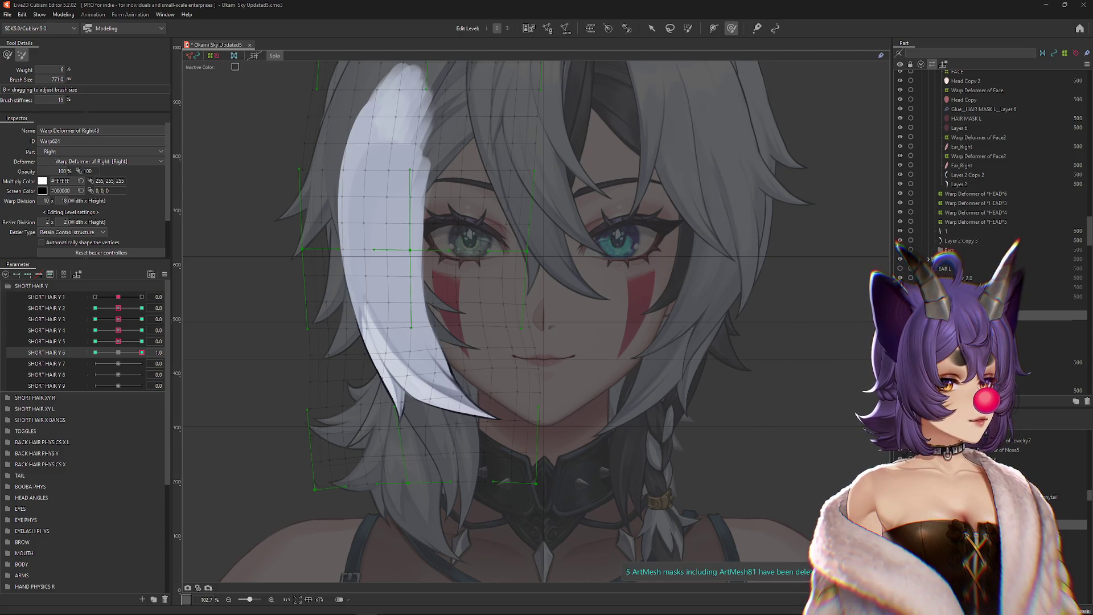
left_click(367, 613)
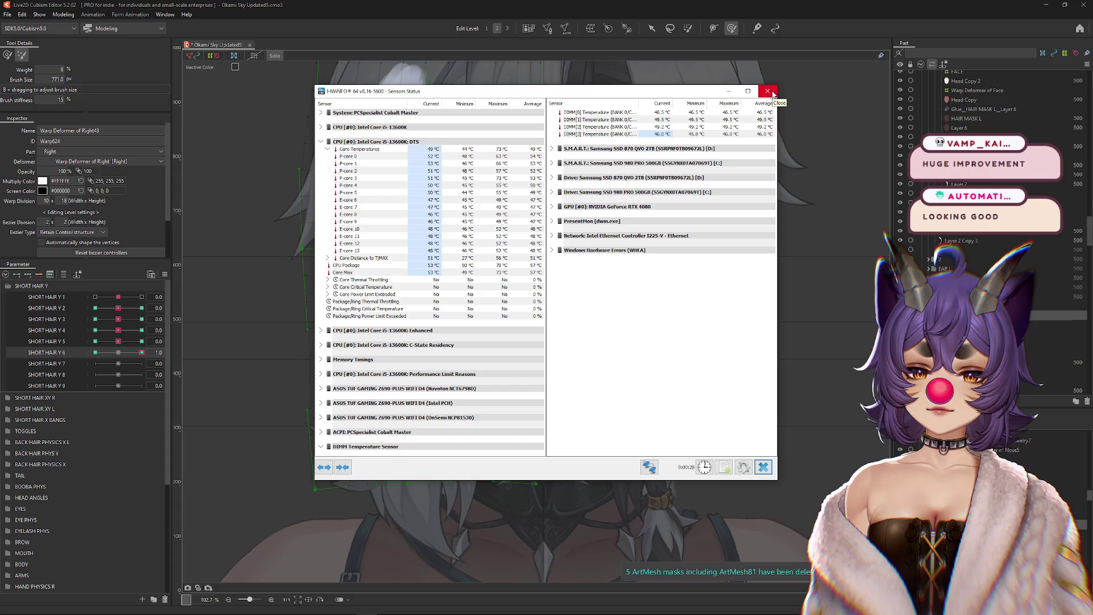
Step: Close the HWiNFO64 Sensors Status window
left_click(768, 91)
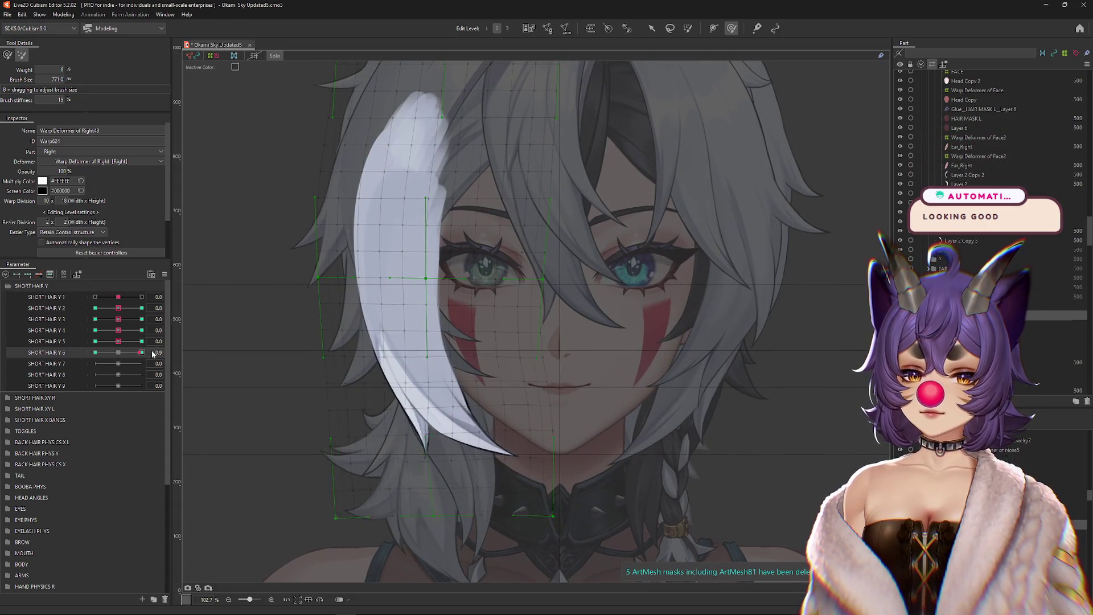
Step: Switch to the other Deform Brush mode and shrink the brush onto the white strand
left_click_drag(512, 415, 543, 417)
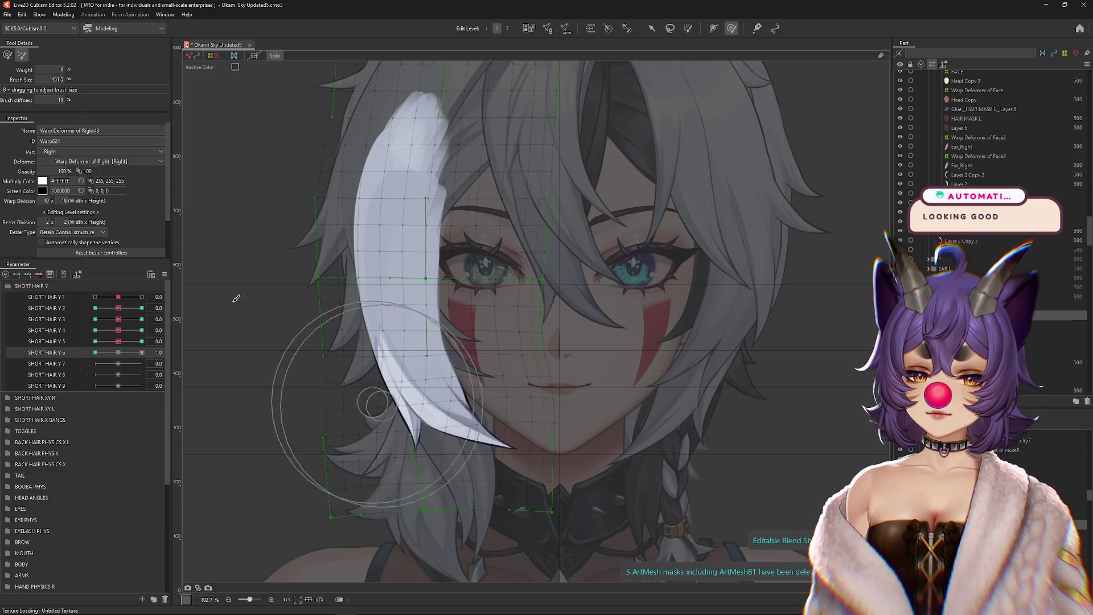
left_click(7, 54)
left_click_drag(590, 427, 488, 427)
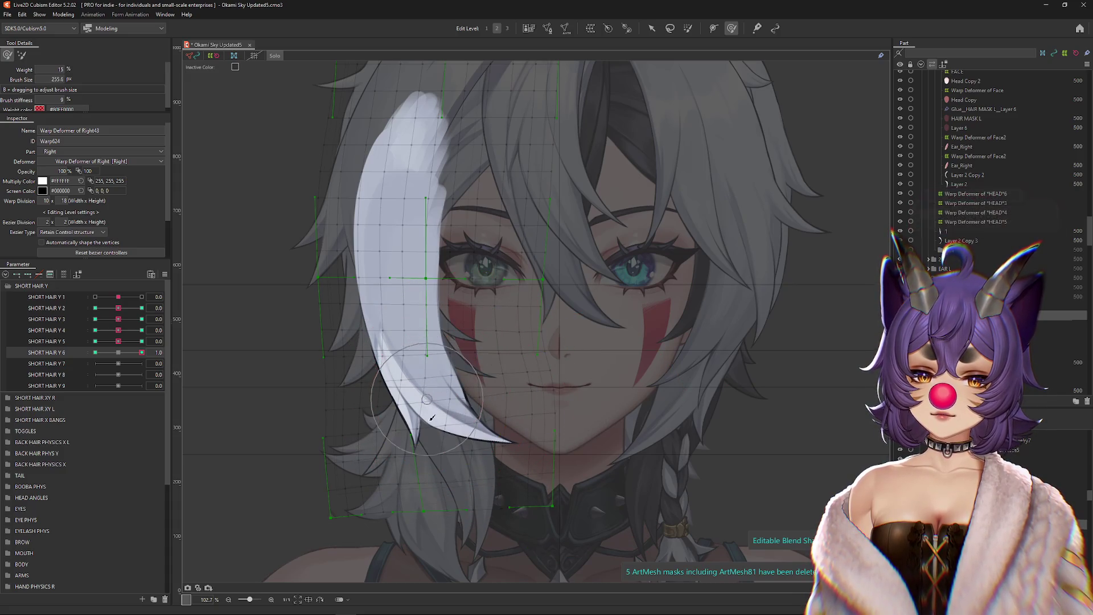
scroll(486, 463, "down", 3)
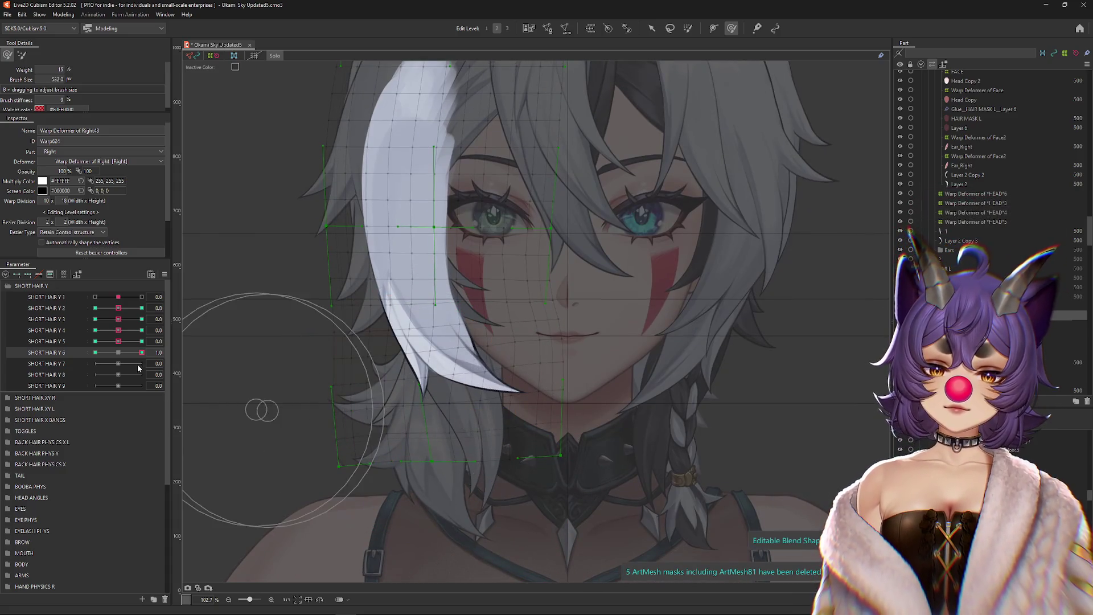
Step: Scrub SHORT HAIR Y 6 to preview the strand's motion, then deselect to view the model normally
left_click(179, 351)
key("Escape")
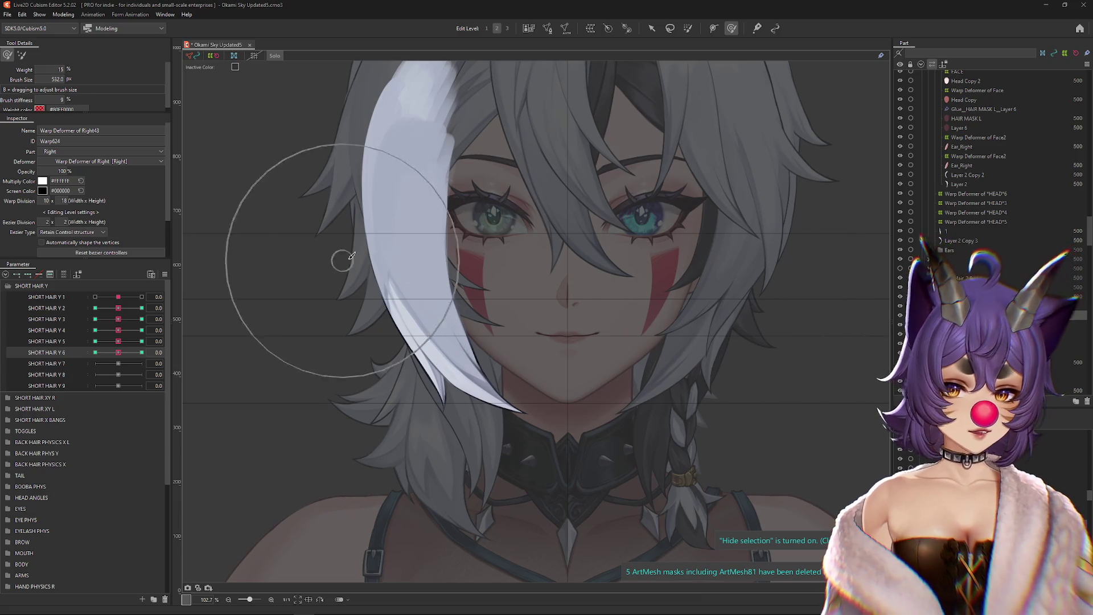
left_click(358, 364)
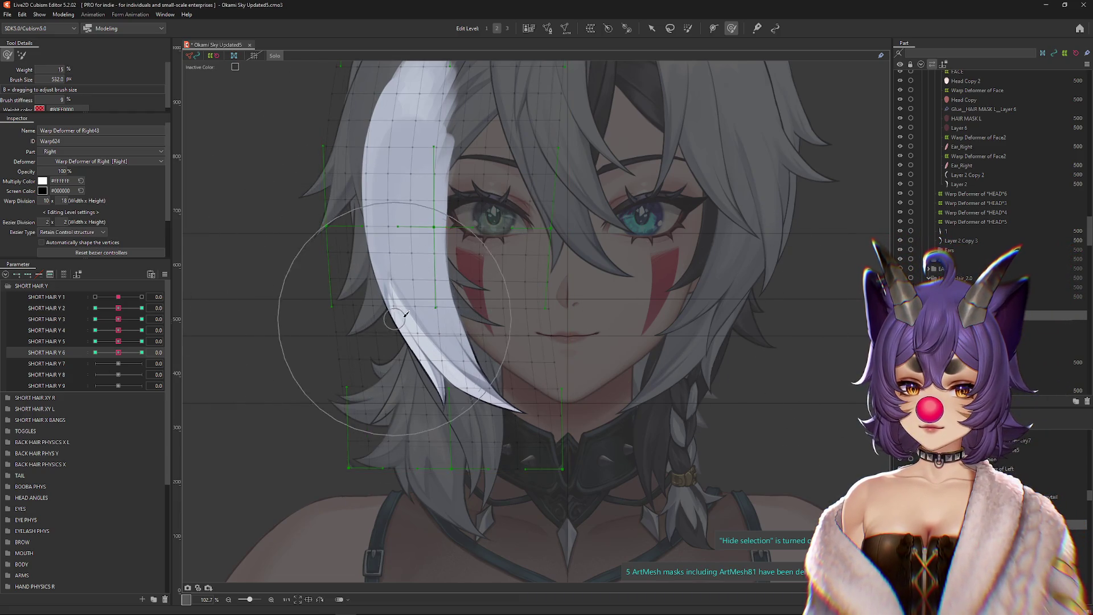
mouse_move(118, 354)
left_mouse_down()
mouse_move(141, 354)
mouse_move(118, 352)
mouse_move(132, 341)
mouse_move(118, 341)
left_mouse_up()
scroll(615, 379, "down", 3)
left_click_drag(615, 379, 571, 379)
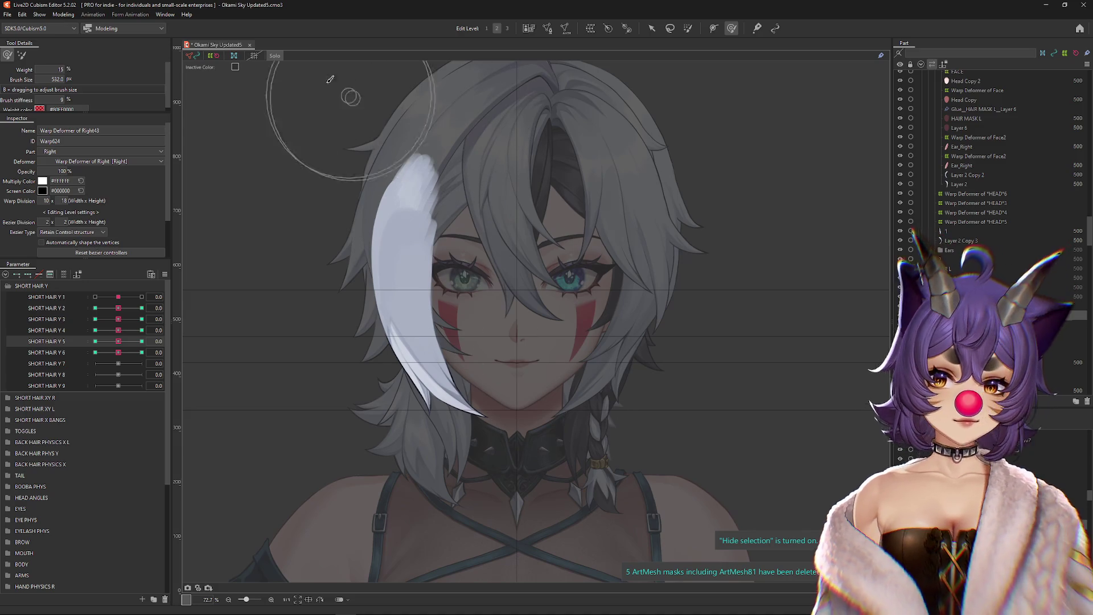
left_click(279, 58)
Step: Pan to the face and pick the Layer 7 hair mesh from the objects under the braid
left_click_drag(472, 293, 435, 280)
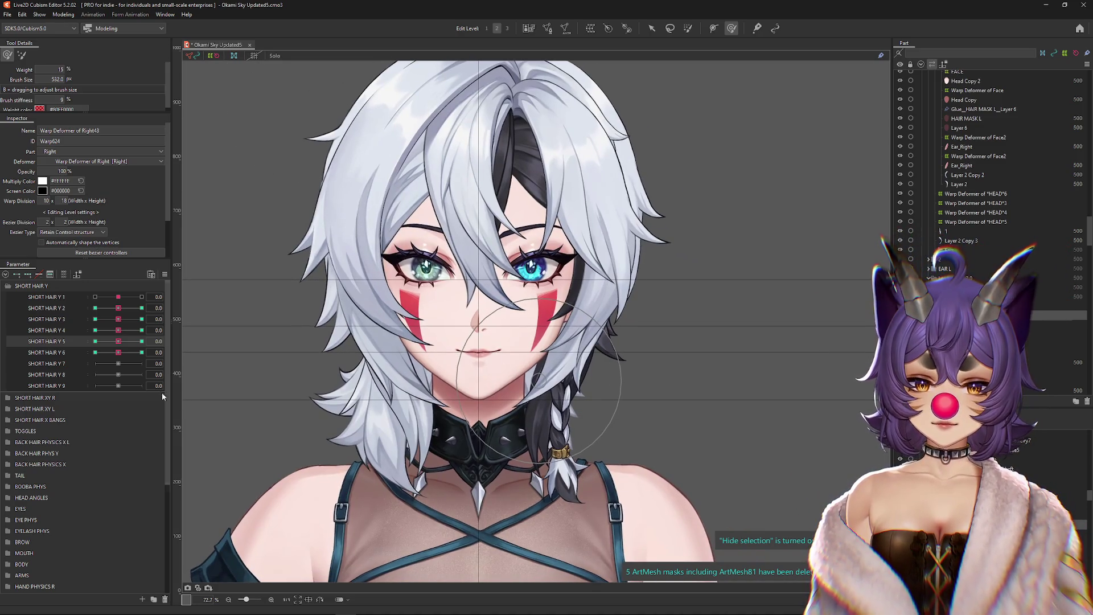
left_click_drag(119, 353, 121, 352)
scroll(555, 362, "up", 2)
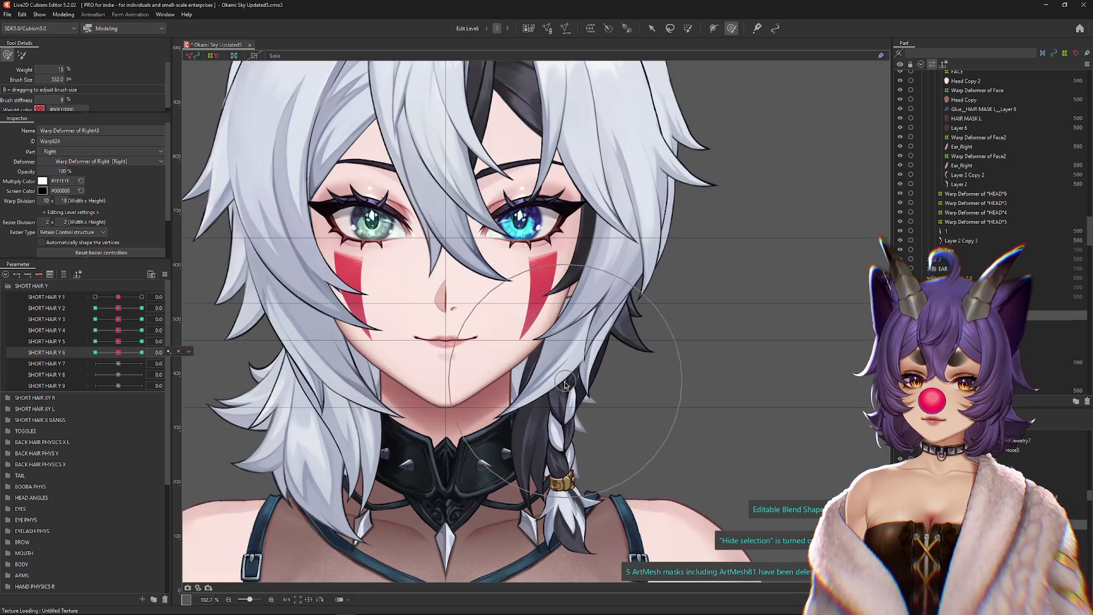
right_click(564, 386)
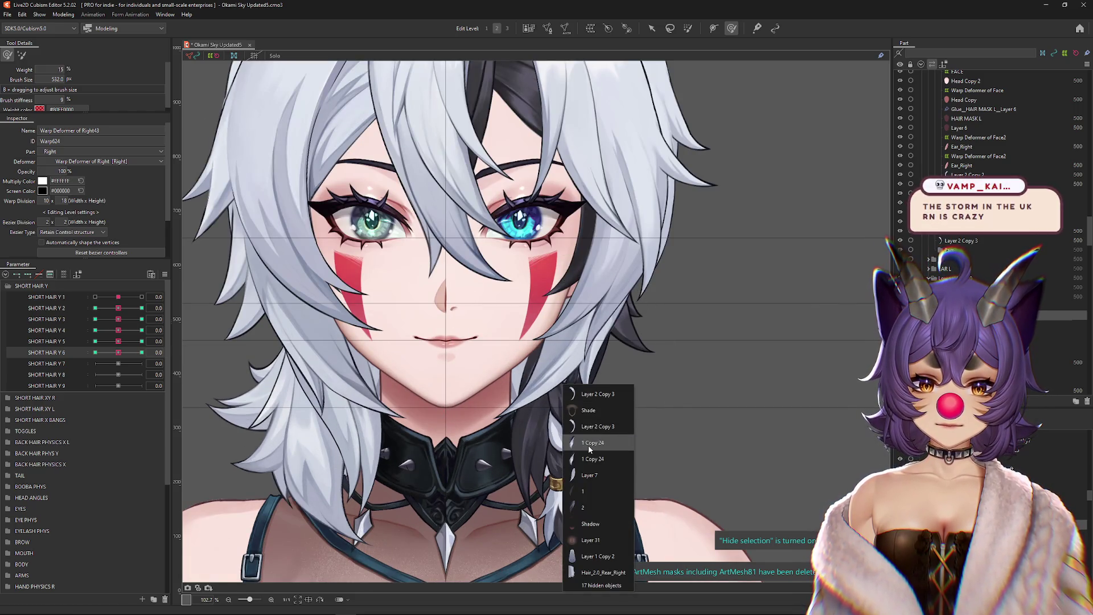
left_click(583, 476)
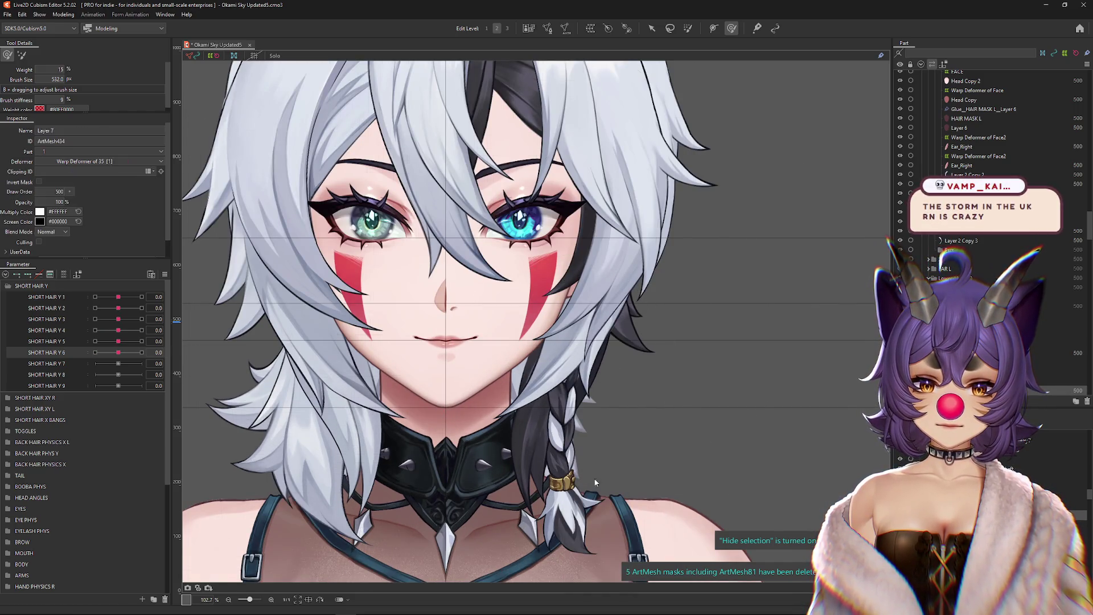
Step: Filter parameters to the selection, select Warp Deformer of 33, and create Warp Deformer of 48
left_click(849, 500)
left_click(1008, 468)
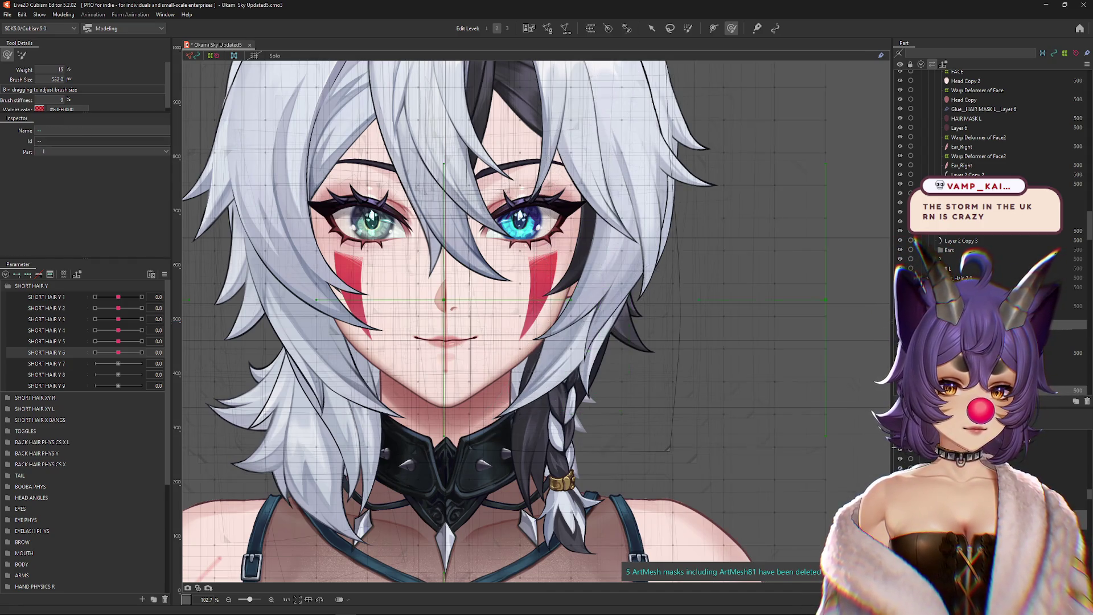
left_click(64, 274)
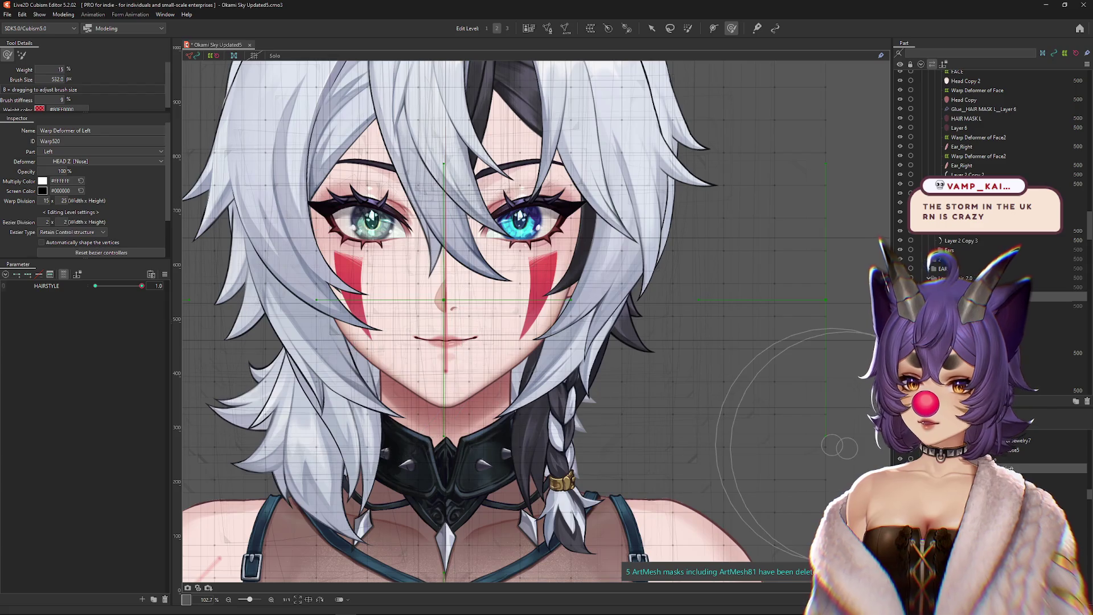
left_click(963, 268)
left_click(956, 278)
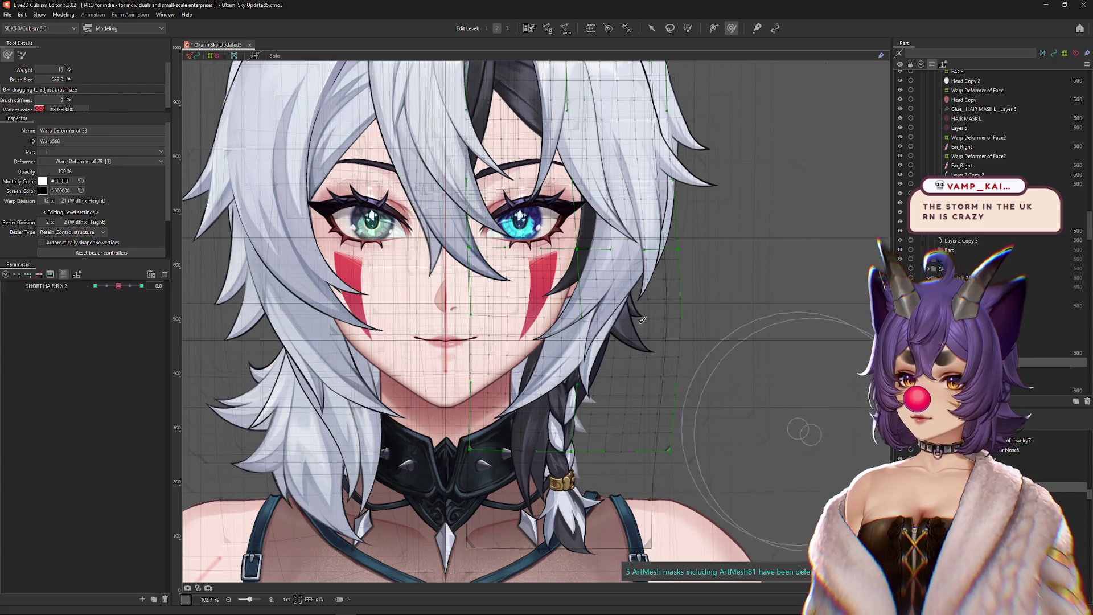
left_click(591, 28)
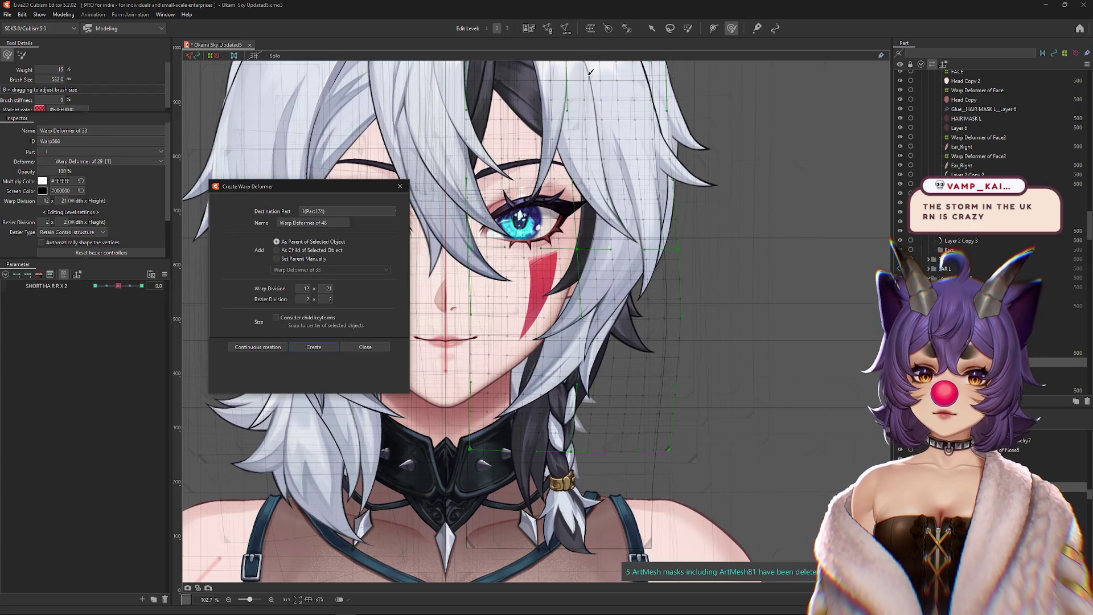
left_click(315, 348)
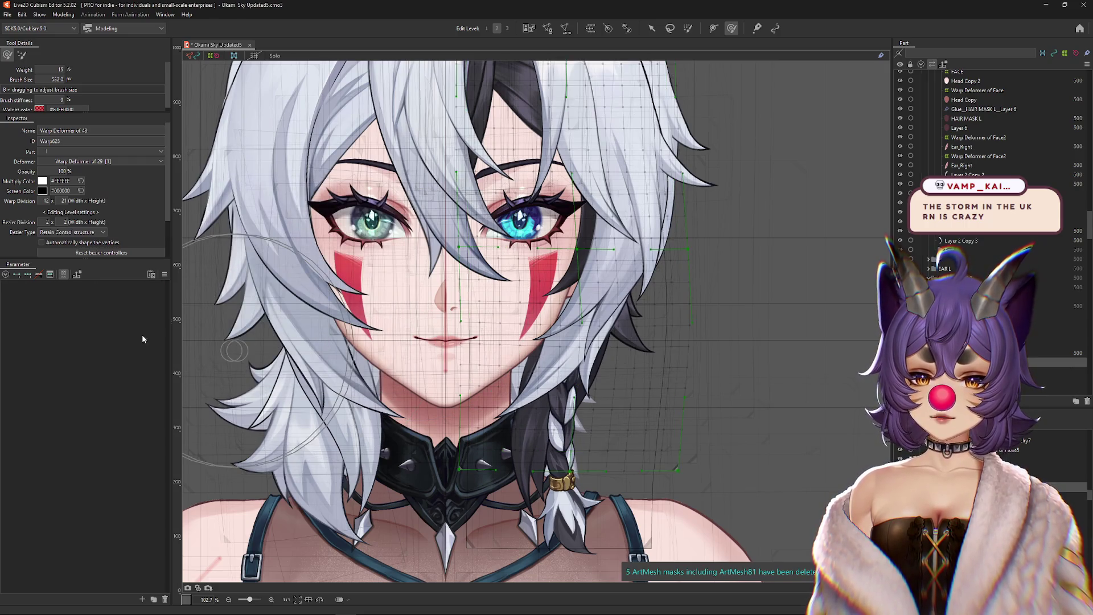
Step: Show all parameters again, select the new Warp Deformer of 48, and switch to the weather map
left_click(66, 275)
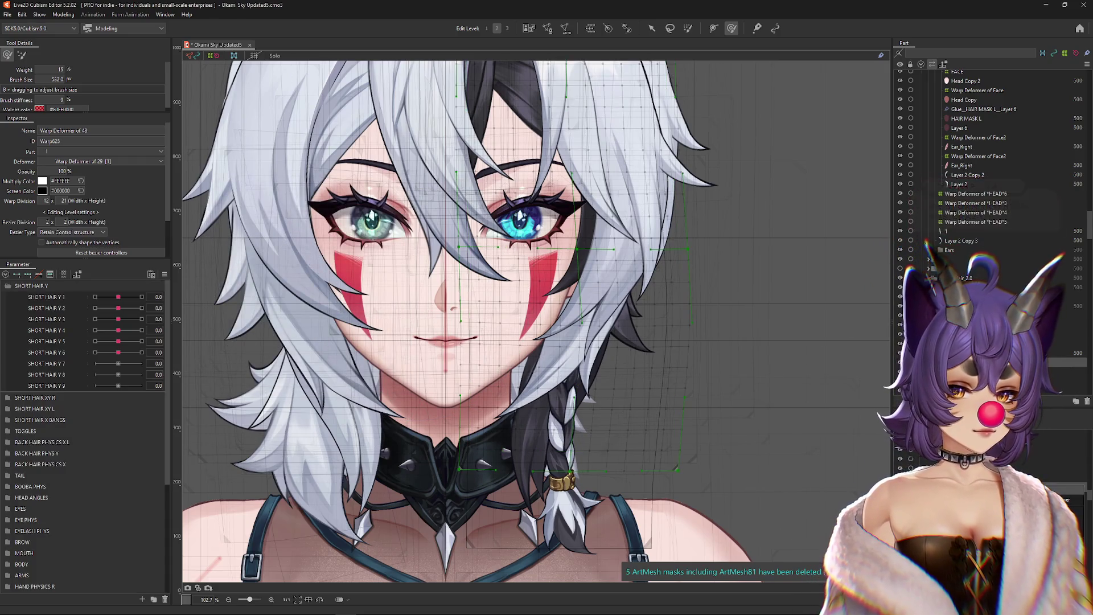
left_click(609, 228)
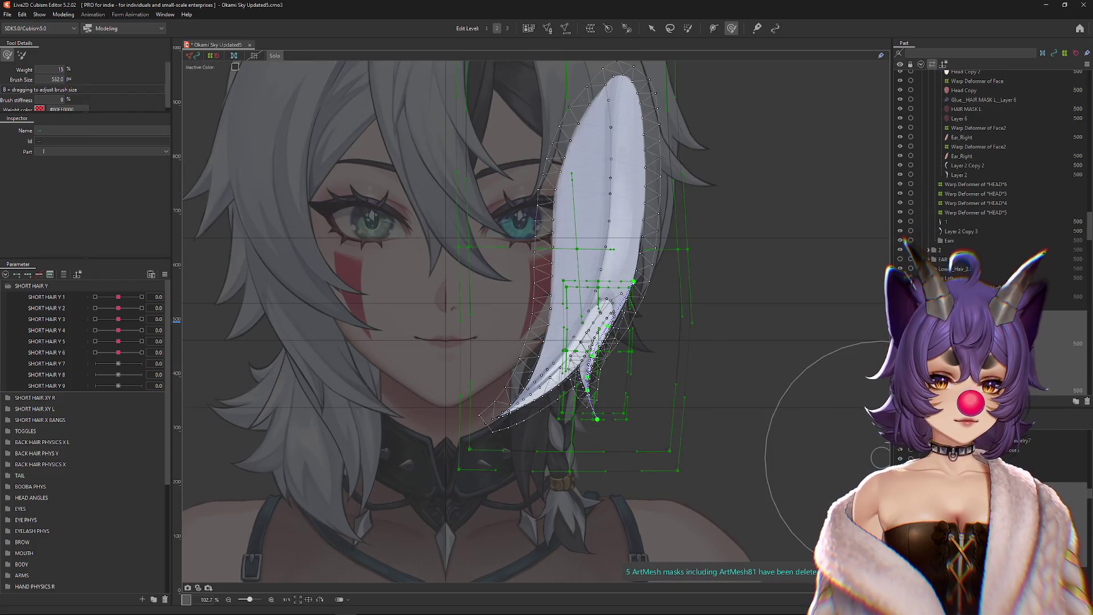
left_click(570, 353)
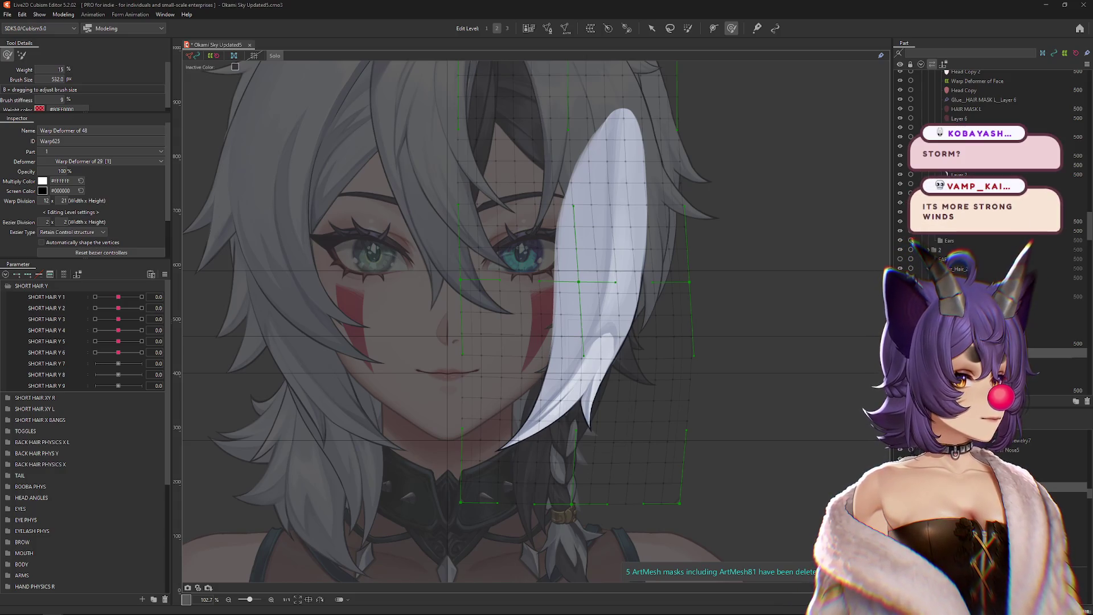
key("alt+Tab")
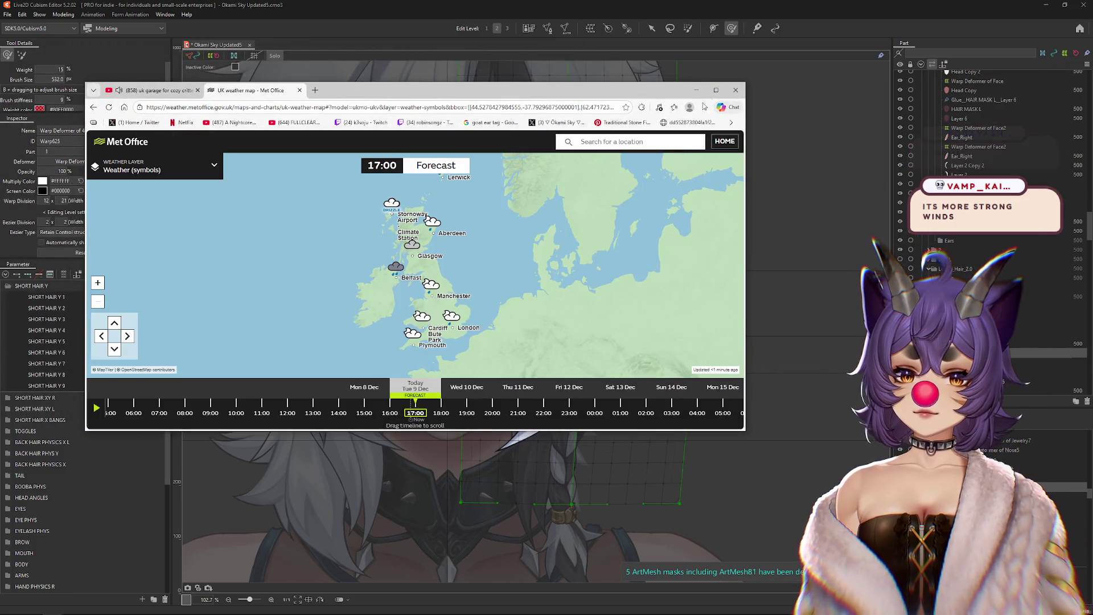
Step: Maximize the Met Office map, pan across Scotland and England, then close the tab
left_click(716, 90)
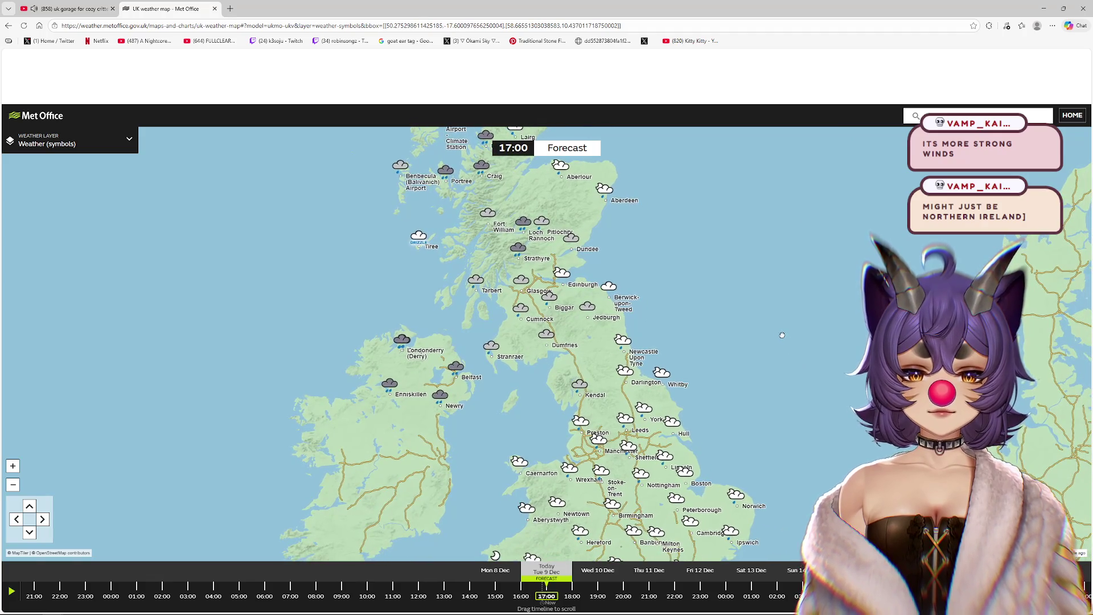
scroll(797, 330, "down", 2)
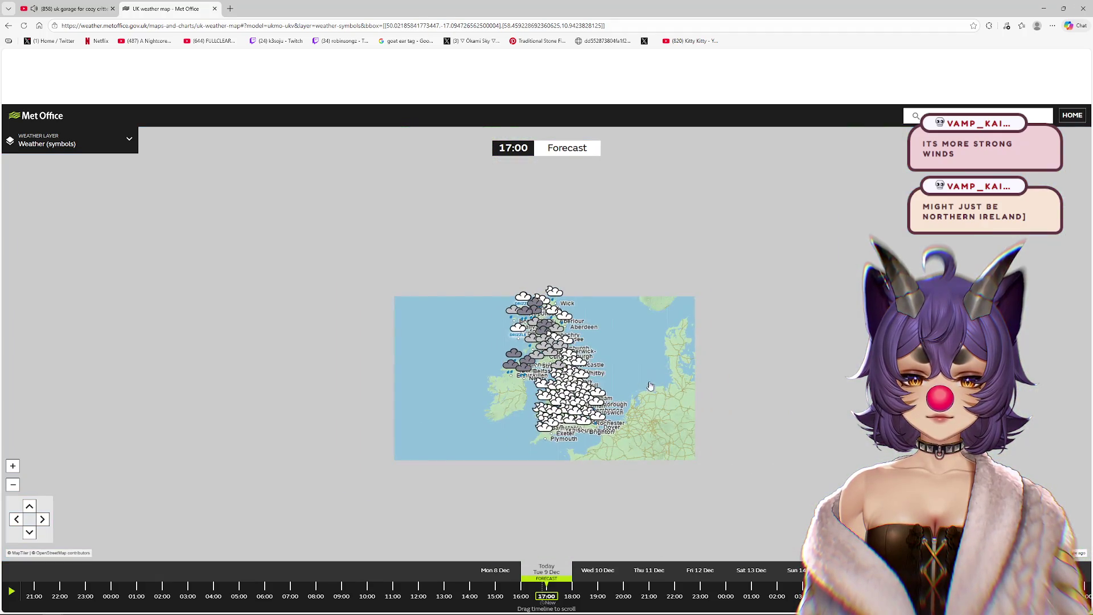
scroll(620, 400, "up", 1)
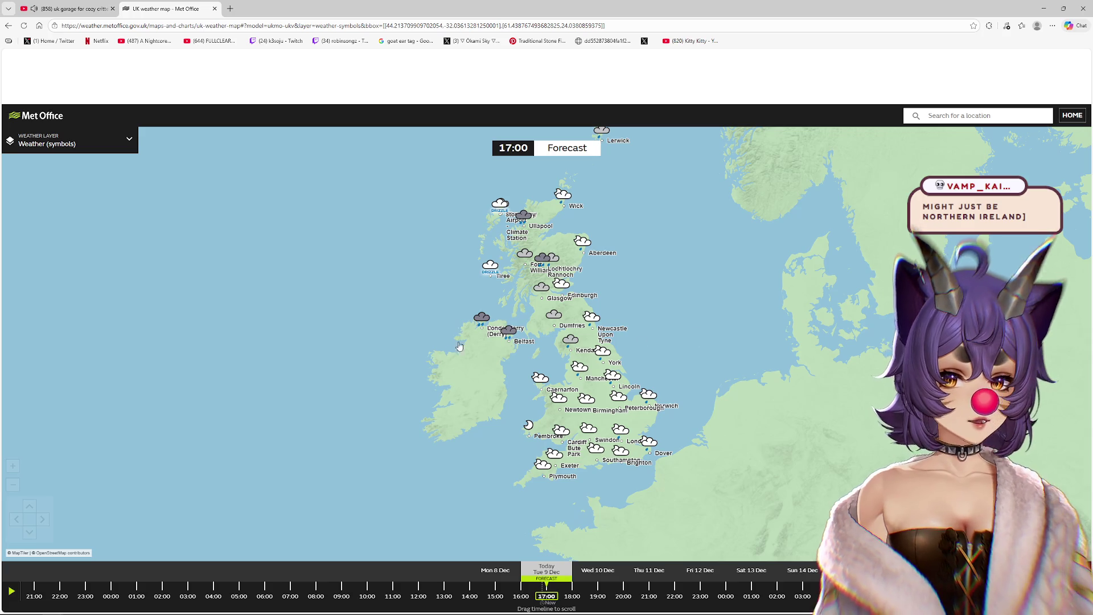
scroll(460, 347, "up", 1)
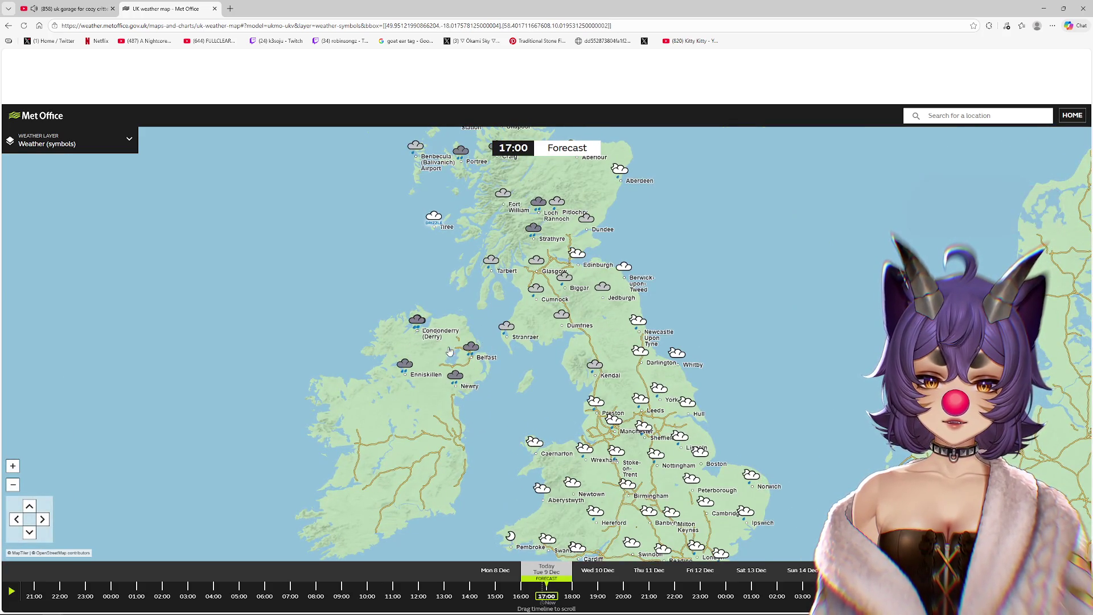
key("Up")
key("Up")
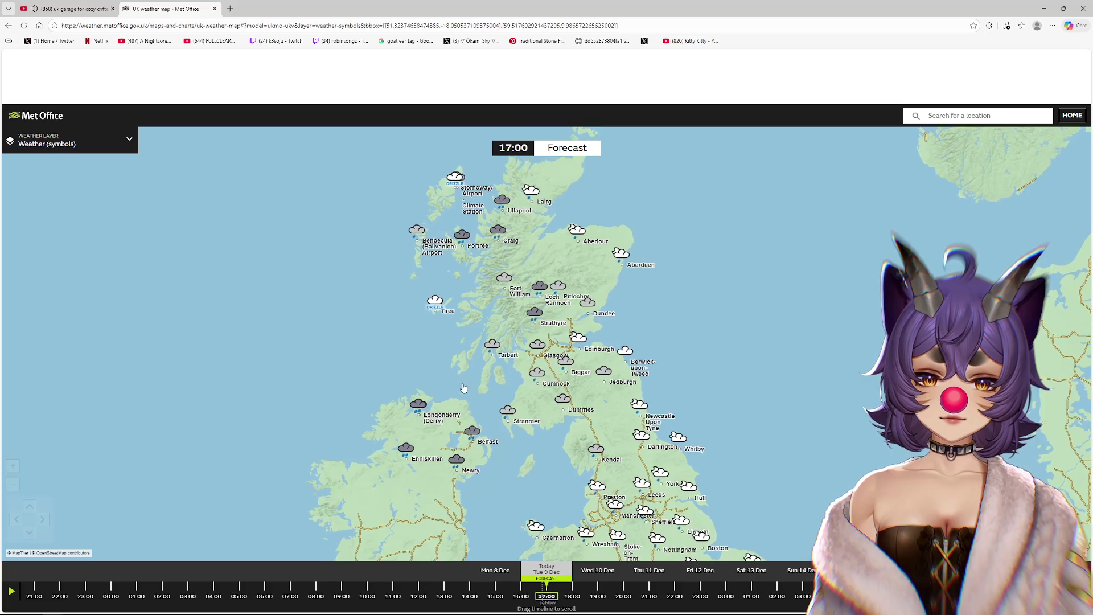
mouse_move(798, 416)
left_mouse_down()
mouse_move(820, 340)
mouse_move(810, 374)
left_mouse_up()
scroll(695, 393, "down", 1)
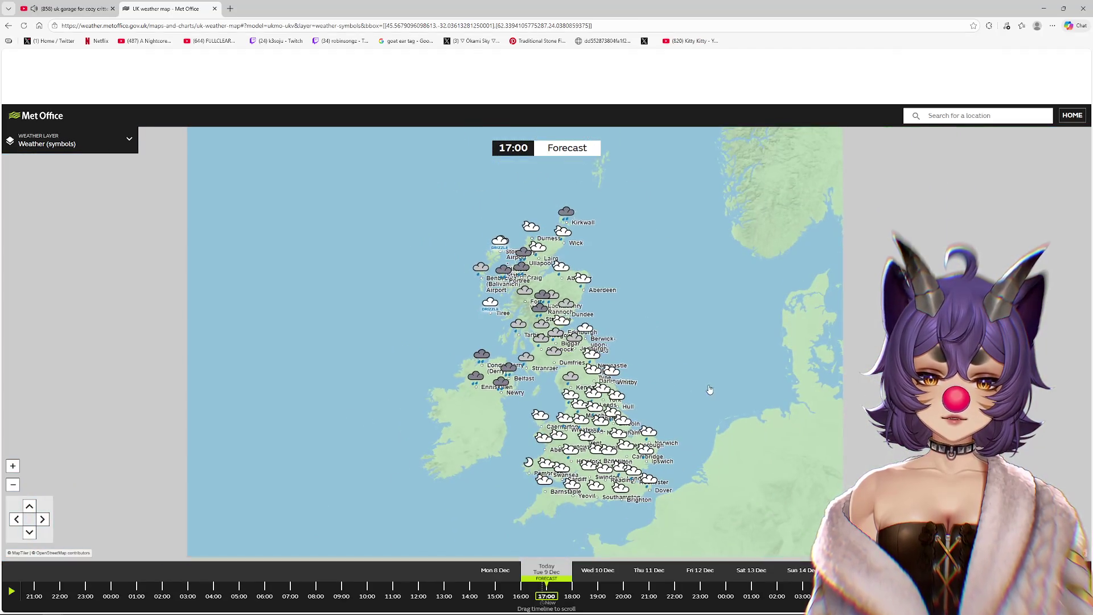
scroll(342, 236, "up", 1)
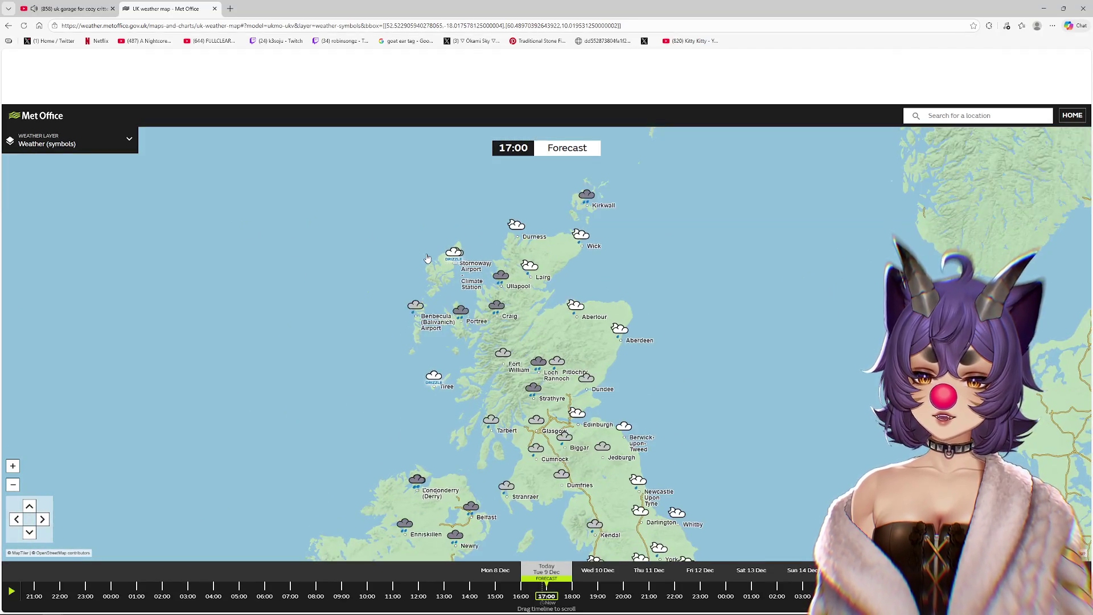
scroll(422, 300, "down", 2)
scroll(422, 300, "up", 1)
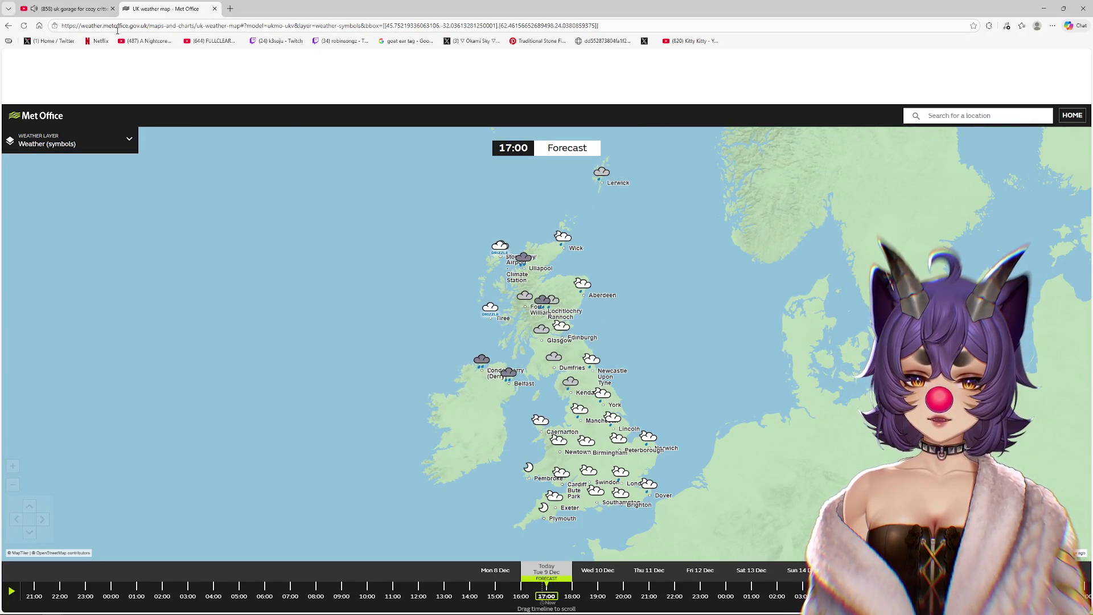
left_click(215, 9)
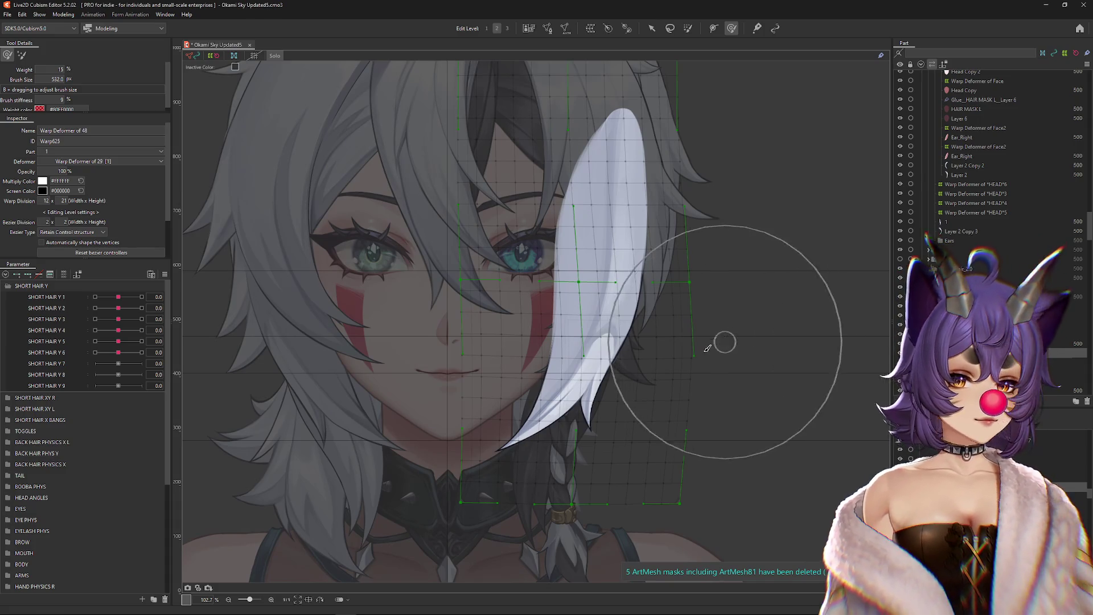
Step: Select SHORT HAIR Y 3 through Y 6 in the parameter list
left_click(119, 297)
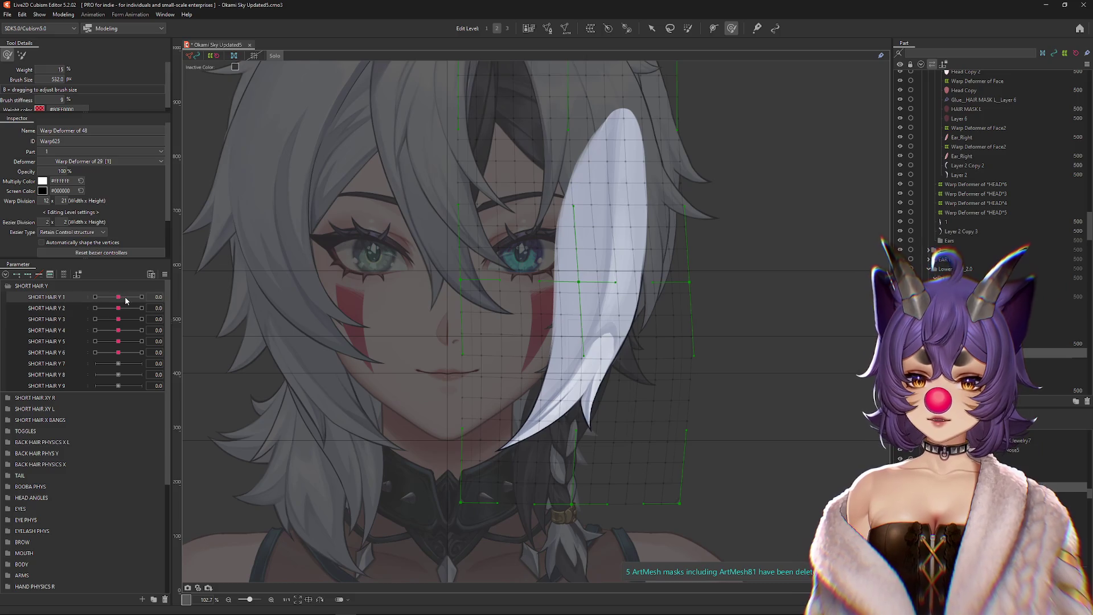
left_click(122, 309)
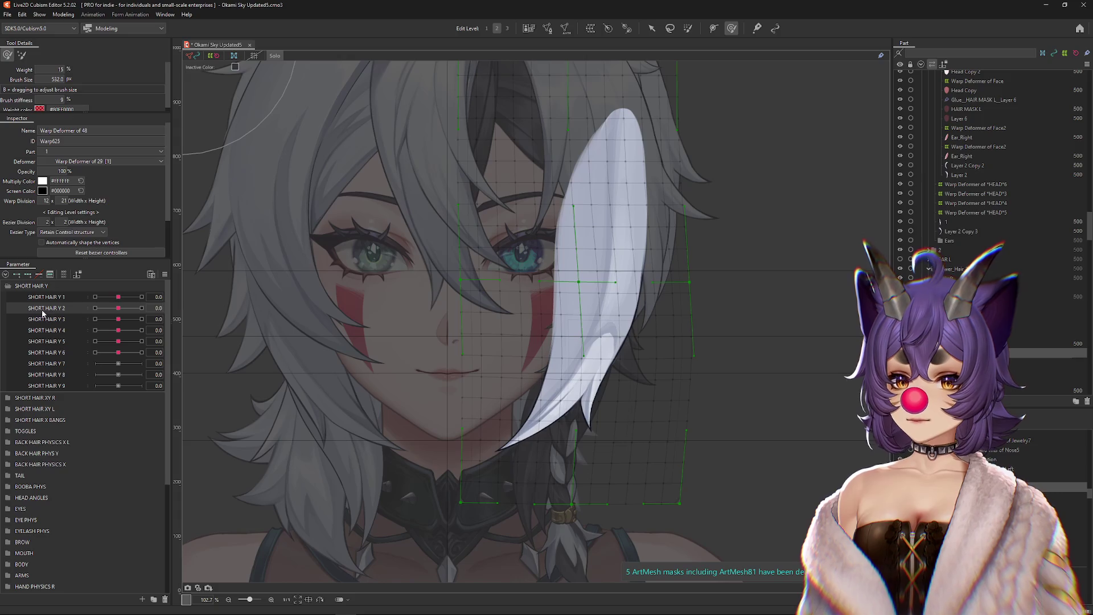
left_click(119, 352)
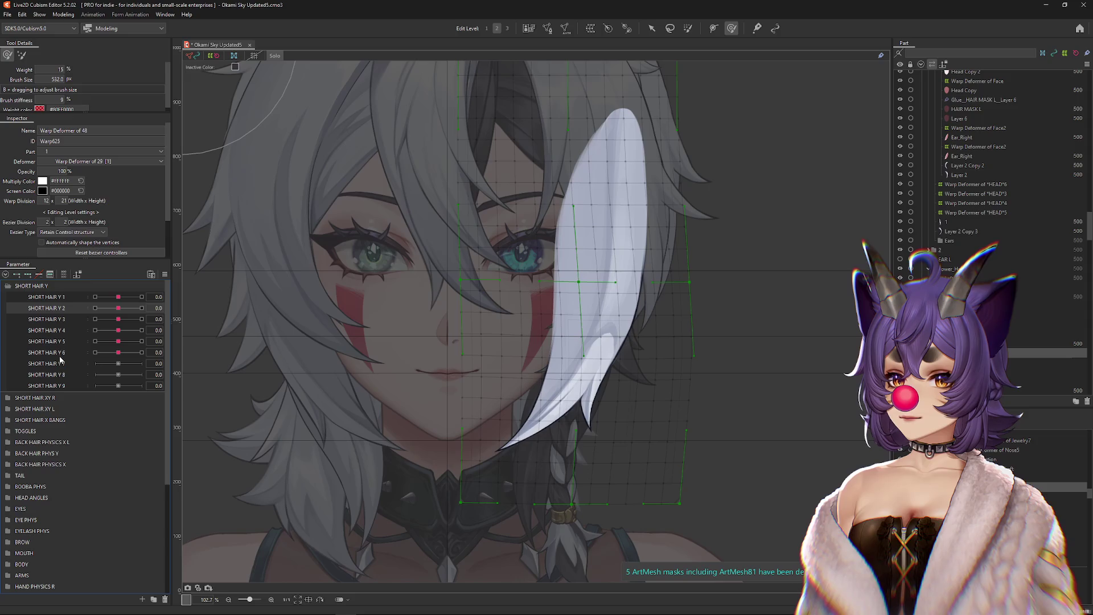
left_click(50, 319, "shift")
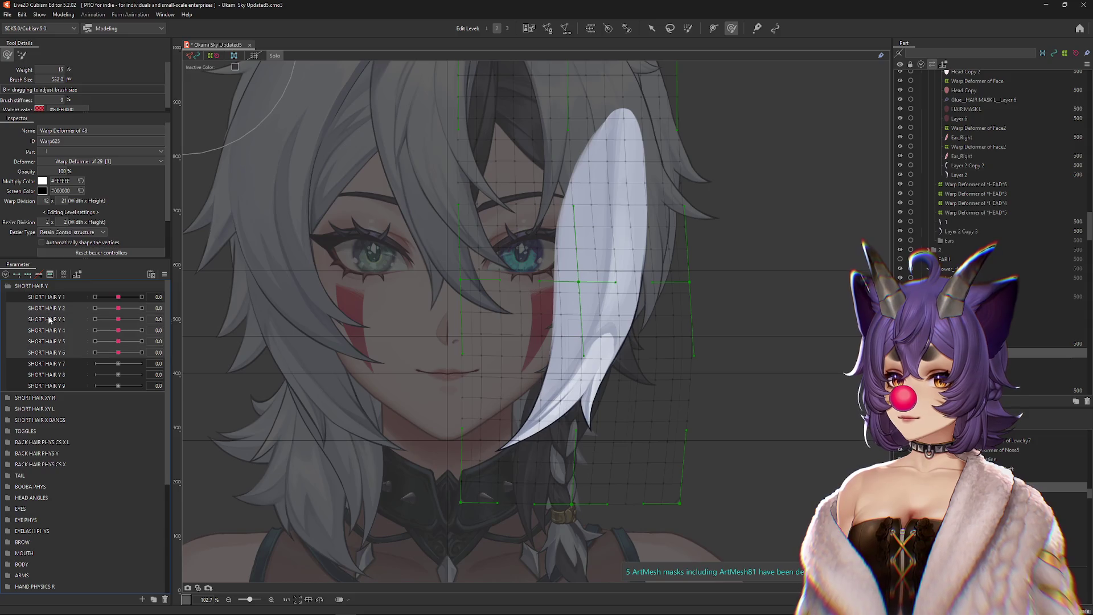
Step: Try SHORT HAIR Y 2 at 1.0 and -1.0 while resizing the deform brush, then reset it to neutral
left_click(142, 308)
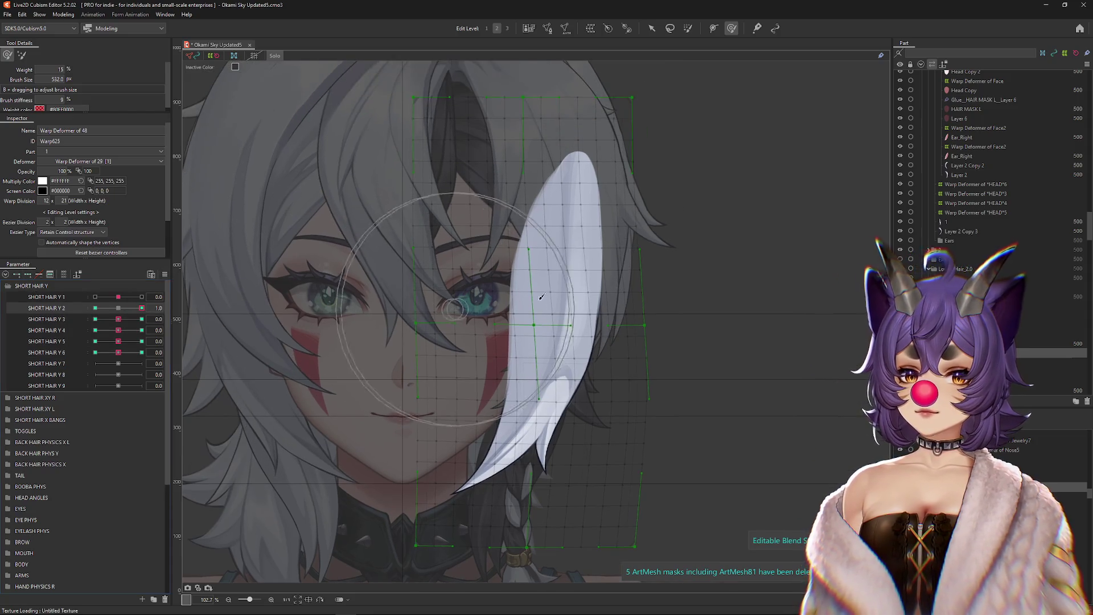
mouse_move(556, 285)
left_mouse_down()
mouse_move(543, 285)
mouse_move(526, 410)
mouse_move(549, 220)
mouse_move(487, 279)
mouse_move(598, 296)
mouse_move(626, 259)
mouse_move(627, 225)
left_mouse_up()
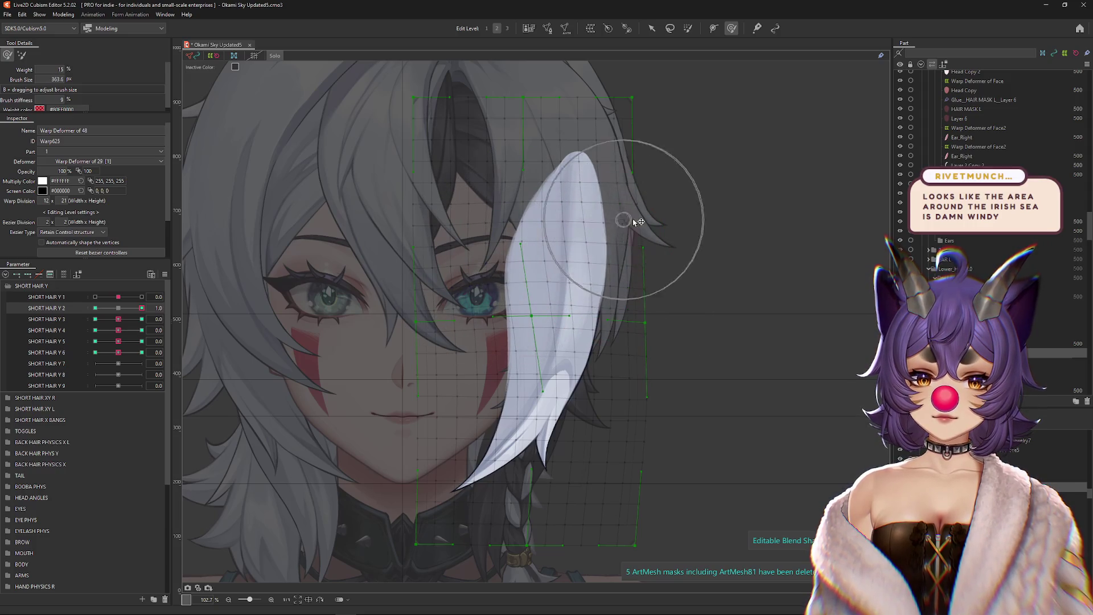
mouse_move(441, 353)
left_mouse_down()
mouse_move(477, 341)
mouse_move(664, 383)
mouse_move(564, 501)
mouse_move(524, 490)
left_mouse_up()
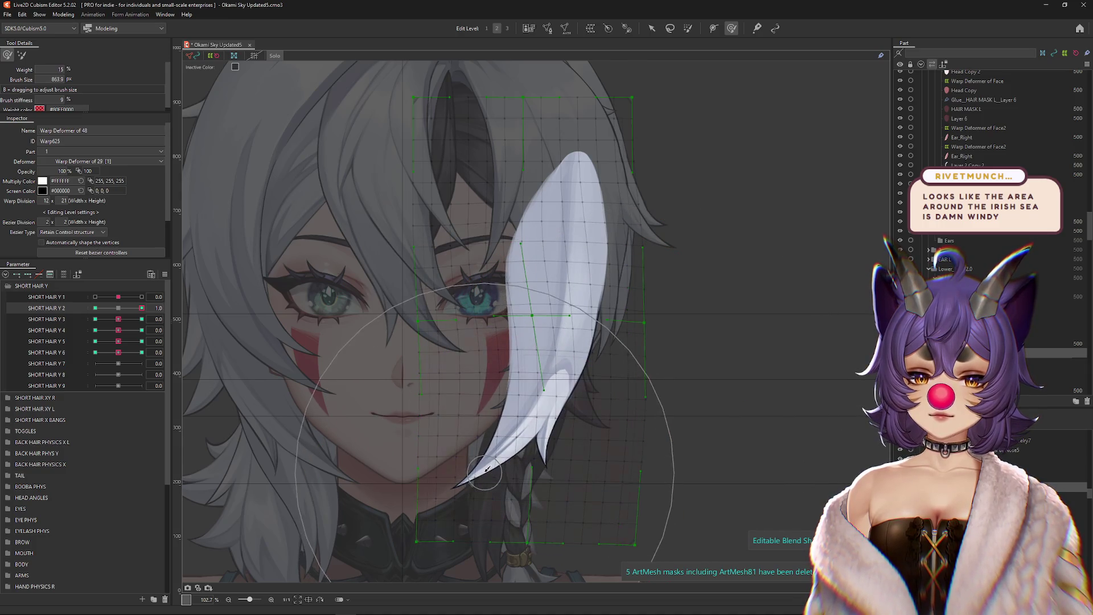
left_click(95, 308)
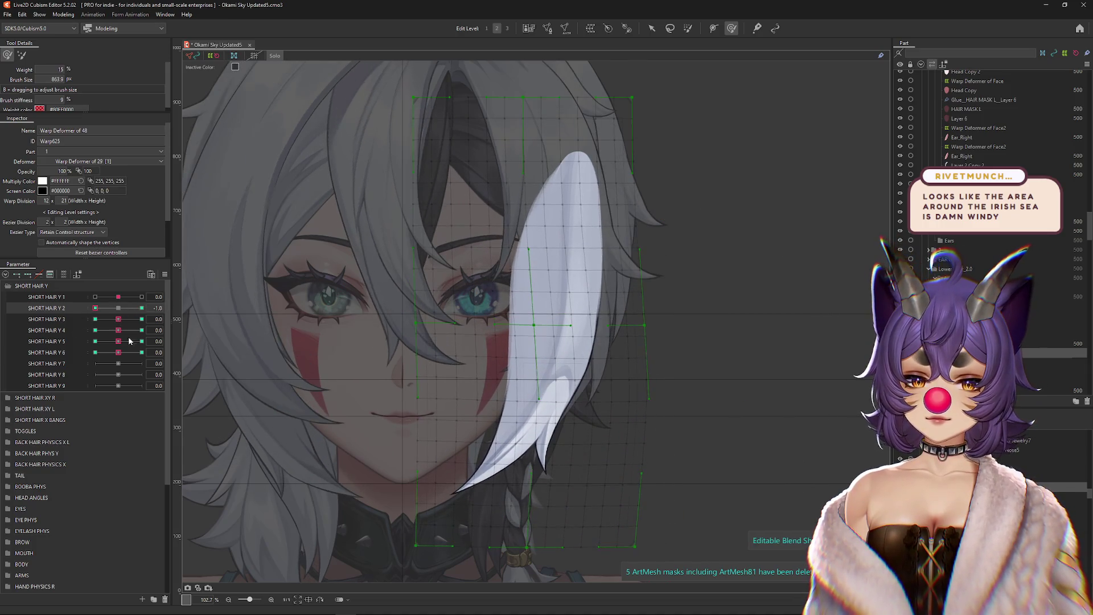
mouse_move(540, 348)
left_mouse_down()
mouse_move(538, 364)
mouse_move(476, 245)
mouse_move(480, 271)
left_mouse_up()
left_click_drag(650, 256, 671, 264)
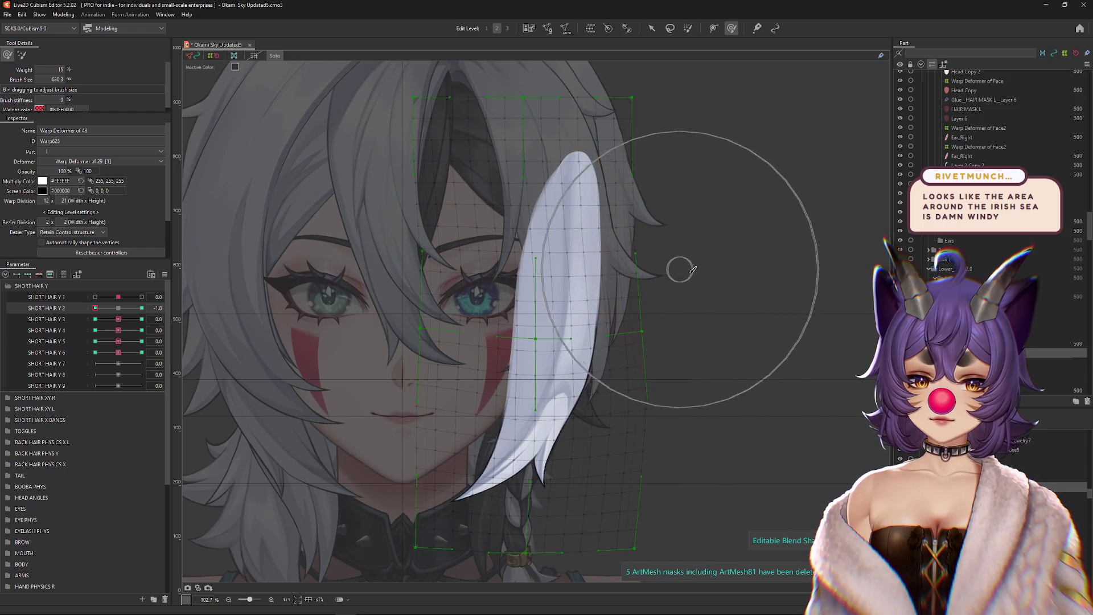
left_click(118, 308)
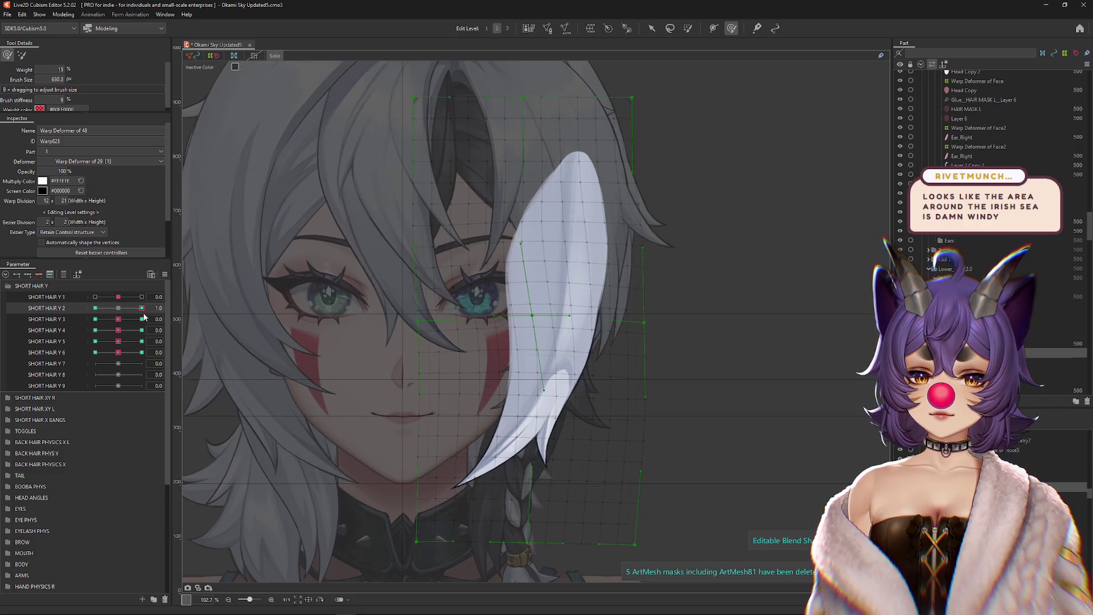
Step: Push the strand's warp mesh down at SHORT HAIR Y 3's -1.0 keyform and preview its swing
left_click(141, 319)
mouse_move(439, 427)
left_mouse_down()
mouse_move(463, 403)
mouse_move(484, 253)
mouse_move(470, 254)
left_mouse_up()
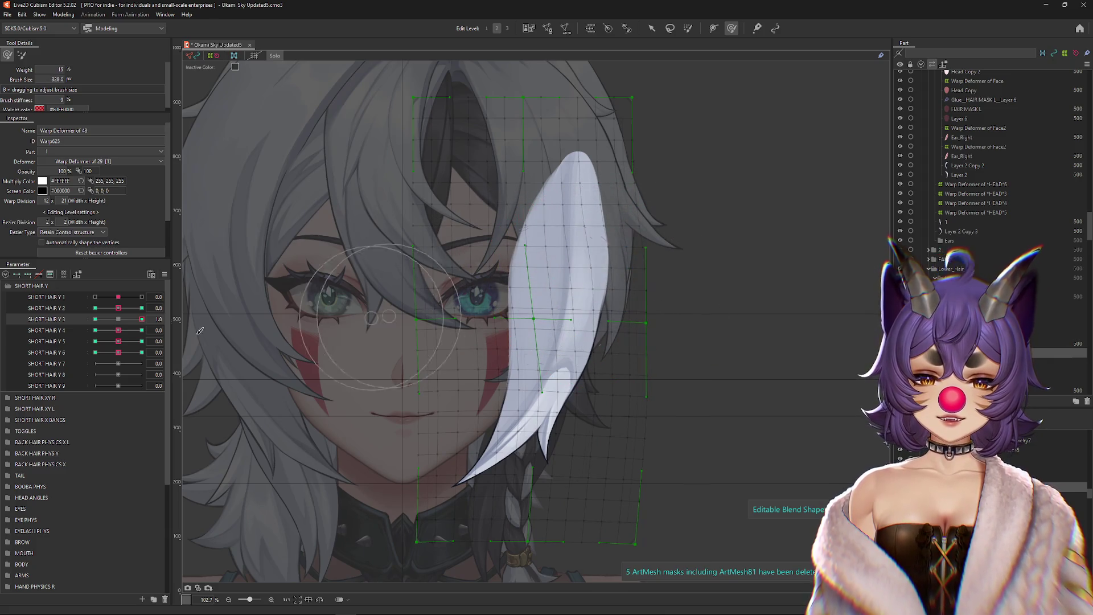
left_click(95, 319)
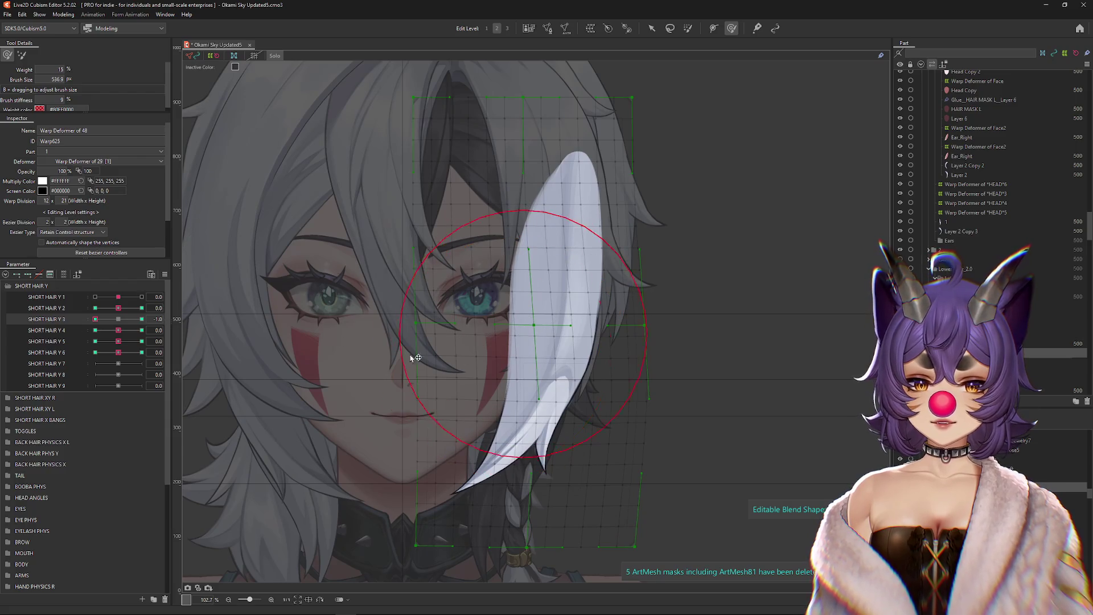
left_click(142, 319)
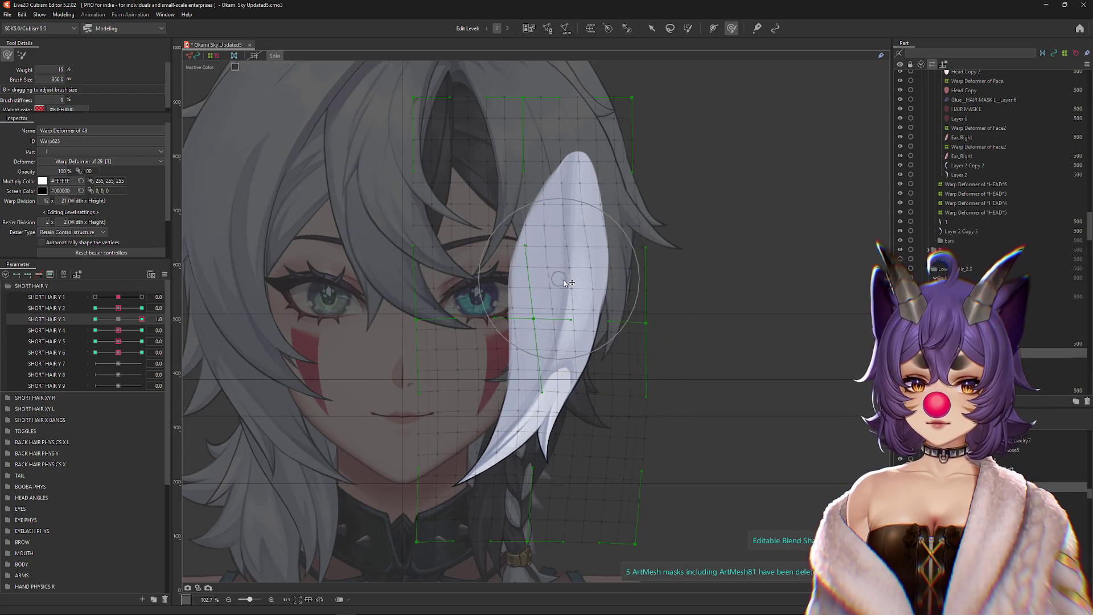
left_click(95, 319)
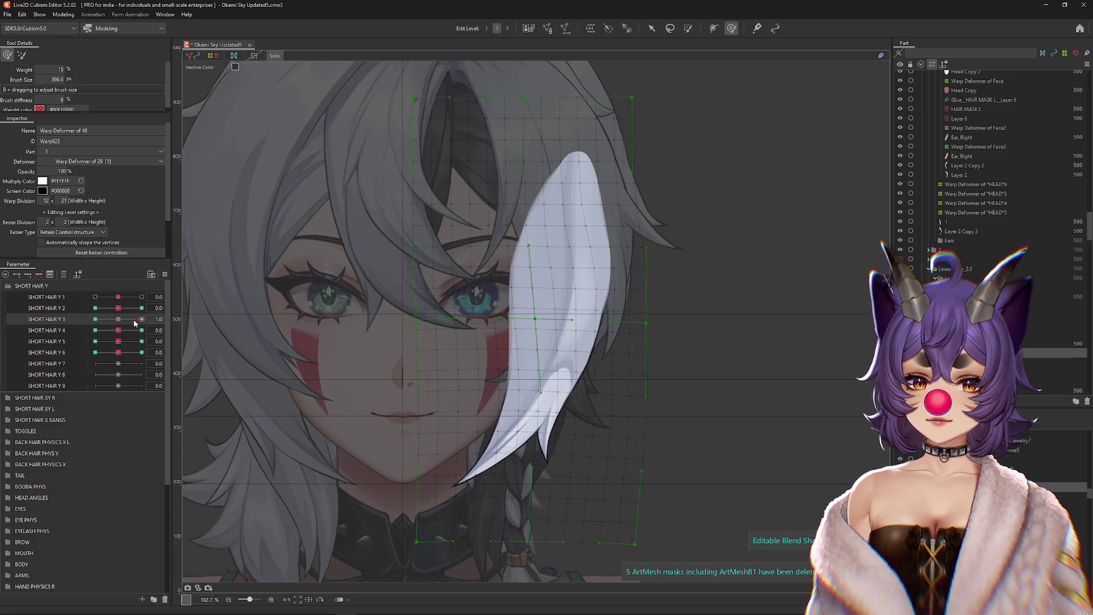
left_click_drag(565, 390, 556, 399)
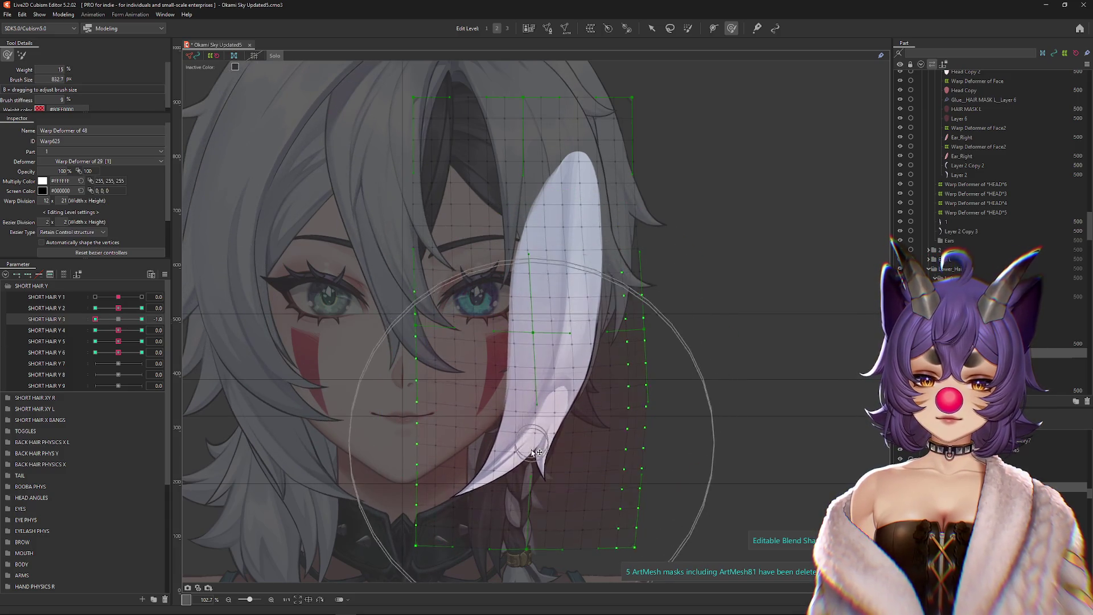
mouse_move(723, 413)
left_mouse_down()
mouse_move(684, 387)
mouse_move(696, 339)
left_mouse_up()
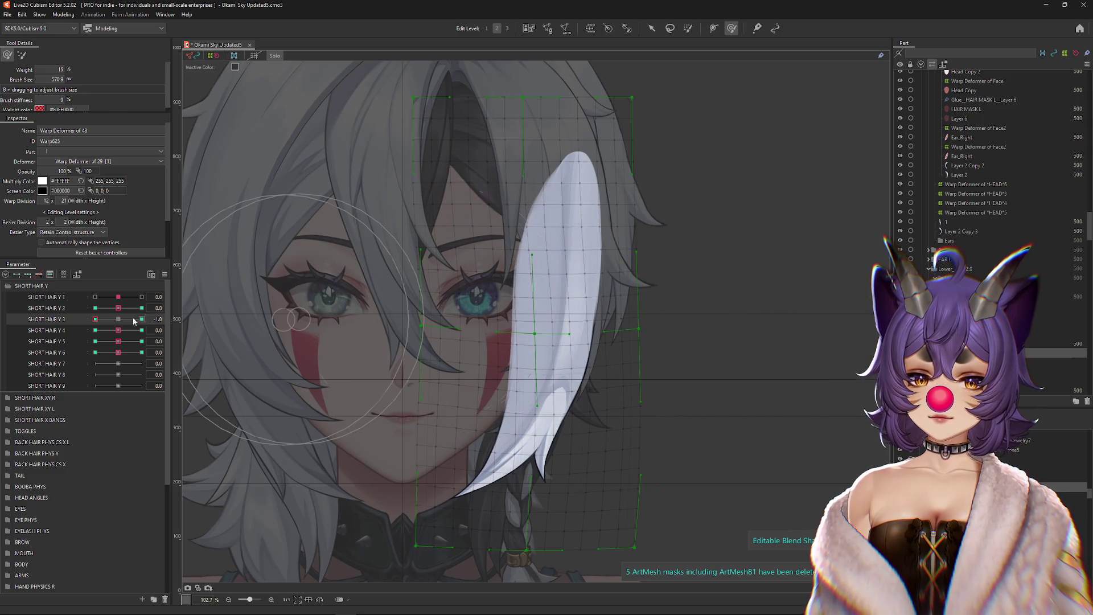
left_click(97, 319)
left_click_drag(96, 319, 170, 332)
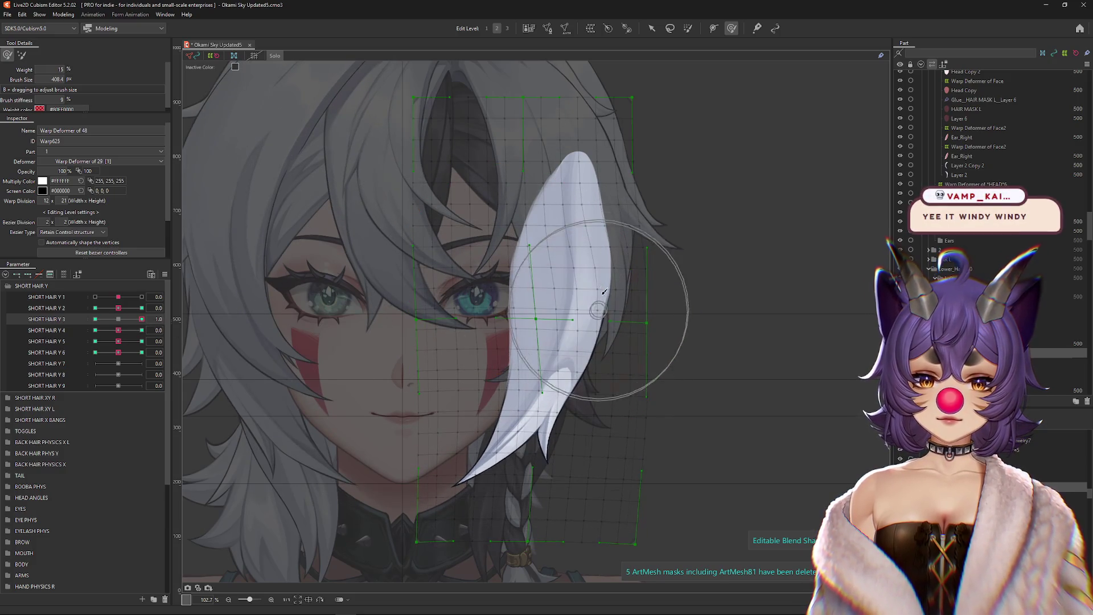
left_click_drag(117, 323, 92, 321)
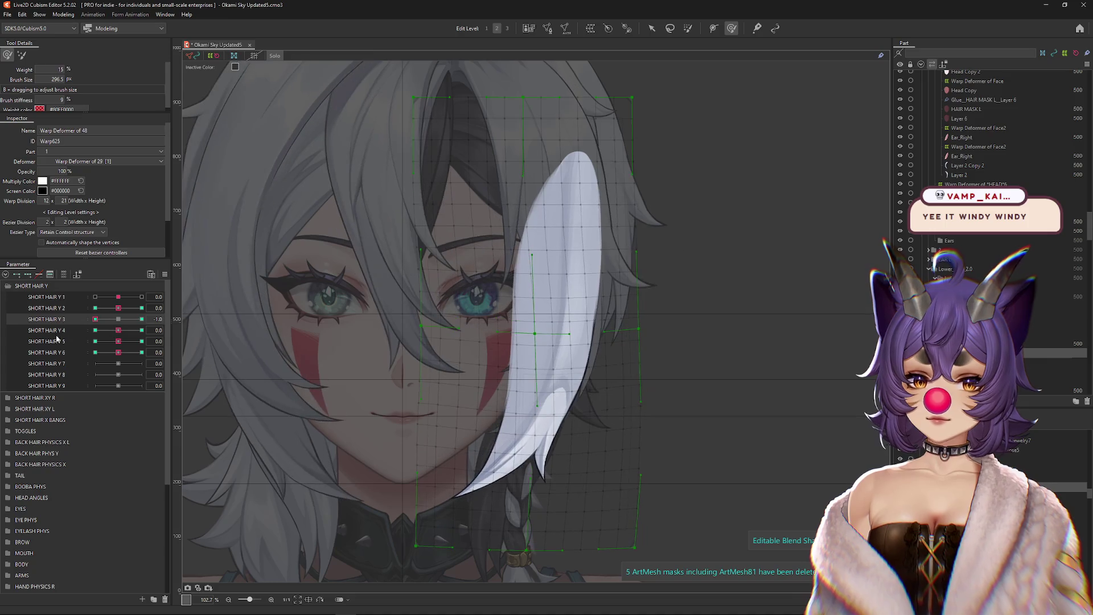
Step: Compare the strand across the SHORT HAIR Y 2 and Y 3 keyforms from -1.0 to 1.0
left_click(117, 319)
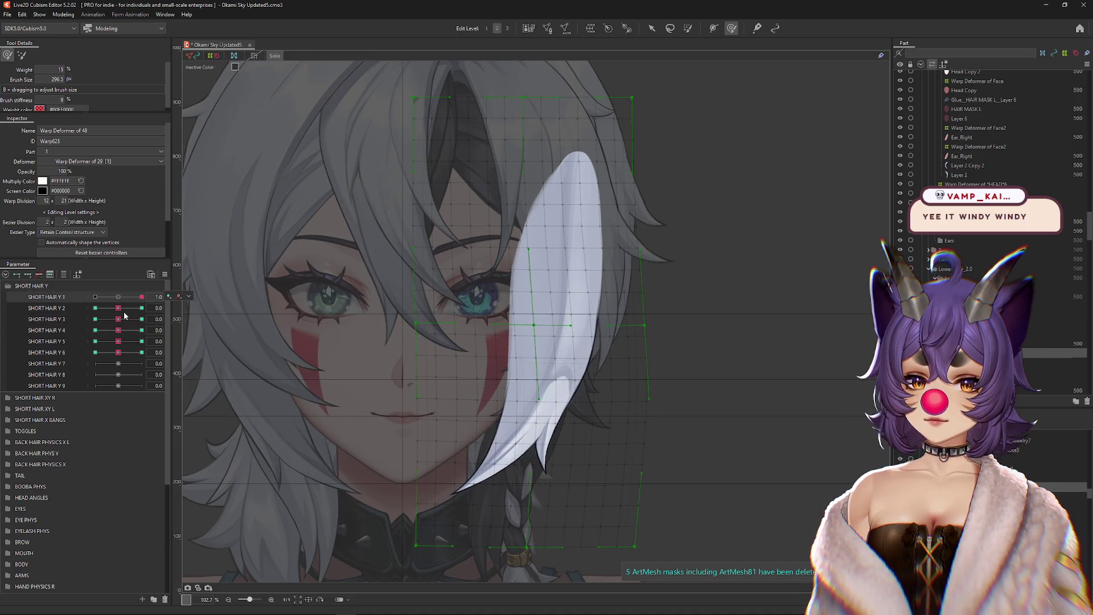
left_click(96, 308)
left_click(118, 308)
left_click(95, 319)
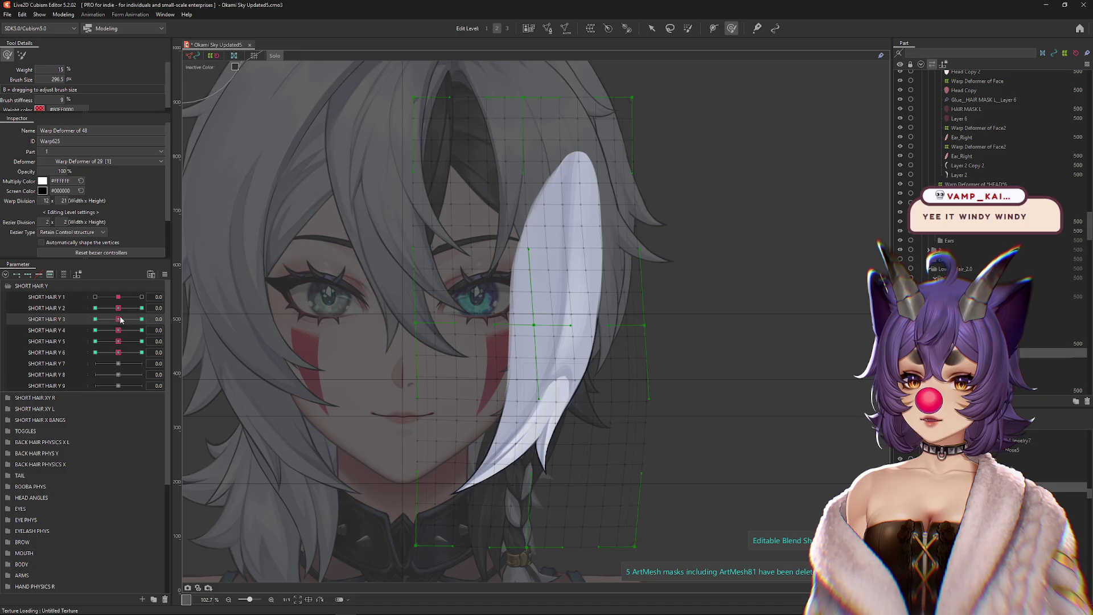
left_click(118, 319)
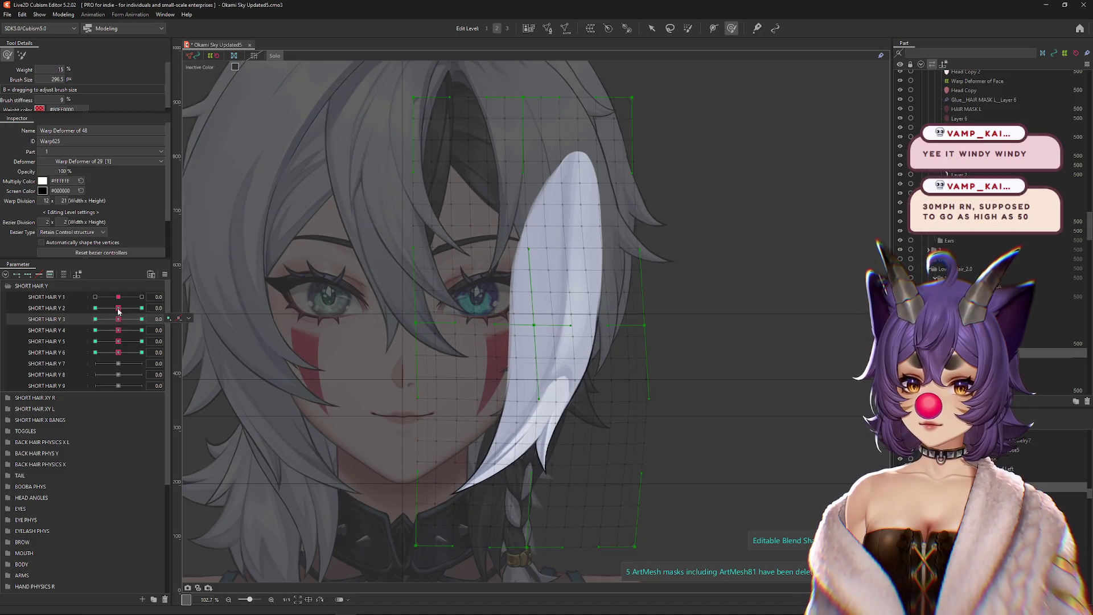
left_click(95, 308)
left_click(118, 308)
left_click(142, 319)
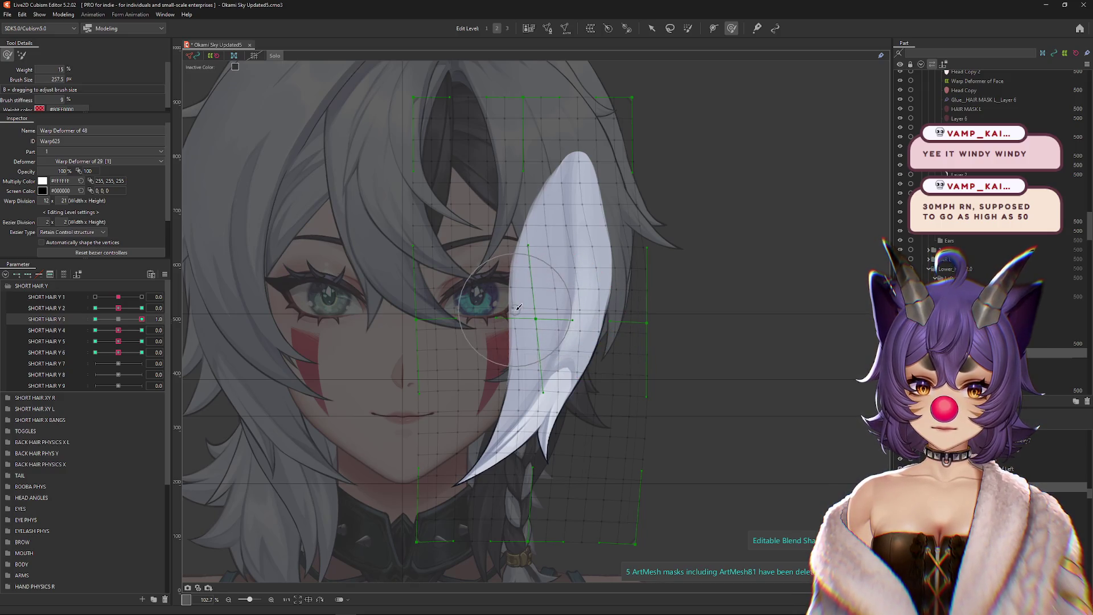
left_click(95, 319)
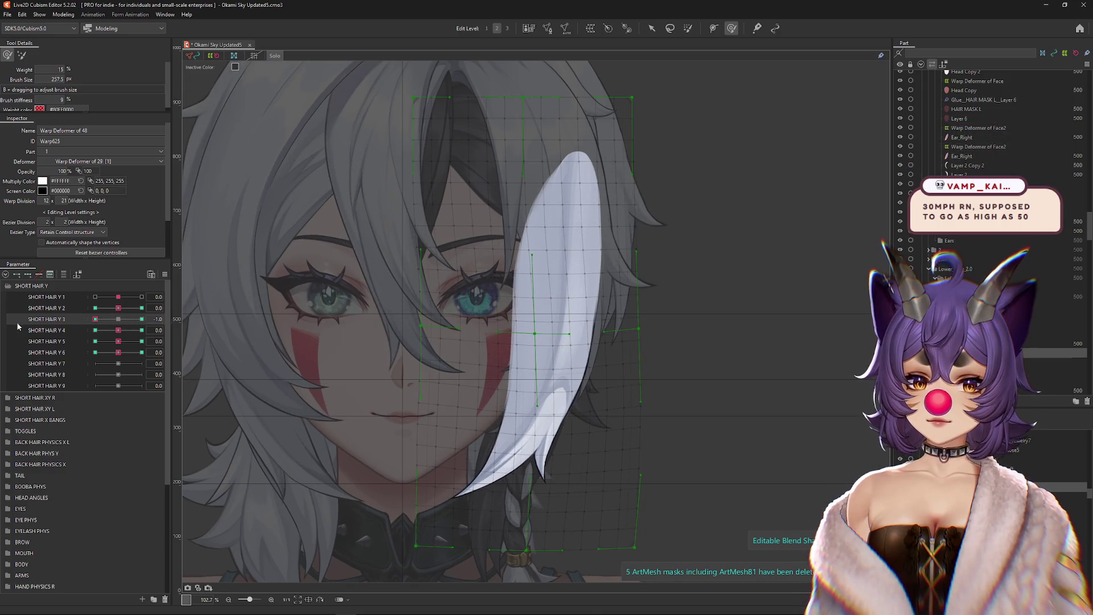
Step: Reshape the strand's warp mesh at SHORT HAIR Y 4's 1.0 and -1.0 keyforms
left_click(118, 319)
left_click(141, 330)
left_click_drag(509, 448, 495, 277)
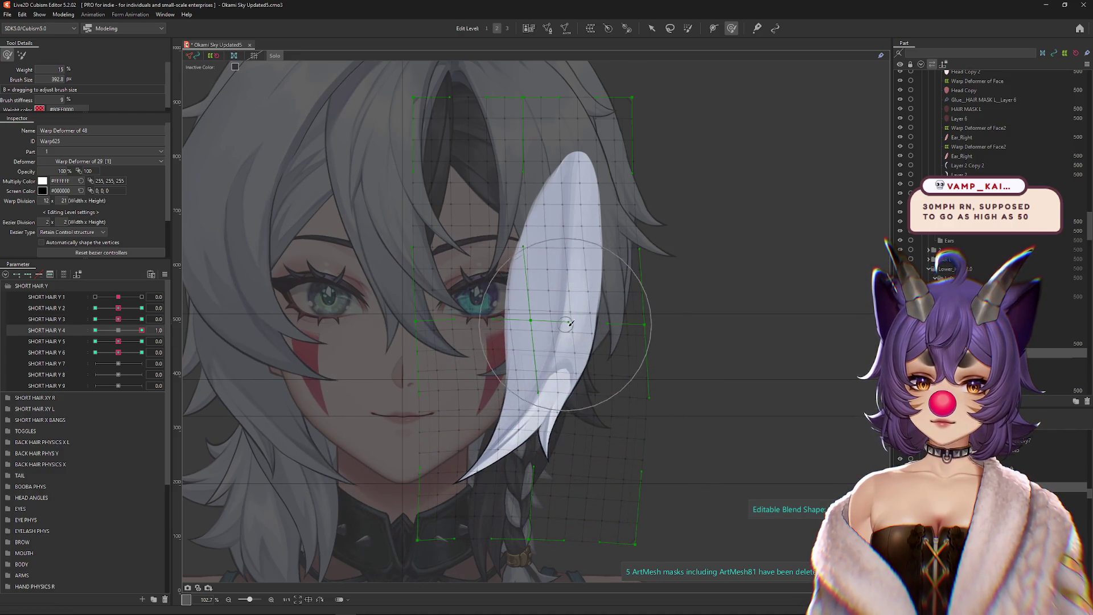
left_click(95, 330)
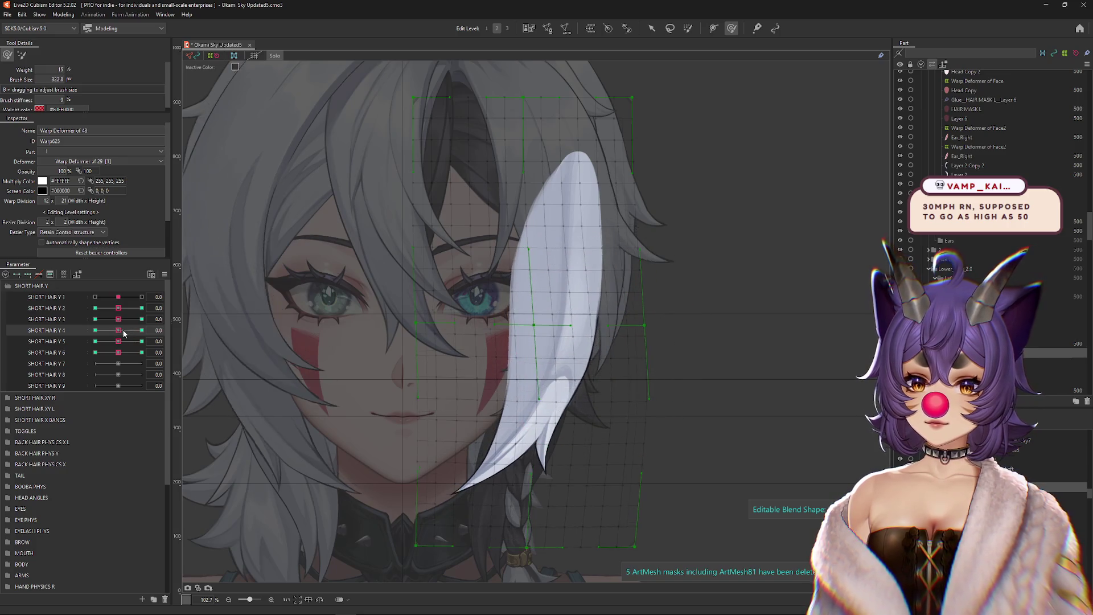
left_click_drag(538, 408, 506, 352)
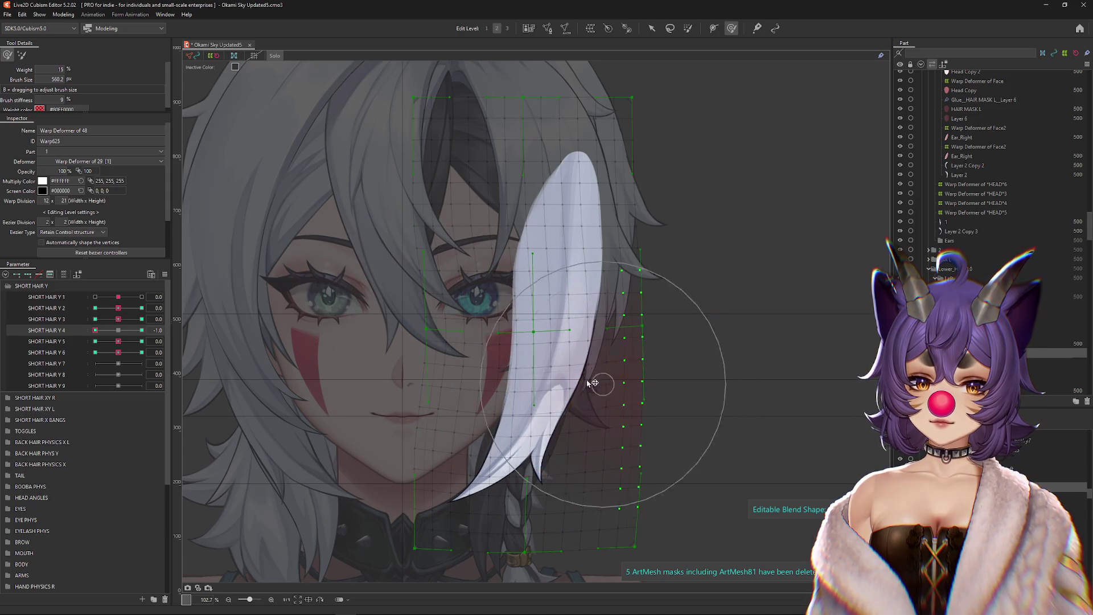
left_click(142, 341)
Step: Adjust the warp mesh points at SHORT HAIR Y 5's 1.0 and -1.0 keyforms
mouse_move(484, 410)
left_mouse_down()
mouse_move(525, 425)
mouse_move(483, 387)
left_mouse_up()
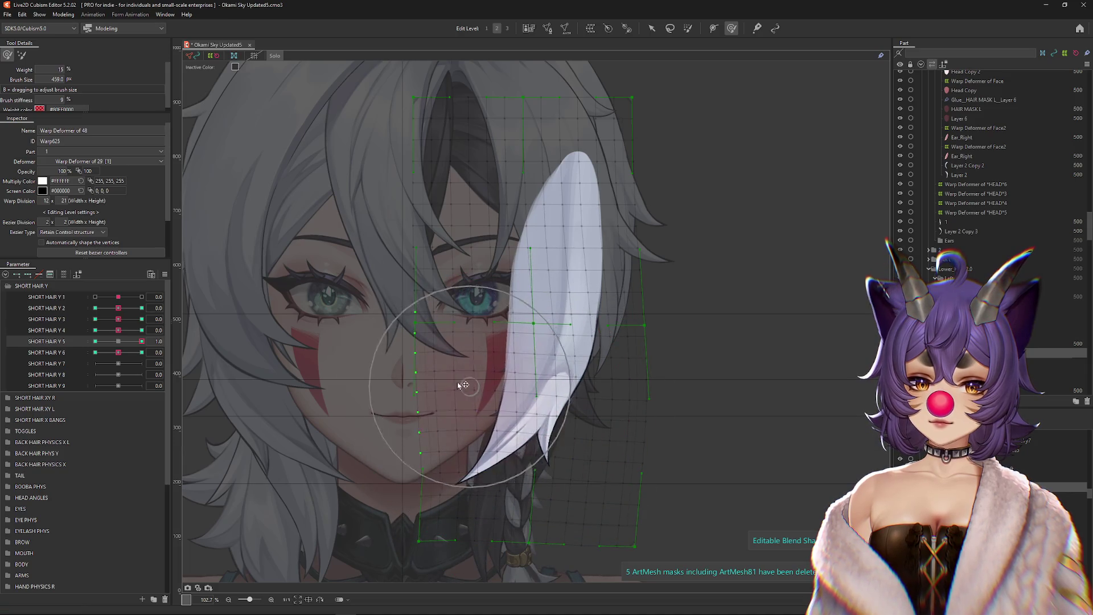
mouse_move(551, 428)
left_mouse_down()
mouse_move(593, 437)
mouse_move(622, 418)
left_mouse_up()
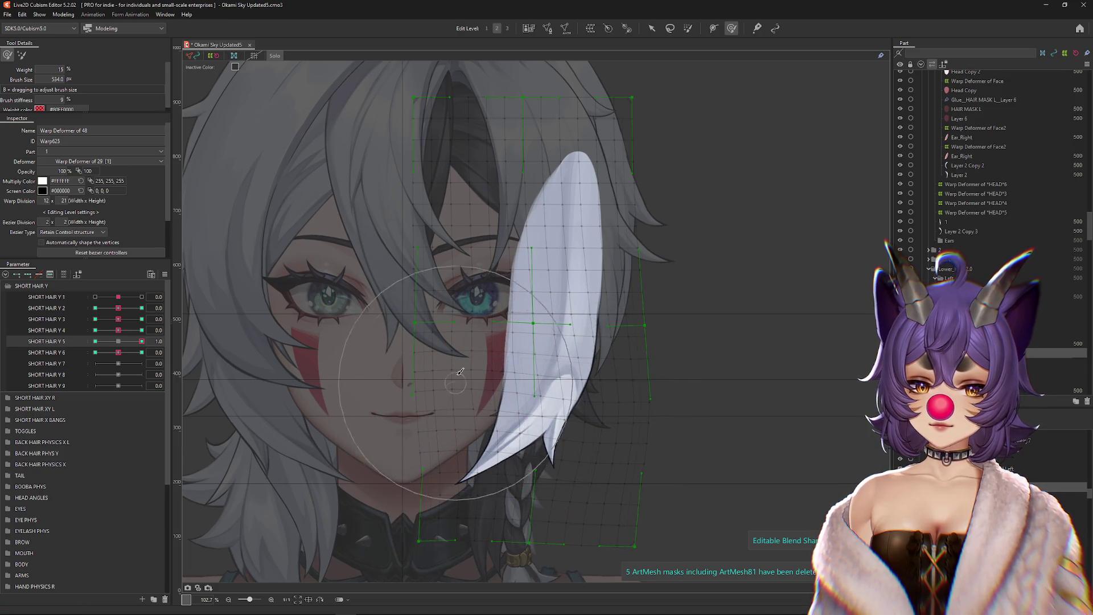
left_click(95, 342)
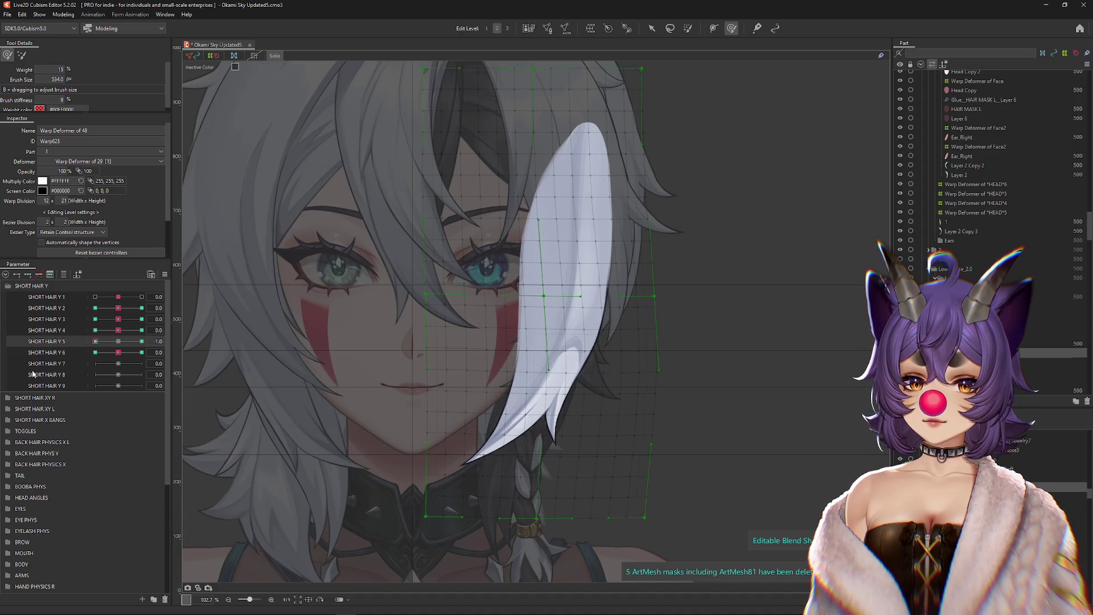
mouse_move(439, 342)
left_mouse_down()
mouse_move(500, 398)
mouse_move(610, 455)
mouse_move(664, 432)
left_mouse_up()
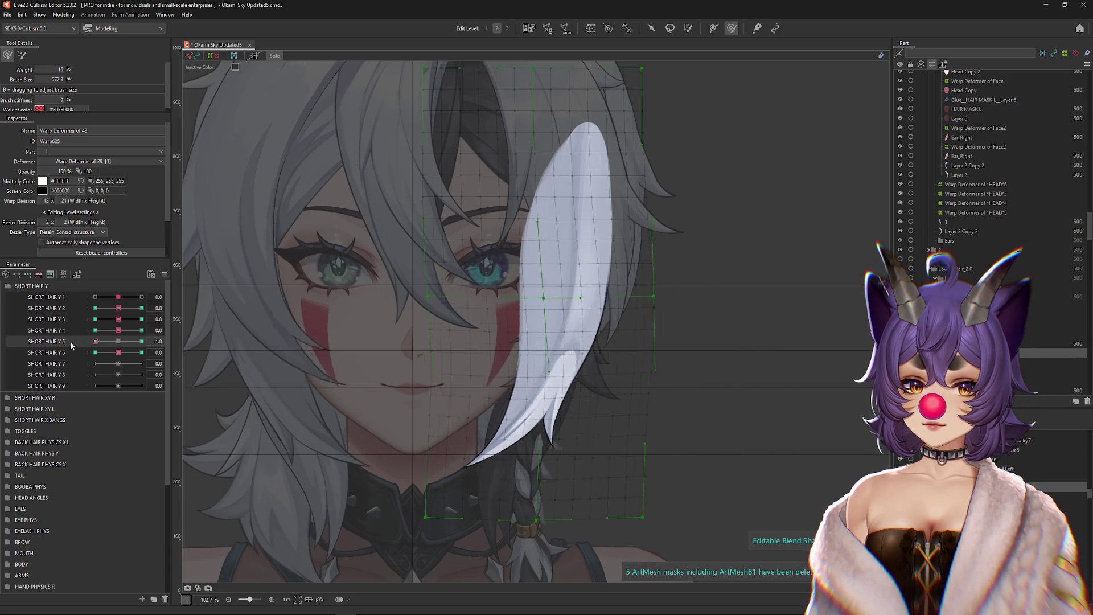
Step: Bend the strand's warp mesh at SHORT HAIR Y 6's 1.0 and -1.0 keyforms, then hide the mesh
left_click(118, 341)
left_click(142, 353)
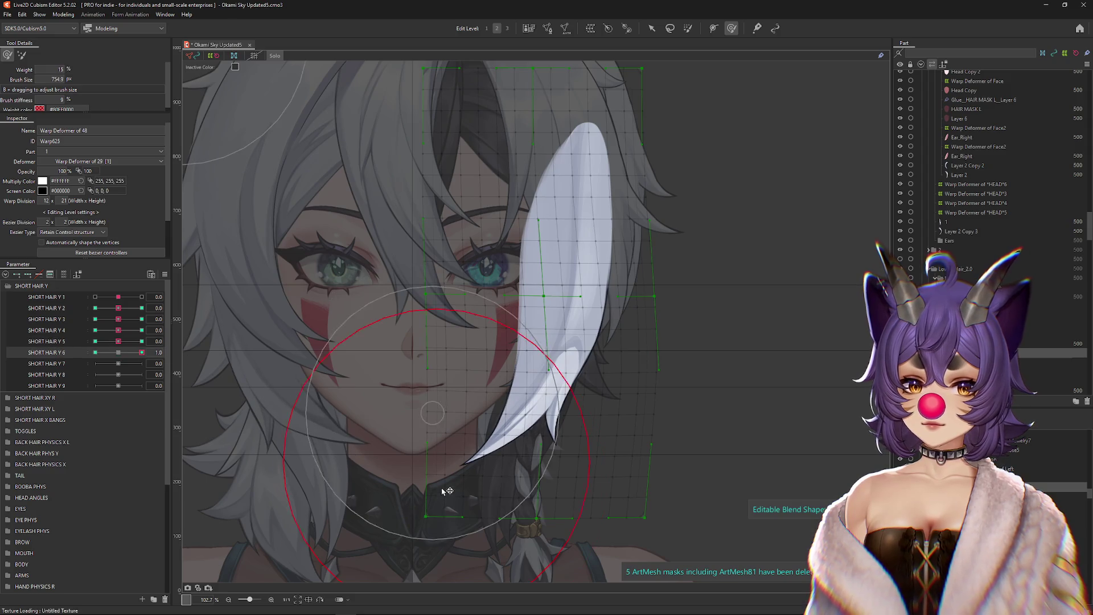
mouse_move(448, 491)
left_mouse_down()
mouse_move(524, 474)
mouse_move(562, 403)
mouse_move(613, 426)
left_mouse_up()
left_click_drag(531, 380, 500, 366)
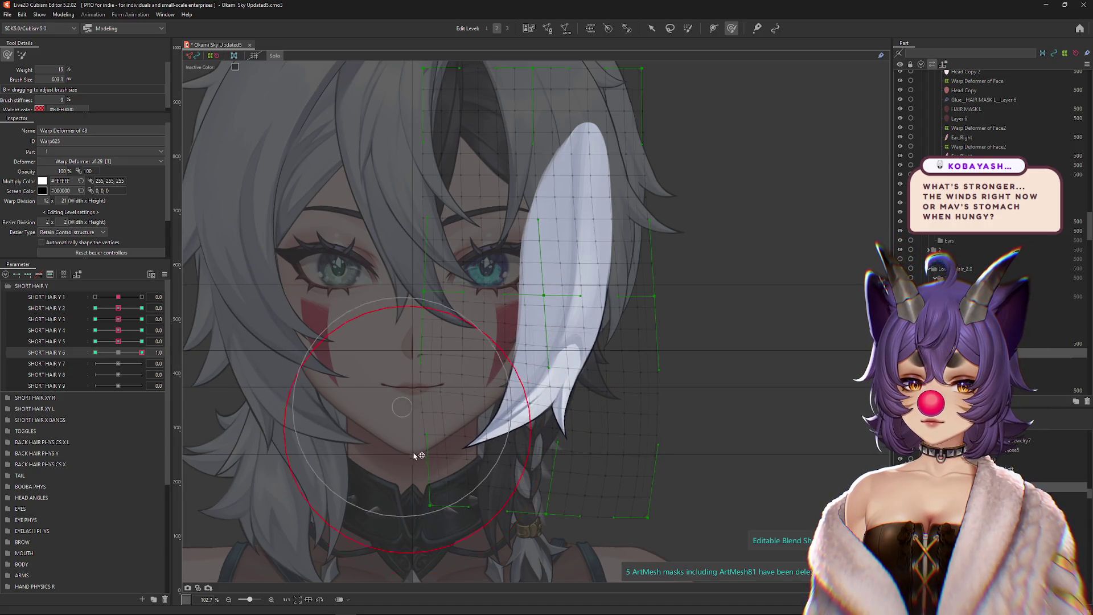
left_click(95, 352)
mouse_move(514, 396)
left_mouse_down()
mouse_move(547, 446)
mouse_move(470, 486)
left_mouse_up()
mouse_move(426, 374)
left_mouse_down()
mouse_move(441, 393)
mouse_move(506, 408)
left_mouse_up()
mouse_move(660, 454)
left_mouse_down()
mouse_move(588, 478)
mouse_move(576, 529)
left_mouse_up()
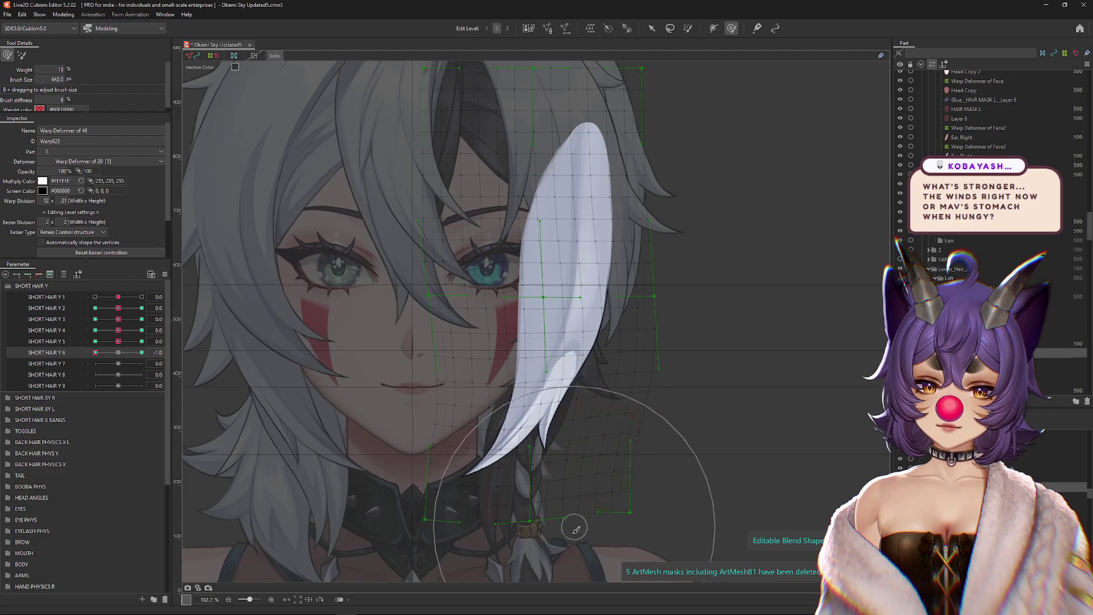
mouse_move(481, 395)
left_mouse_down()
mouse_move(444, 432)
mouse_move(512, 464)
mouse_move(541, 444)
left_mouse_up()
key("ctrl+h")
left_click(95, 308)
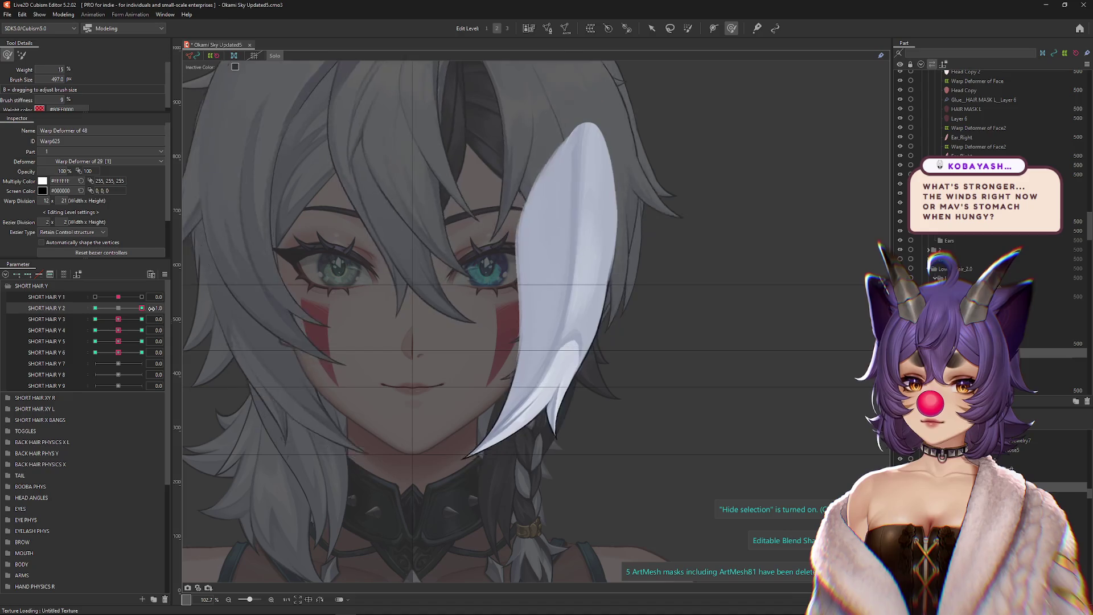
Step: Preview the strand at SHORT HAIR Y 3–6 keyforms, reset Y 6 to 0.0, exit Solo mode, and save
left_click(95, 319)
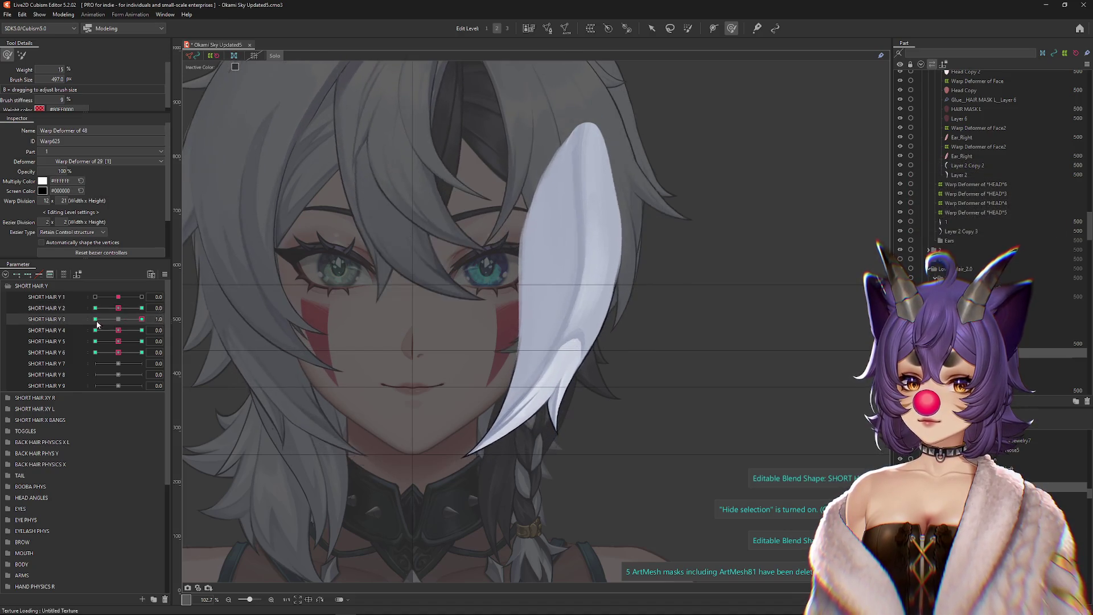
left_click(107, 330)
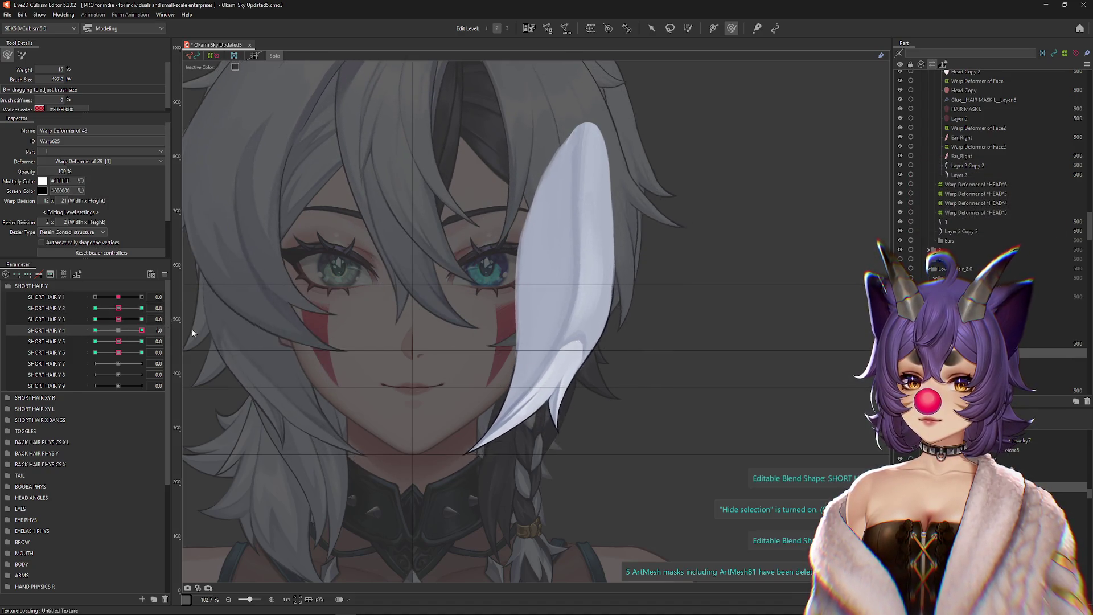
left_click(141, 341)
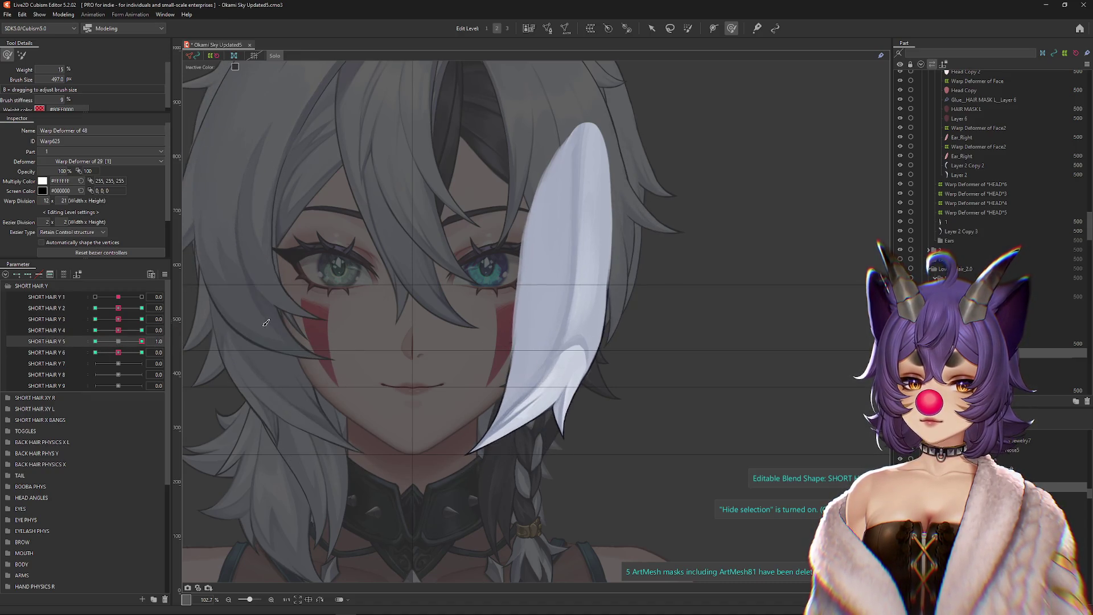
left_click(142, 352)
left_click(118, 352)
left_click(279, 56)
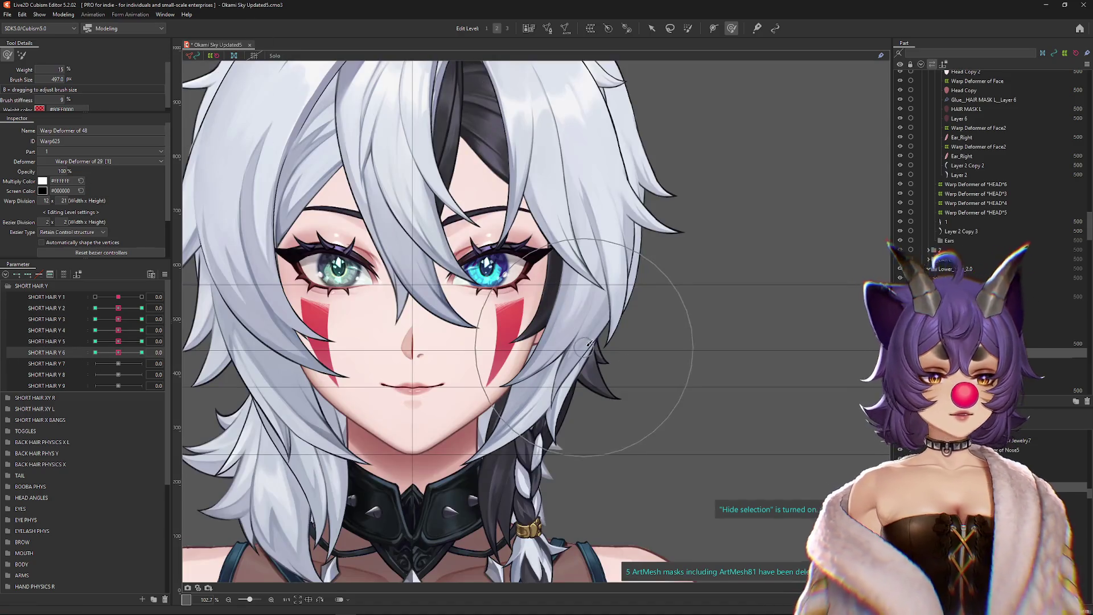
key("ctrl+s")
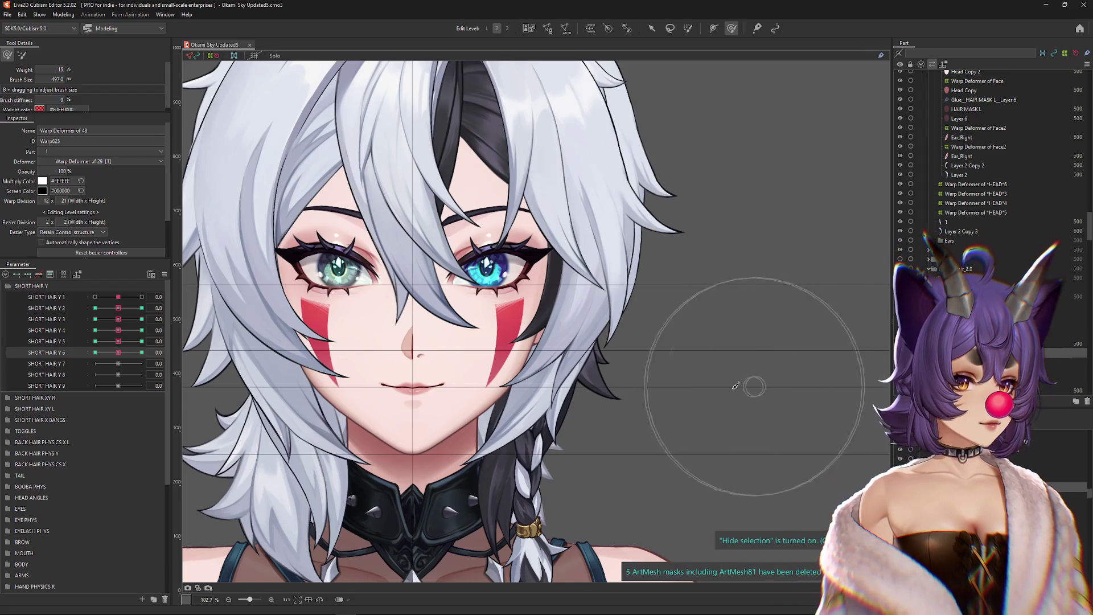
mouse_move(130, 351)
left_mouse_down()
mouse_move(152, 351)
mouse_move(1, 350)
left_mouse_up()
mouse_move(91, 358)
left_mouse_down()
mouse_move(156, 335)
mouse_move(106, 350)
mouse_move(5, 350)
left_mouse_up()
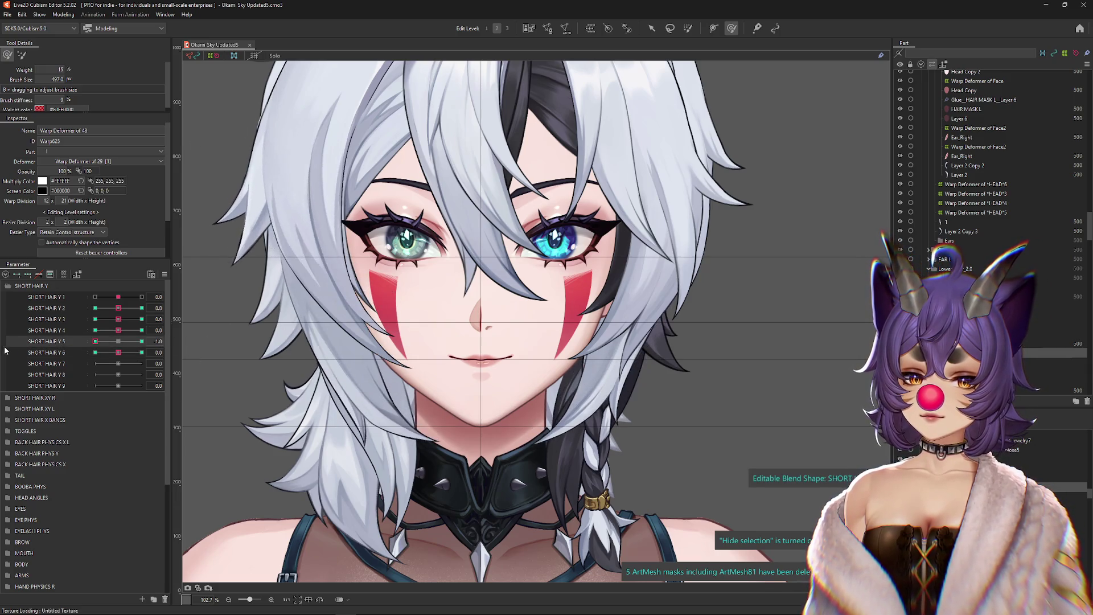
mouse_move(115, 340)
left_mouse_down()
mouse_move(162, 341)
mouse_move(85, 339)
left_mouse_up()
left_click_drag(372, 316, 331, 292)
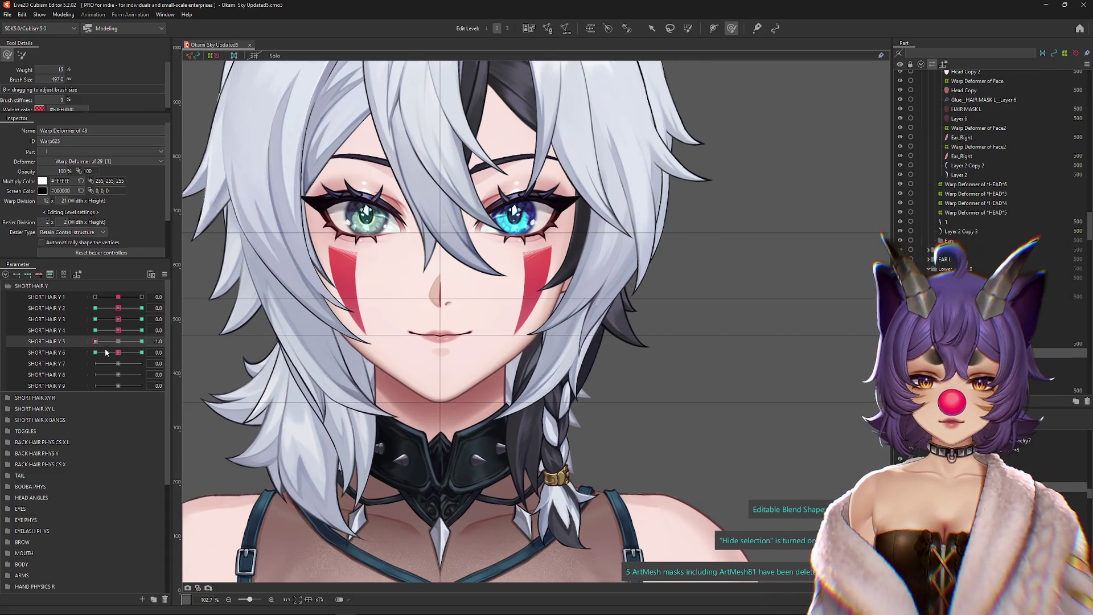
mouse_move(91, 341)
left_mouse_down()
mouse_move(108, 342)
mouse_move(1, 347)
left_mouse_up()
mouse_move(95, 341)
left_mouse_down()
mouse_move(119, 341)
mouse_move(91, 355)
mouse_move(12, 350)
left_mouse_up()
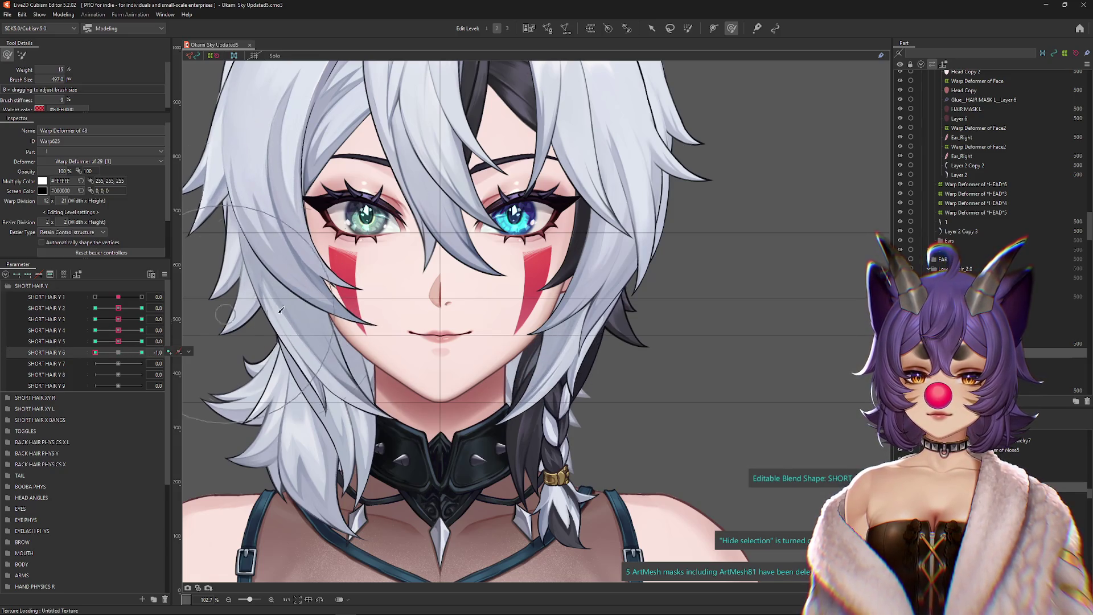
left_click_drag(280, 309, 330, 311)
left_click(118, 352)
left_click(141, 297)
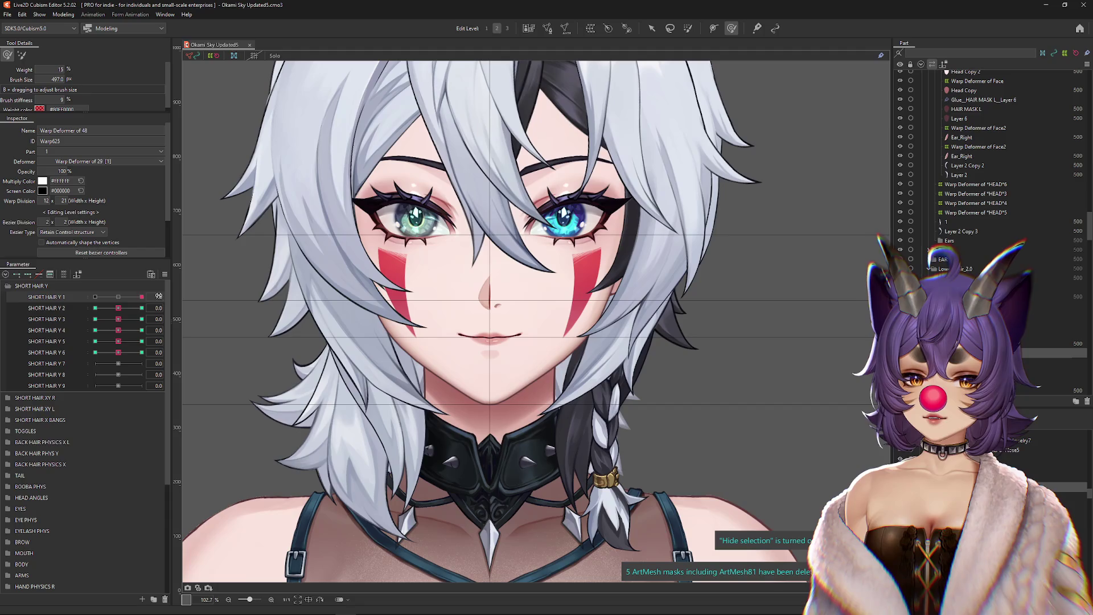
right_click(174, 276)
left_click(239, 399)
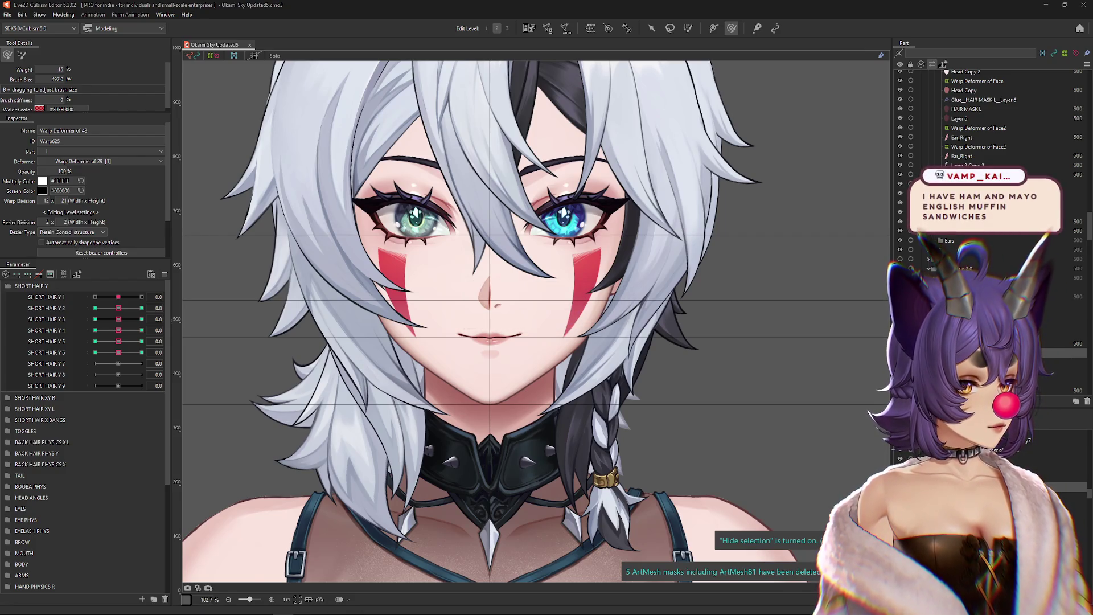
scroll(554, 278, "down", 3)
left_click_drag(268, 370, 246, 348)
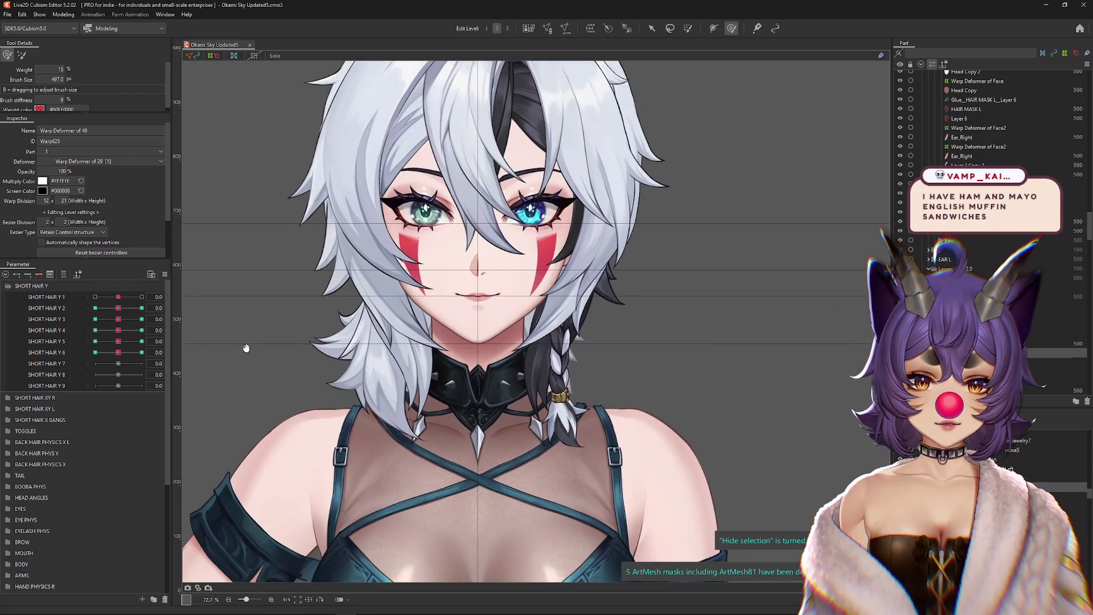
left_click_drag(117, 297, 120, 305)
left_click(142, 352)
left_click(119, 352)
left_click(141, 341)
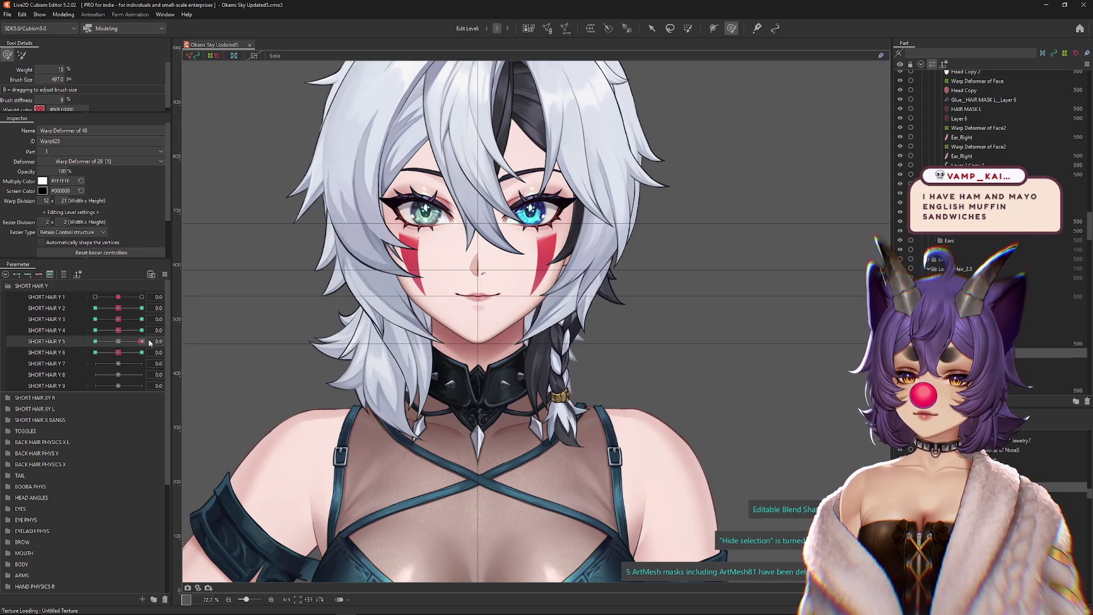
left_click_drag(259, 346, 245, 372)
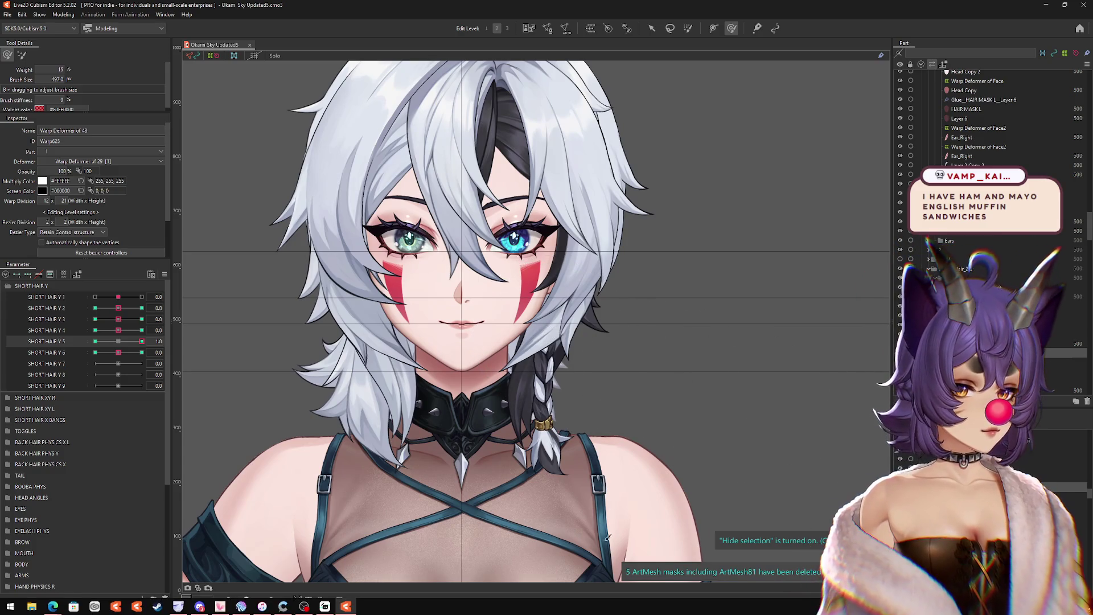
left_click(119, 342)
left_click(96, 341)
left_click(119, 341)
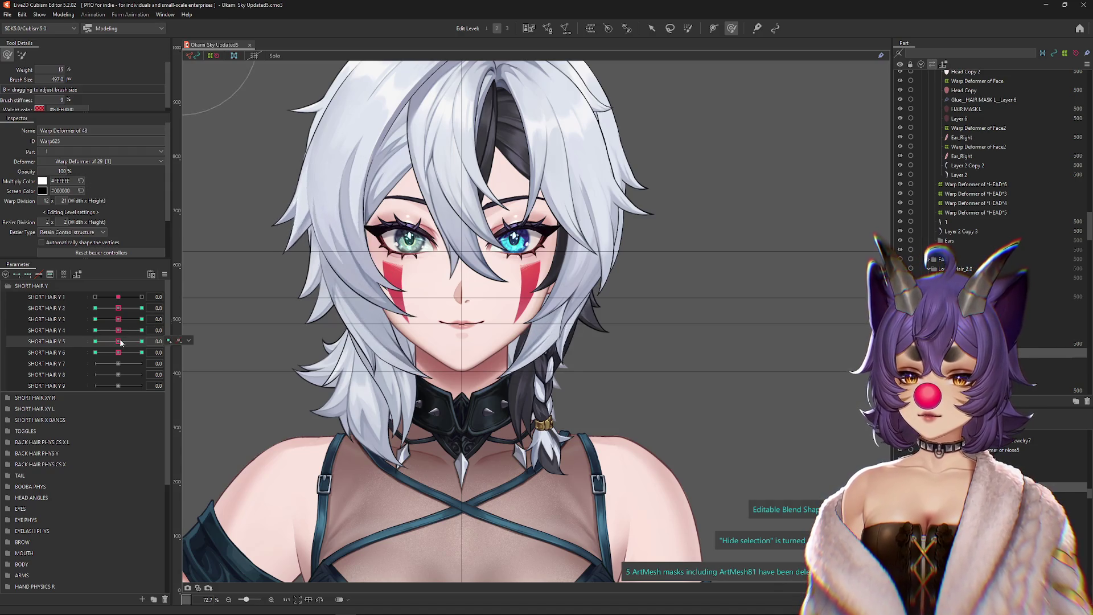
mouse_move(122, 342)
left_mouse_down()
mouse_move(115, 349)
mouse_move(148, 342)
mouse_move(119, 341)
mouse_move(121, 356)
left_mouse_up()
scroll(451, 540, "up", 3)
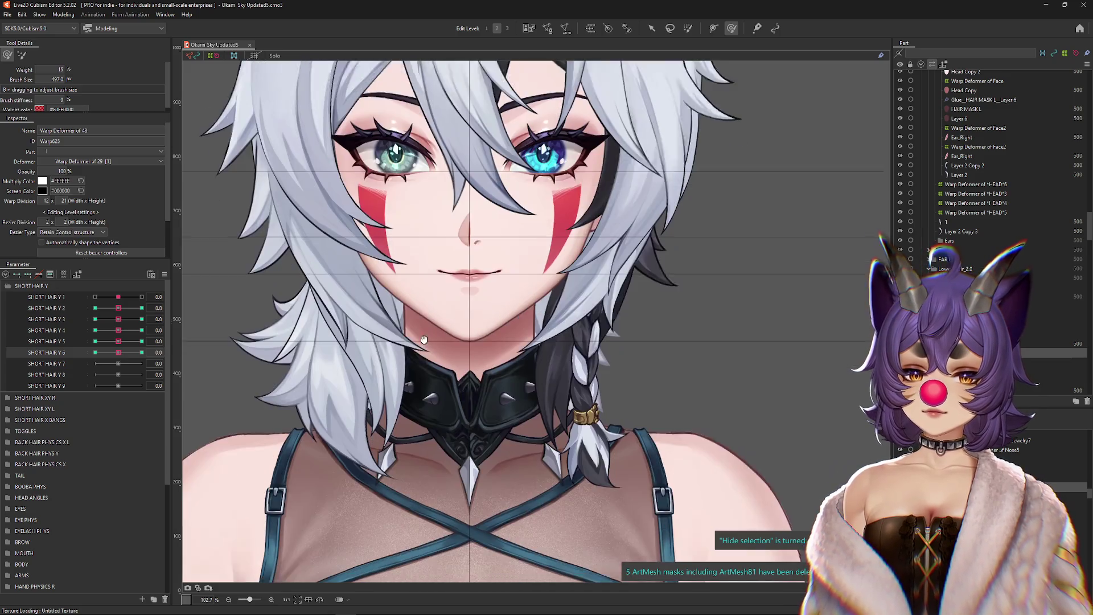
left_click_drag(119, 318, 113, 319)
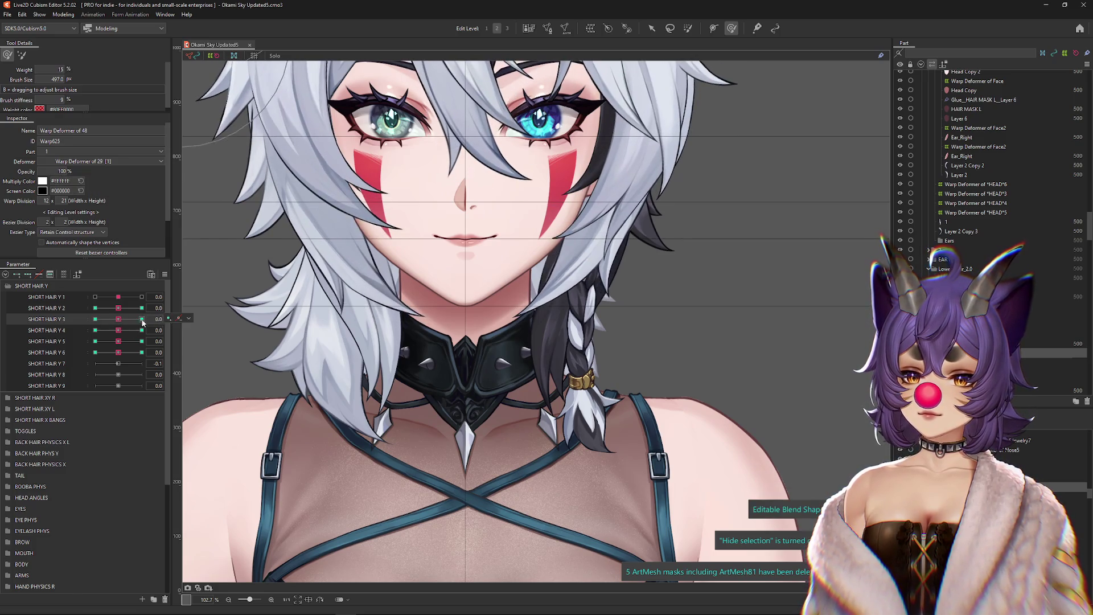
right_click(391, 357)
Step: Select hair meshes 1 and 2 and create Warp Deformer of Right44 in the Right part
left_click(433, 444)
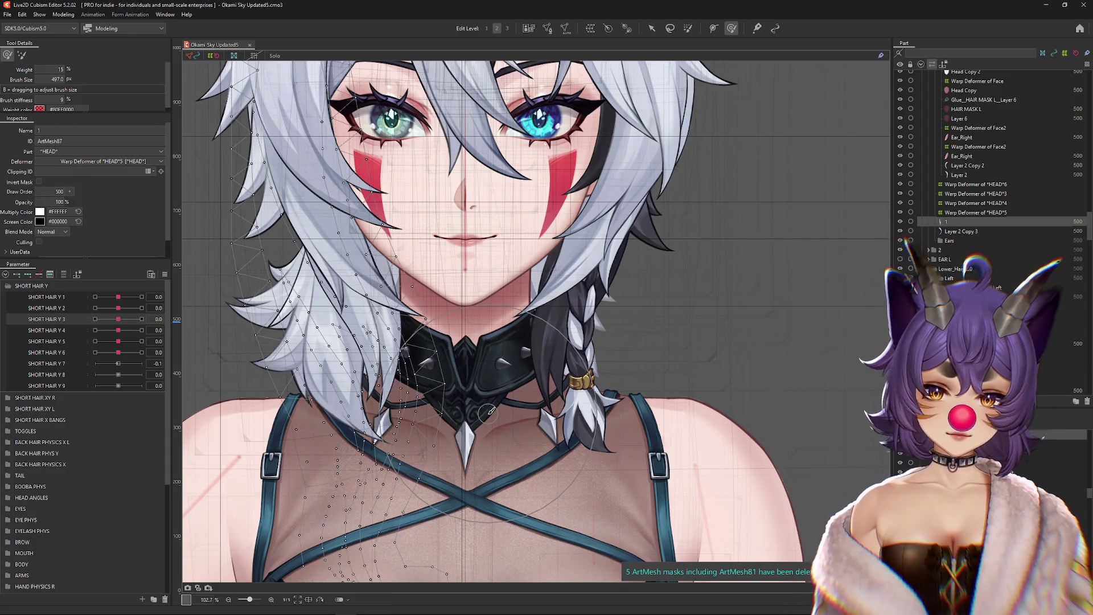
right_click(397, 355)
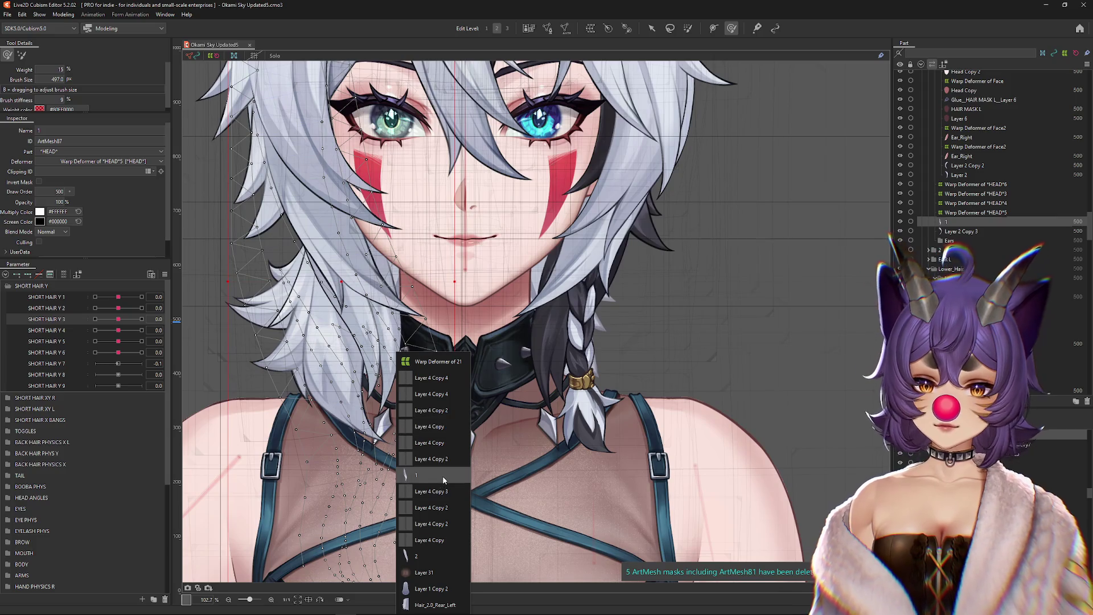
left_click(431, 557)
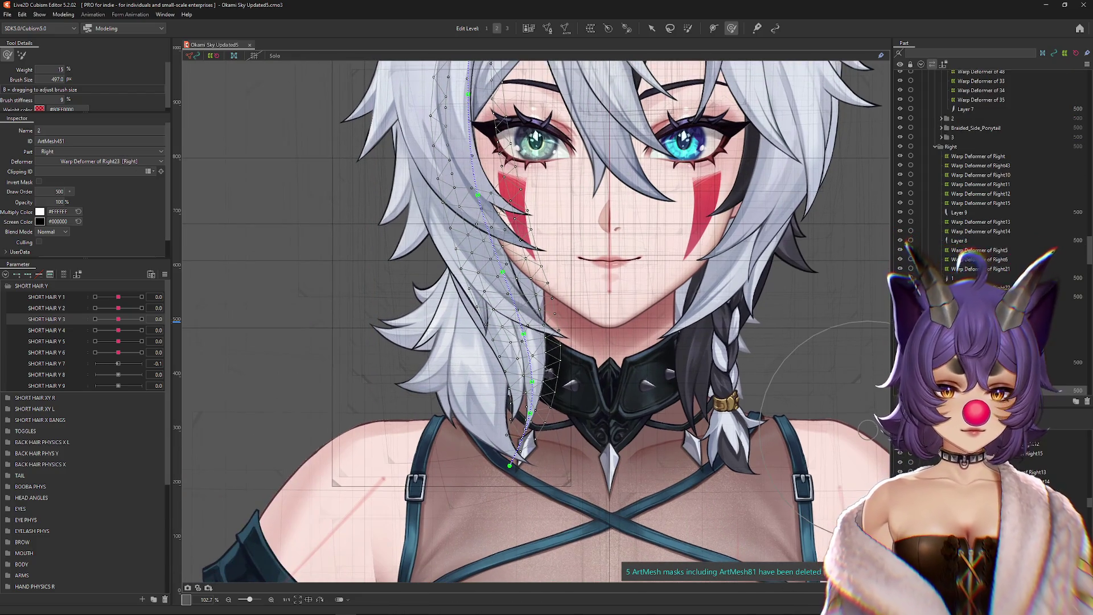
left_click(62, 275)
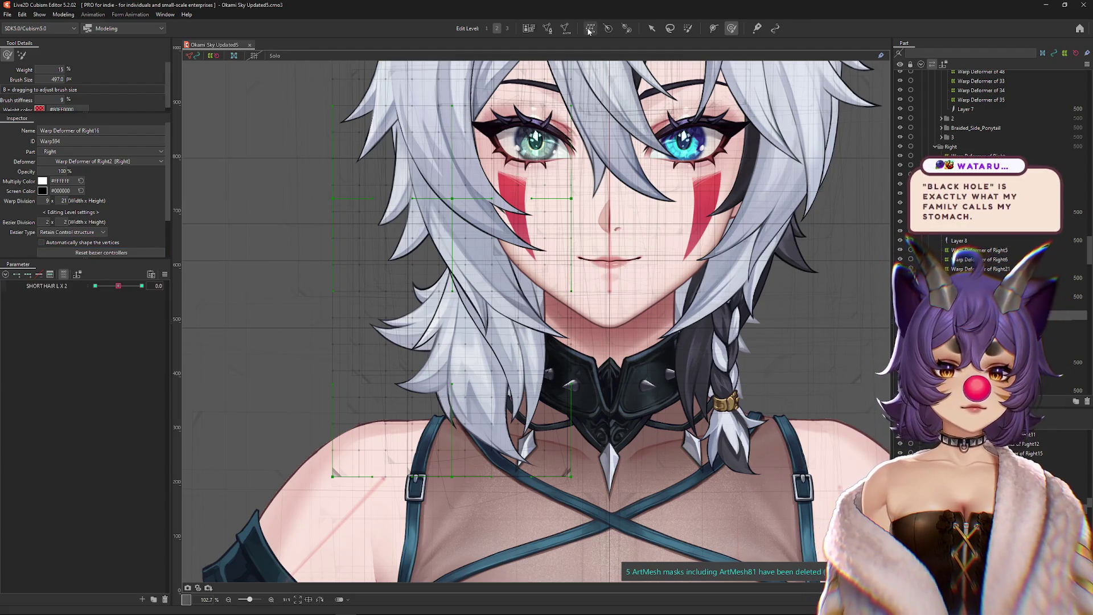
left_click(589, 28)
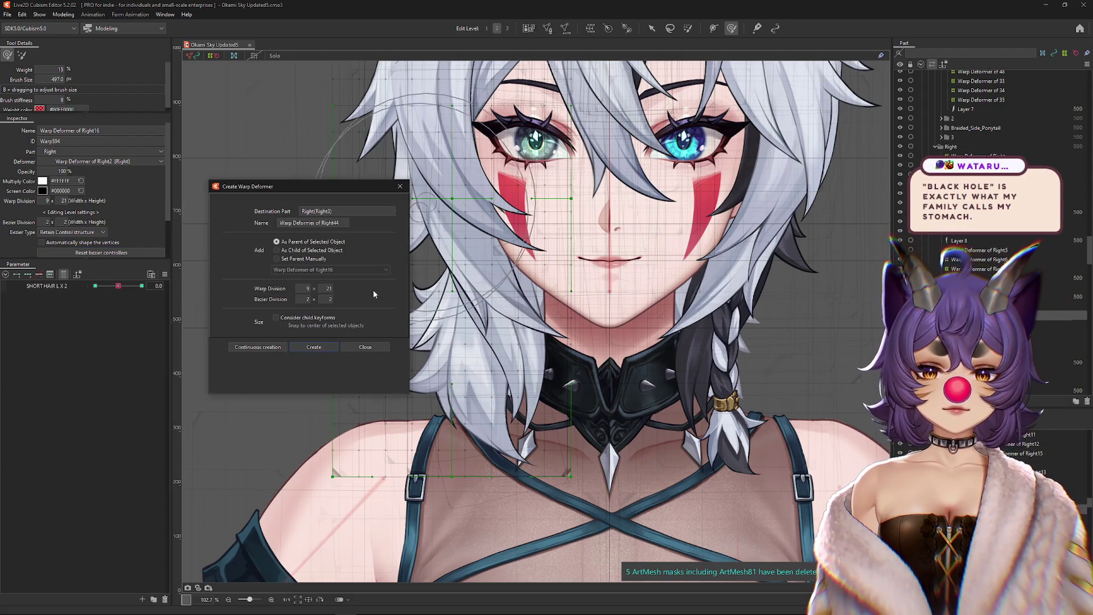
left_click(315, 347)
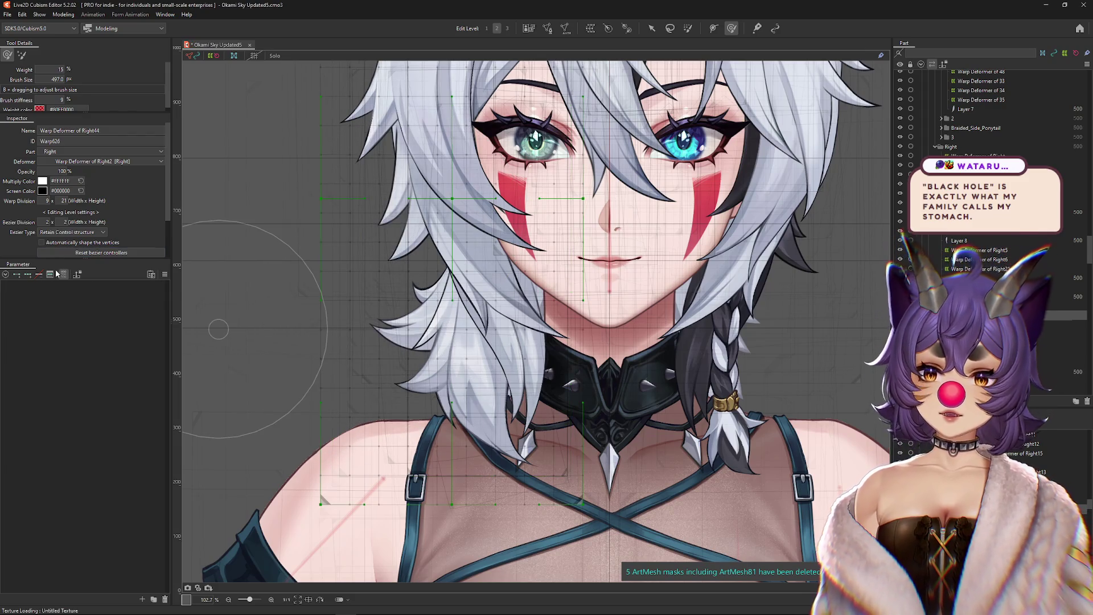
Step: Return SHORT HAIR Y 1 to rest and select the front hair strand meshes
left_click(62, 275)
scroll(408, 373, "down", 3)
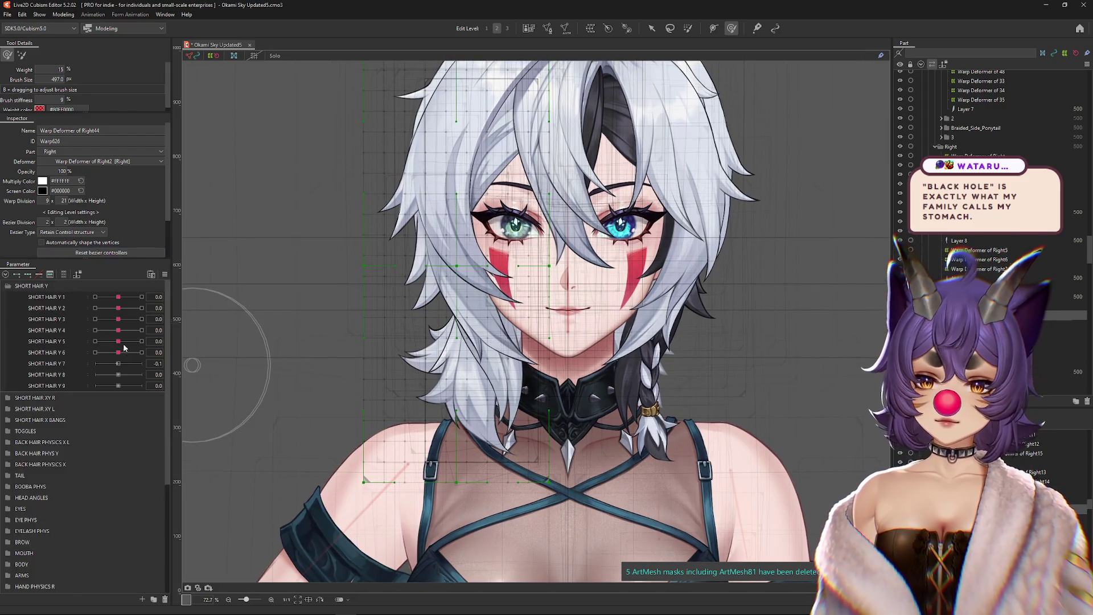
mouse_move(113, 296)
left_mouse_down()
mouse_move(117, 325)
mouse_move(153, 326)
mouse_move(119, 320)
mouse_move(134, 331)
mouse_move(120, 338)
mouse_move(139, 341)
mouse_move(120, 342)
mouse_move(118, 330)
left_mouse_up()
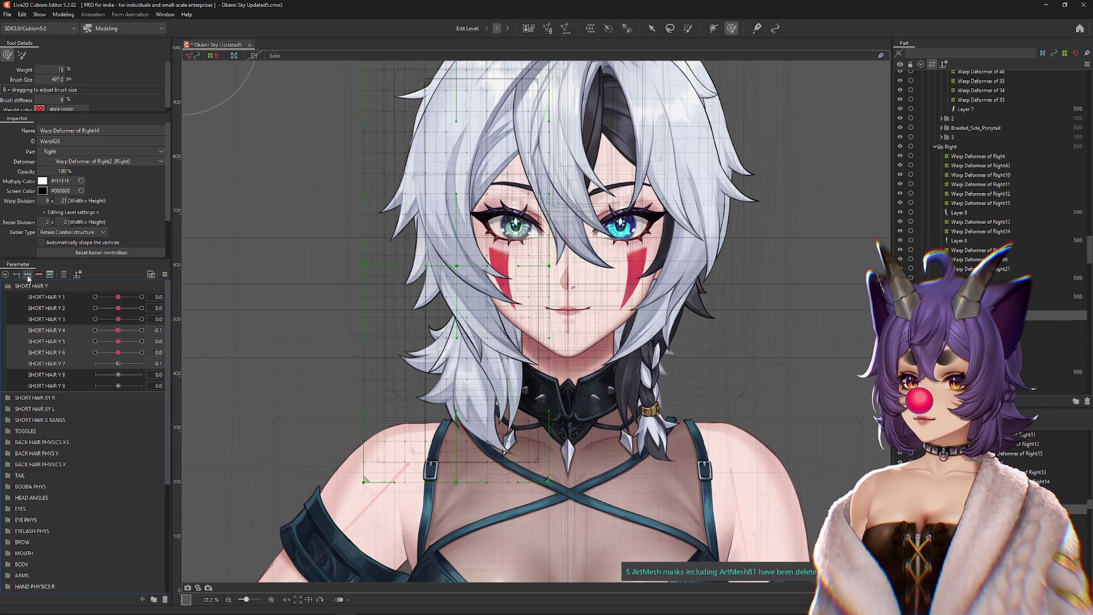
left_click(455, 199)
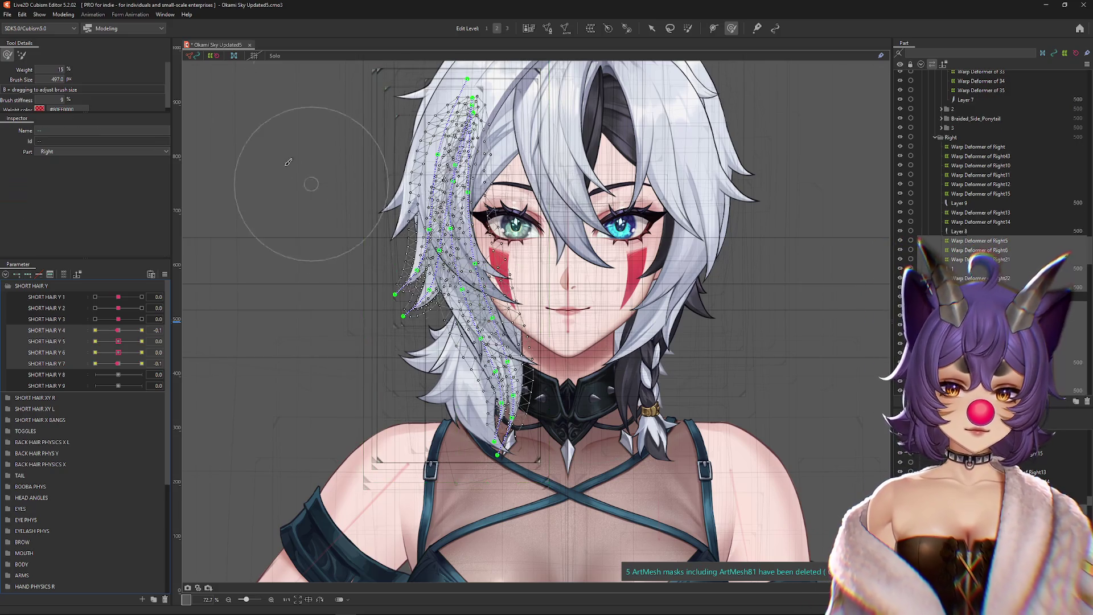
Step: Bend Warp Deformer of Right44's grid at the SHORT HAIR Y 4 maximum and minimum keyforms
left_click(275, 55)
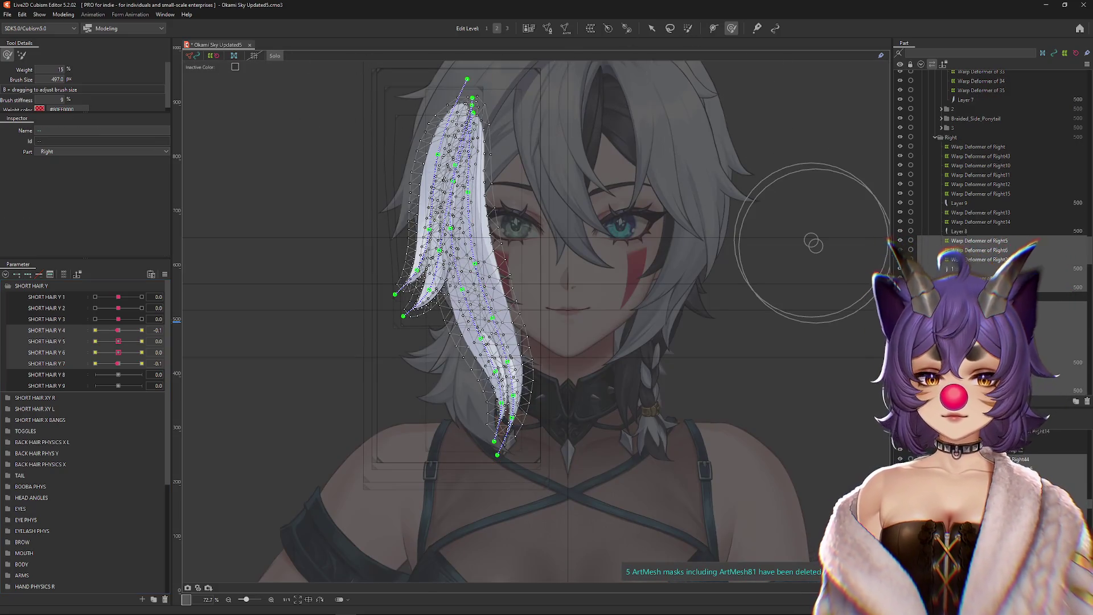
left_click(631, 456)
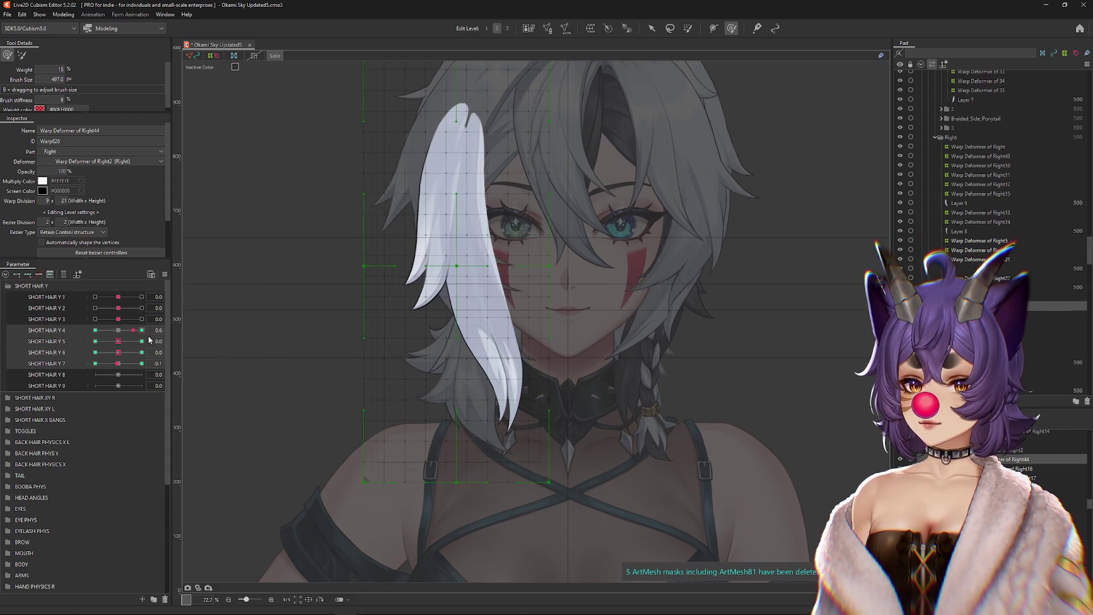
left_click(118, 364)
left_click_drag(118, 330, 141, 331)
mouse_move(497, 200)
left_mouse_down()
mouse_move(403, 188)
mouse_move(418, 201)
mouse_move(398, 197)
mouse_move(383, 182)
mouse_move(525, 194)
left_mouse_up()
mouse_move(520, 186)
left_mouse_down()
mouse_move(463, 207)
mouse_move(390, 330)
mouse_move(561, 330)
mouse_move(550, 283)
left_mouse_up()
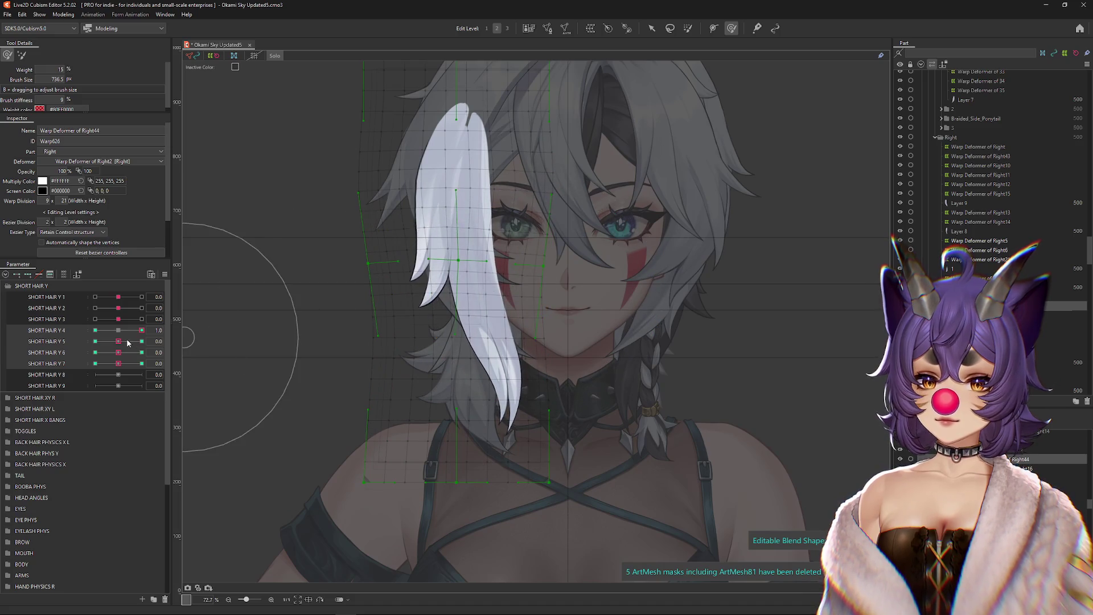
left_click_drag(419, 207, 421, 200)
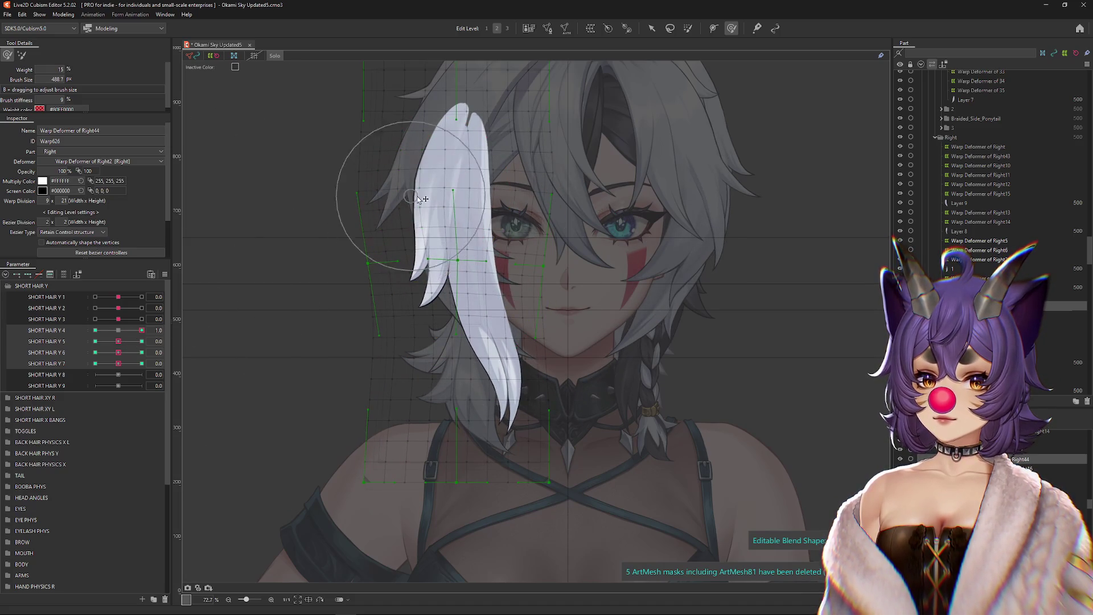
left_click(95, 331)
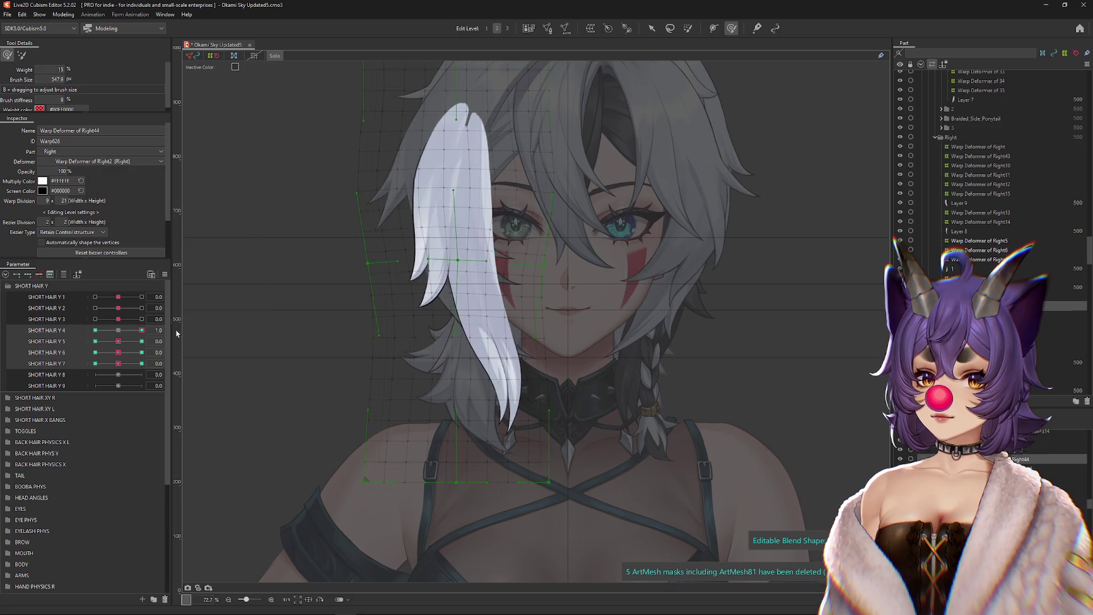
left_click_drag(436, 231, 467, 321)
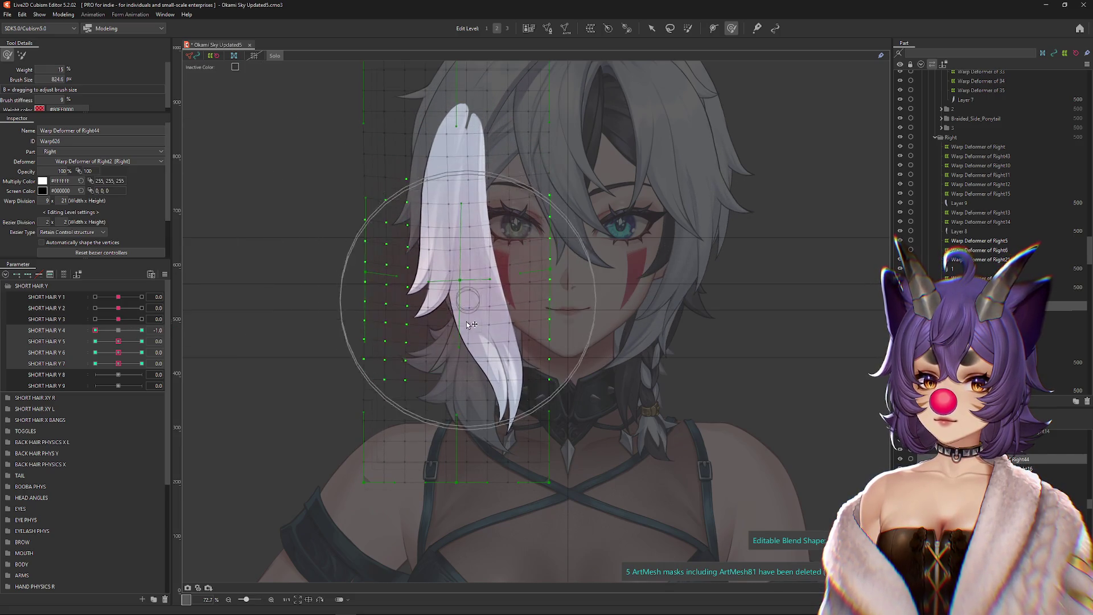
left_click_drag(390, 194, 547, 198)
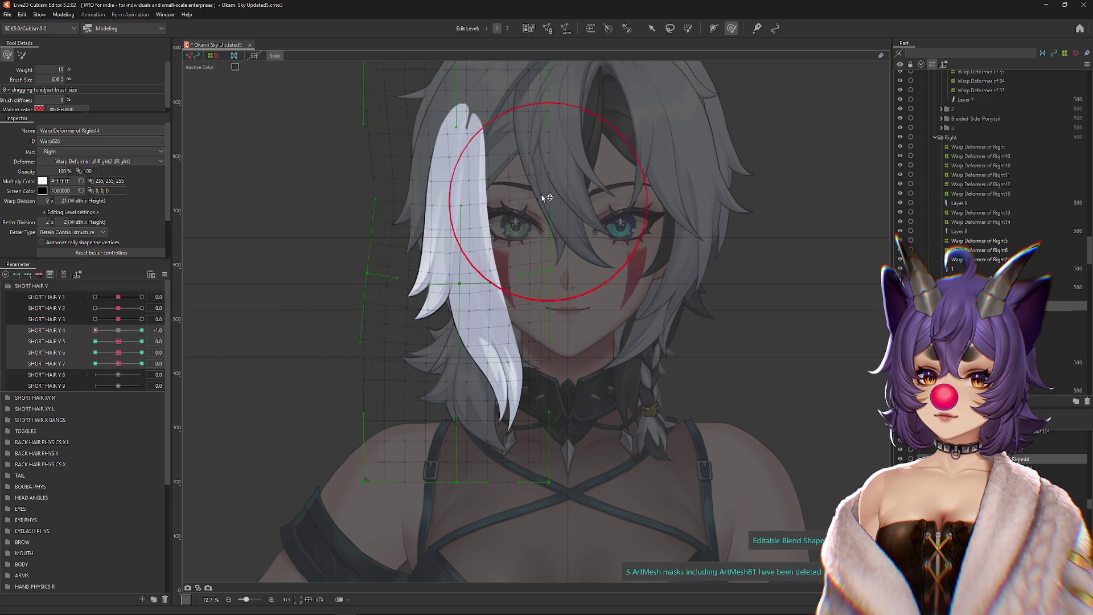
key("ctrl+z")
key("ctrl+z")
key("ctrl+z")
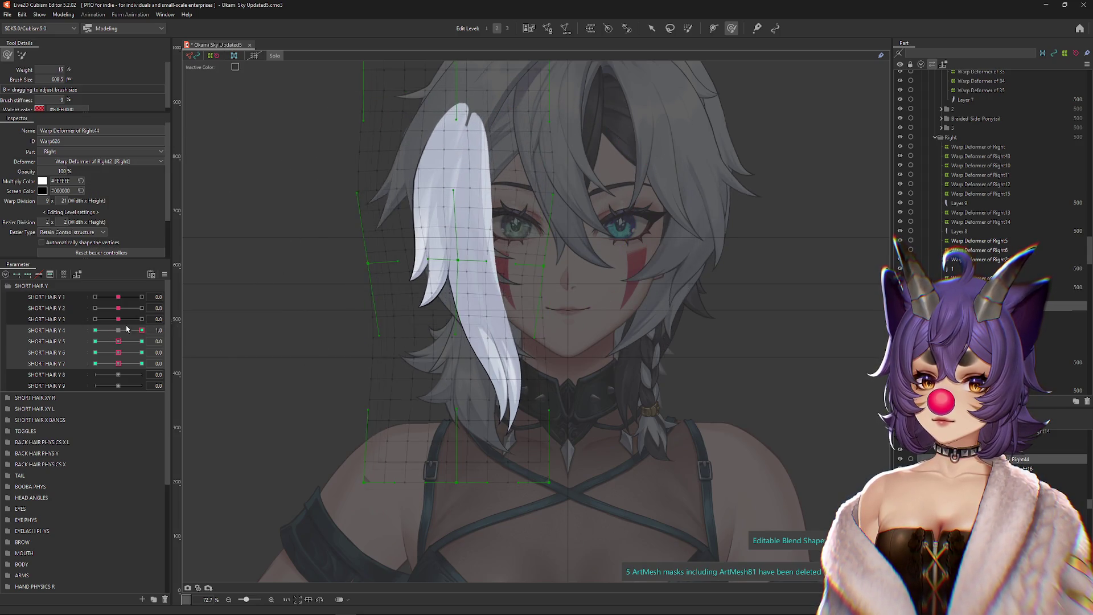
Step: Shape the strand up and left for SHORT HAIR Y 5 positive, and reshape it for Y 5 negative
left_click(118, 330)
left_click(142, 341)
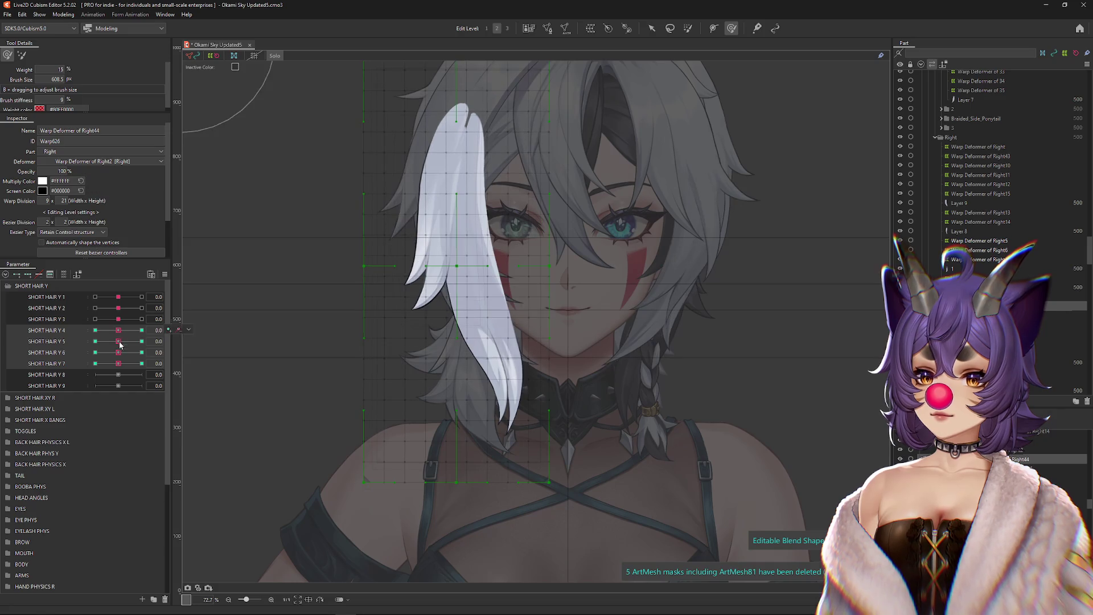
mouse_move(476, 320)
left_mouse_down()
mouse_move(440, 281)
mouse_move(415, 208)
mouse_move(415, 227)
mouse_move(525, 223)
left_mouse_up()
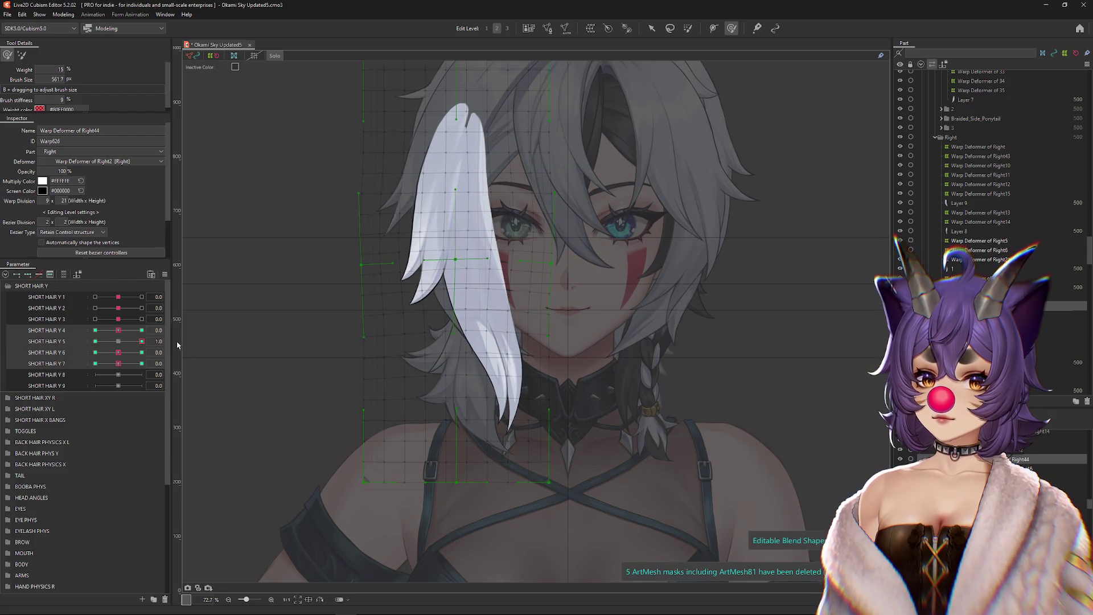
left_click(118, 341)
left_click(95, 330)
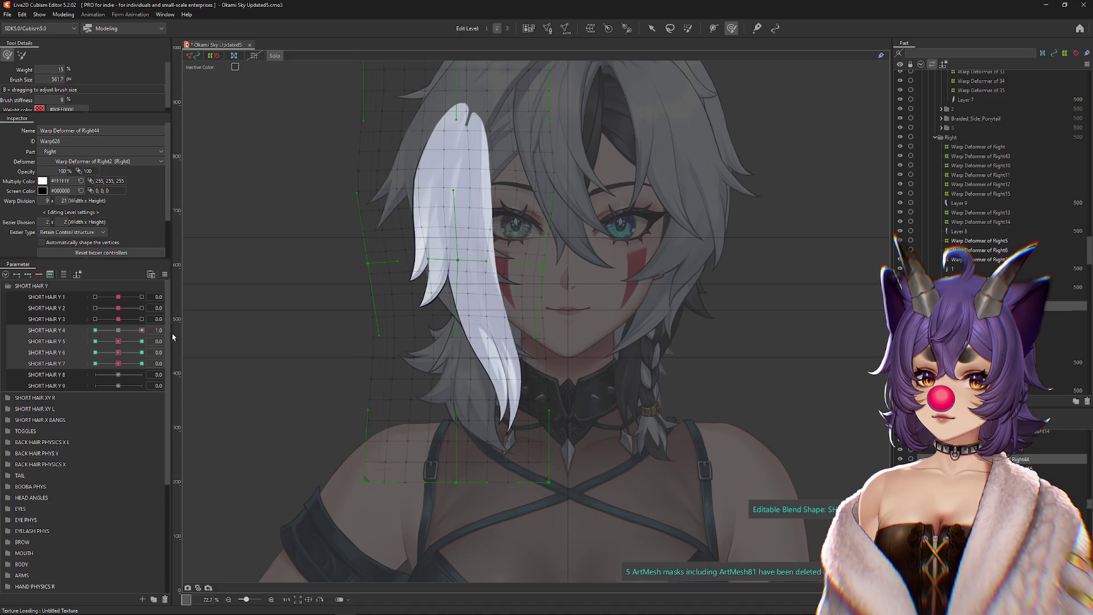
left_click(118, 331)
left_click(142, 341)
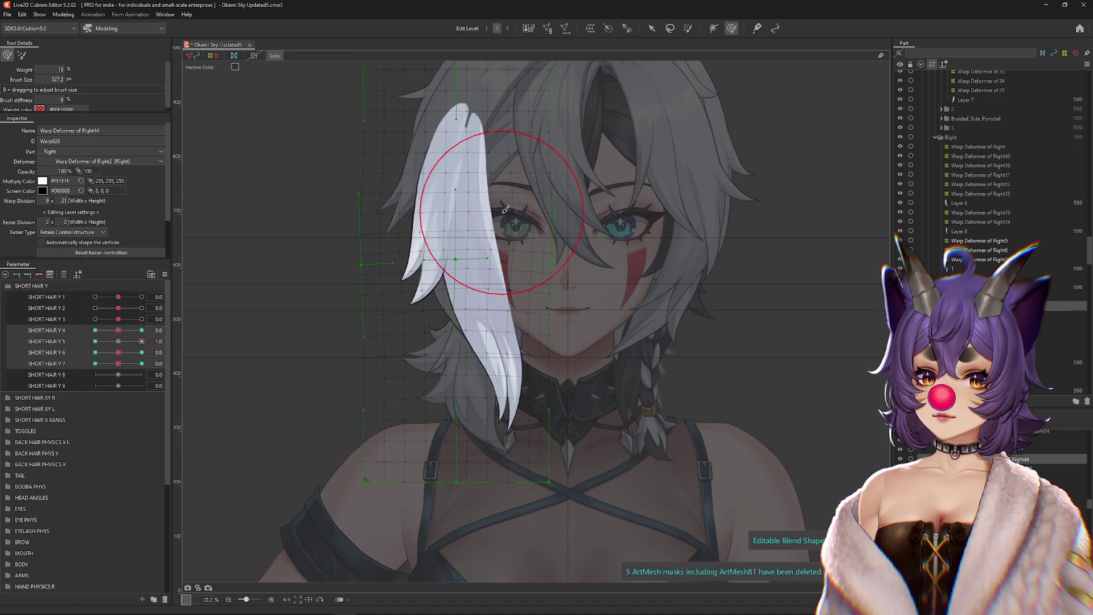
left_click_drag(443, 224, 402, 226)
left_click(95, 341)
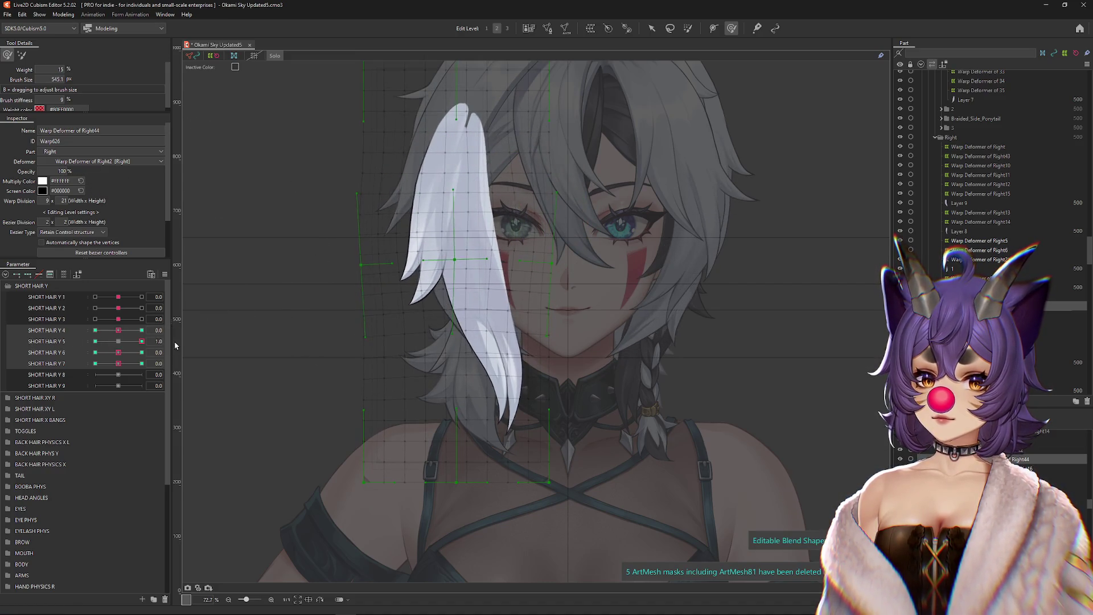
mouse_move(306, 301)
left_mouse_down()
mouse_move(403, 232)
mouse_move(390, 292)
mouse_move(398, 327)
mouse_move(408, 244)
mouse_move(391, 242)
mouse_move(522, 218)
left_mouse_up()
Step: Sweep the strand up and right for the SHORT HAIR Y 6 positive keyform
left_click(118, 341)
left_click(142, 353)
mouse_move(414, 301)
left_mouse_down()
mouse_move(484, 337)
mouse_move(463, 354)
left_mouse_up()
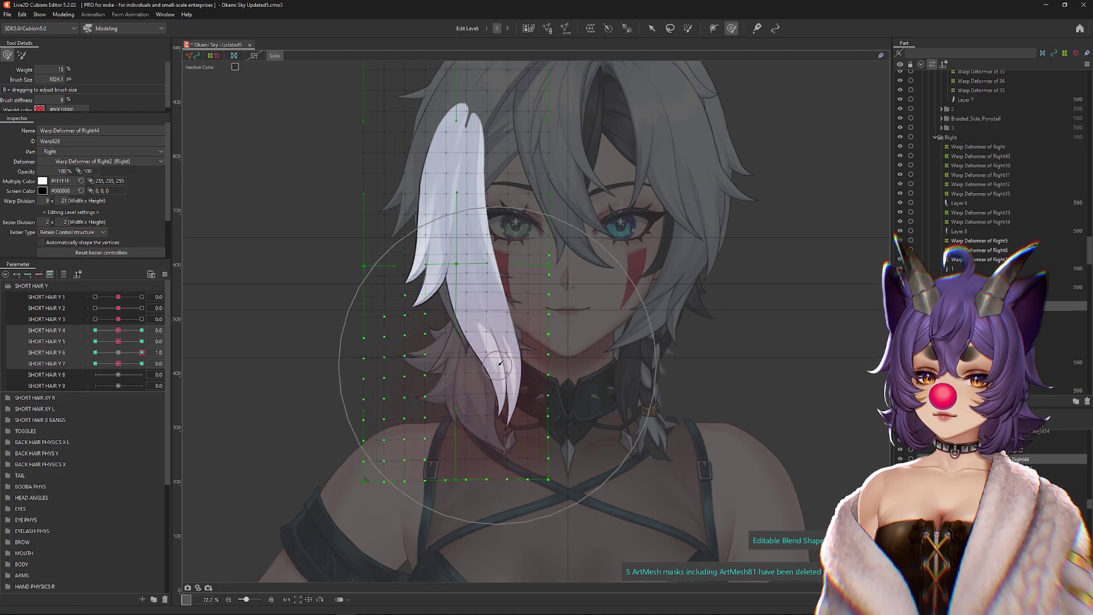
mouse_move(382, 276)
left_mouse_down()
mouse_move(371, 224)
mouse_move(504, 261)
left_mouse_up()
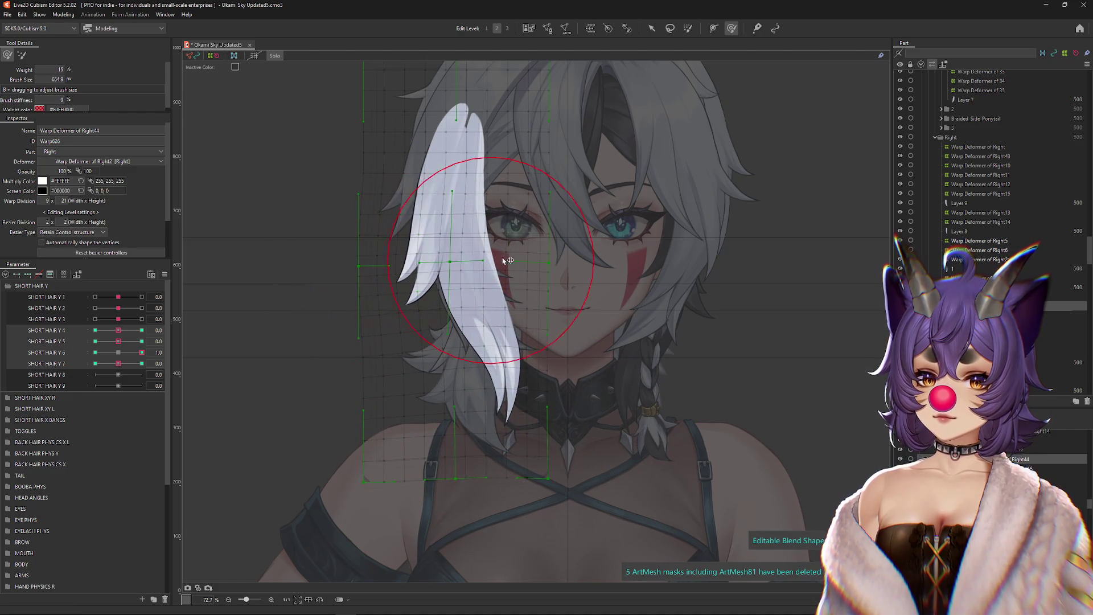
left_click(95, 330)
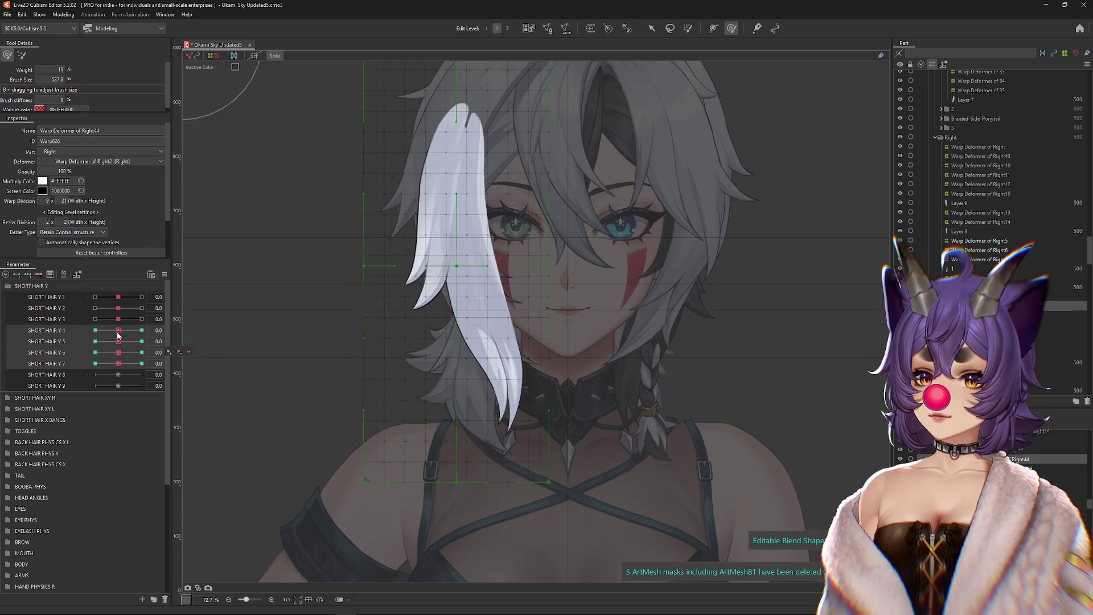
left_click(118, 330)
left_click_drag(118, 341, 117, 341)
left_click(141, 352)
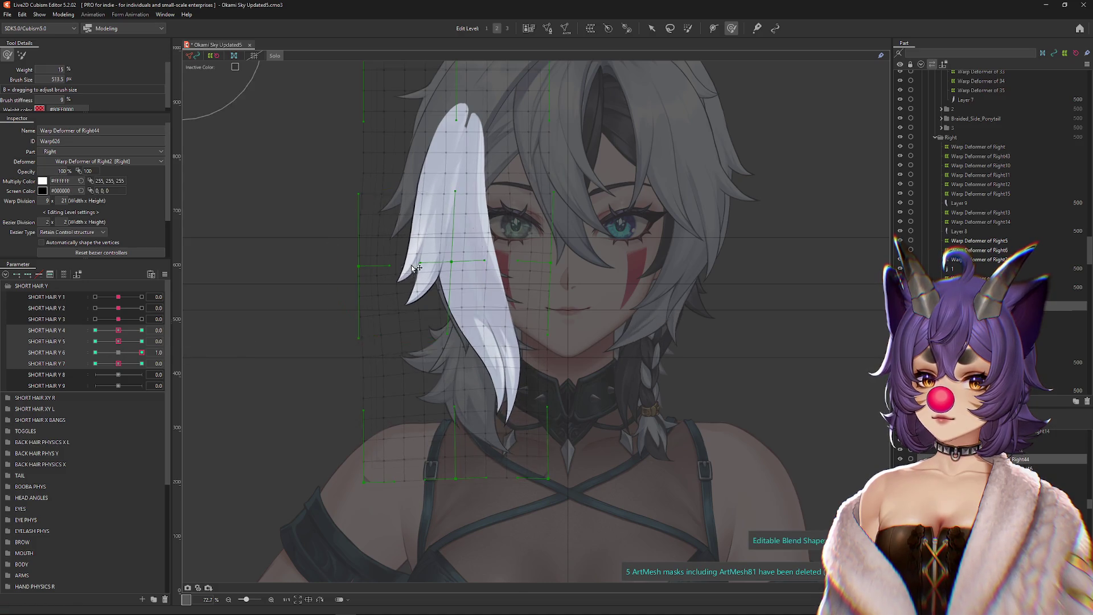
left_click_drag(406, 270, 395, 276)
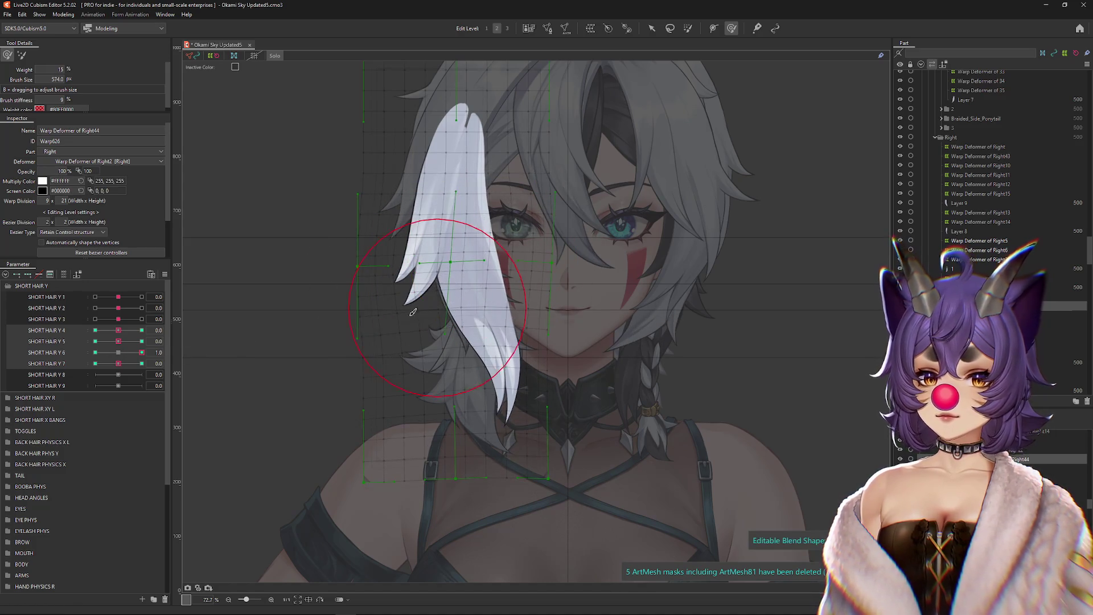
Step: Nudge the mesh for SHORT HAIR Y 6 negative and curve its left columns for Y 7 negative
left_click(95, 353)
mouse_move(393, 267)
left_mouse_down()
mouse_move(484, 413)
mouse_move(488, 497)
left_mouse_up()
left_click_drag(397, 313, 394, 290)
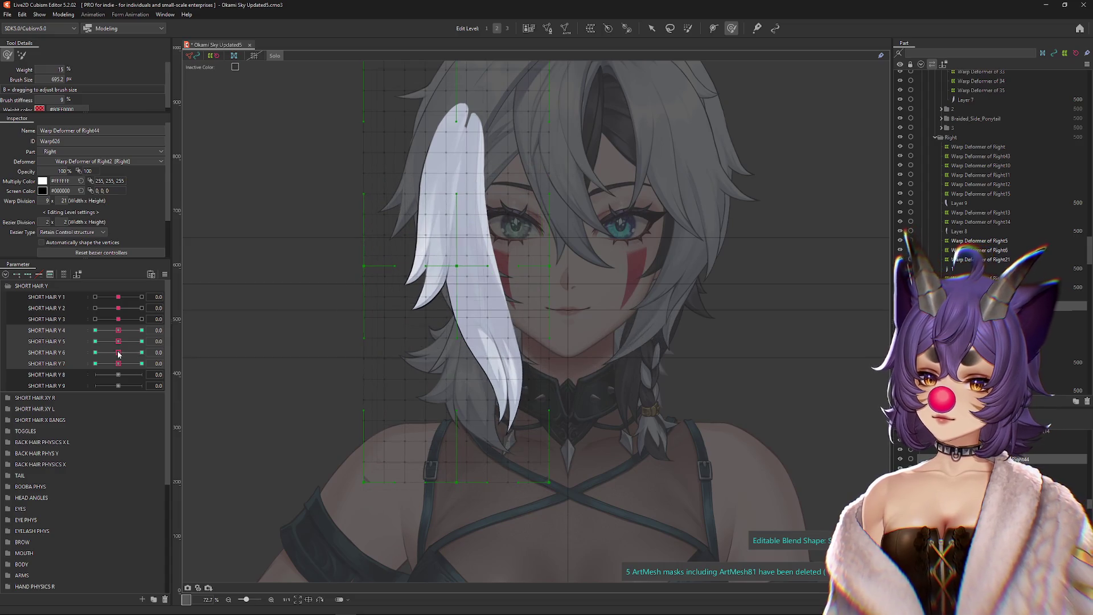
mouse_move(491, 423)
left_mouse_down()
mouse_move(311, 366)
mouse_move(186, 394)
left_mouse_up()
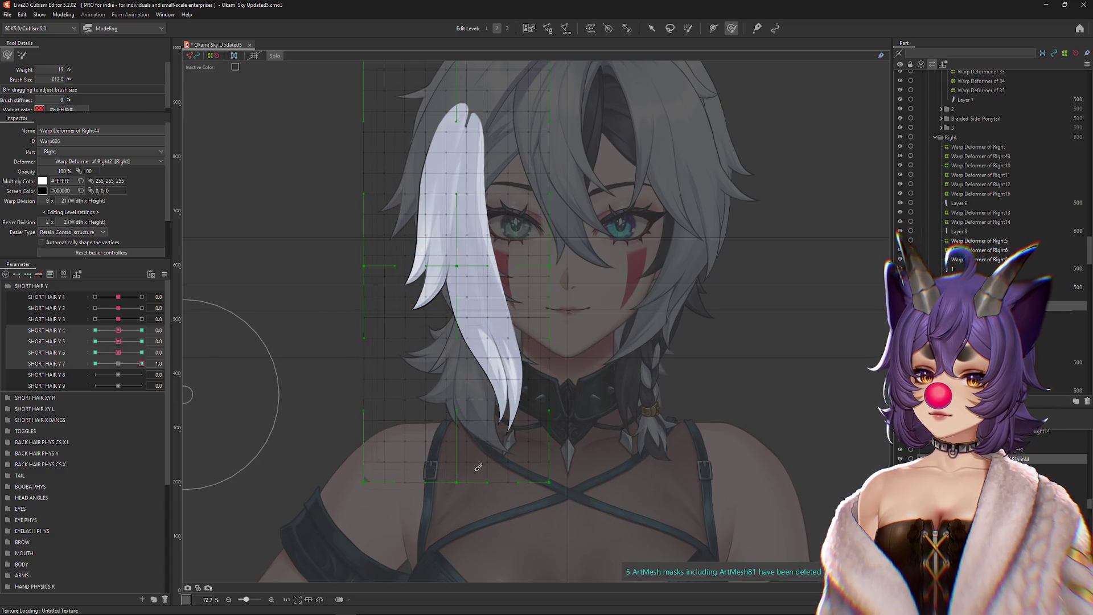
mouse_move(459, 311)
left_mouse_down()
mouse_move(488, 378)
mouse_move(464, 390)
mouse_move(427, 317)
mouse_move(427, 292)
left_mouse_up()
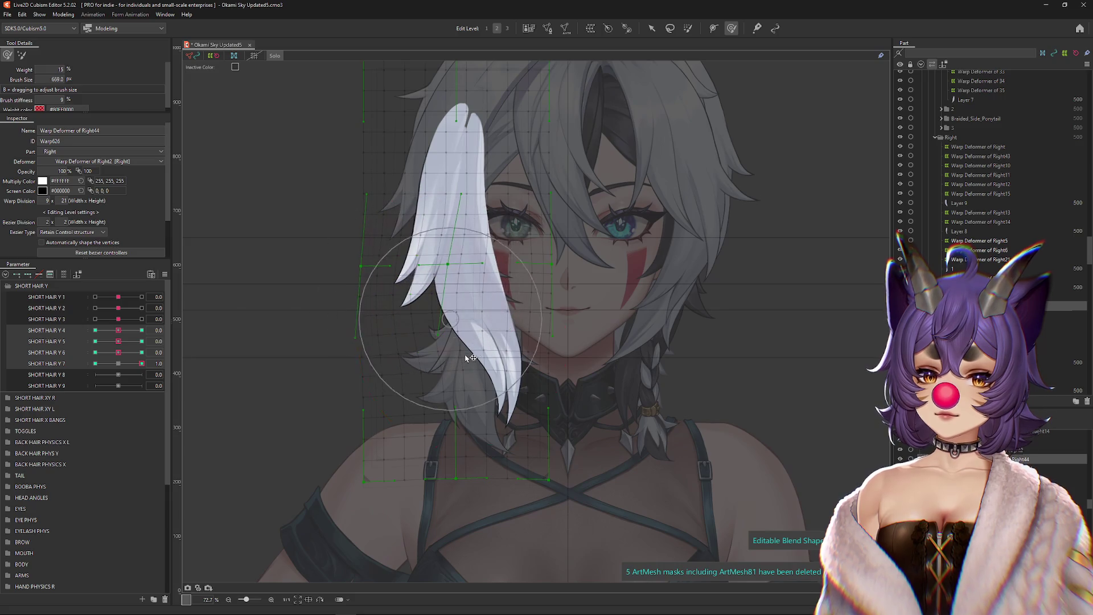
left_click(95, 363)
mouse_move(378, 341)
left_mouse_down()
mouse_move(464, 415)
mouse_move(391, 341)
mouse_move(425, 329)
left_mouse_up()
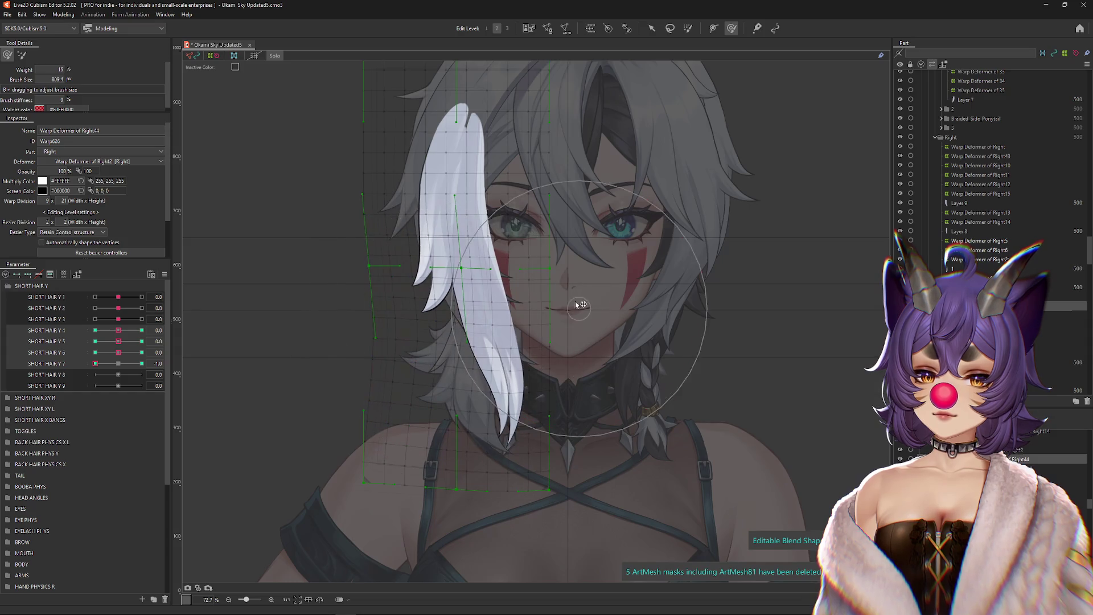
mouse_move(95, 364)
left_mouse_down()
mouse_move(129, 365)
mouse_move(70, 361)
left_mouse_up()
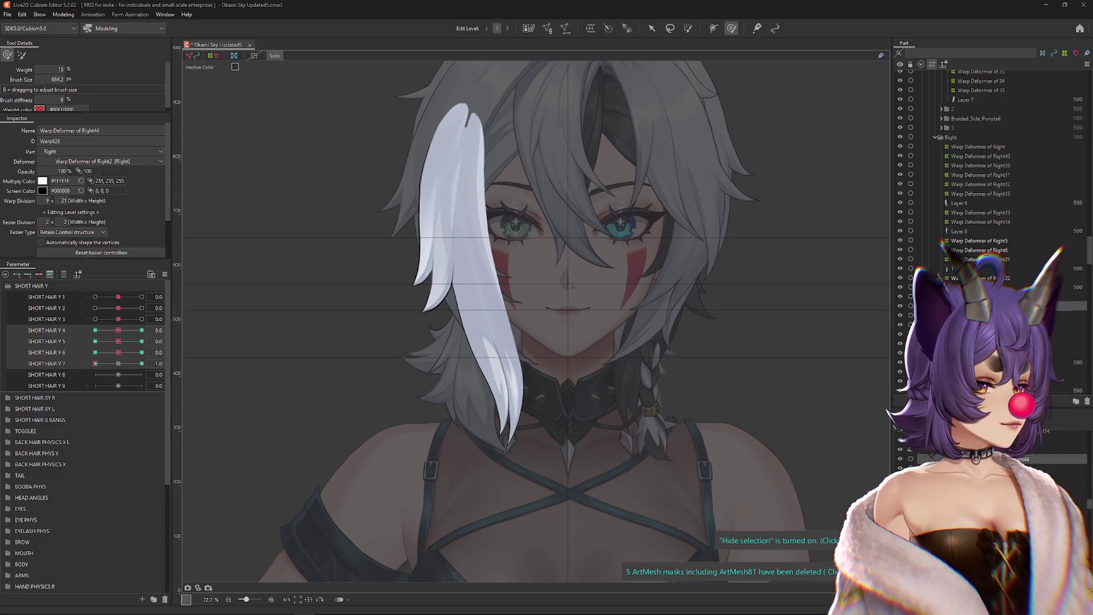
Step: Reset SHORT HAIR Y 7 and push the strand's lower part right at SHORT HAIR Y 8 = 1
left_click(93, 371)
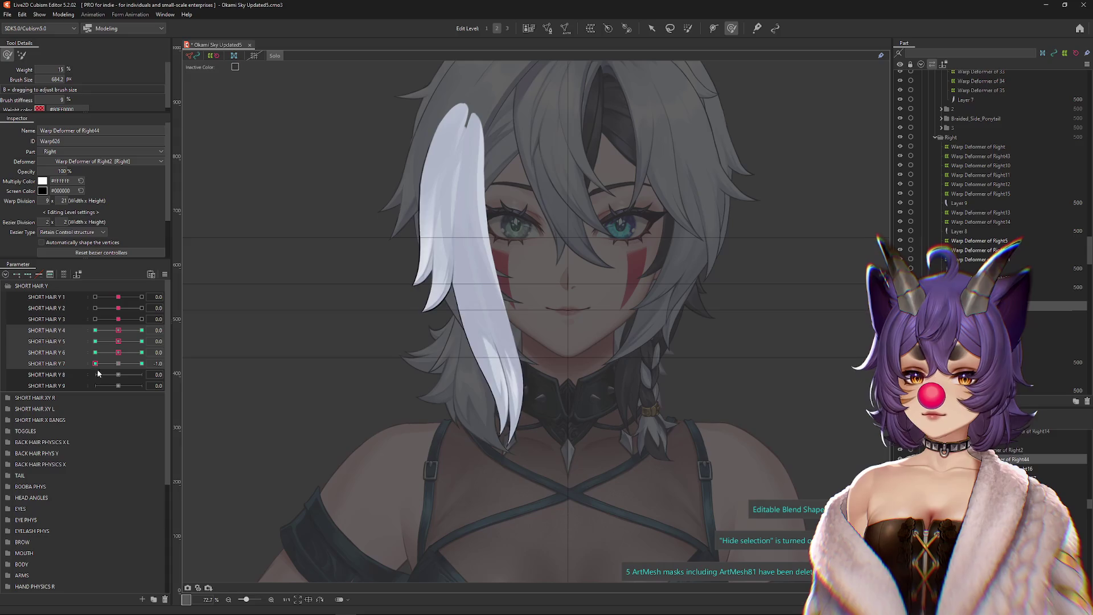
mouse_move(96, 364)
left_mouse_down()
mouse_move(131, 365)
mouse_move(118, 372)
left_mouse_up()
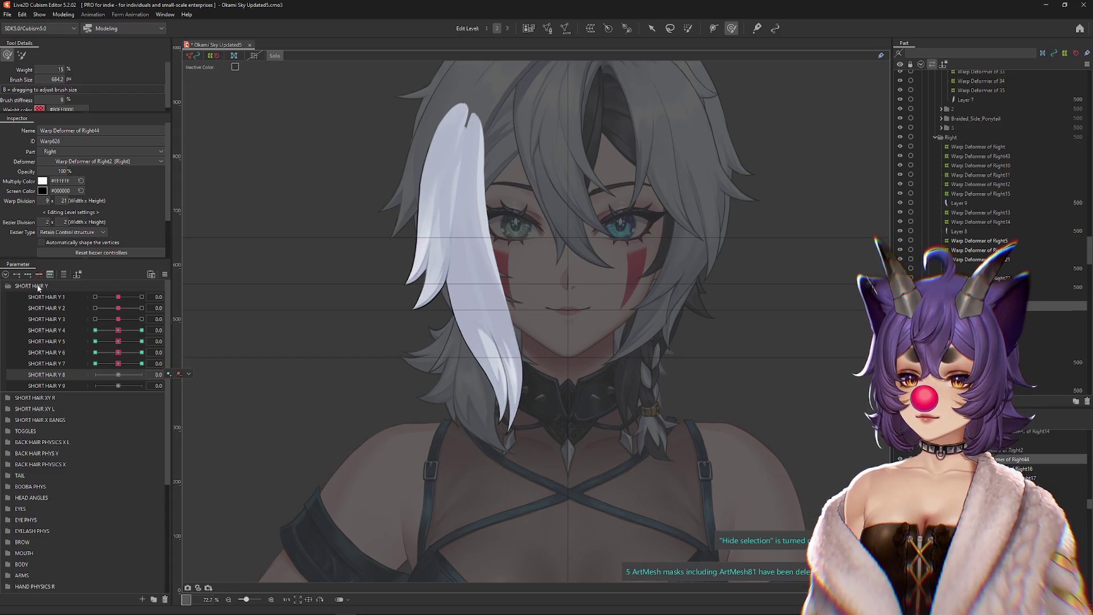
left_click(125, 363)
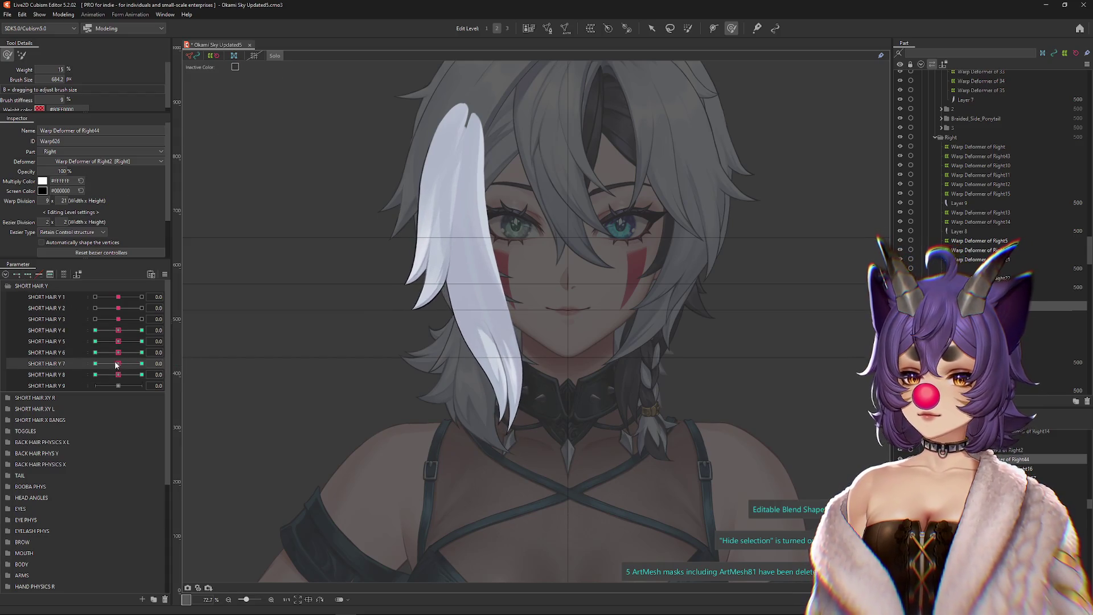
left_click(142, 375)
mouse_move(535, 467)
left_mouse_down()
mouse_move(512, 398)
mouse_move(399, 356)
mouse_move(444, 353)
left_mouse_up()
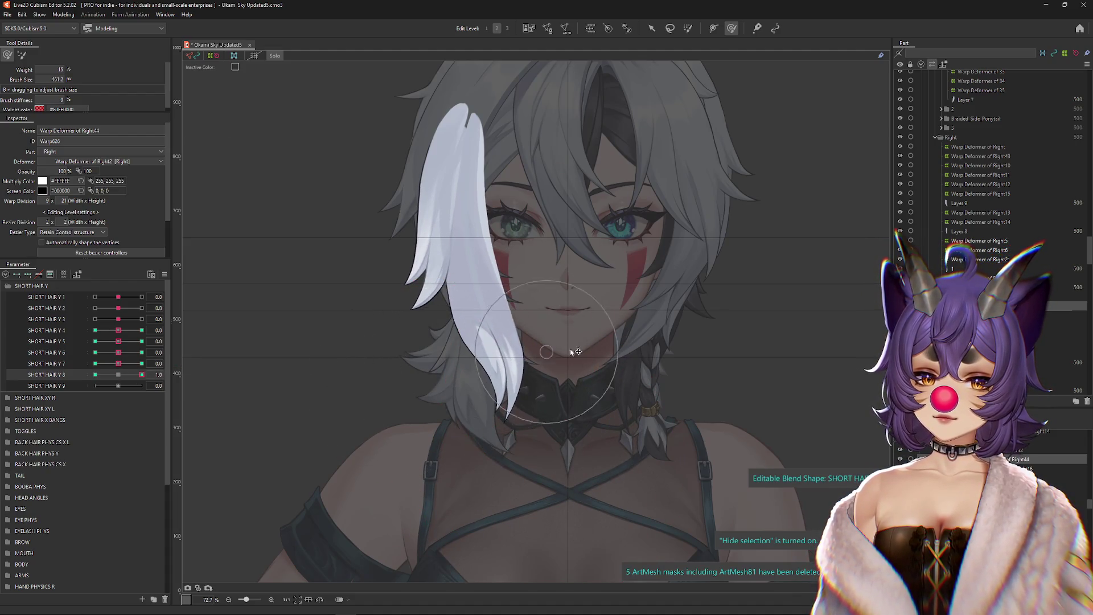
left_click_drag(570, 349, 569, 393)
mouse_move(495, 353)
left_mouse_down()
mouse_move(518, 338)
mouse_move(365, 319)
left_mouse_up()
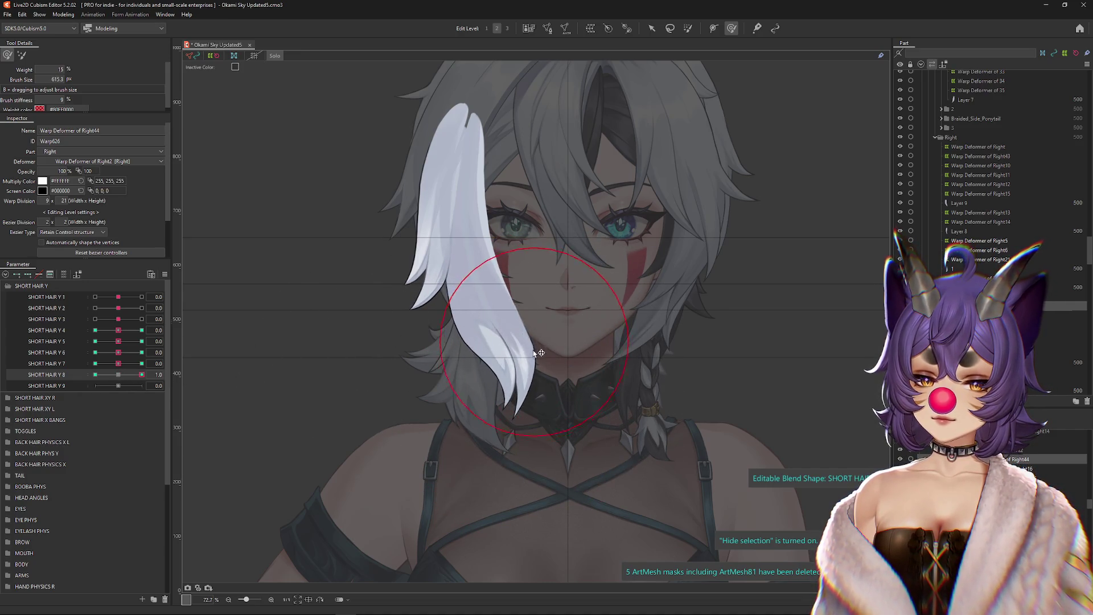
left_click(117, 376)
left_click(142, 374)
left_click_drag(433, 398, 560, 410)
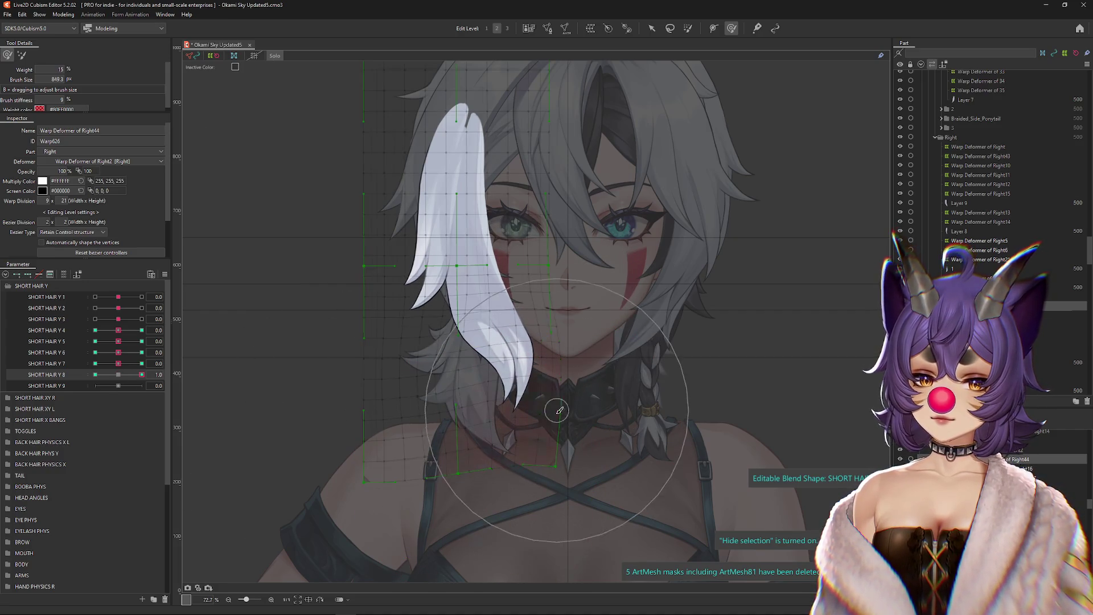
Step: At SHORT HAIR Y 8 = -1, pull the strand's tip down and push its left edge right
left_click(95, 375)
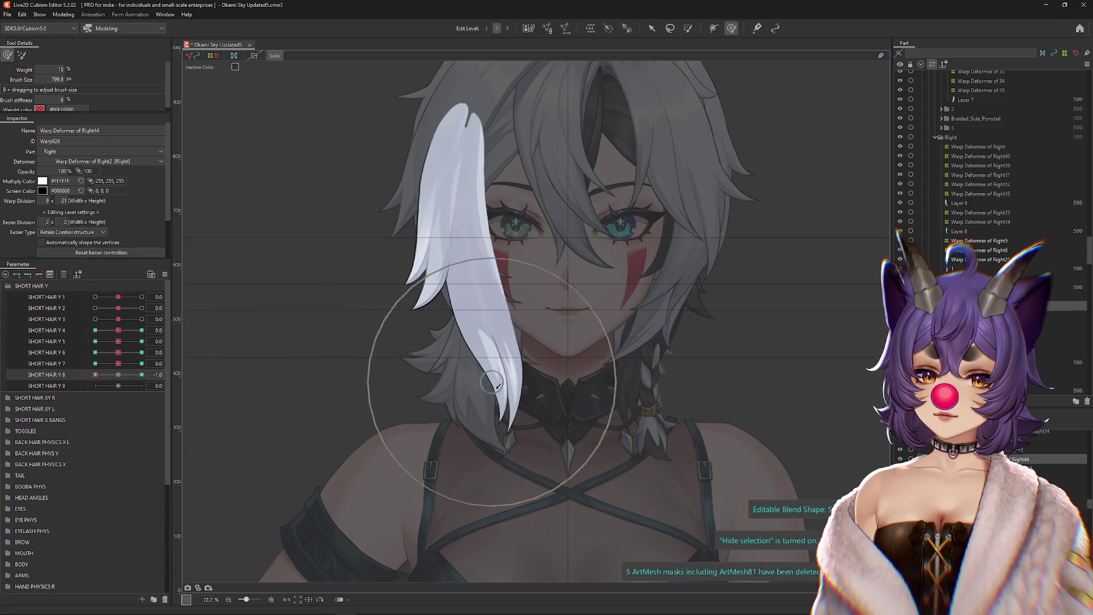
left_click_drag(497, 386, 500, 476)
left_click_drag(424, 362, 468, 363)
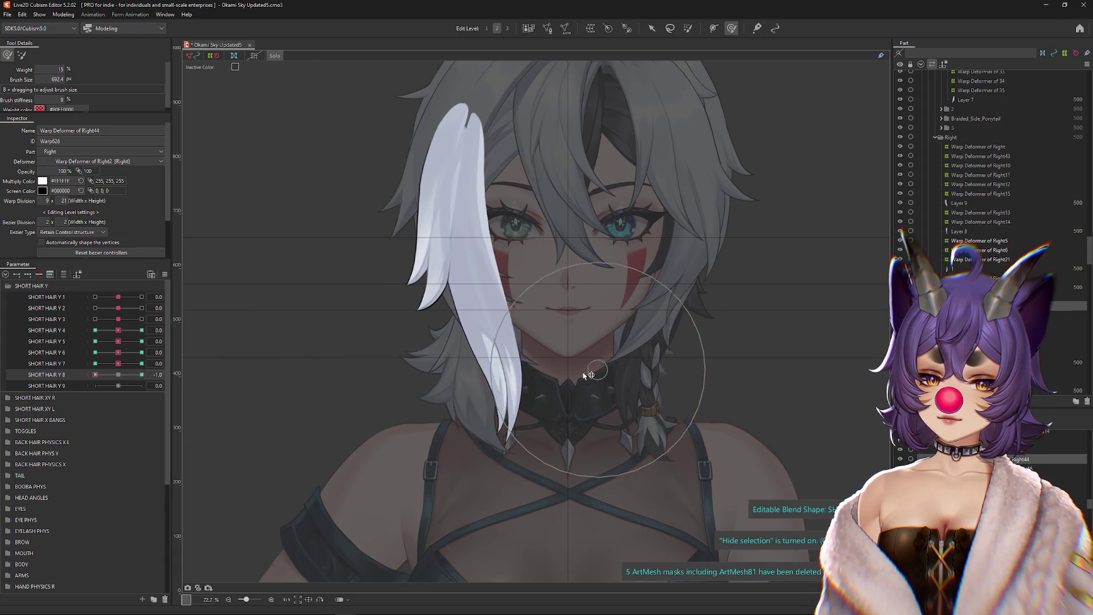
left_click(64, 14)
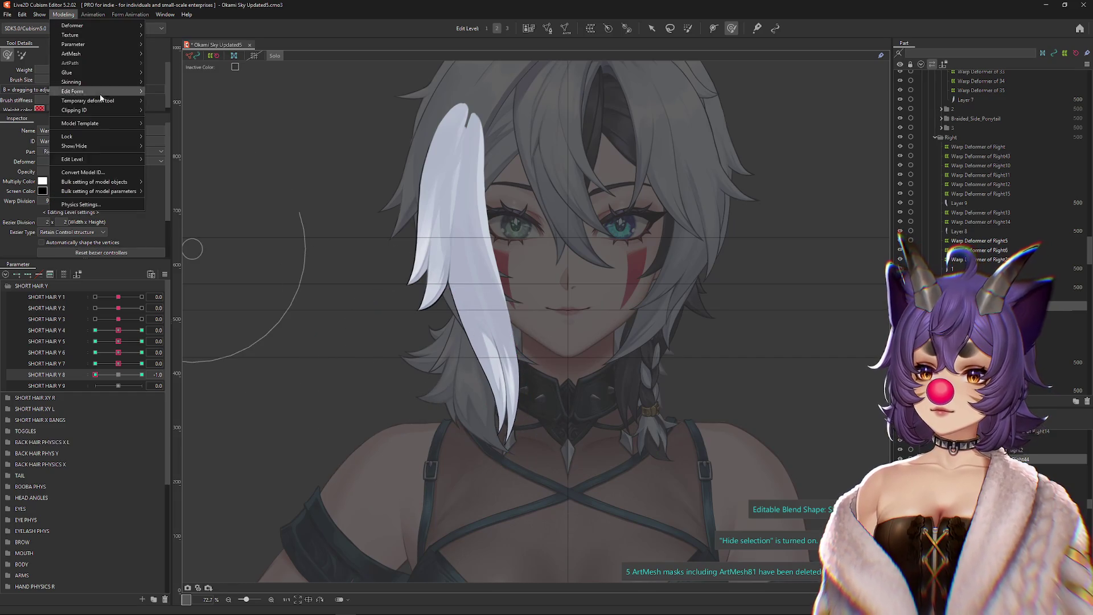
left_click(81, 204)
scroll(725, 222, "up", 3)
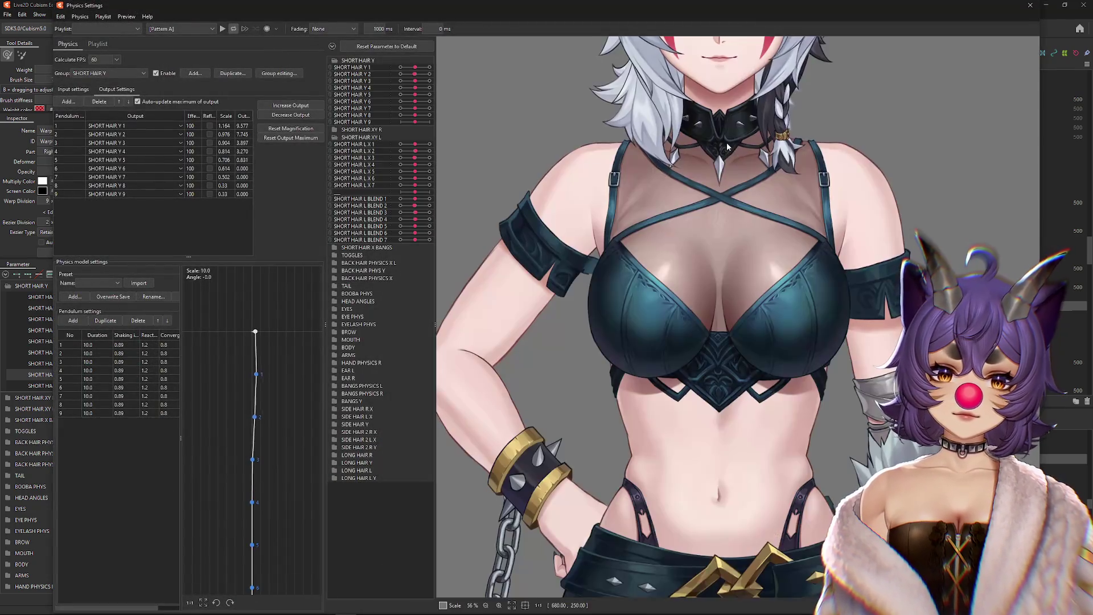
mouse_move(725, 222)
left_mouse_down()
mouse_move(706, 143)
mouse_move(696, 356)
mouse_move(677, 161)
mouse_move(683, 355)
mouse_move(700, 375)
mouse_move(717, 321)
mouse_move(732, 314)
left_mouse_up()
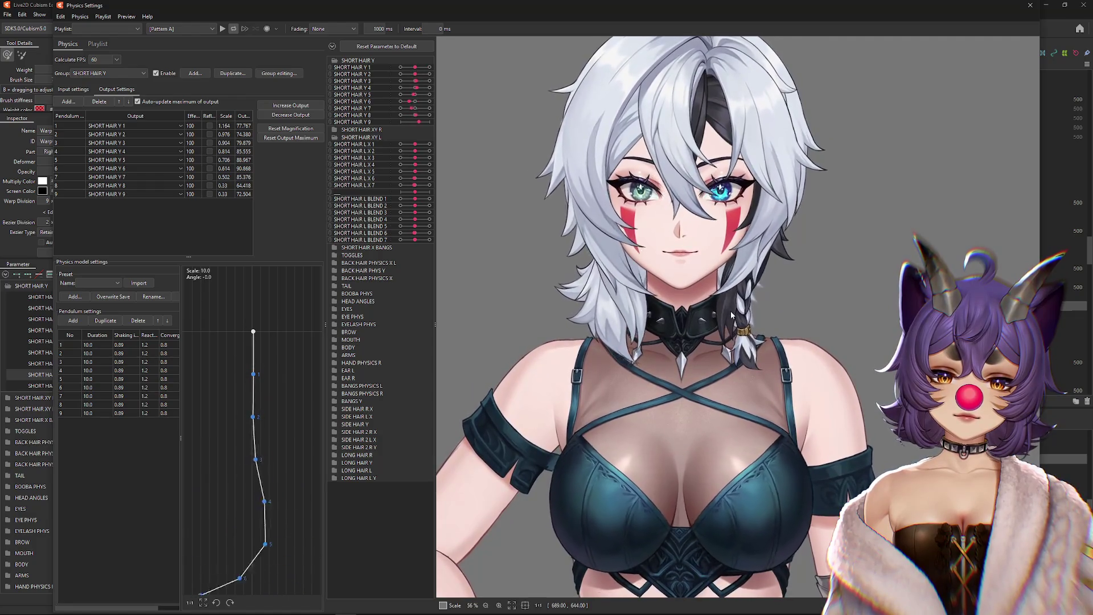
mouse_move(588, 306)
left_mouse_down()
mouse_move(626, 455)
mouse_move(771, 146)
mouse_move(722, 232)
mouse_move(987, 199)
mouse_move(929, 227)
mouse_move(496, 361)
mouse_move(449, 418)
left_mouse_up()
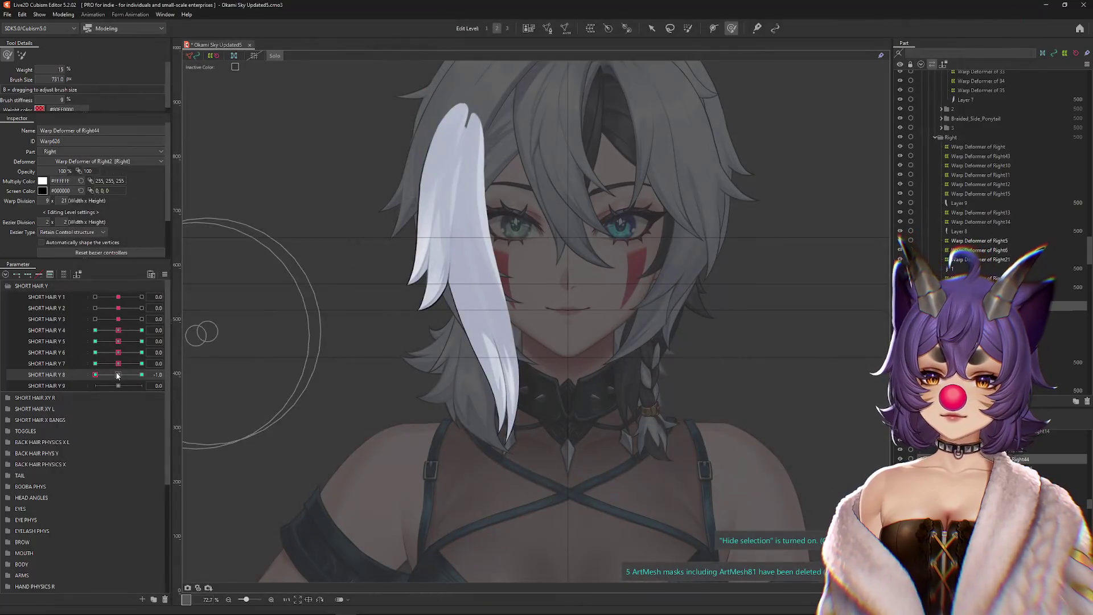
left_click_drag(118, 330, 102, 330)
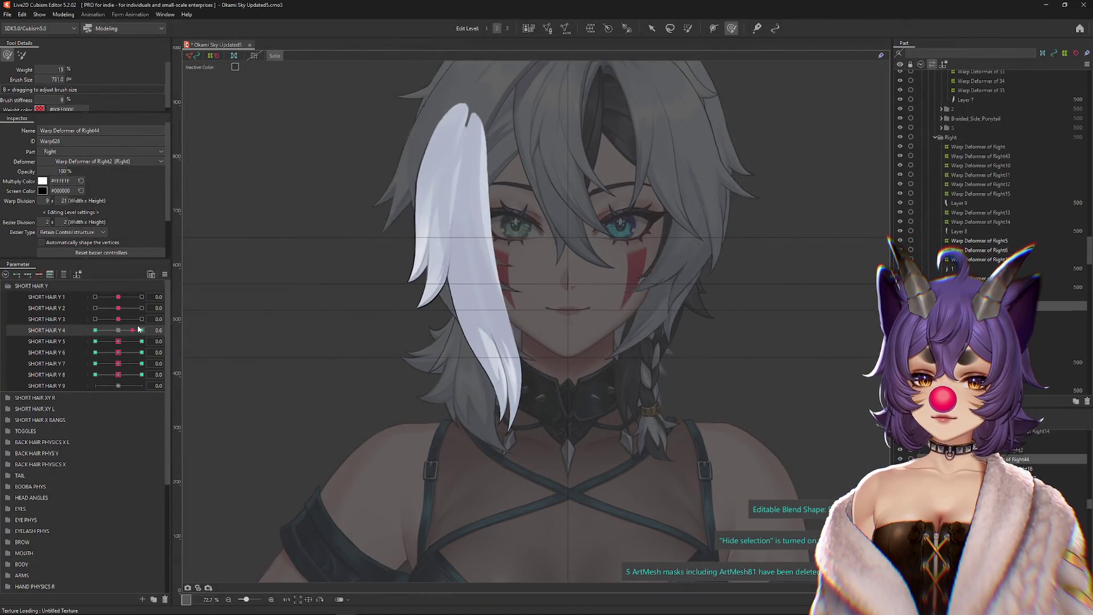
left_click(150, 275)
left_click(205, 283)
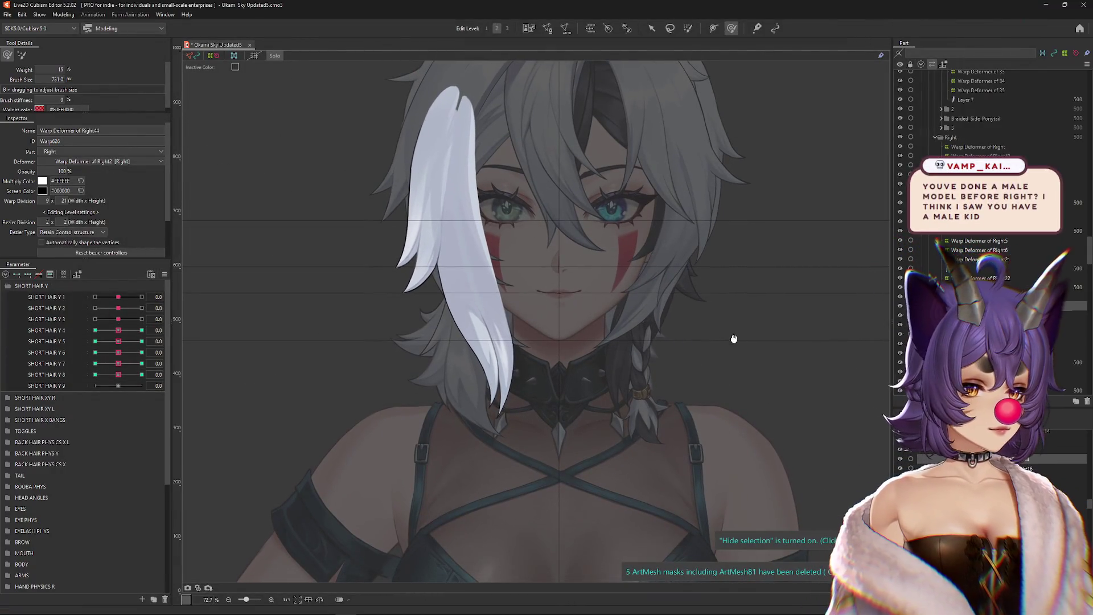
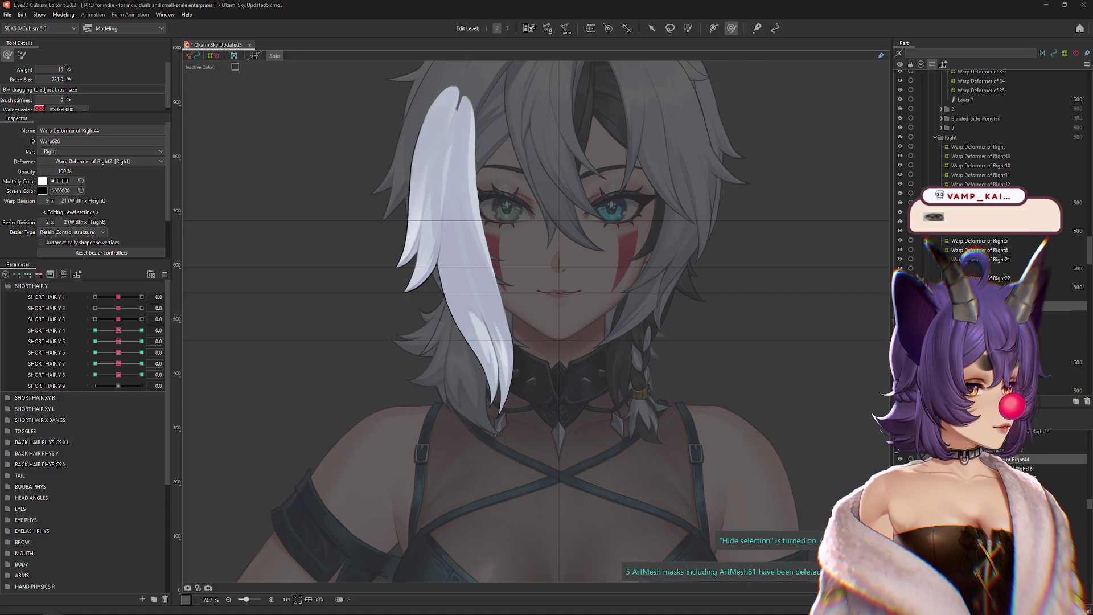
Step: Bring the browser with the rigged model's X post over the editor and enlarge it
key("alt+Tab")
mouse_move(598, 391)
left_mouse_down()
mouse_move(781, 402)
mouse_move(789, 481)
mouse_move(878, 506)
left_mouse_up()
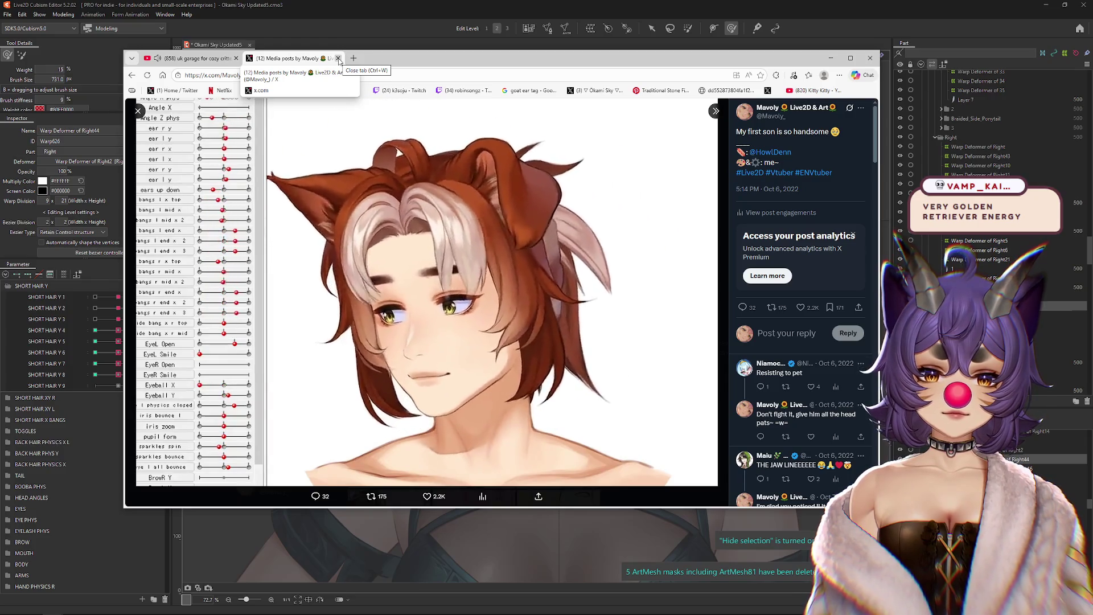
Step: Close the X post, move the browser aside, and show image results for red border collie
left_click(338, 59)
left_click_drag(394, 57, 1092, 80)
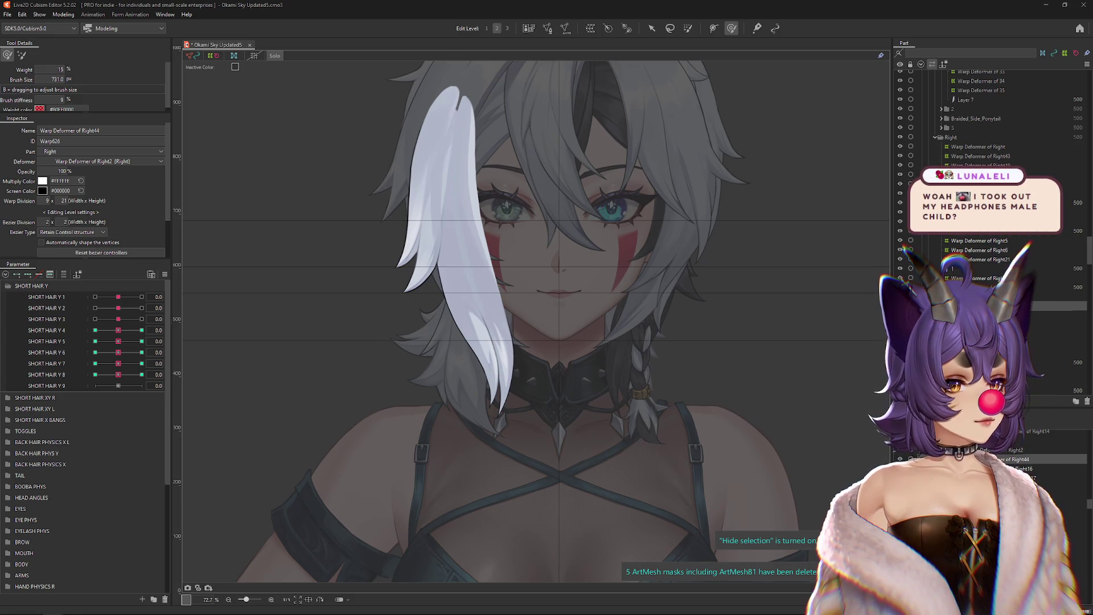
key("alt+Tab")
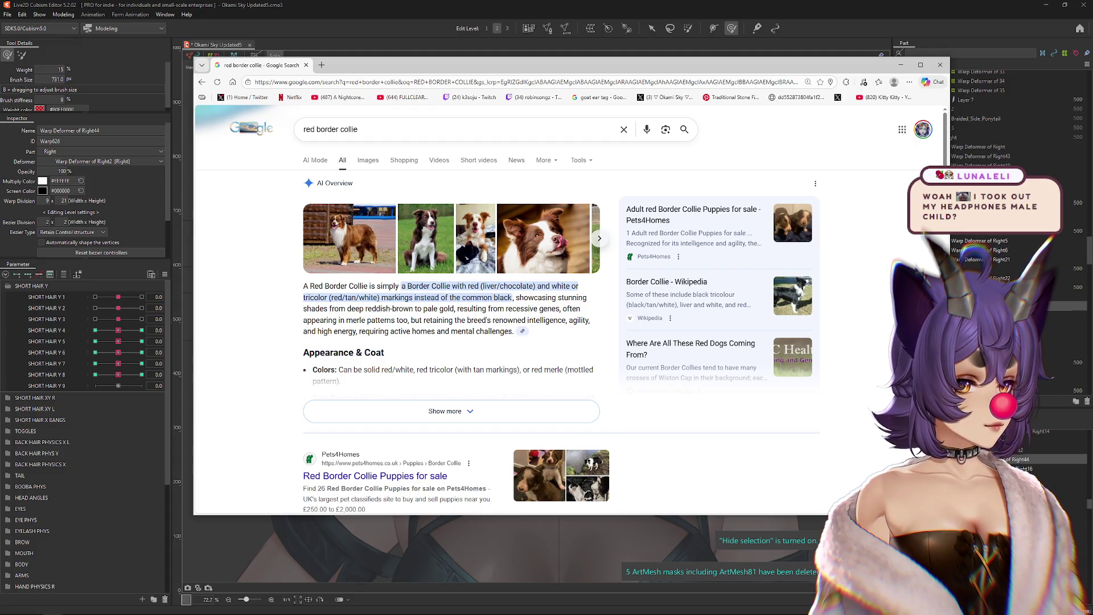
left_click(369, 162)
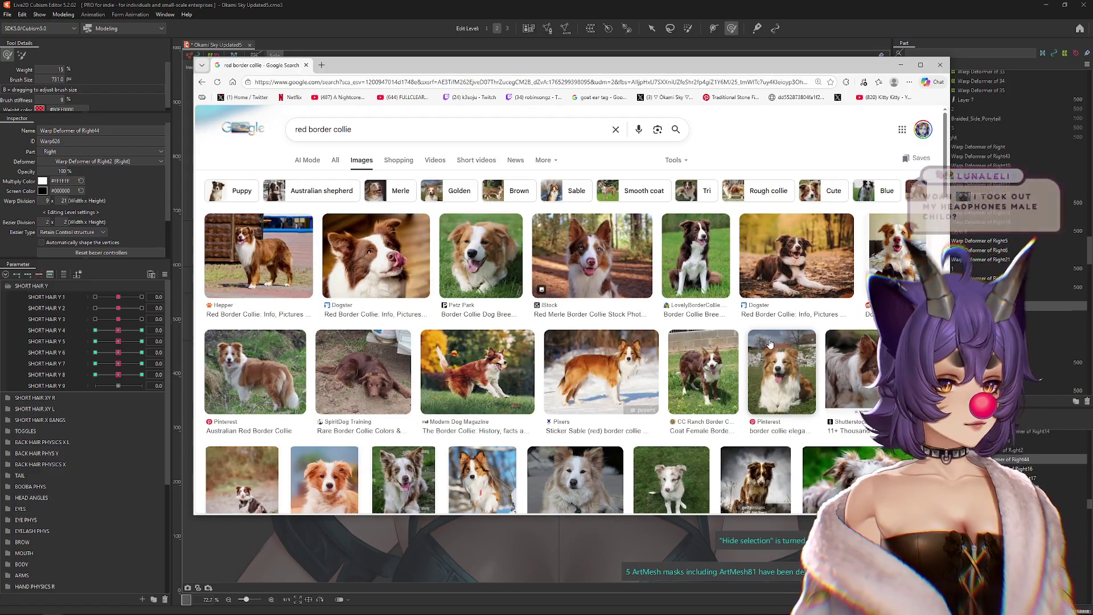
Step: Browse the red border collie images, then close Chrome to return to the model
scroll(751, 320, "down", 2)
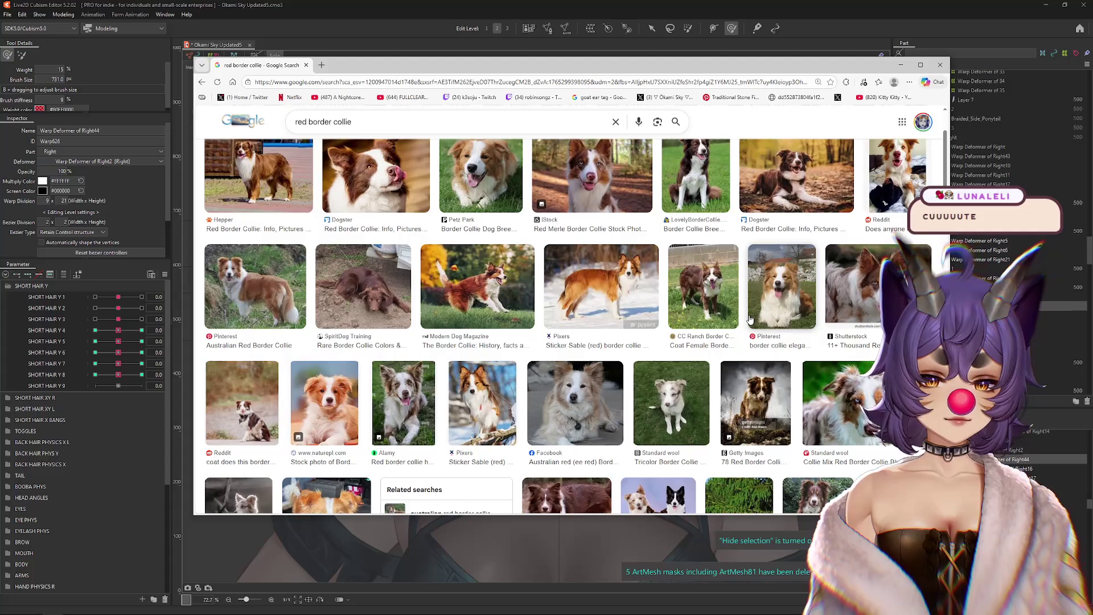
scroll(751, 318, "down", 1)
scroll(746, 299, "up", 3)
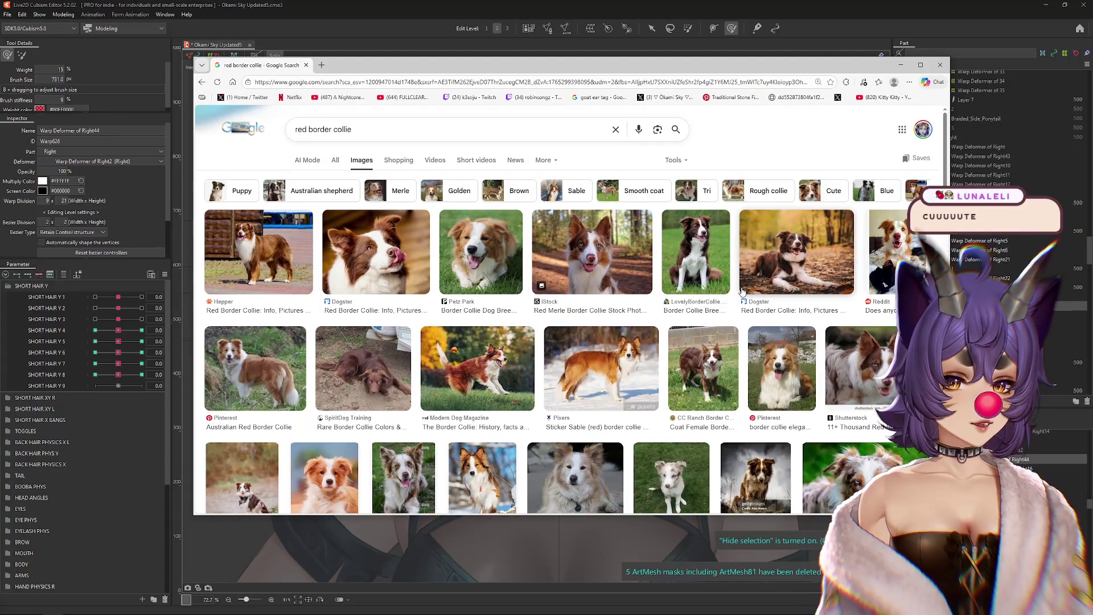
scroll(456, 186, "down", 2)
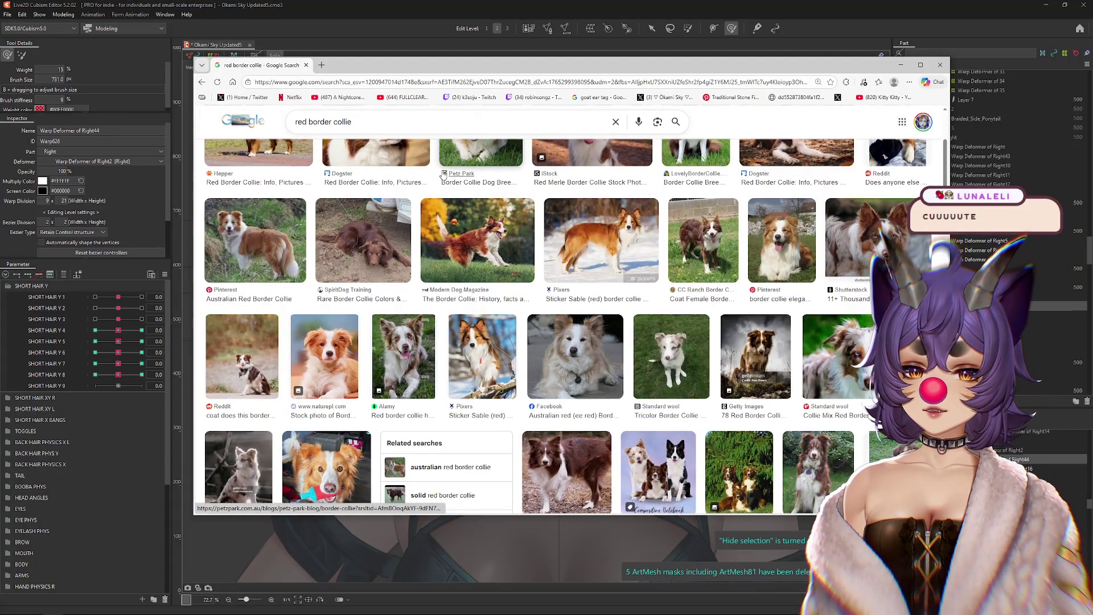
scroll(483, 206, "down", 2)
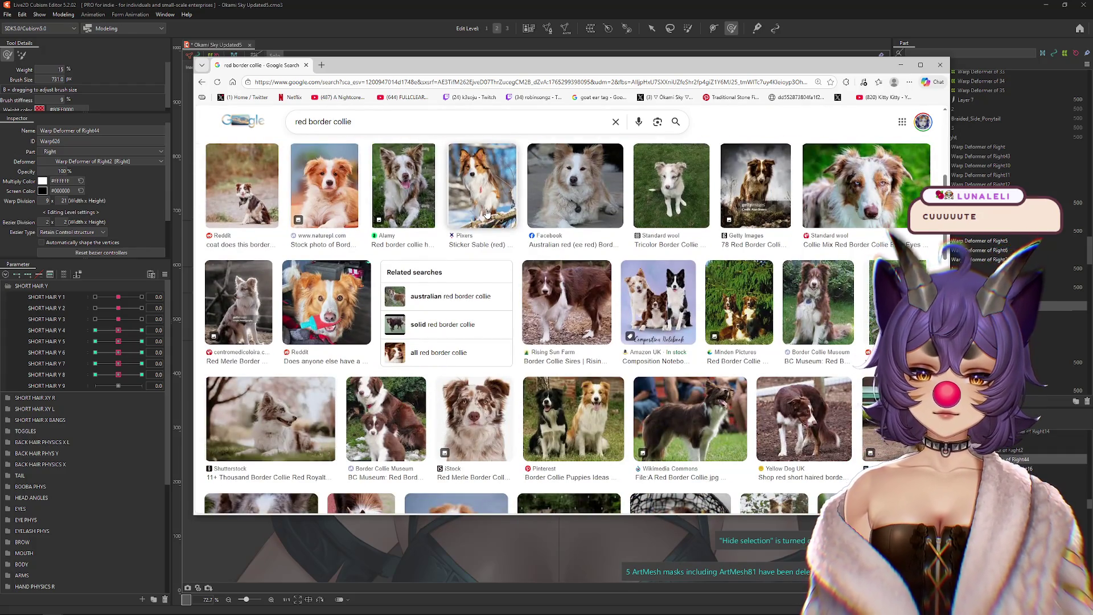
scroll(477, 223, "up", 1)
scroll(476, 225, "up", 4)
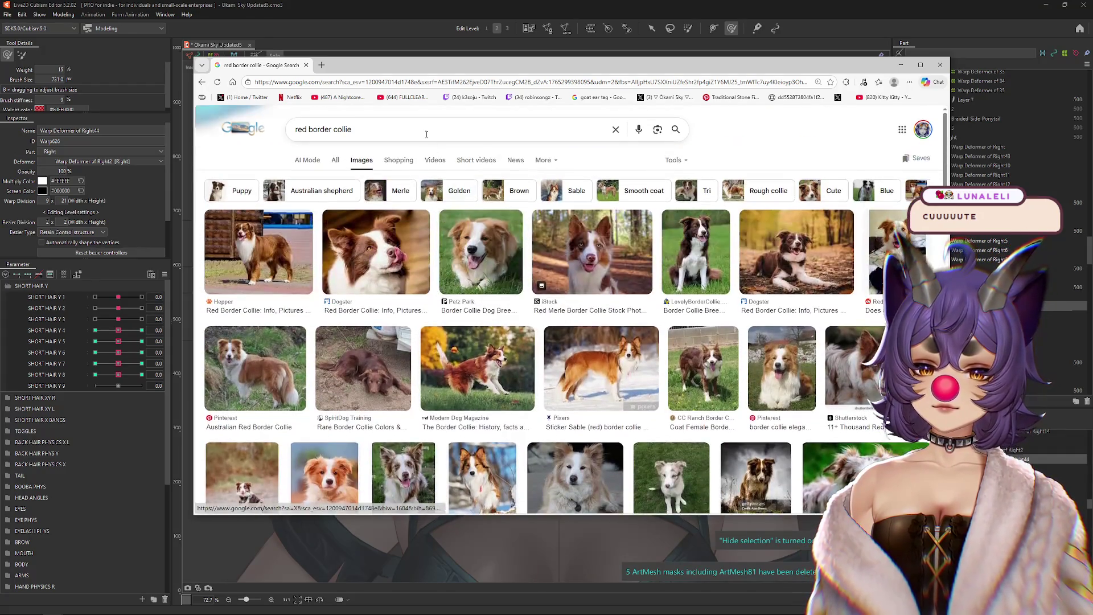
left_click(306, 65)
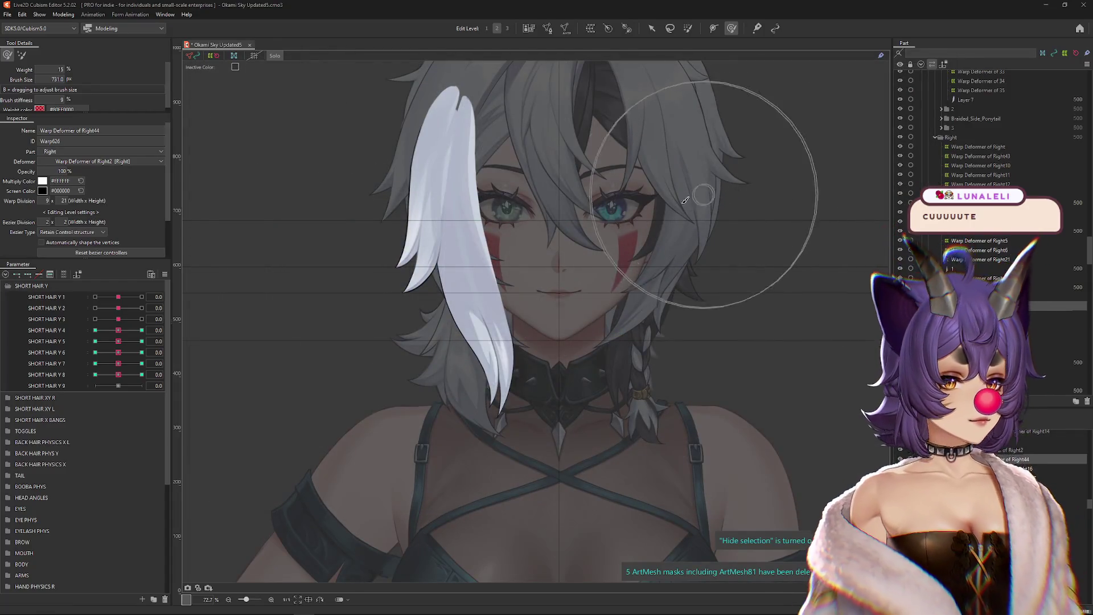
Step: Bend the white hair strand at SHORT HAIR Y 8's 1.0 key with a smaller deform brush
left_click_drag(118, 375, 124, 378)
left_click(141, 374)
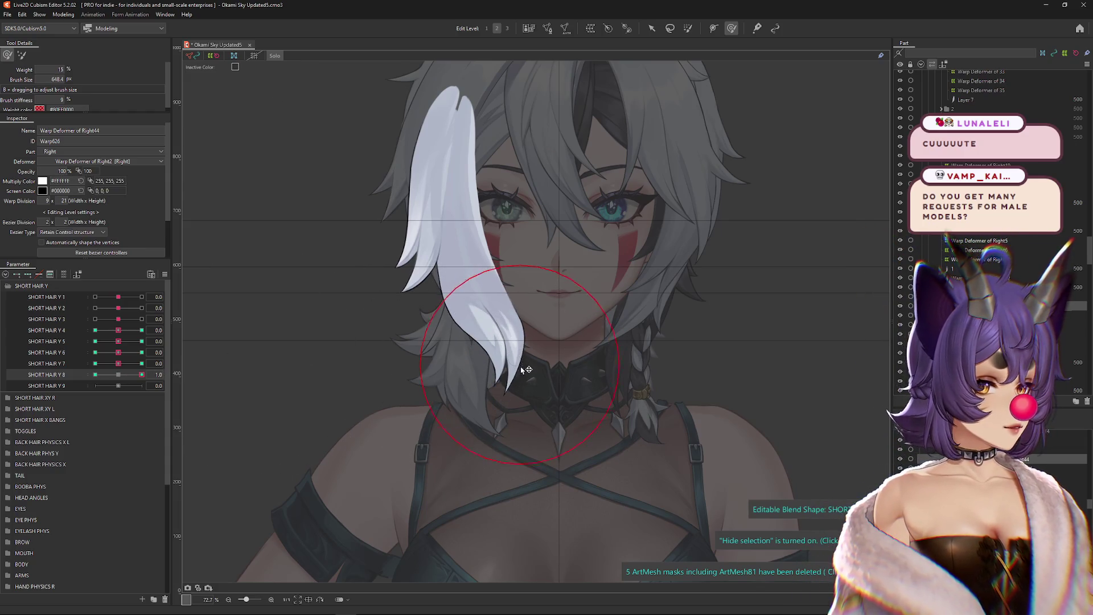
mouse_move(523, 366)
left_mouse_down()
mouse_move(512, 393)
mouse_move(463, 398)
mouse_move(520, 390)
mouse_move(551, 364)
left_mouse_up()
left_click_drag(569, 307, 524, 317)
mouse_move(141, 374)
left_mouse_down()
mouse_move(84, 388)
mouse_move(146, 384)
left_mouse_up()
Step: Reshape the white strand at SHORT HAIR Y 8's -1.0 key, check it, and reset to neutral
left_click(96, 374)
left_click_drag(370, 421, 451, 415)
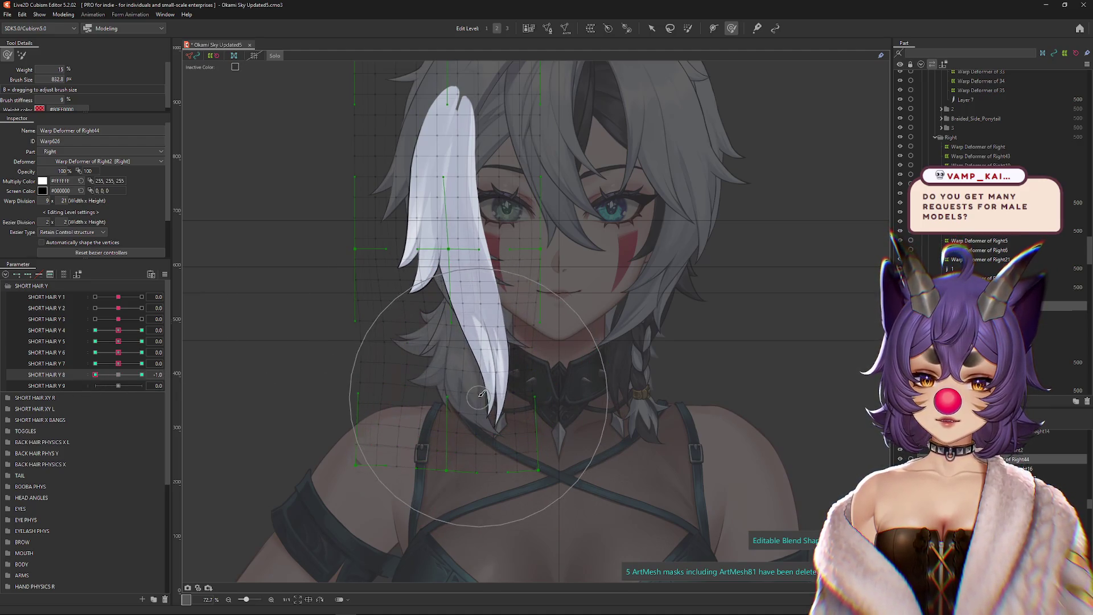
left_click_drag(460, 346, 447, 373)
left_click(119, 375)
left_click_drag(119, 375, 95, 374)
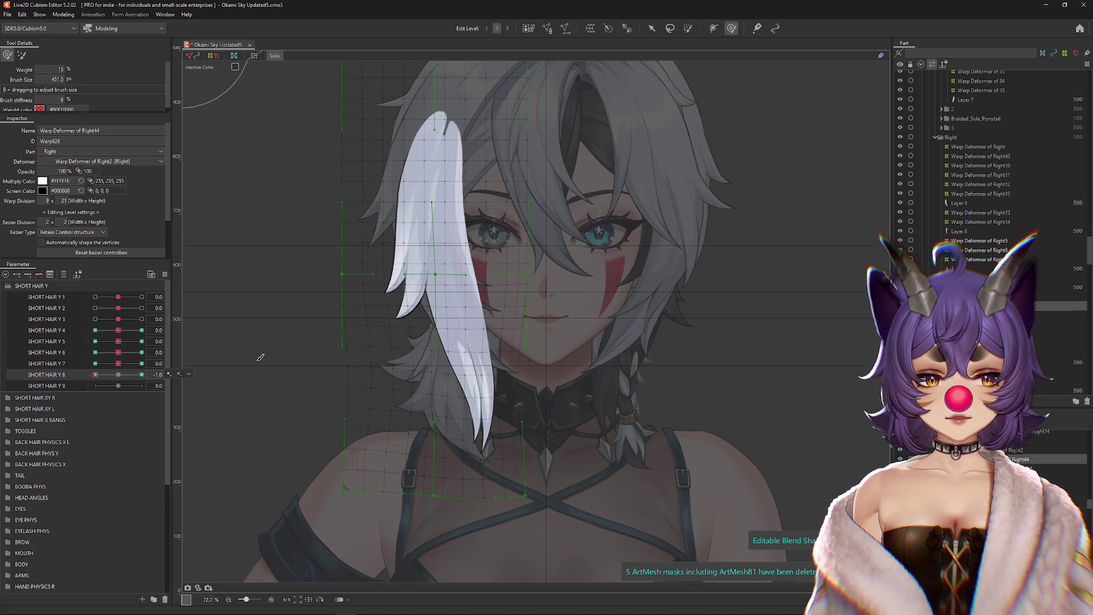
scroll(446, 341, "down", 1)
scroll(365, 319, "down", 1)
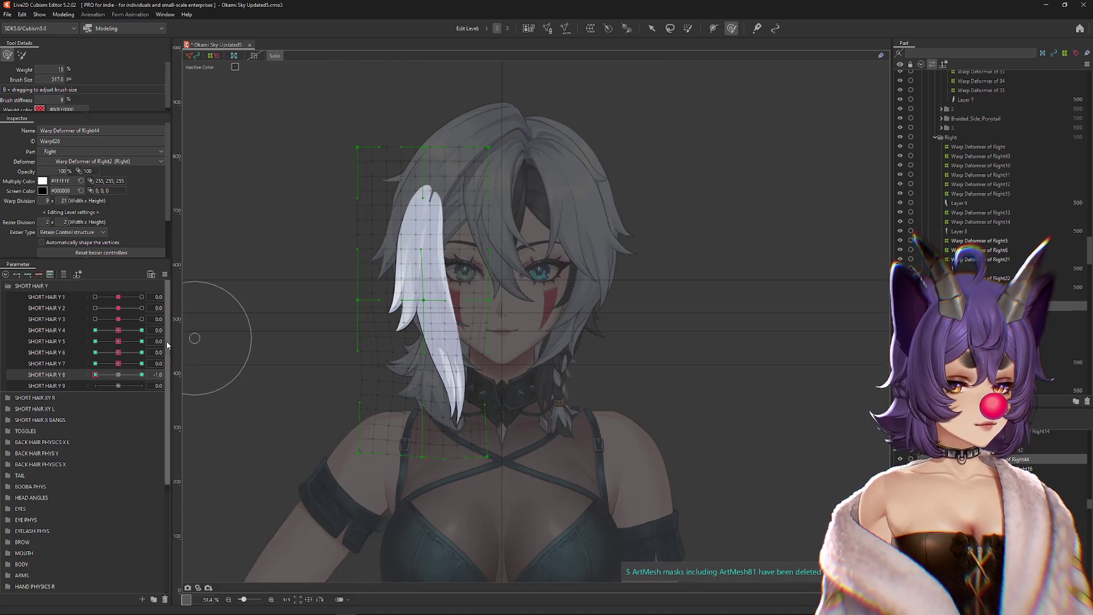
left_click(117, 374)
Step: Preview SHORT HAIR Y 7 at its 1.0 and -1.0 keys with the warp grid hidden
left_click(142, 363)
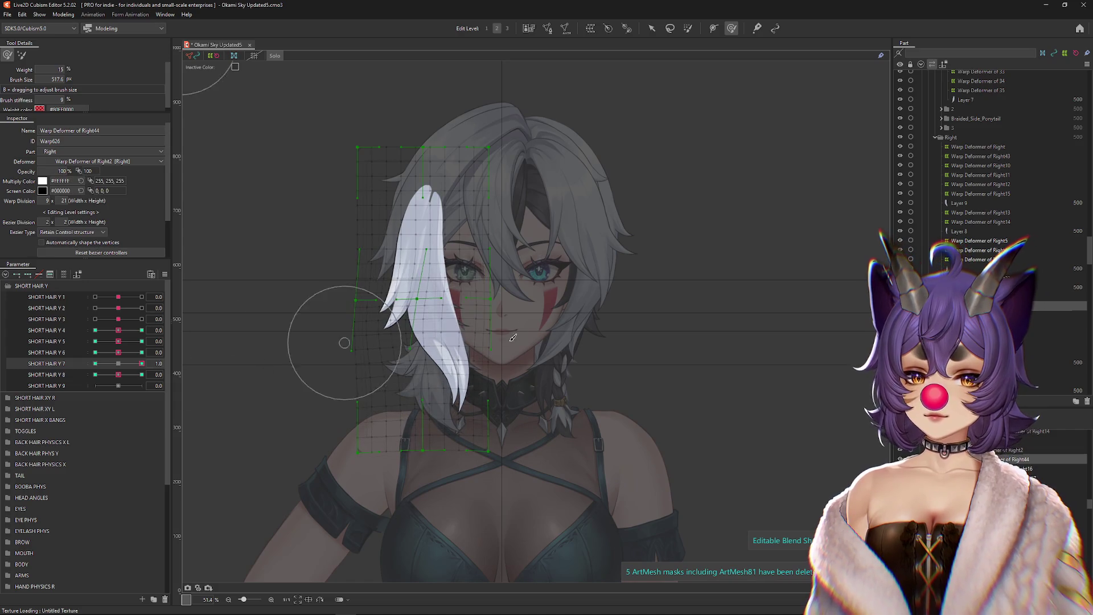
key("ctrl+h")
mouse_move(142, 364)
left_mouse_down()
mouse_move(89, 360)
mouse_move(118, 363)
left_mouse_up()
left_click(118, 374)
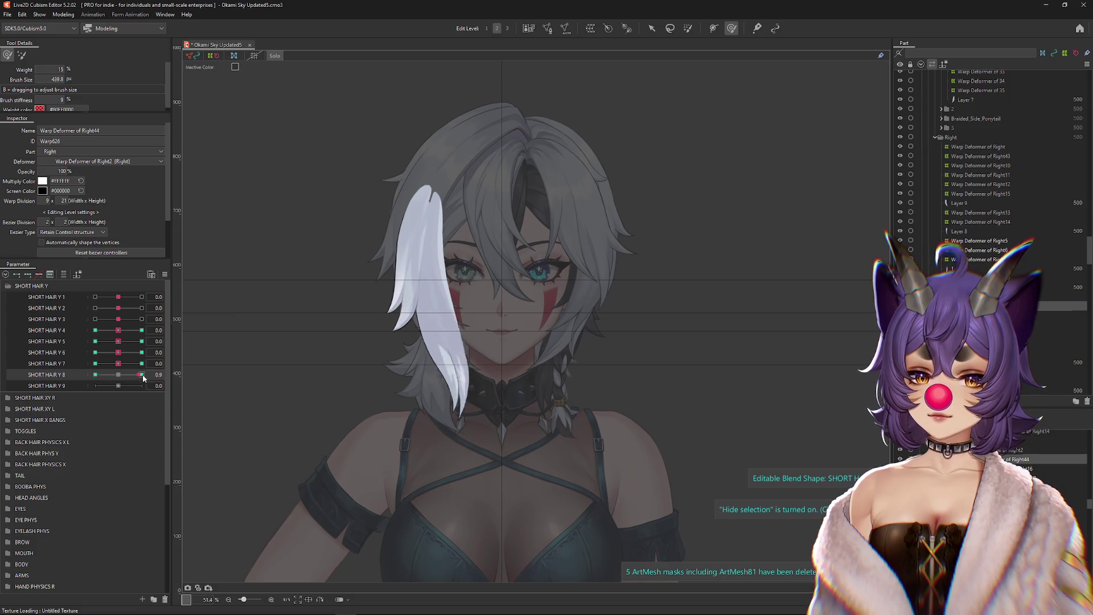
scroll(569, 365, "up", 2)
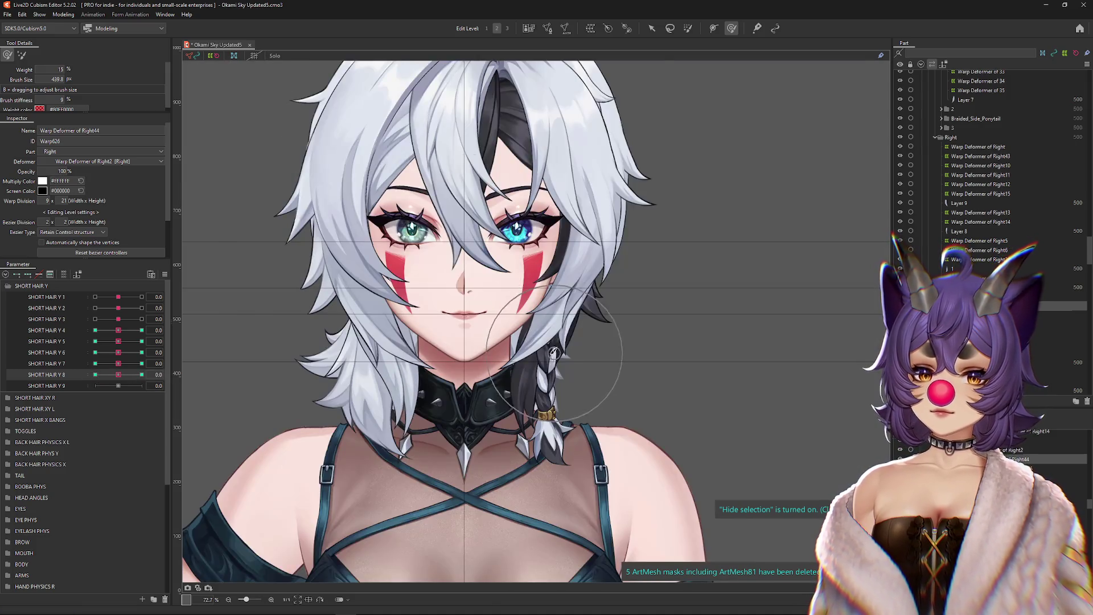
Step: Select the braid's hair mesh, then Warp Deformer of 43, filtering parameters to the selection
scroll(552, 353, "up", 2)
right_click(539, 407)
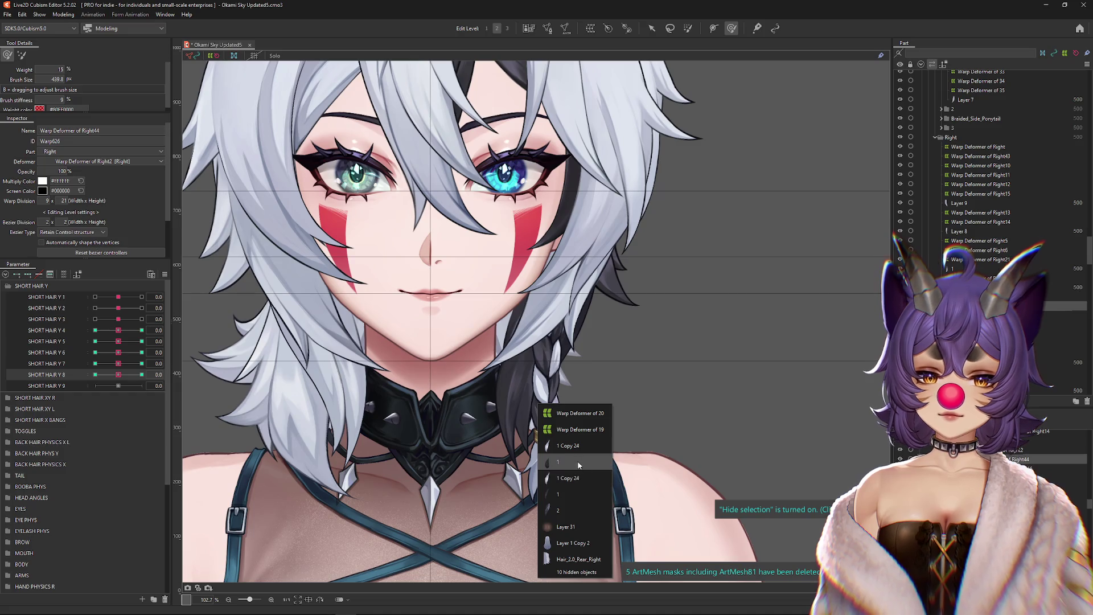
left_click(577, 510)
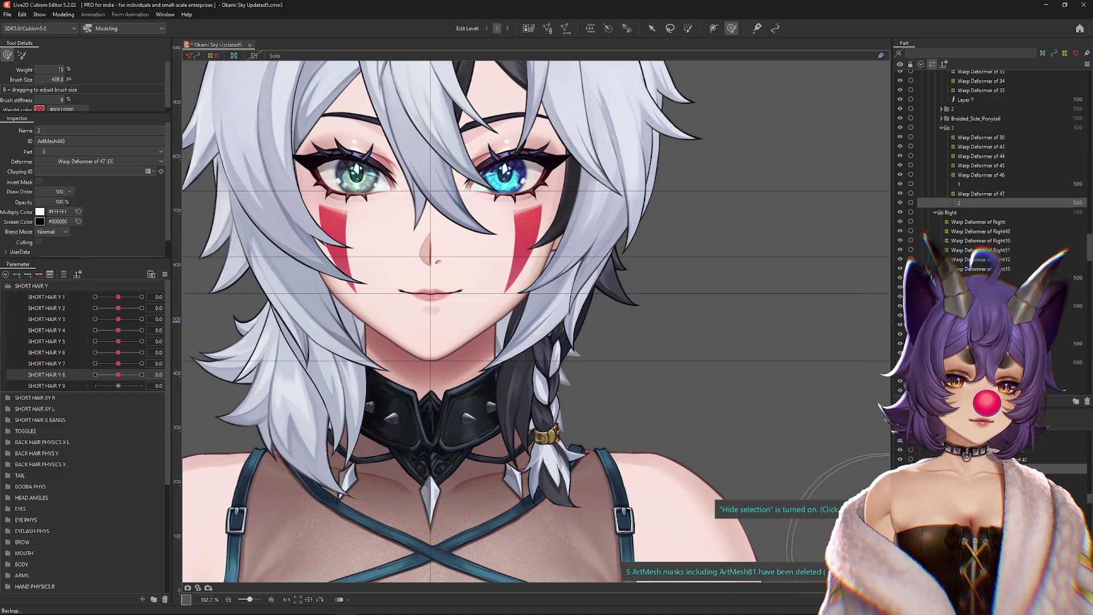
left_click(193, 338)
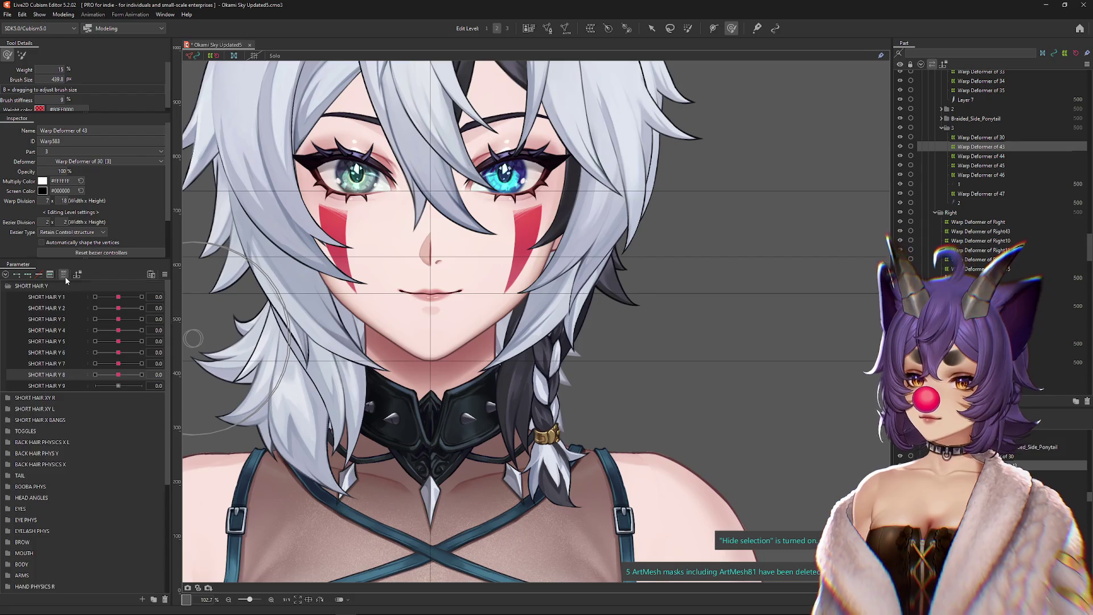
left_click(64, 273)
left_click(981, 137)
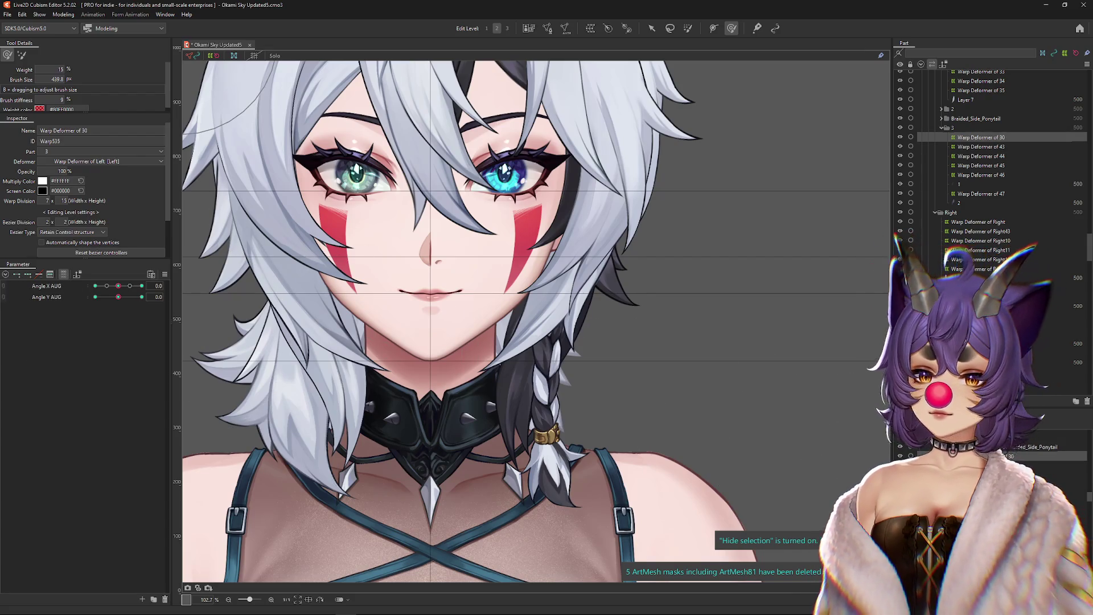
left_click(980, 147)
Step: Create a new warp deformer as parent of Warp Deformer of 43
left_click(590, 29)
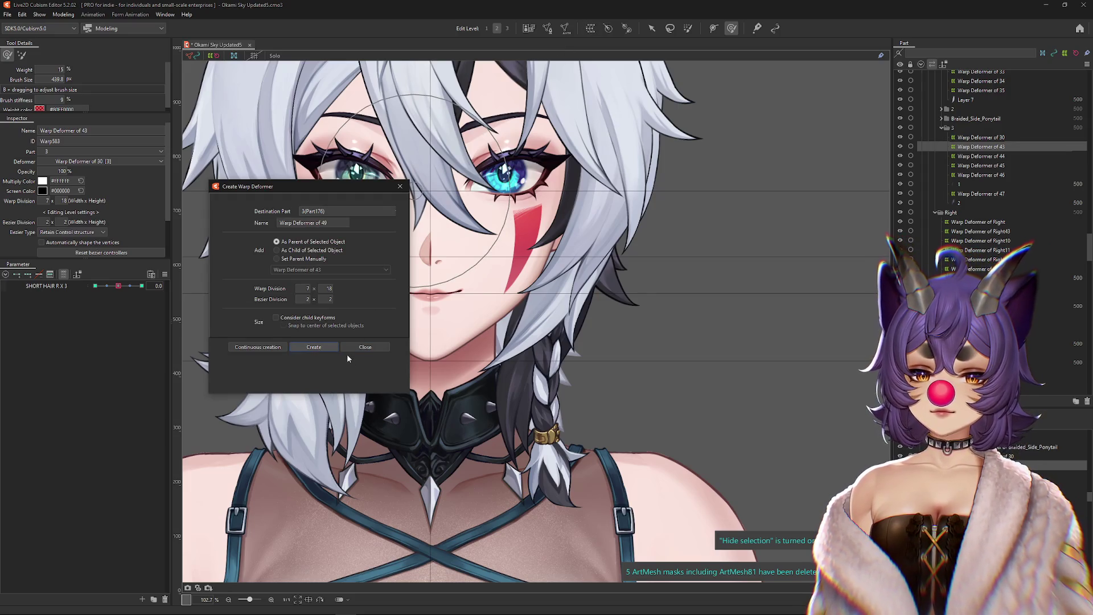
left_click(326, 347)
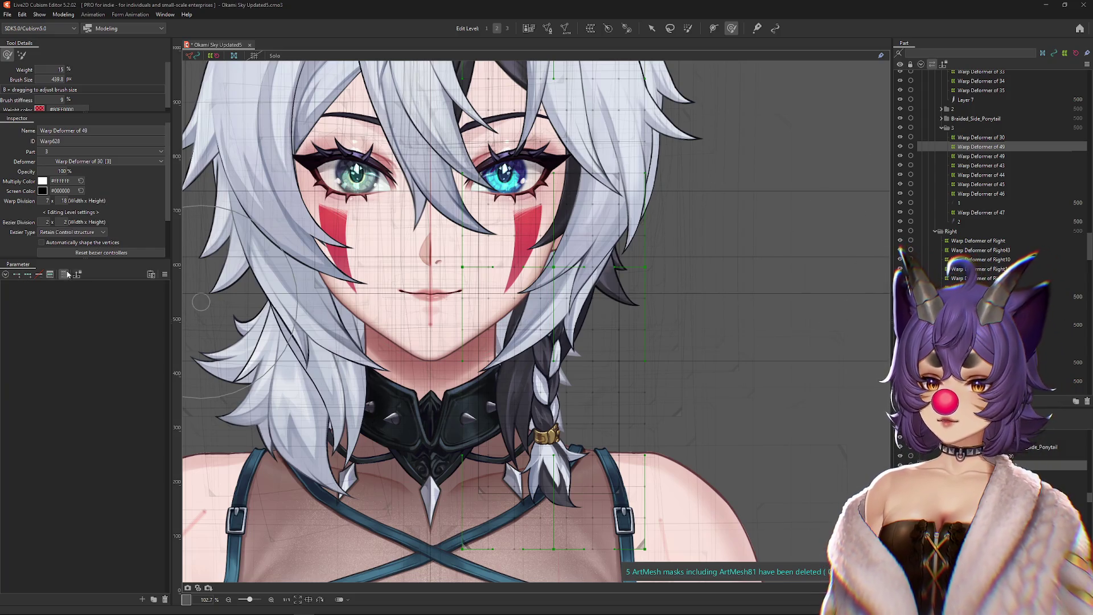
mouse_move(722, 359)
left_mouse_down()
mouse_move(753, 330)
mouse_move(739, 328)
left_mouse_up()
Step: Isolate the strand meshes and select Warp Deformer of 49 with the full parameter list shown
key("ctrl+h")
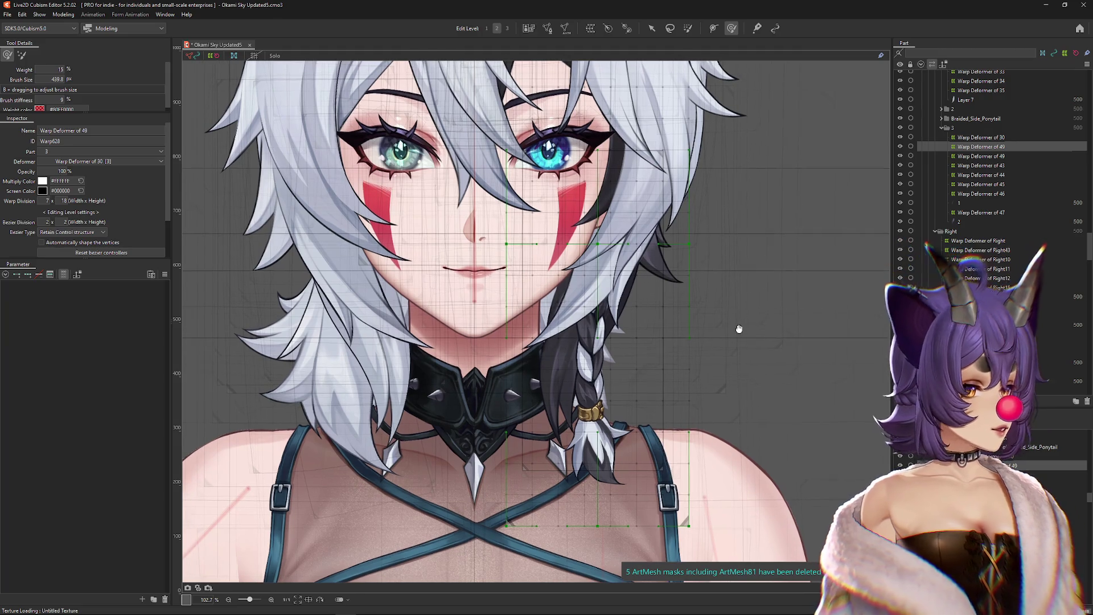
key("ctrl+h")
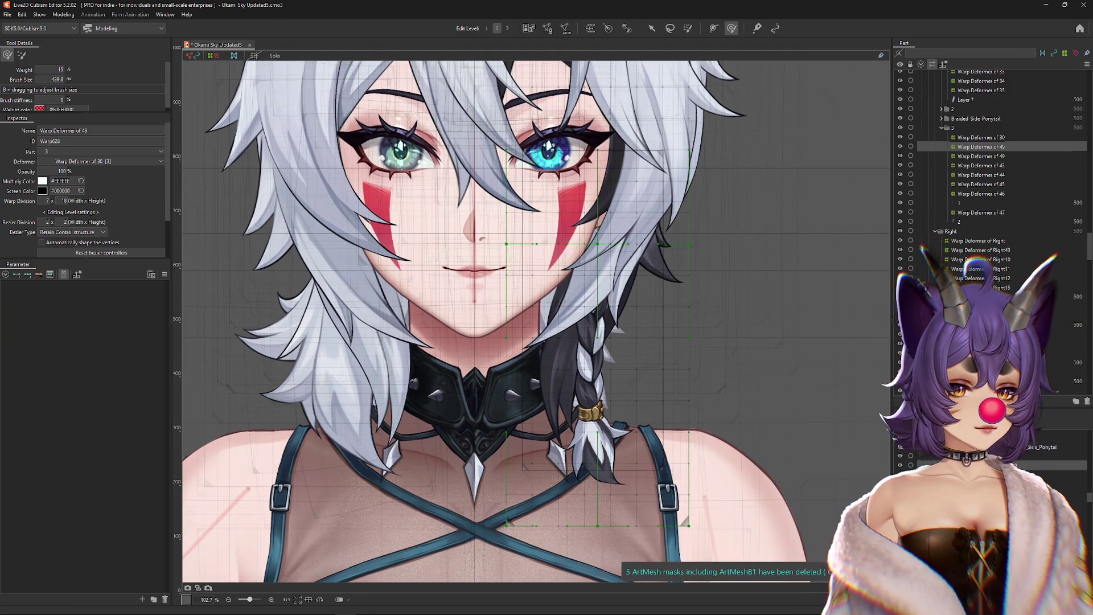
left_click(959, 221, "shift")
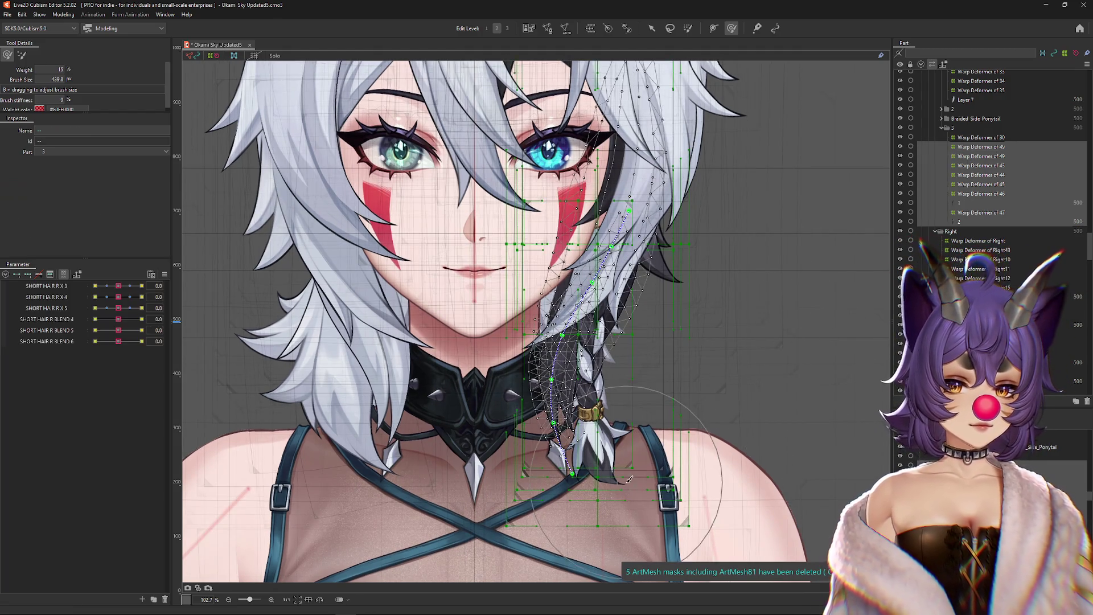
left_click(278, 56)
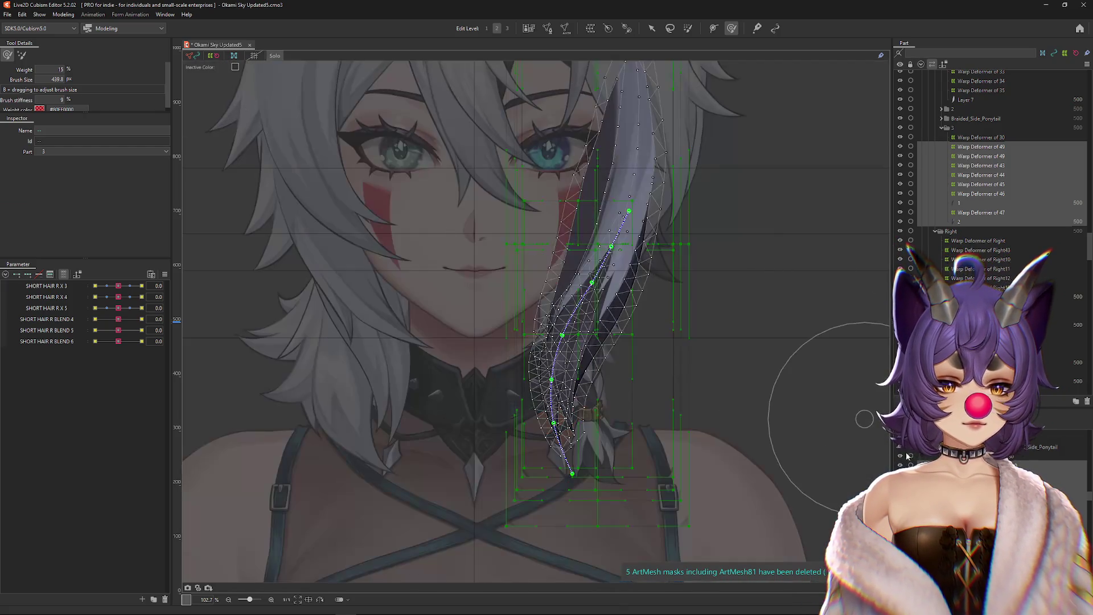
left_click(610, 366)
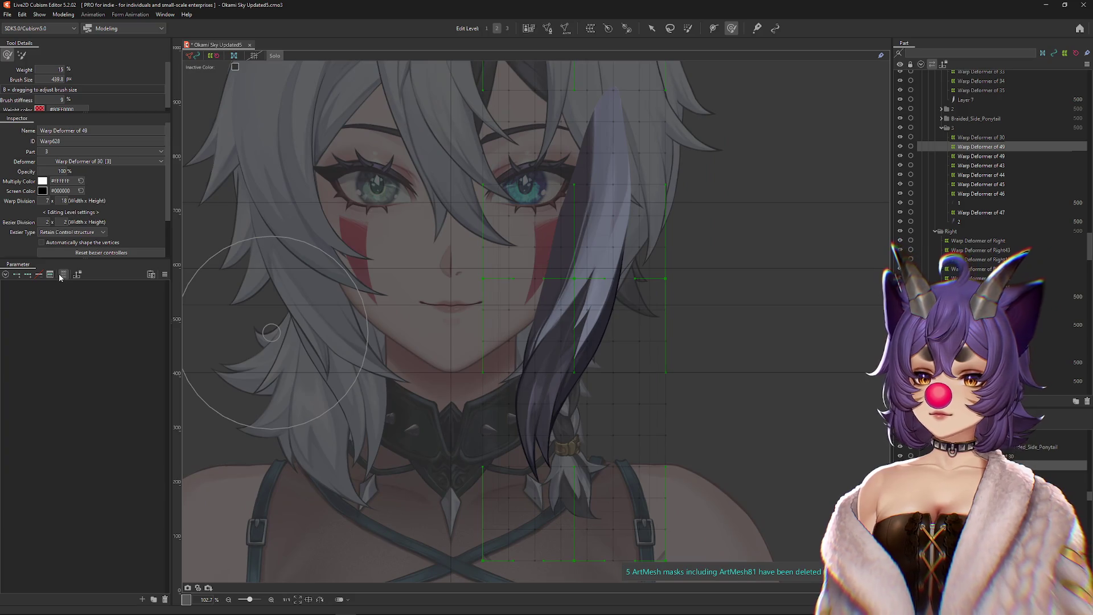
left_click(61, 277)
scroll(245, 318, "down", 3)
mouse_move(118, 319)
left_mouse_down()
mouse_move(107, 318)
mouse_move(130, 330)
mouse_move(139, 379)
left_mouse_up()
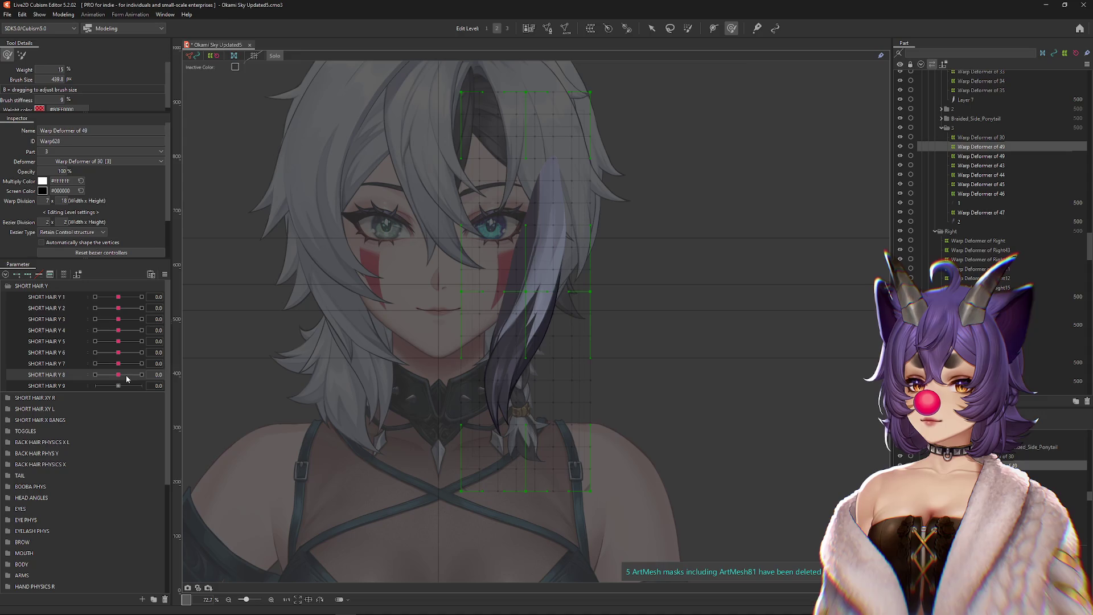
Step: Sculpt Warp Deformer of 49 at SHORT HAIR Y 4's 1.0 and -1.0 keys
left_click(117, 331)
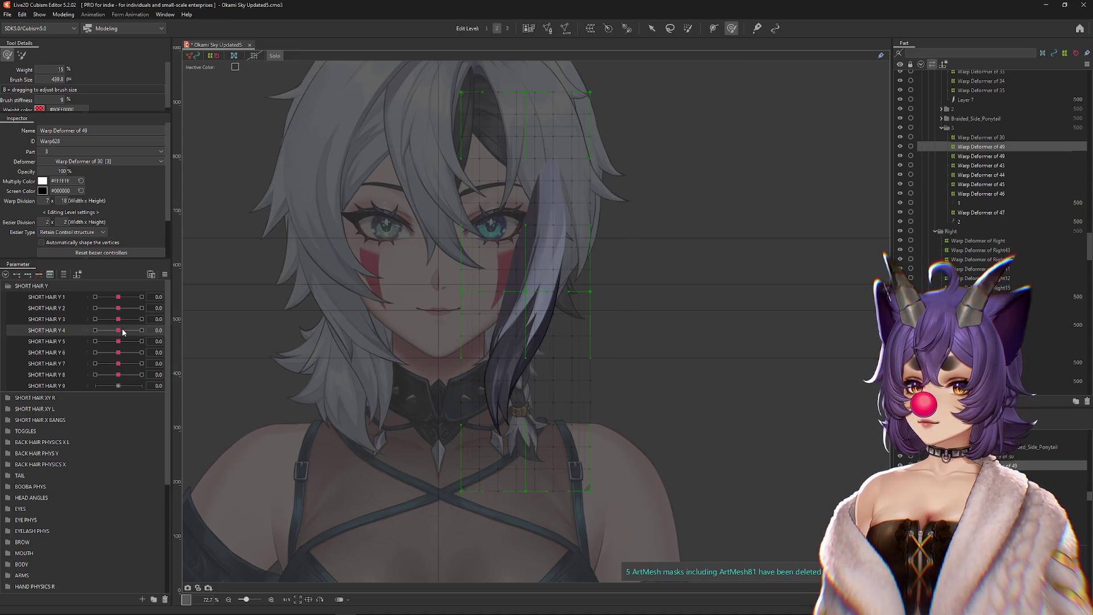
left_click(63, 370, "shift")
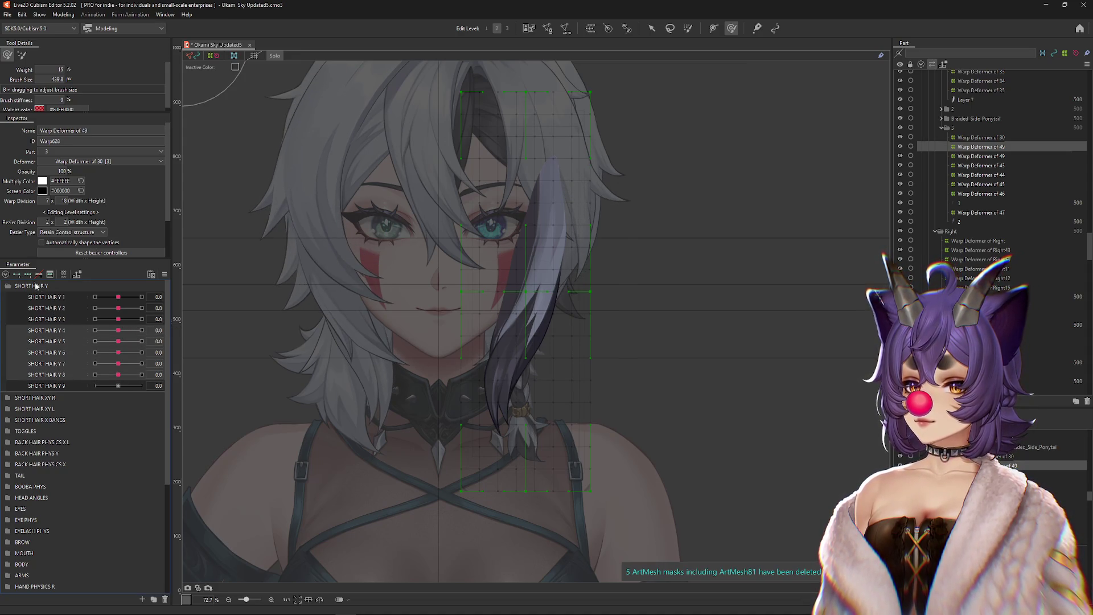
left_click_drag(118, 334, 142, 332)
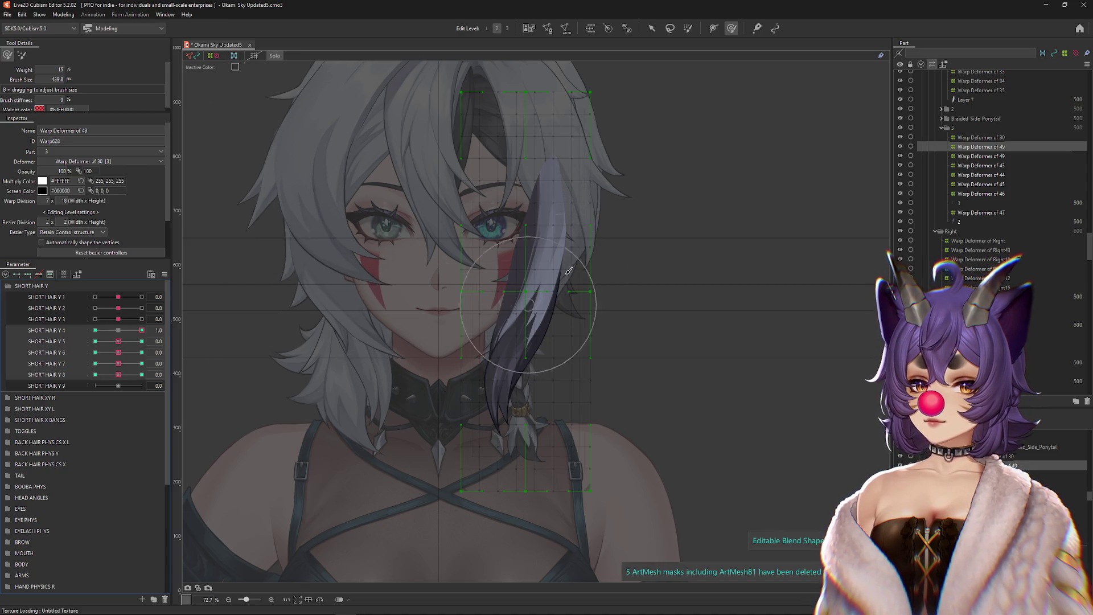
scroll(546, 296, "up", 2)
mouse_move(526, 306)
left_mouse_down()
mouse_move(512, 268)
mouse_move(450, 238)
left_mouse_up()
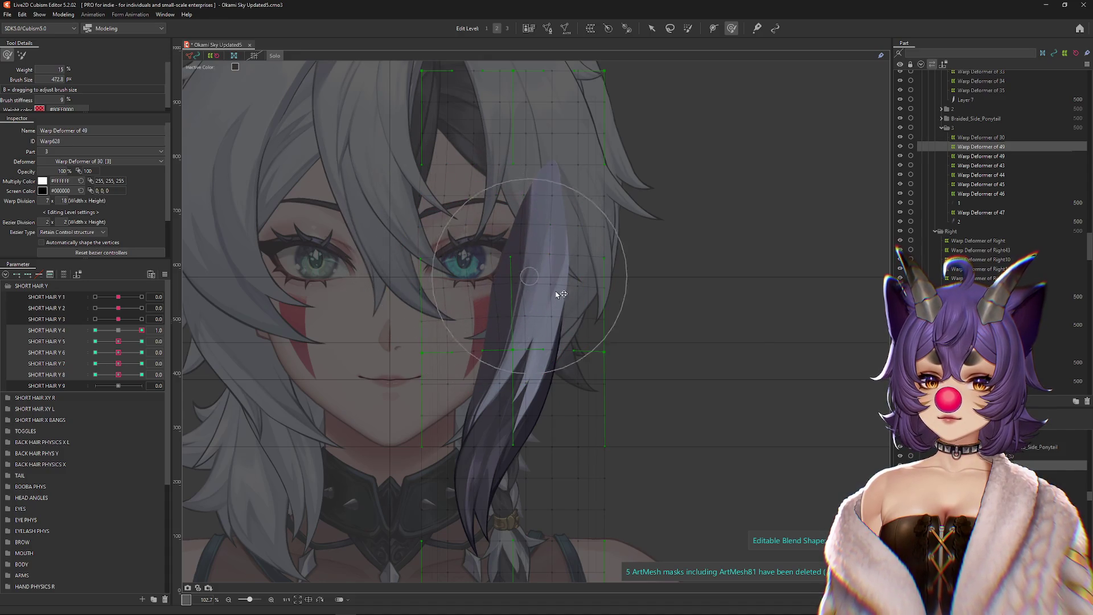
left_click_drag(654, 317, 639, 274)
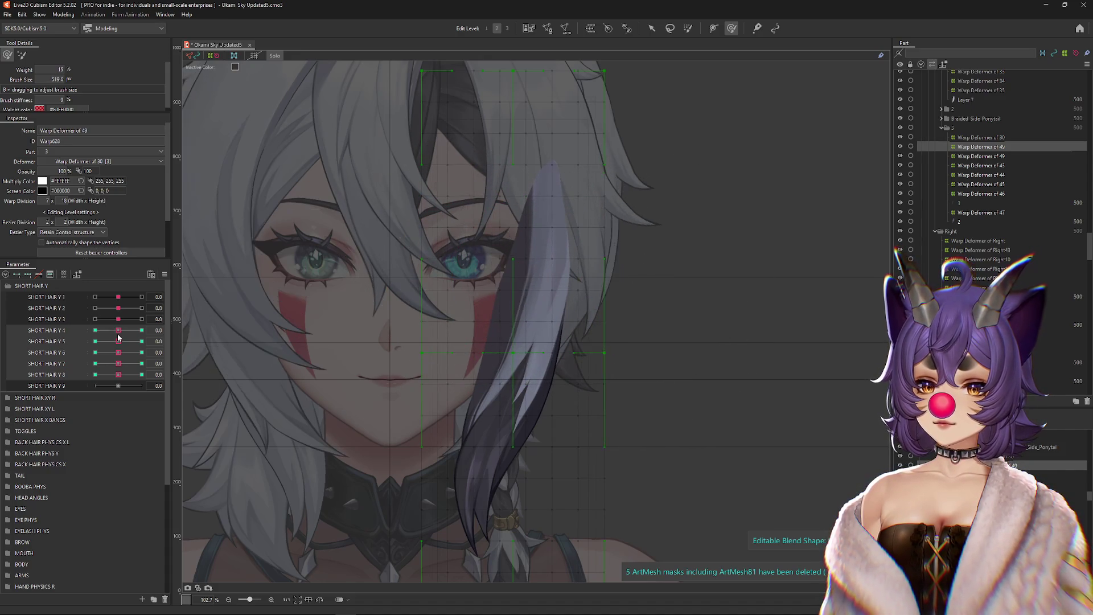
scroll(501, 103, "down", 2)
left_click_drag(496, 420, 415, 353)
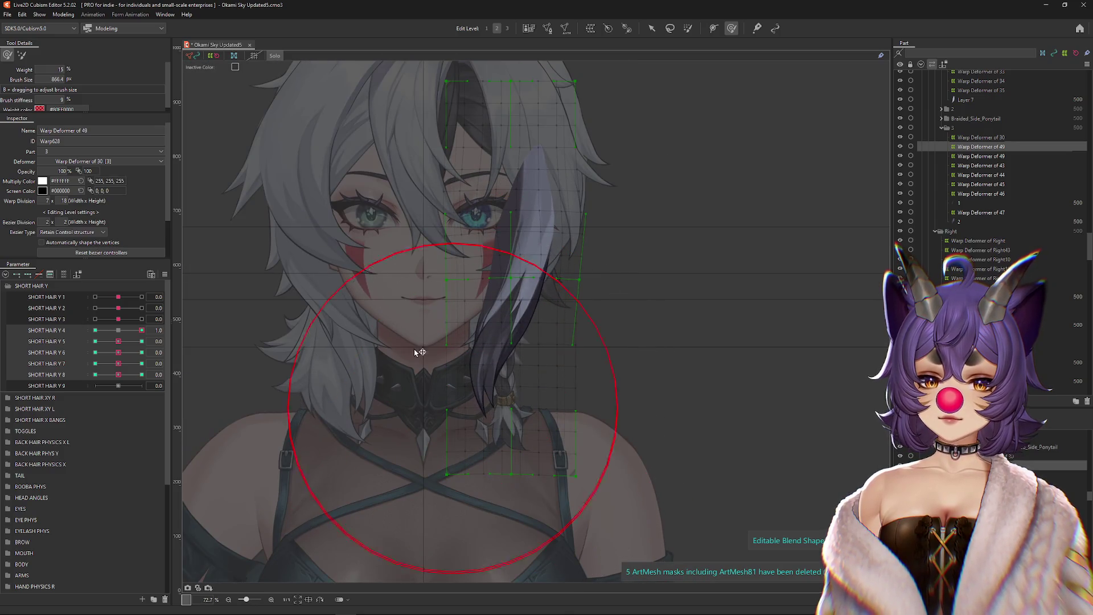
left_click(118, 330)
left_click(95, 330)
left_click_drag(467, 309, 496, 348)
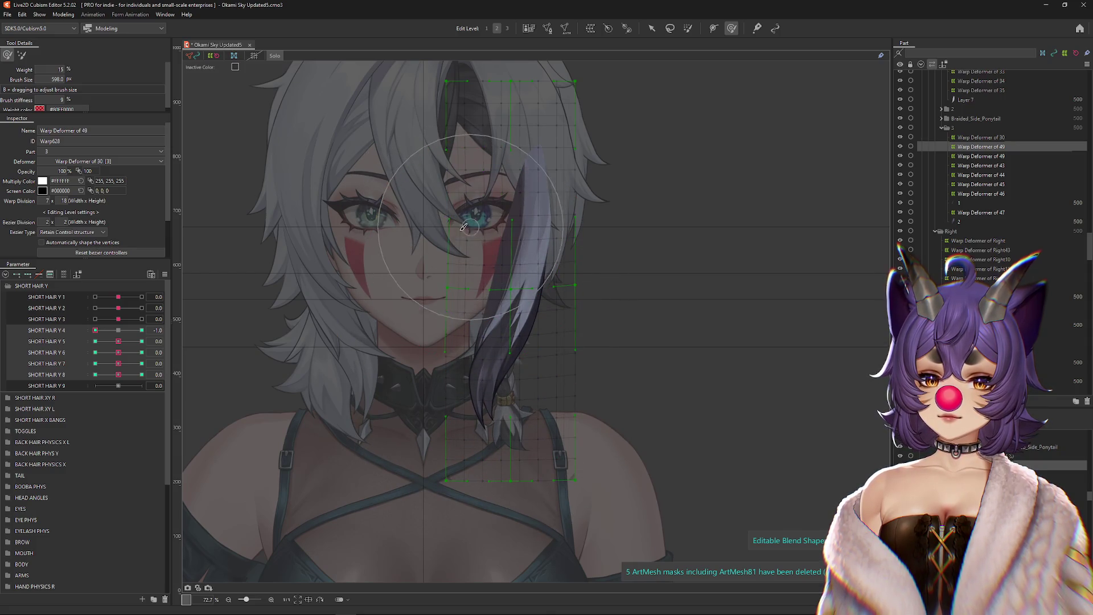
left_click_drag(621, 243, 612, 217)
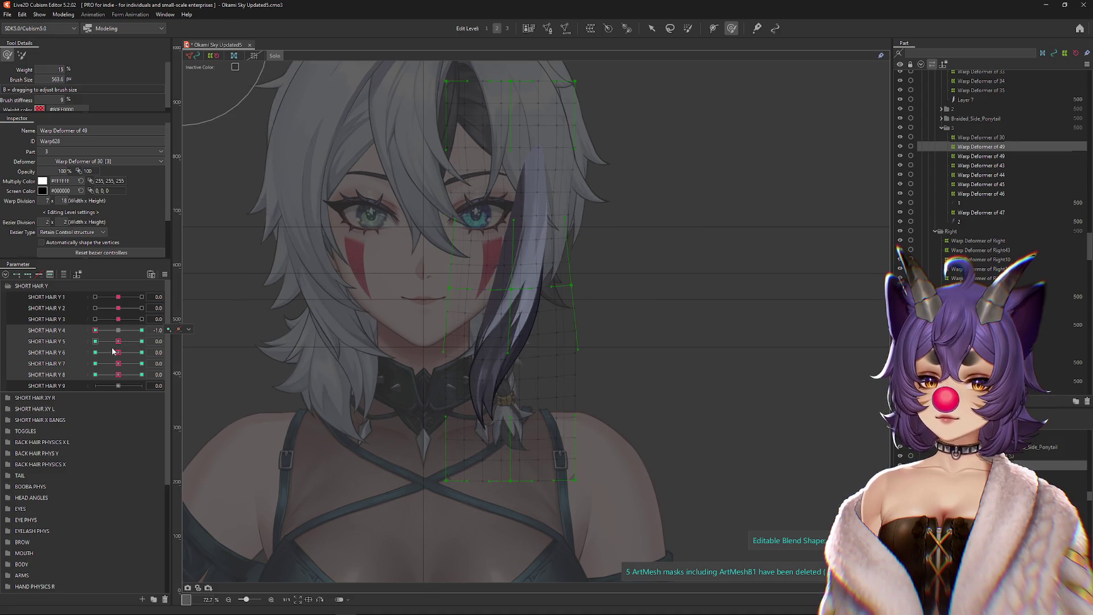
Step: Bend the strand at the 1.0 and -1.0 keys of SHORT HAIR Y 5 and Y 6
left_click(141, 341)
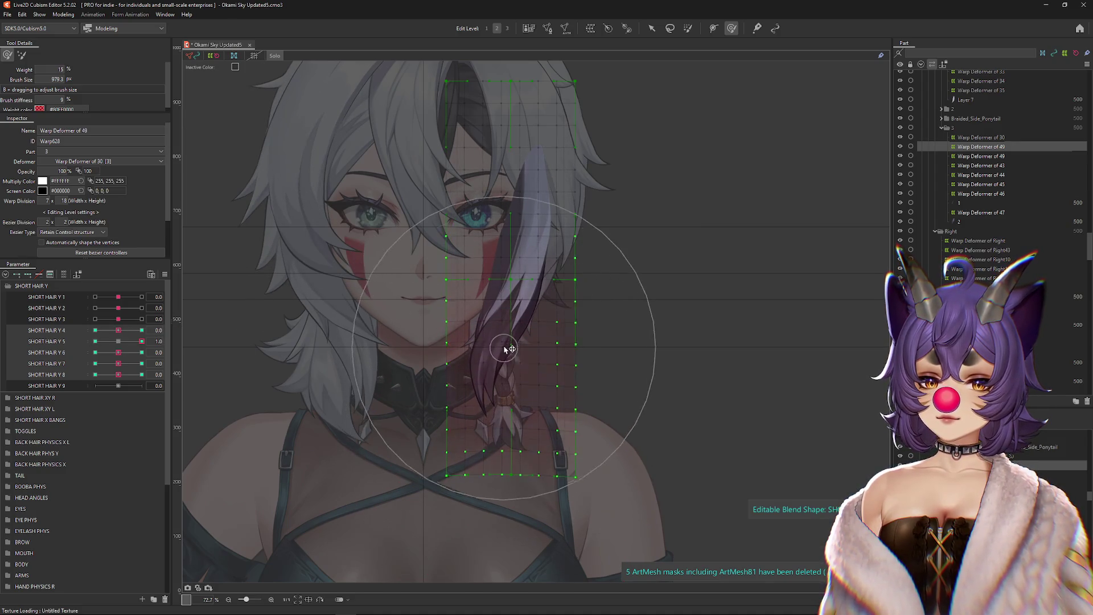
left_click_drag(596, 269, 598, 263)
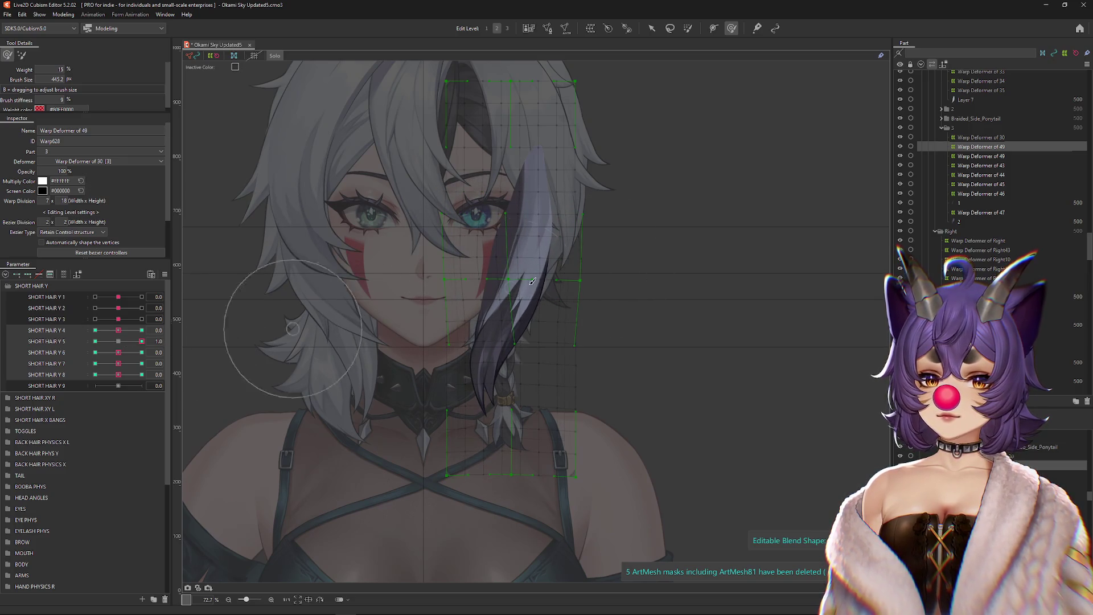
left_click(95, 341)
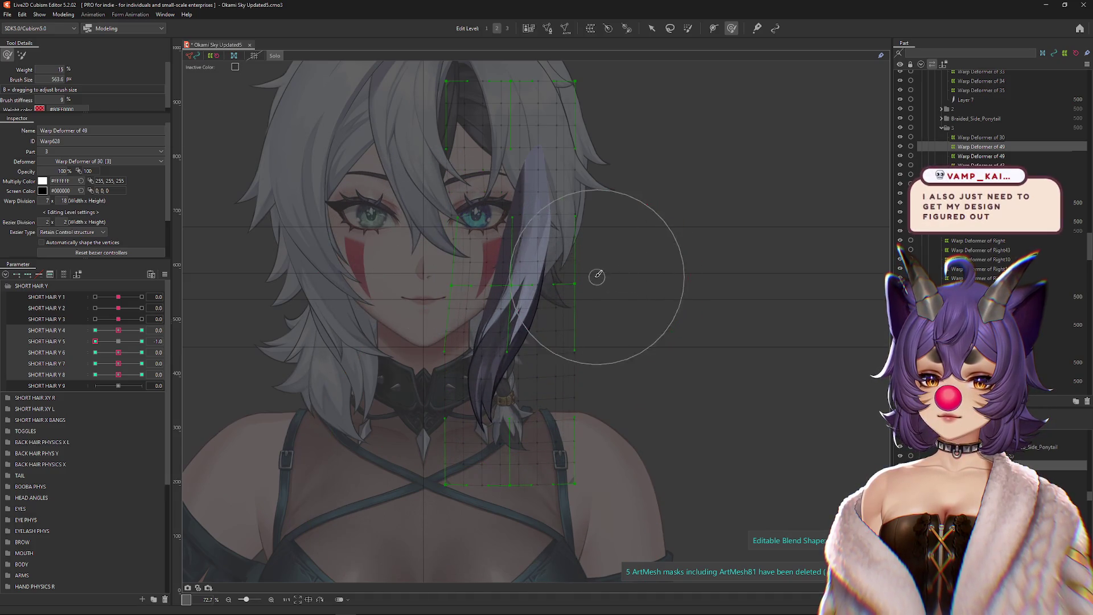
left_click(118, 341)
left_click(141, 352)
left_click_drag(484, 412, 493, 349)
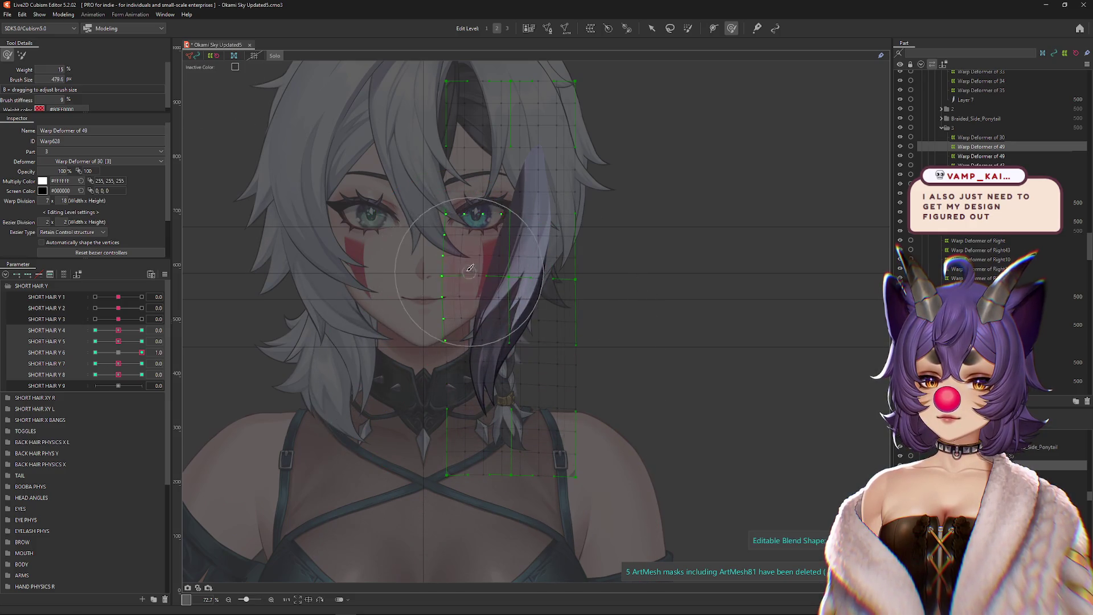
left_click(95, 352)
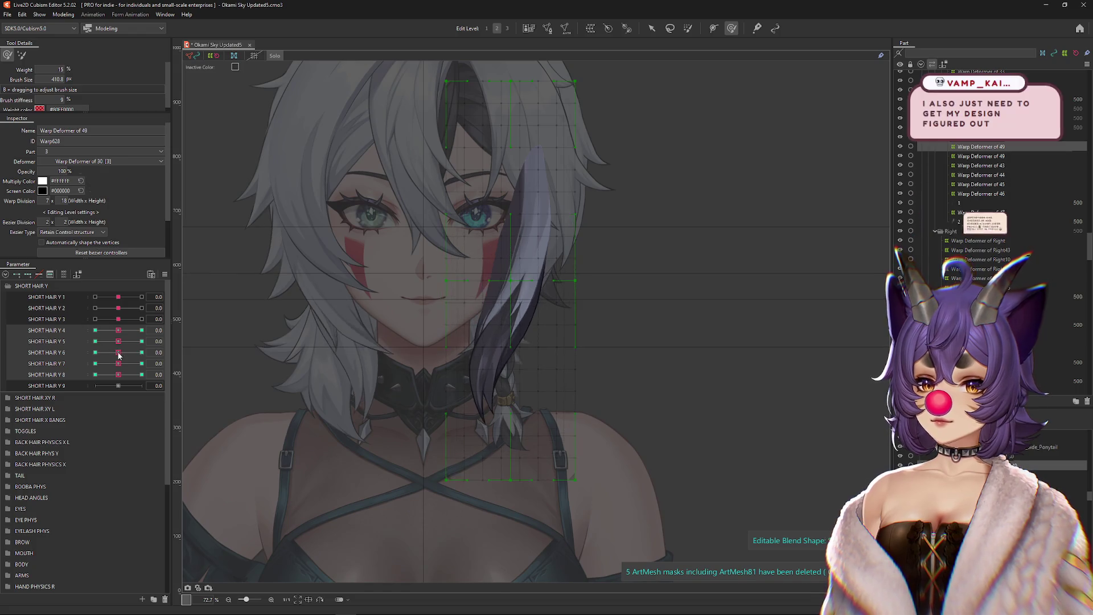
left_click_drag(488, 435, 458, 313)
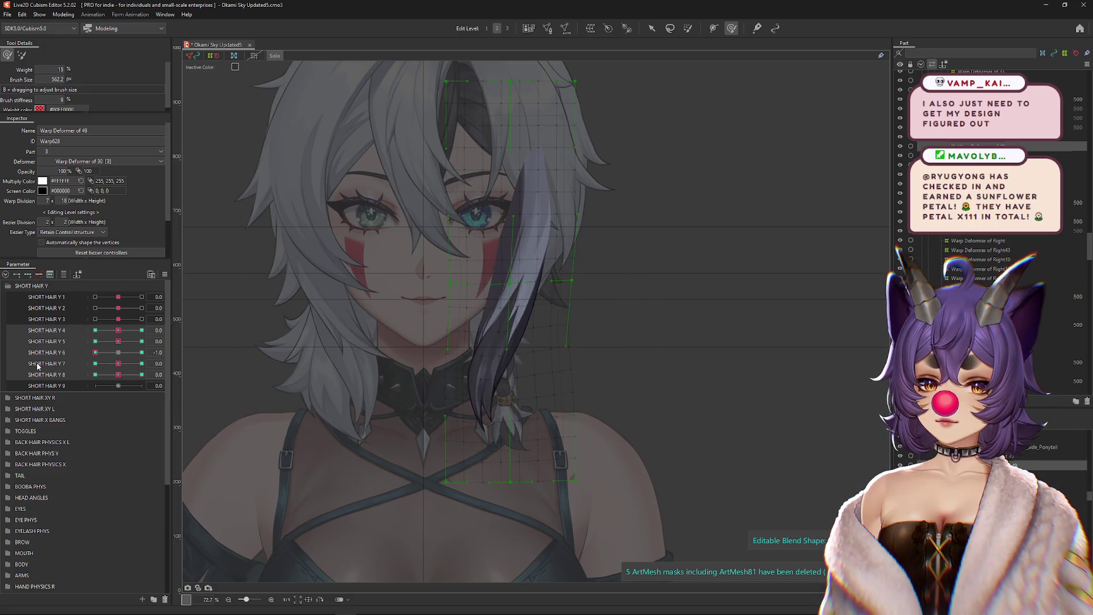
Step: Push the strand upward at SHORT HAIR Y 7's 1.0 key and reshape its -1.0 pose
left_click(142, 363)
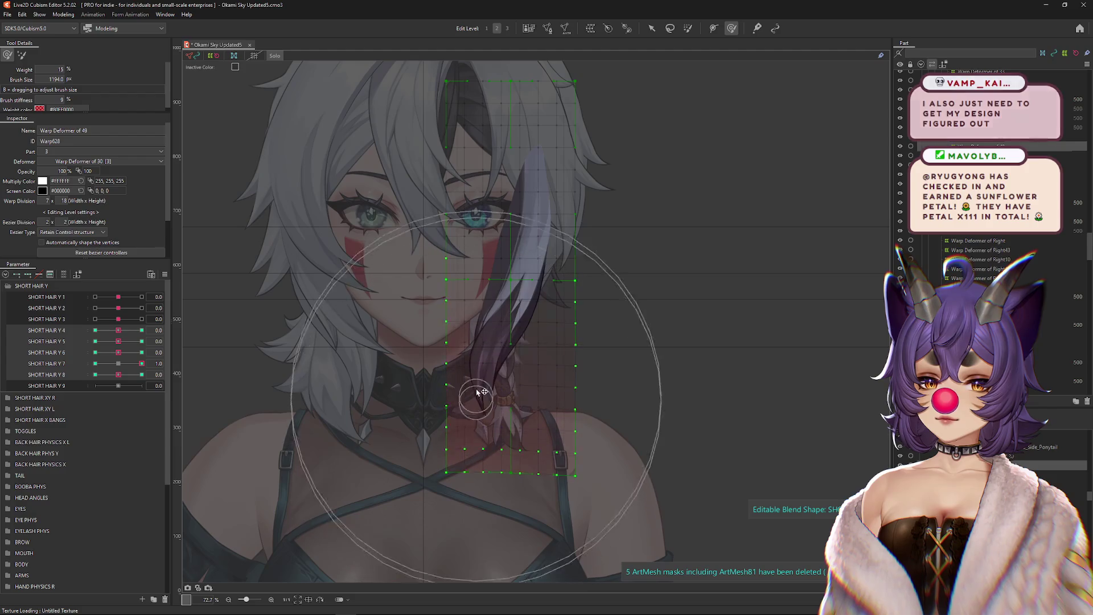
left_click_drag(479, 392, 466, 312)
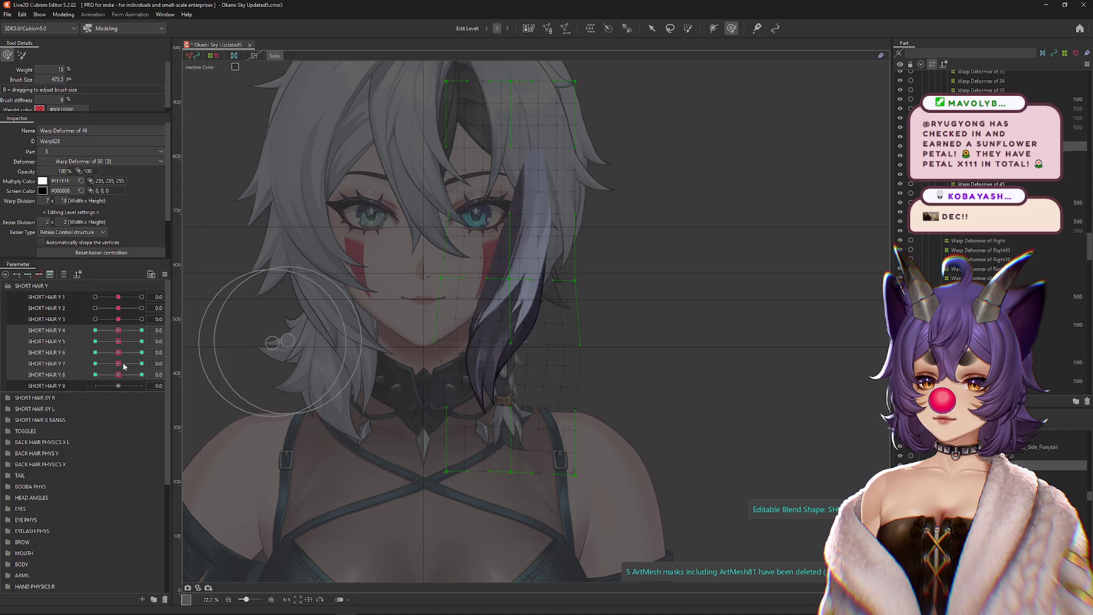
left_click(95, 364)
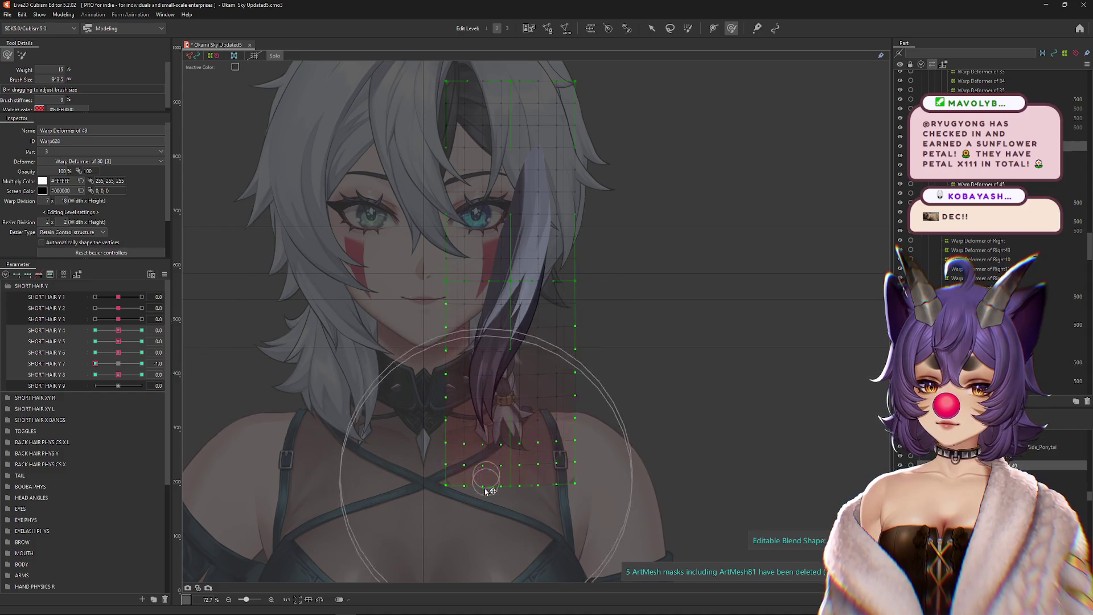
mouse_move(452, 342)
left_mouse_down()
mouse_move(592, 370)
mouse_move(551, 384)
left_mouse_up()
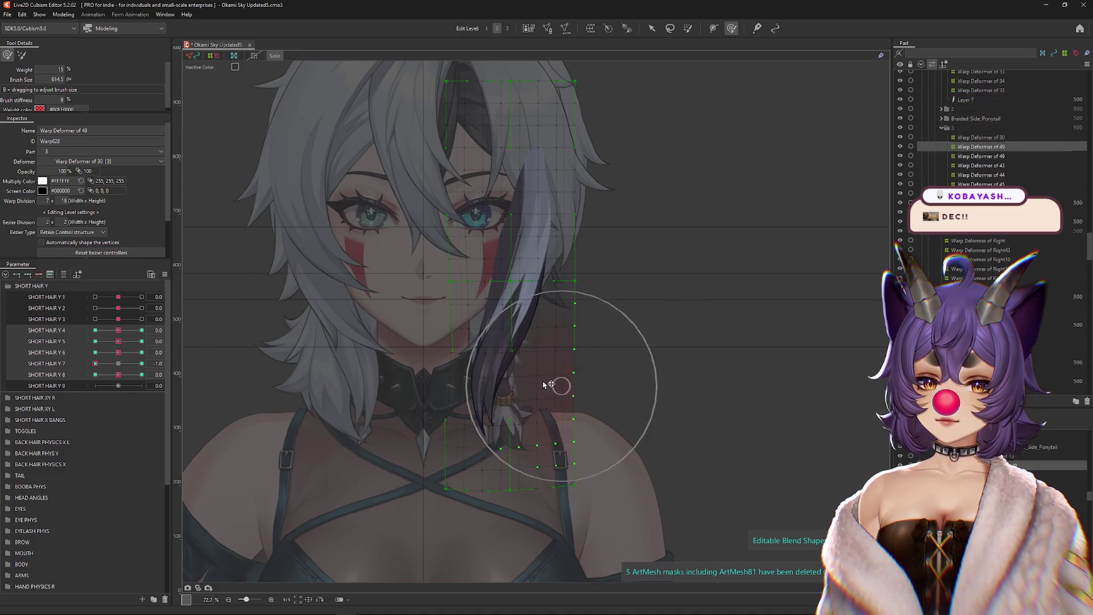
left_click(142, 363)
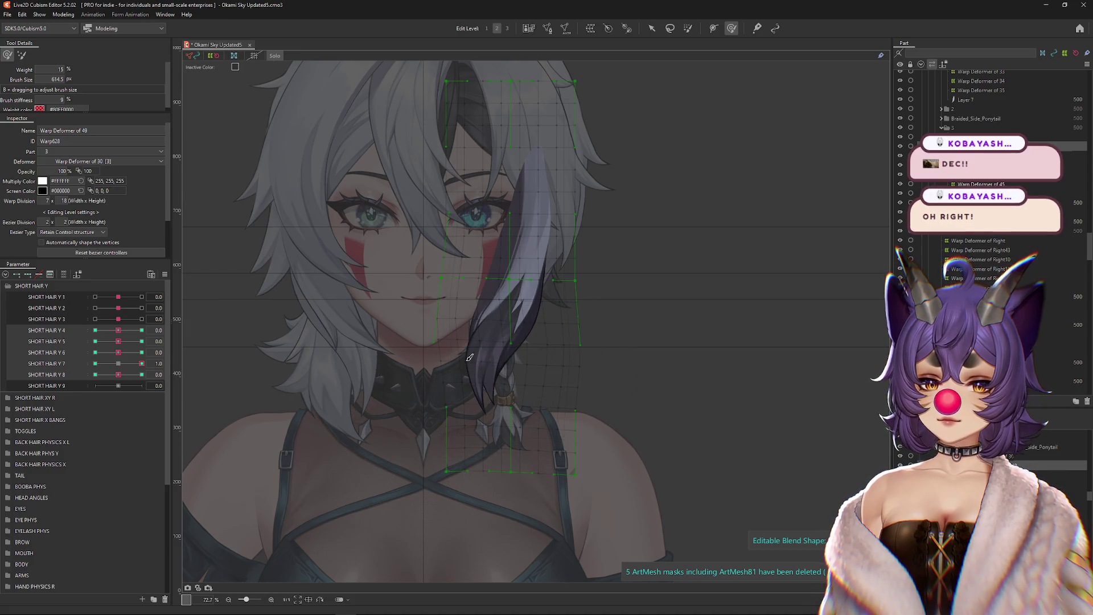
left_click_drag(506, 312, 513, 288)
left_click(96, 363)
left_click(119, 363)
Step: Shape the strand at SHORT HAIR Y 8's 1.0 key, adjusting the brush size
left_click(142, 374)
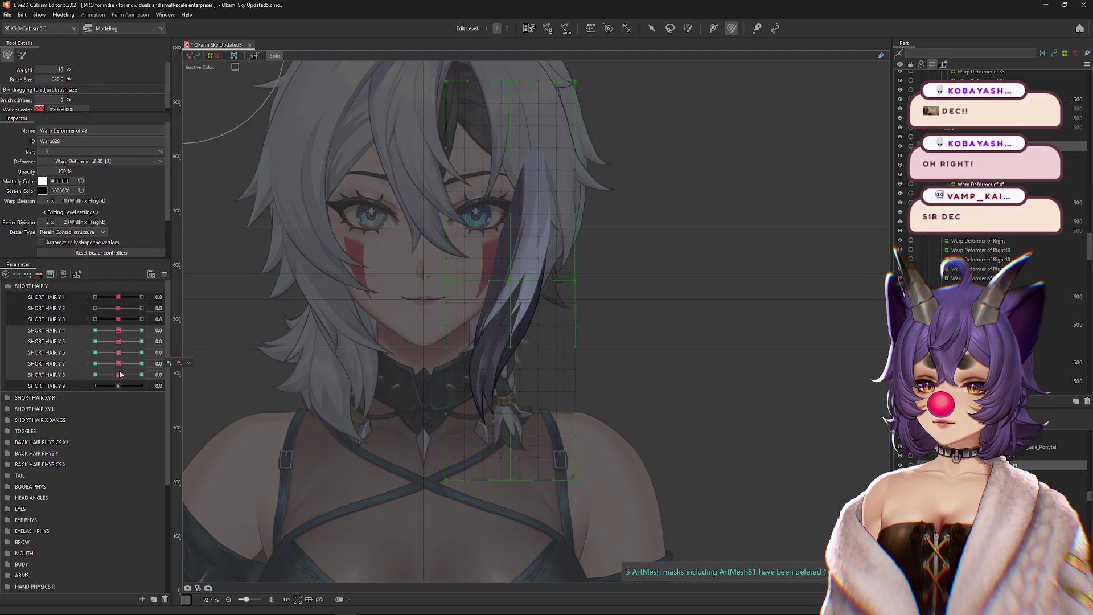
left_click_drag(422, 365, 432, 373)
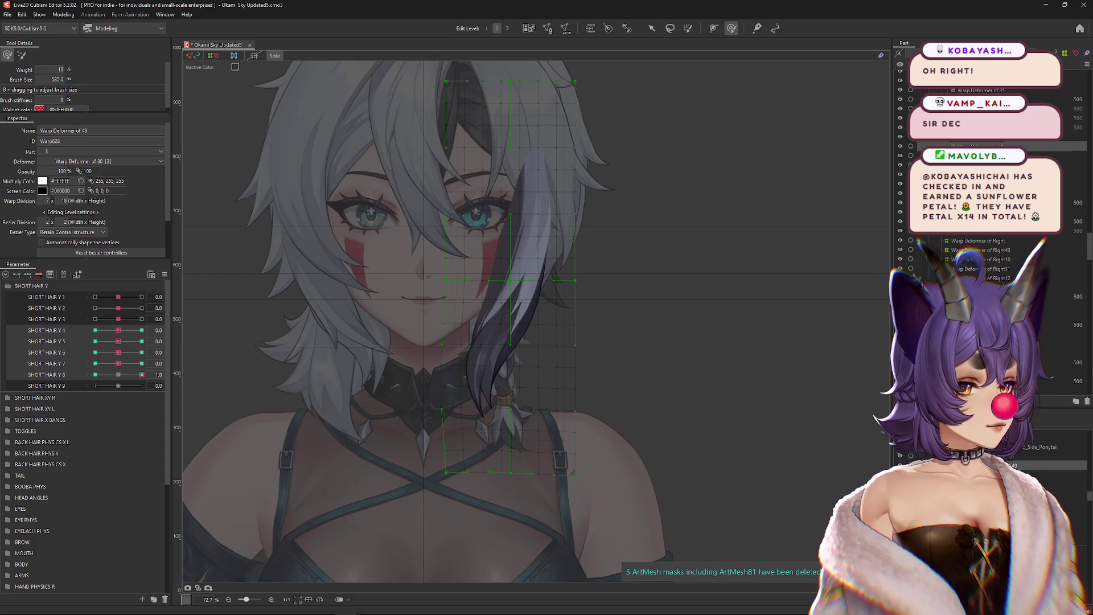
left_click_drag(142, 375, 118, 375)
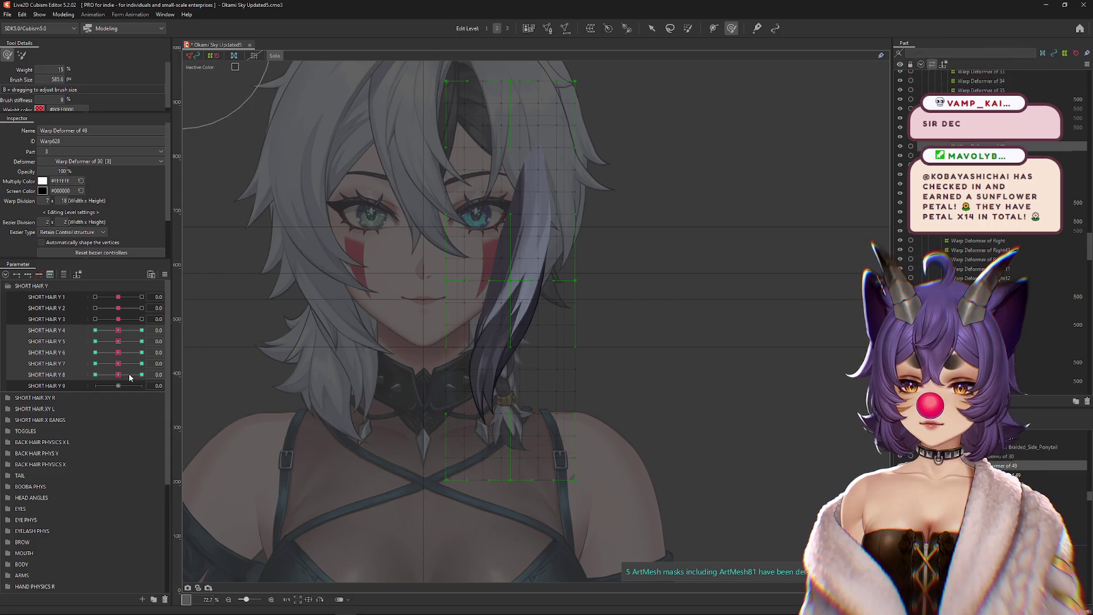
left_click_drag(388, 358, 500, 311)
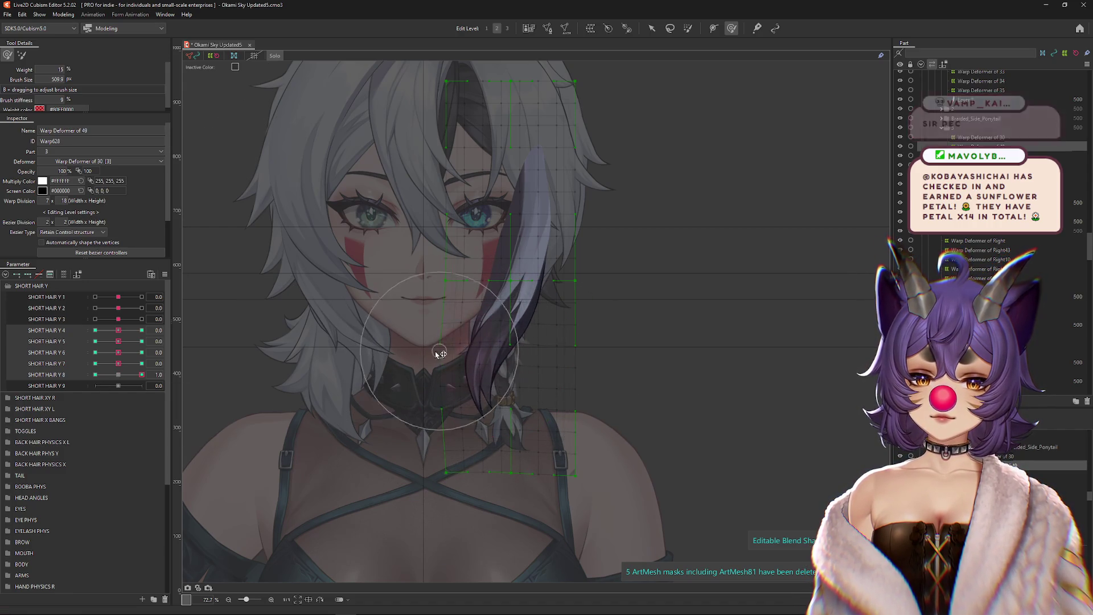
mouse_move(547, 386)
left_mouse_down()
mouse_move(566, 384)
mouse_move(550, 403)
left_mouse_up()
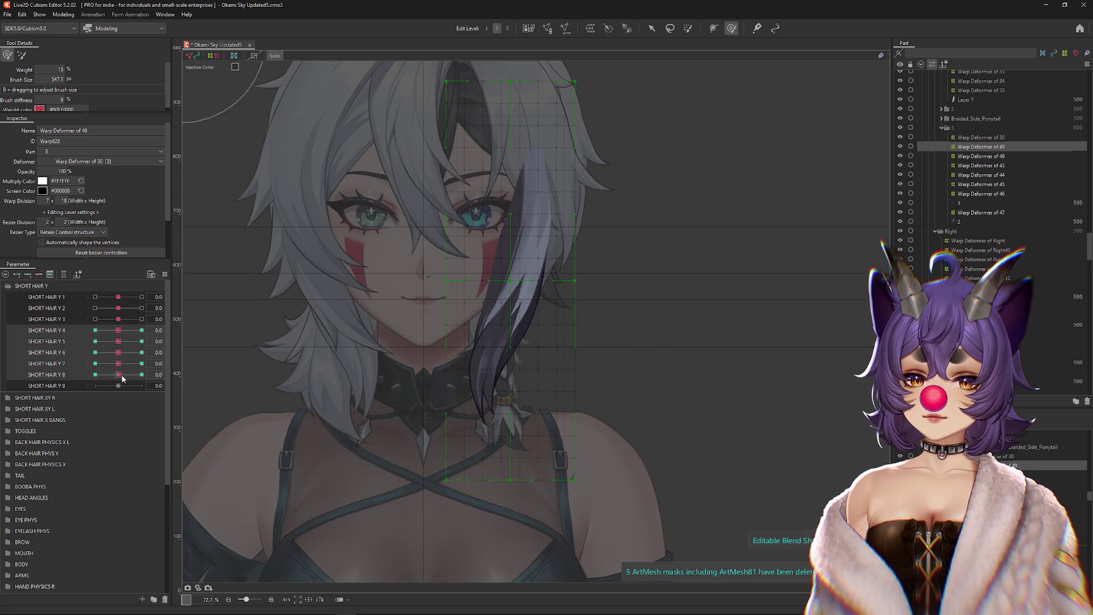
left_click_drag(476, 439, 481, 400)
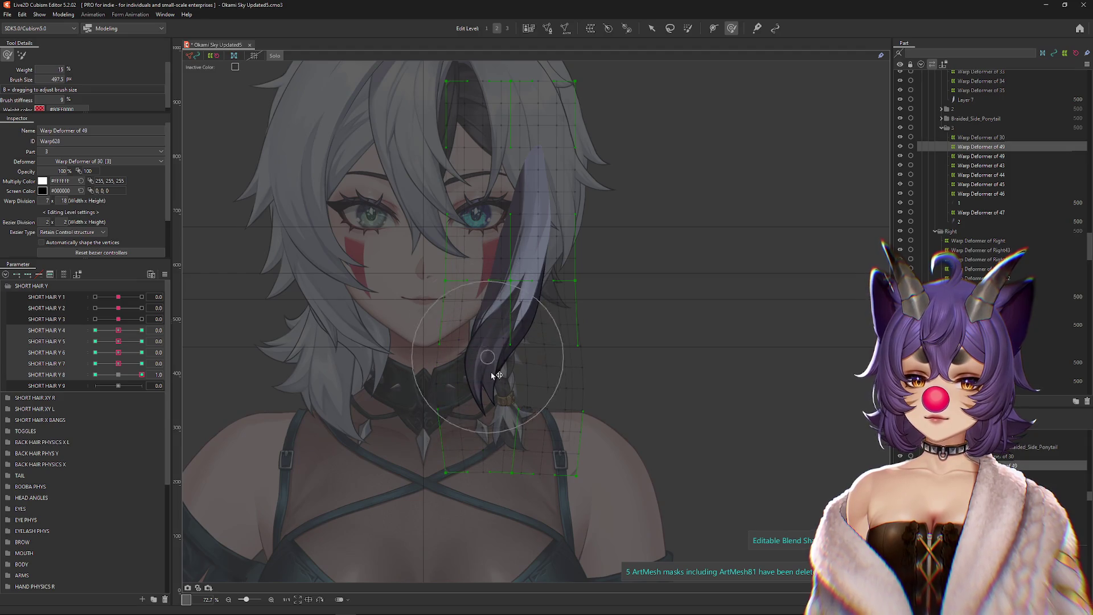
Step: Refine the strand at SHORT HAIR Y 8's -1.0 key, comparing against rest and 1.0
left_click(124, 376)
left_click(95, 375)
left_click_drag(499, 390, 411, 342)
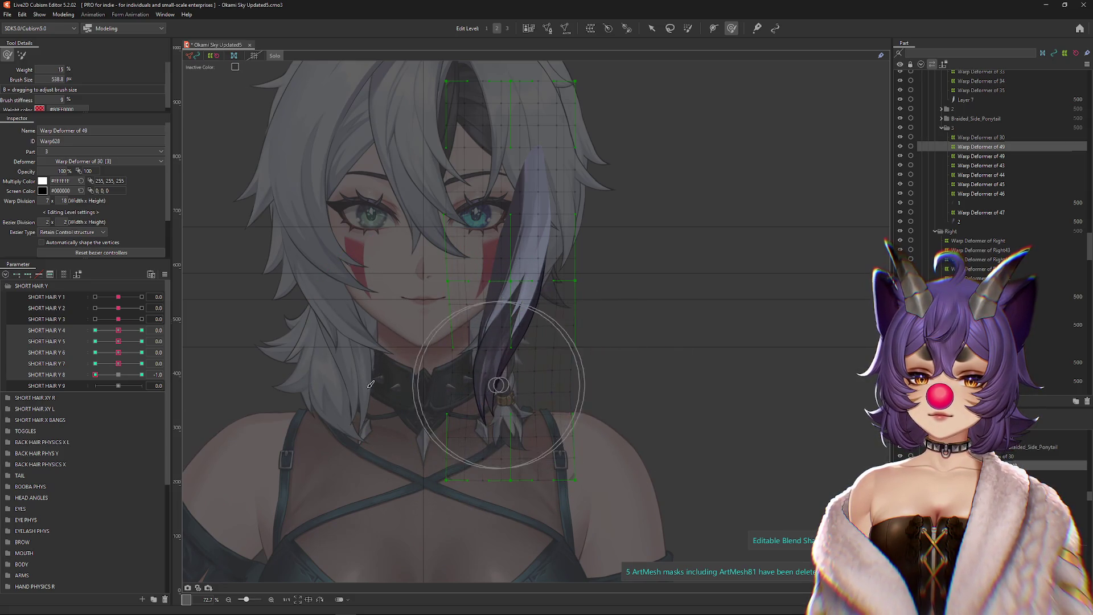
left_click(118, 375)
mouse_move(450, 439)
left_mouse_down()
mouse_move(500, 420)
mouse_move(574, 415)
mouse_move(391, 366)
mouse_move(659, 389)
left_mouse_up()
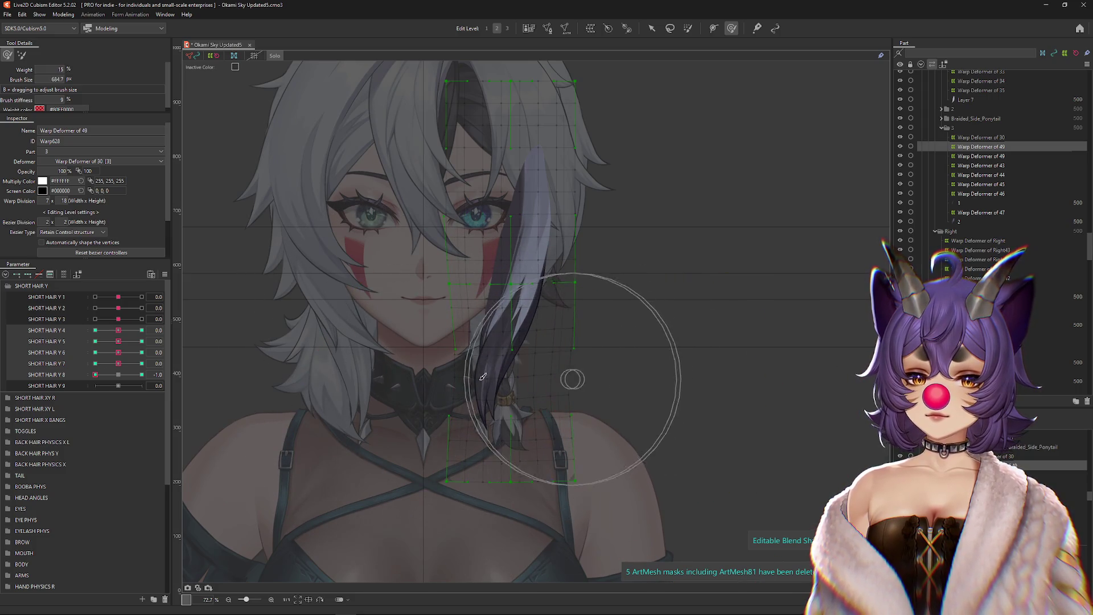
left_click(142, 374)
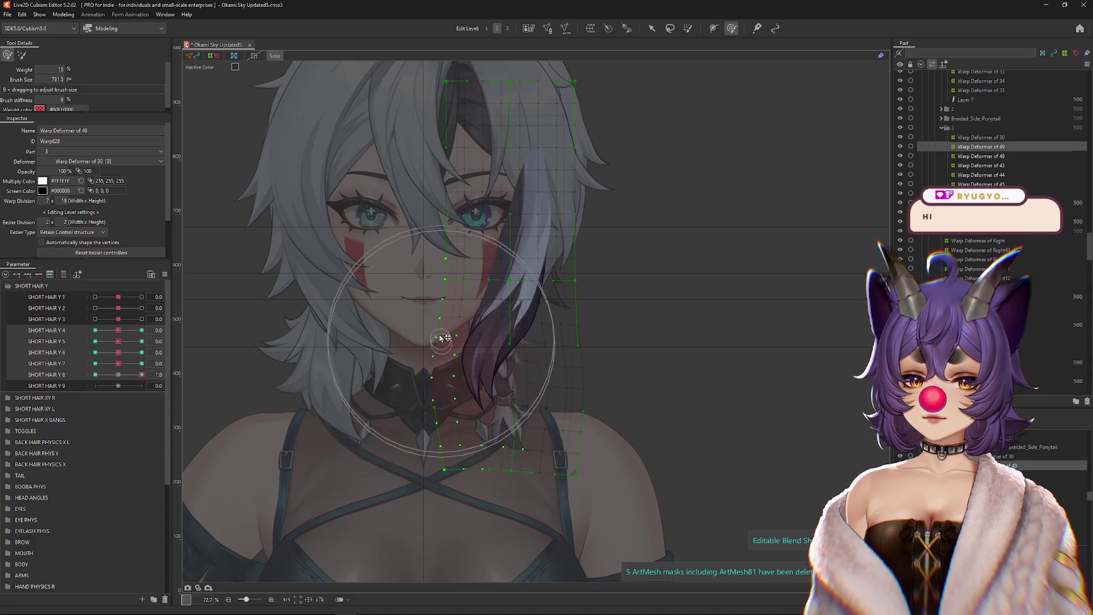
left_click(95, 375)
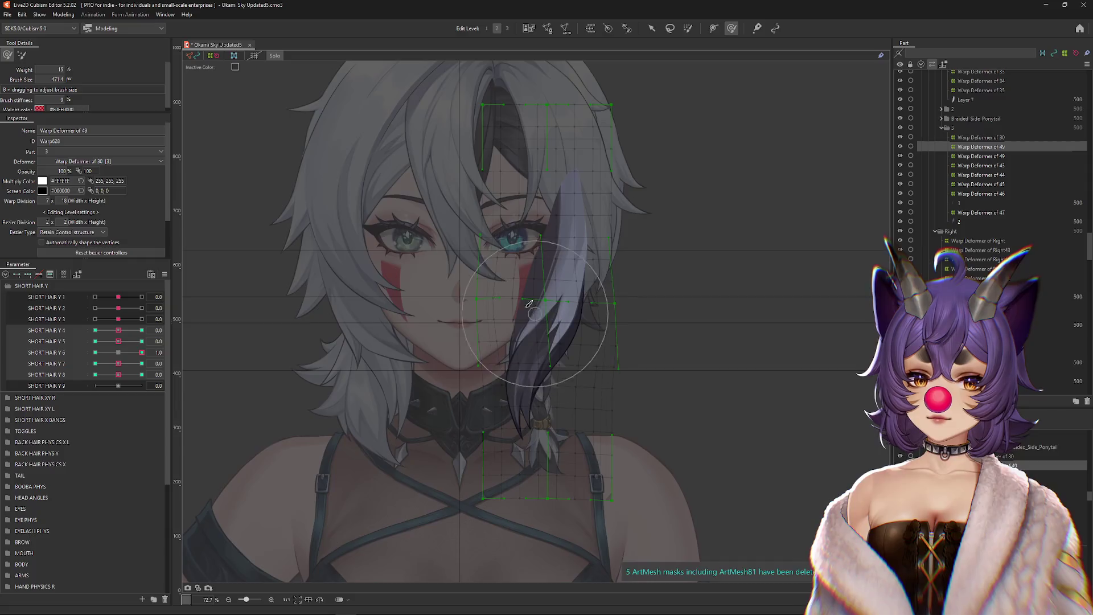
Step: Switch to a 6% weight brush and review SHORT HAIR Y 6 and Y 5 keys, resetting Y 5 to 0
left_click(22, 55)
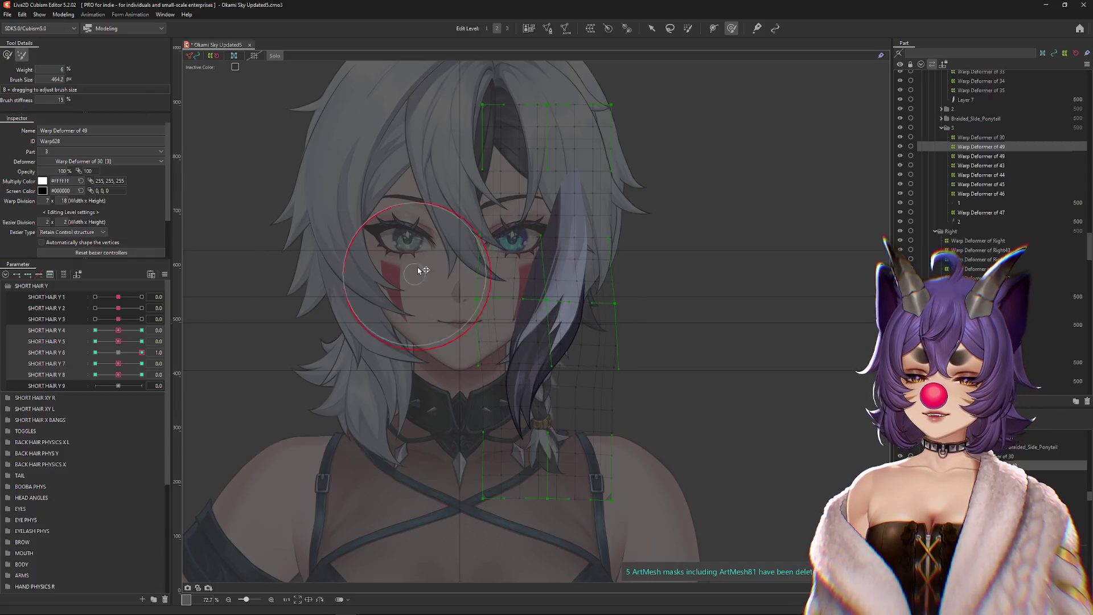
left_click(95, 352)
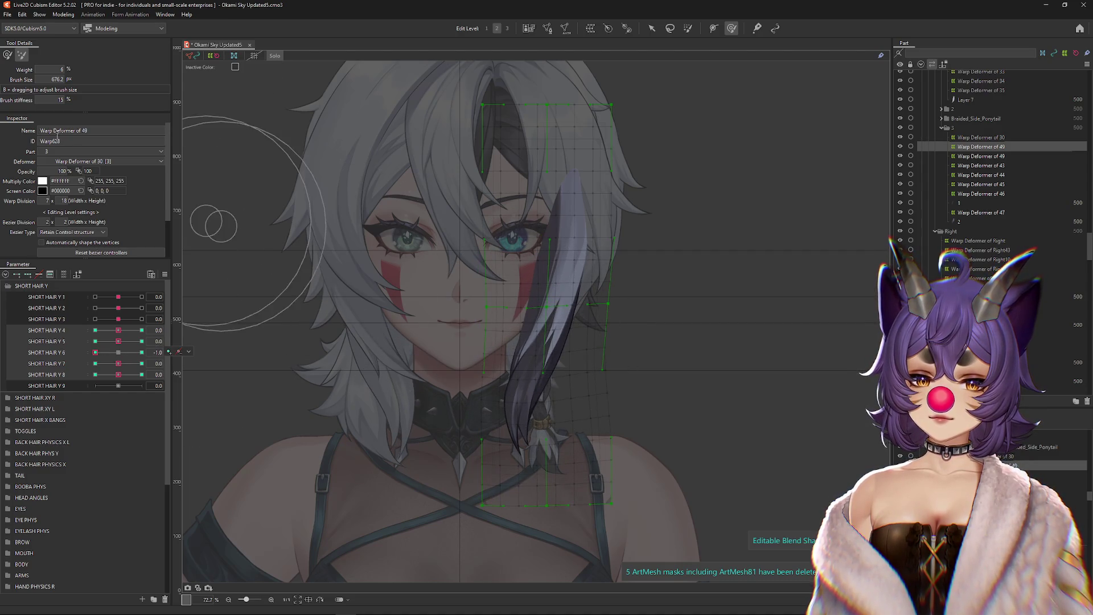
left_click(118, 353)
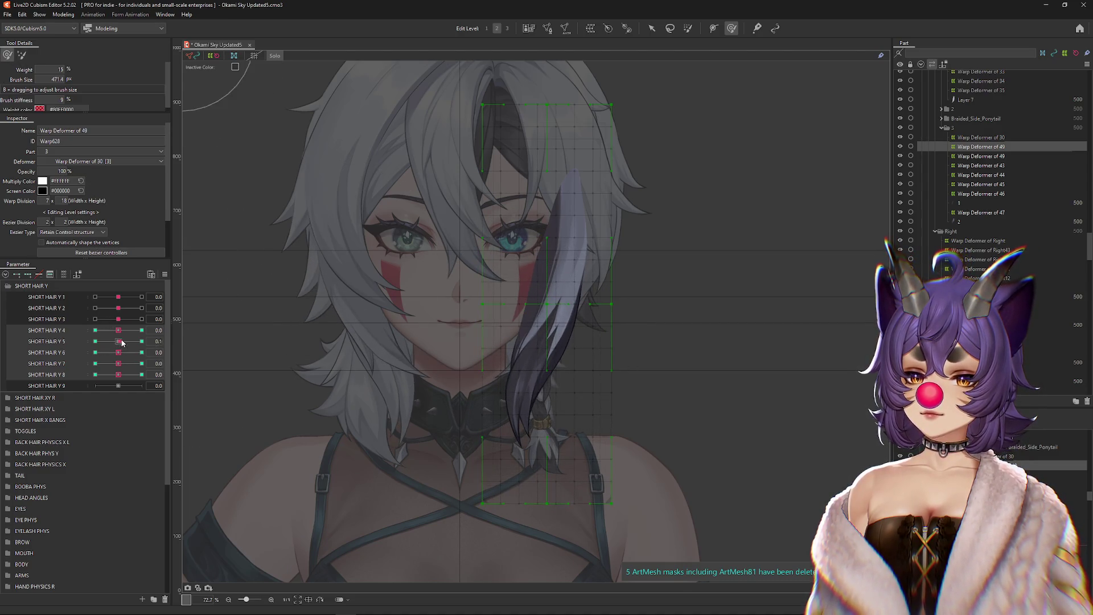
left_click_drag(118, 341, 178, 342)
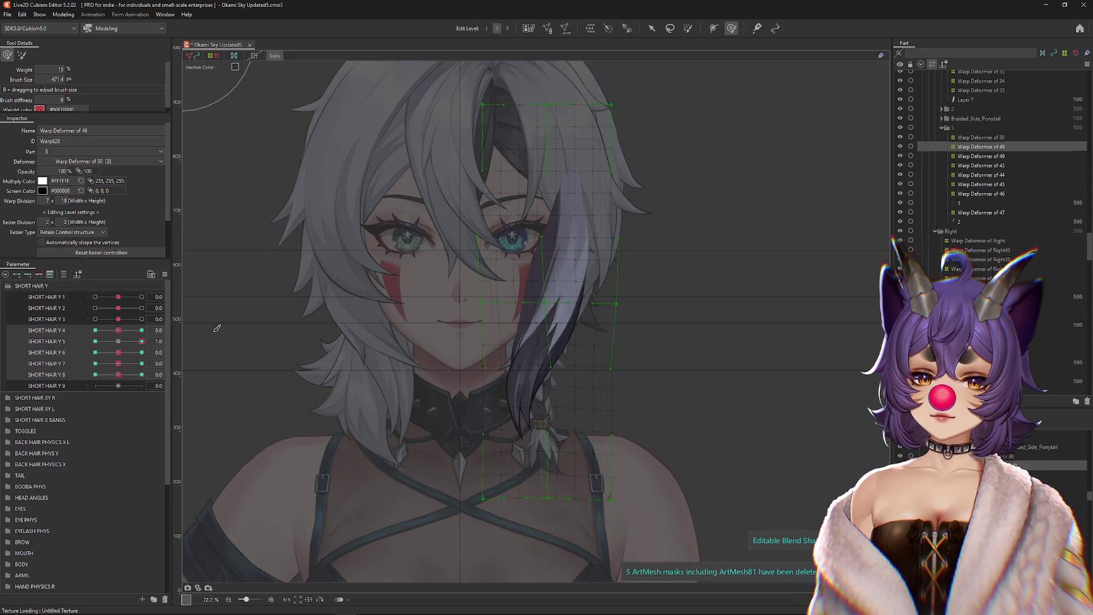
left_click(95, 341)
left_click(118, 341)
Step: Leave SHORT HAIR Y 4 at -1.0 and open Physics Settings from the Modeling menu
left_click(95, 330)
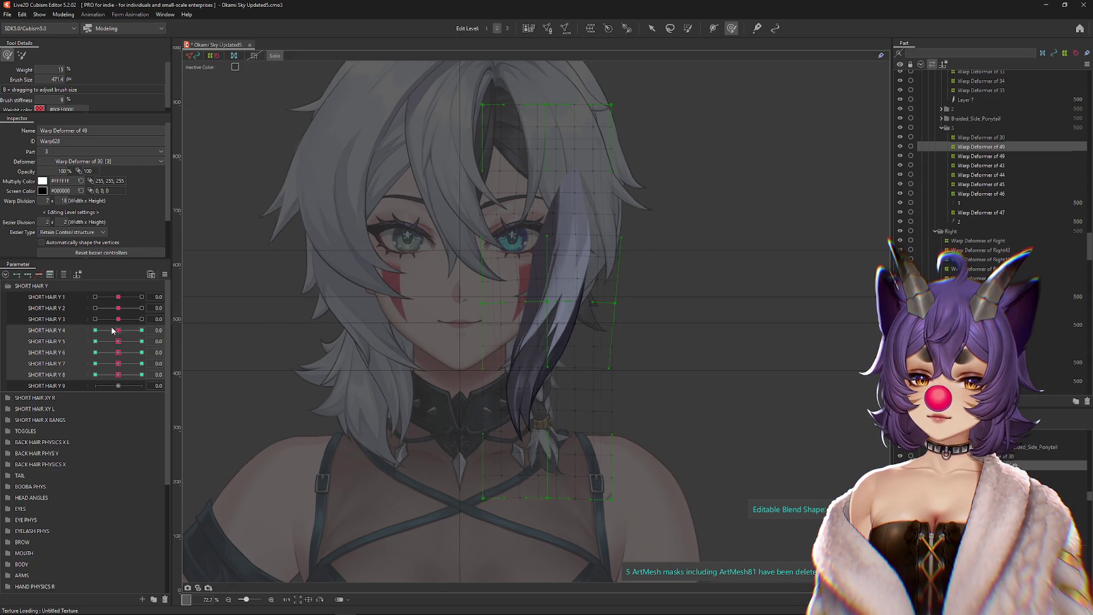
left_click(64, 14)
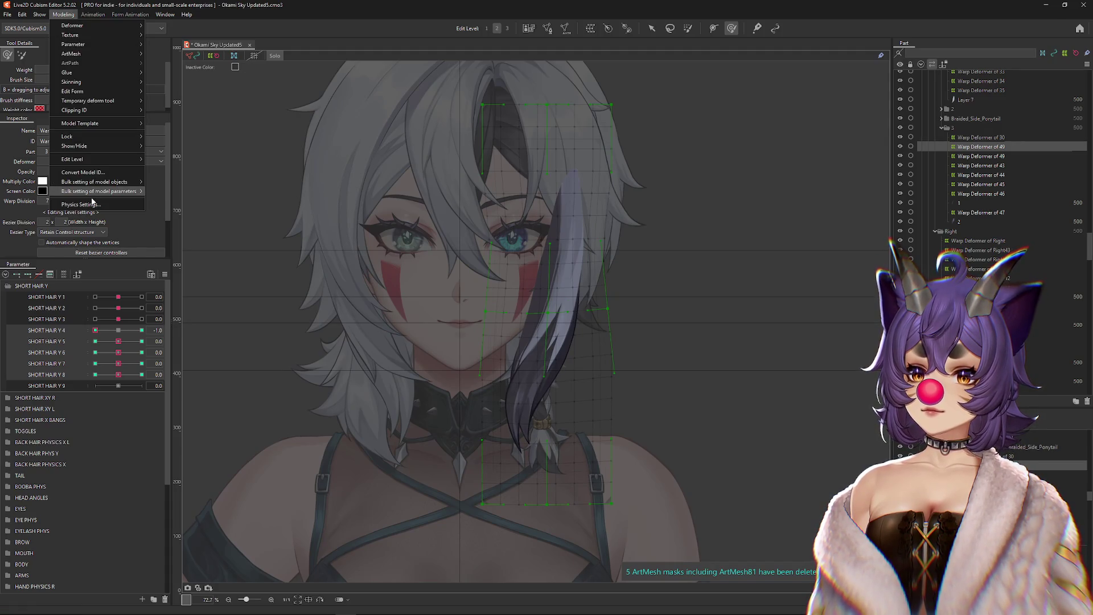
left_click(99, 205)
scroll(739, 252, "up", 2)
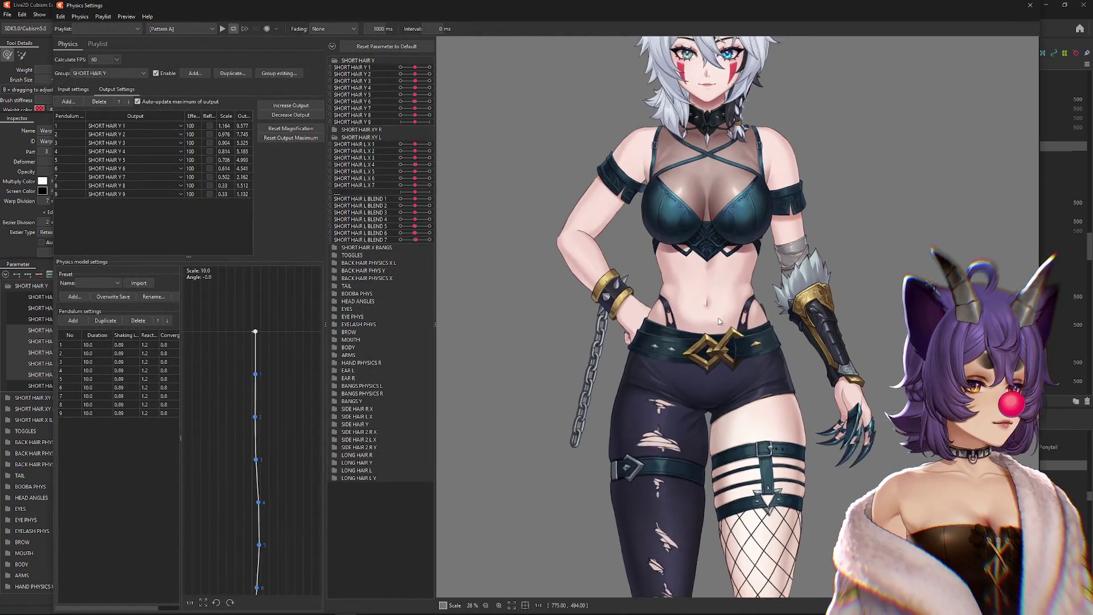
scroll(715, 245, "up", 4)
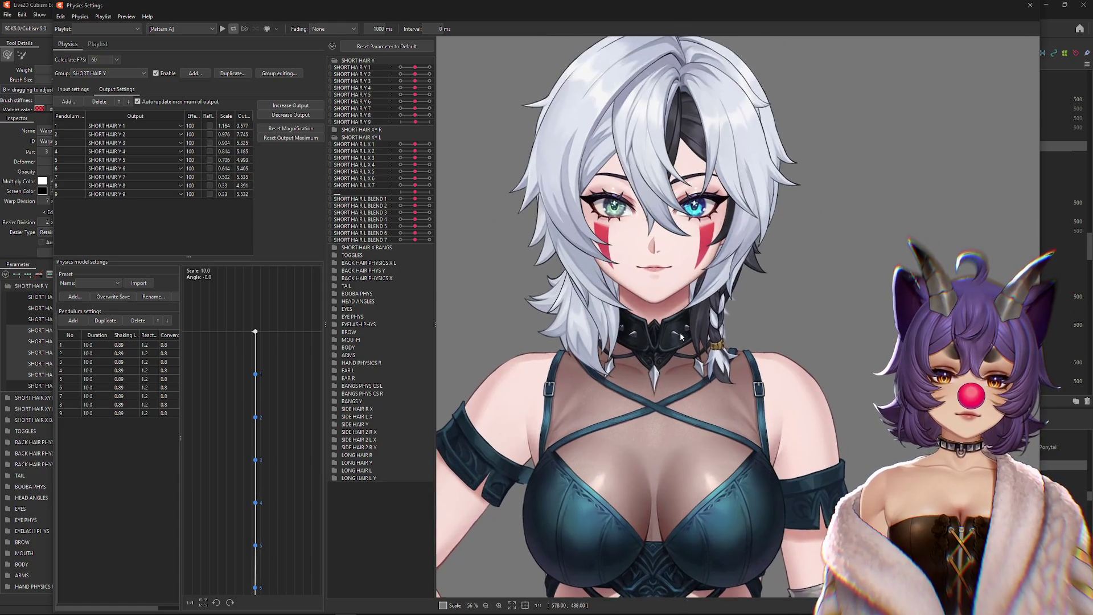
mouse_move(688, 308)
left_mouse_down()
mouse_move(725, 232)
mouse_move(722, 244)
left_mouse_up()
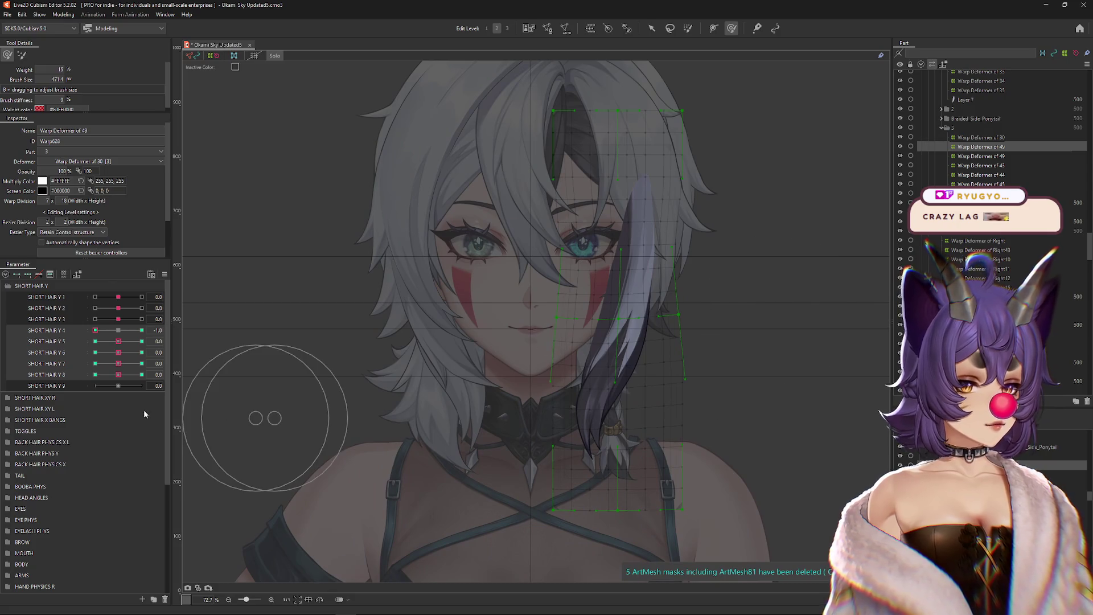
Step: Reset SHORT HAIR Y 4 to 0 and show the full model again
left_click(119, 331)
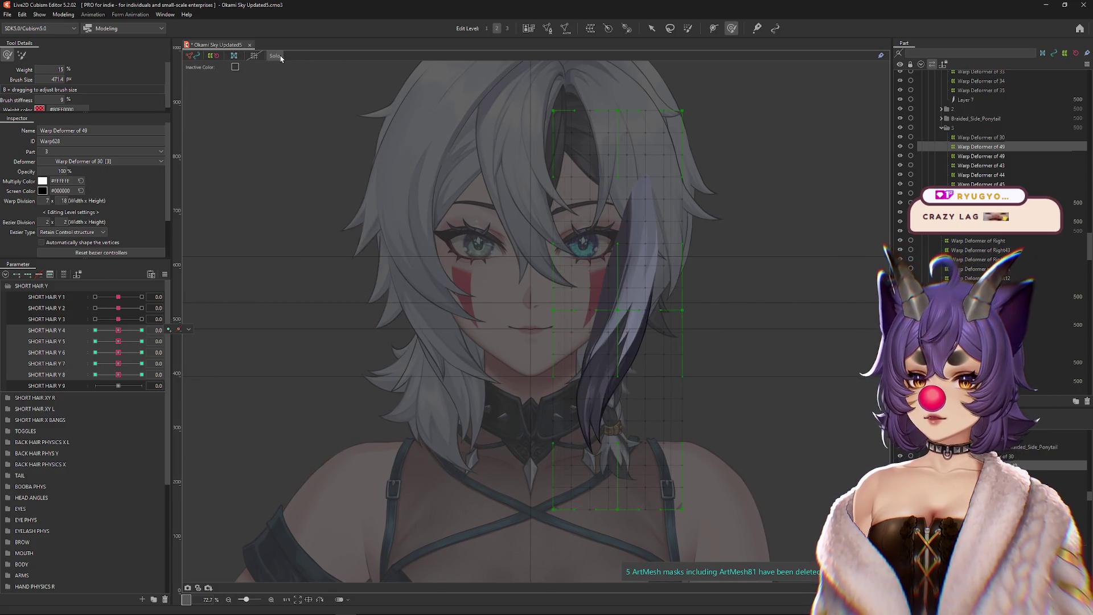
left_click(275, 55)
scroll(456, 390, "up", 3)
Step: Pick the right-side strand mesh ArtMesh451 and select Warp Deformer of Right44
right_click(449, 403)
left_click(477, 428)
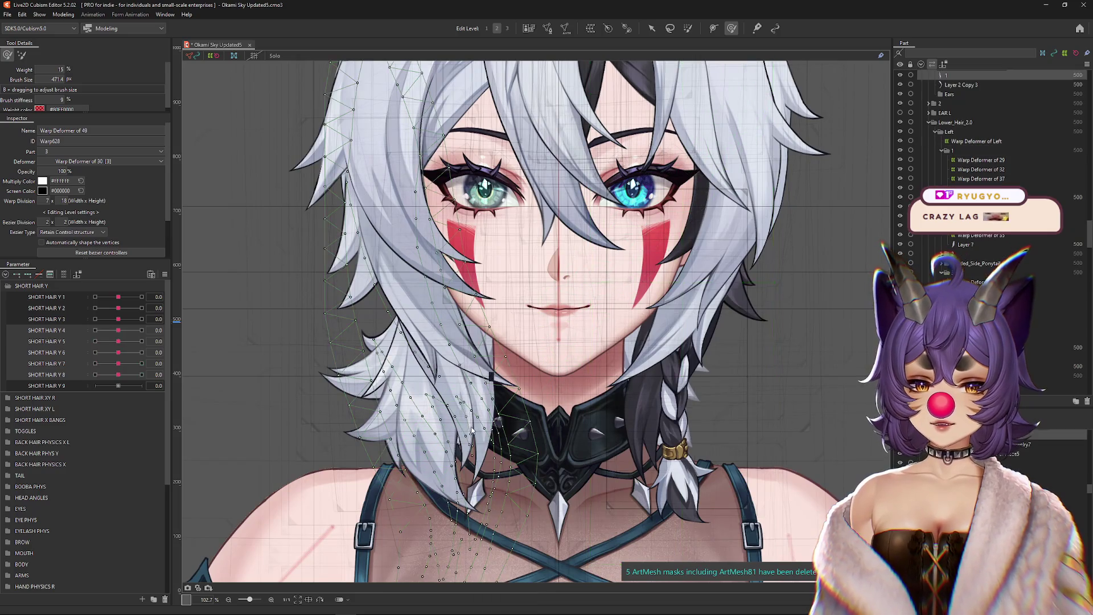
right_click(490, 372)
left_click(511, 555)
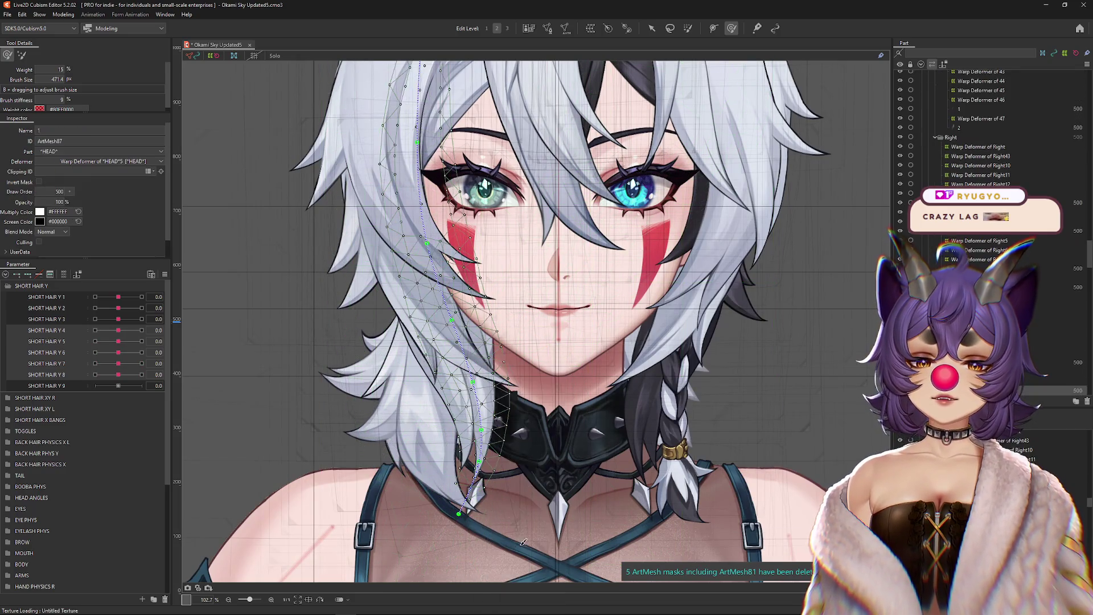
left_click(359, 239)
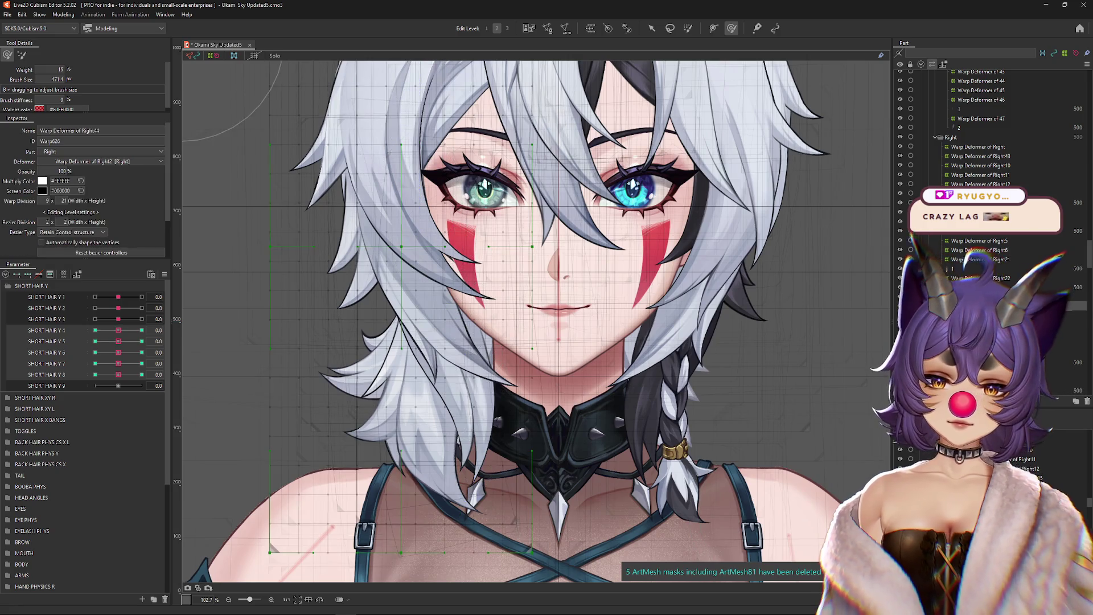
Step: Shape the Right44 strand at the SHORT HAIR Y 4 and Y 5 keys with a smaller brush
left_click(141, 330)
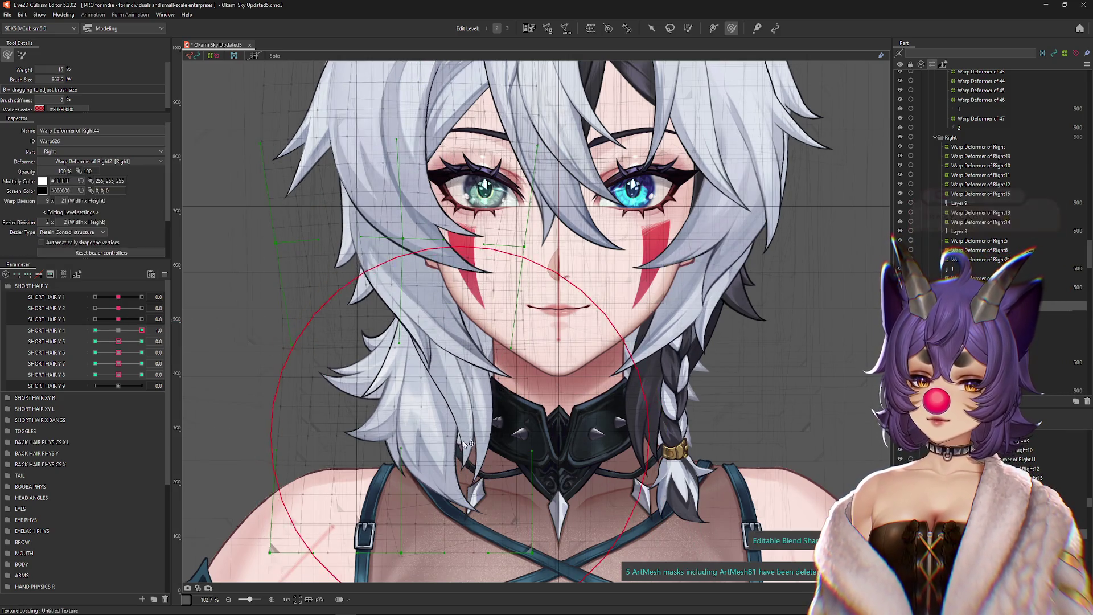
mouse_move(480, 511)
left_mouse_down()
mouse_move(503, 336)
mouse_move(521, 285)
left_mouse_up()
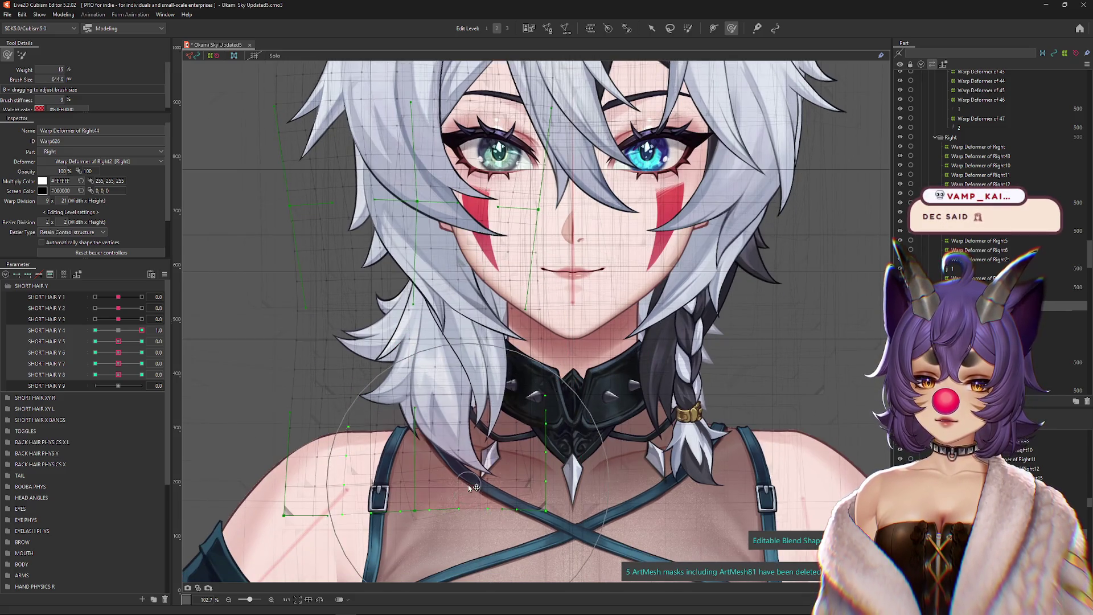
left_click_drag(433, 376, 463, 371)
left_click_drag(122, 333, 95, 330)
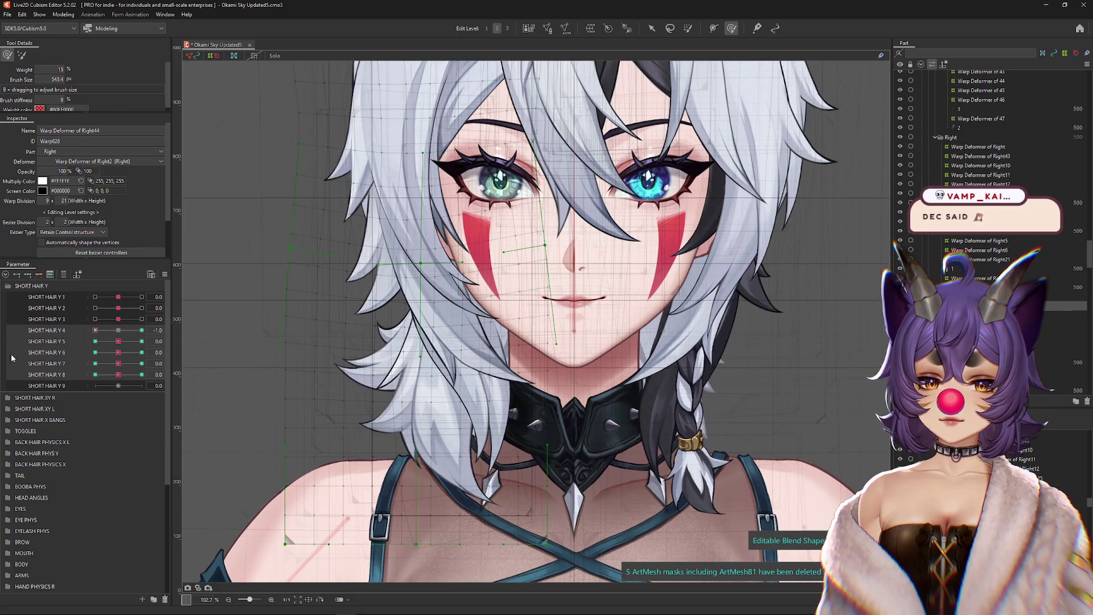
left_click(117, 330)
left_click(141, 341)
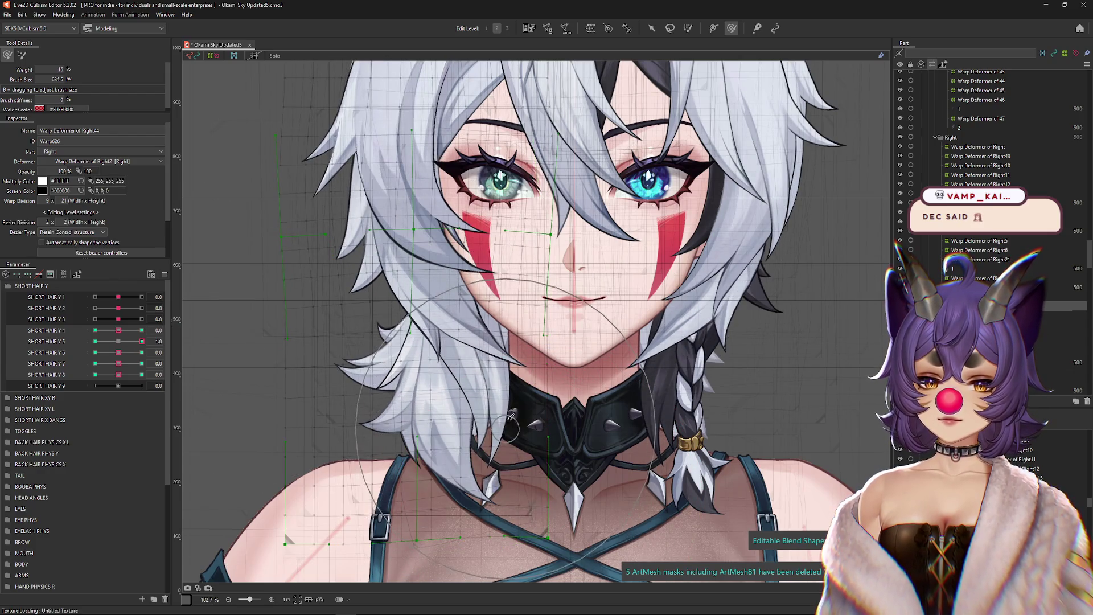
left_click(95, 341)
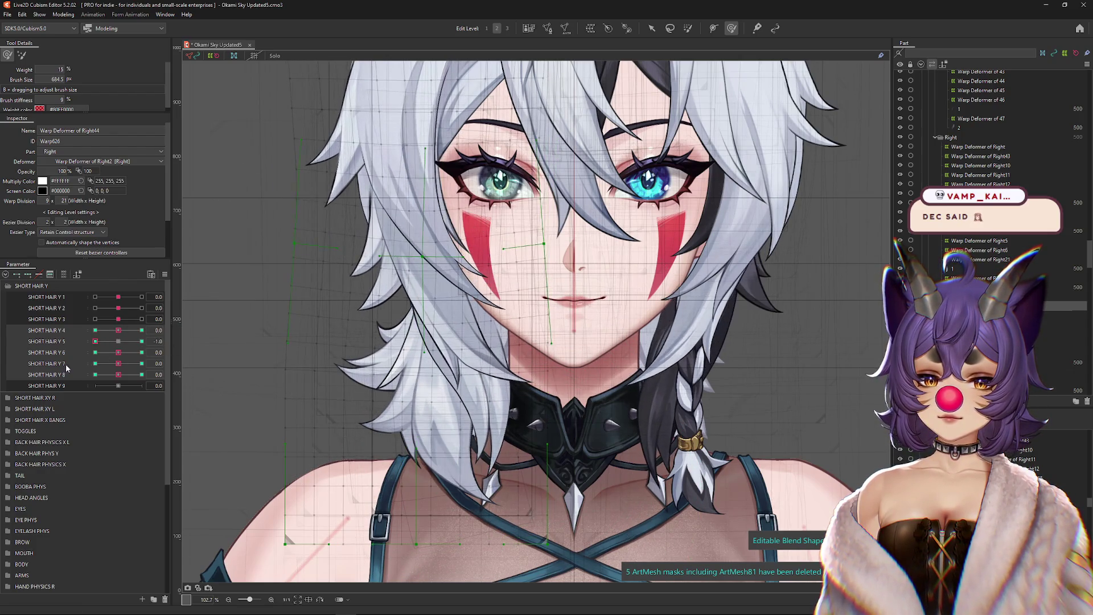
left_click_drag(595, 505, 378, 415)
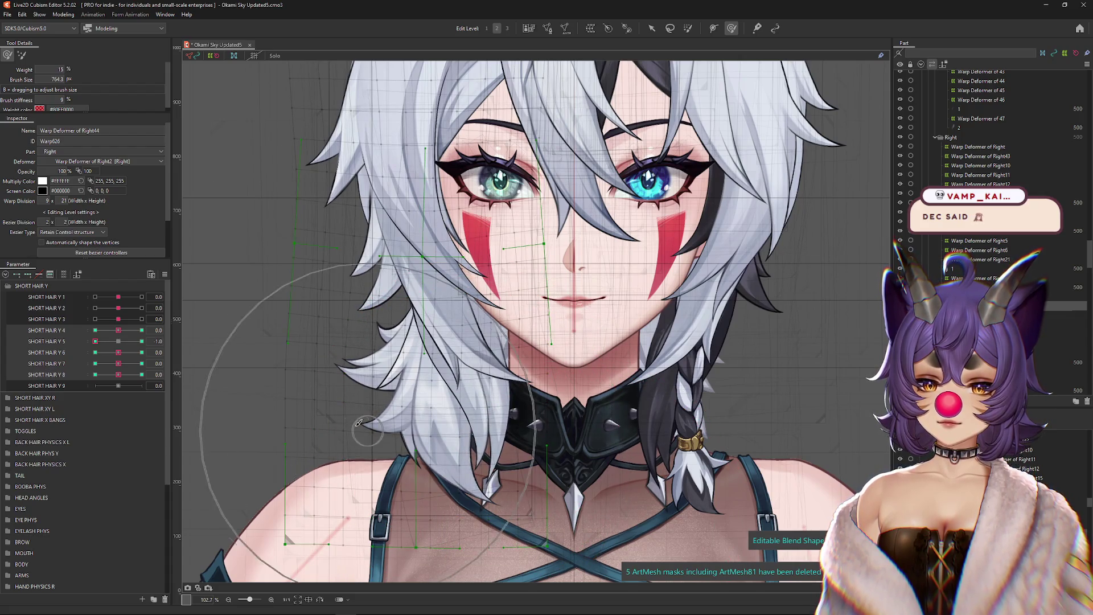
Step: Check SHORT HAIR Y 6, shape Y 8's keys with the other brush, and reset sliders to 0
left_click(118, 341)
left_click(142, 353)
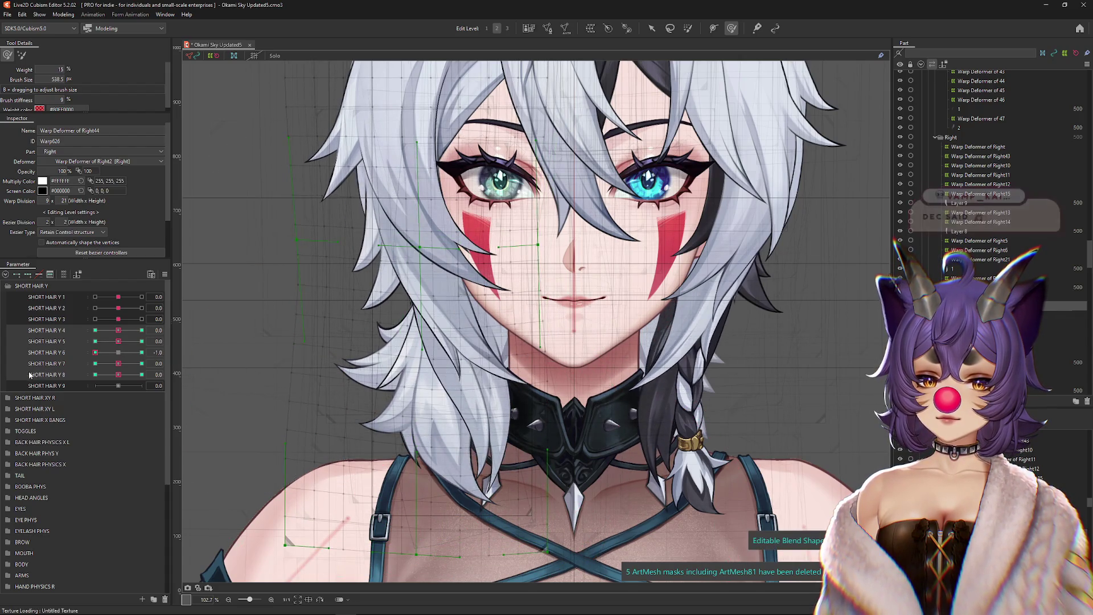
left_click(118, 352)
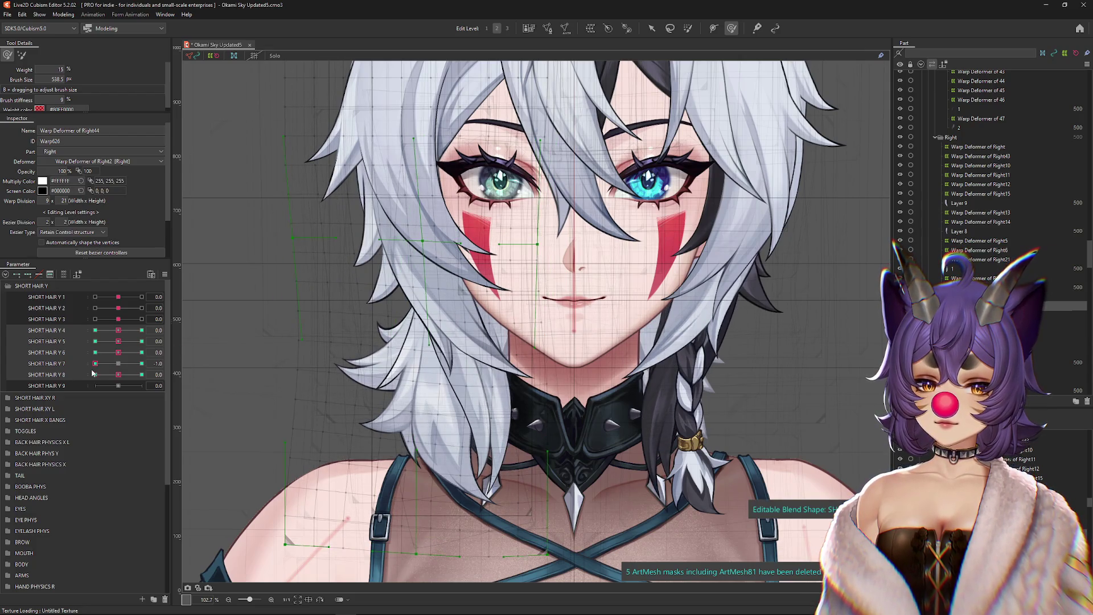
left_click(142, 374)
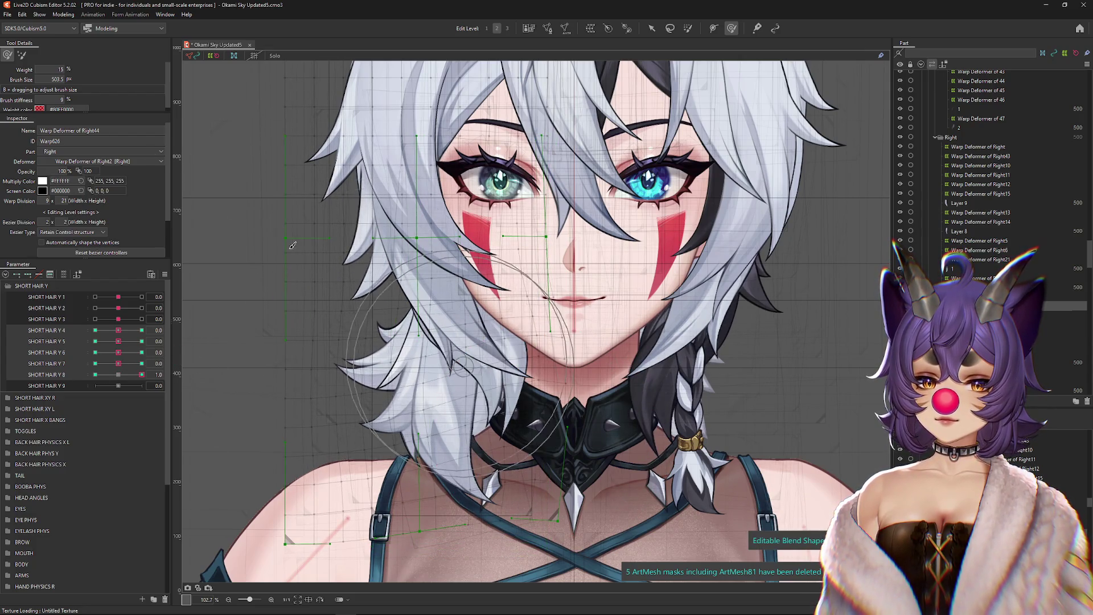
left_click(21, 54)
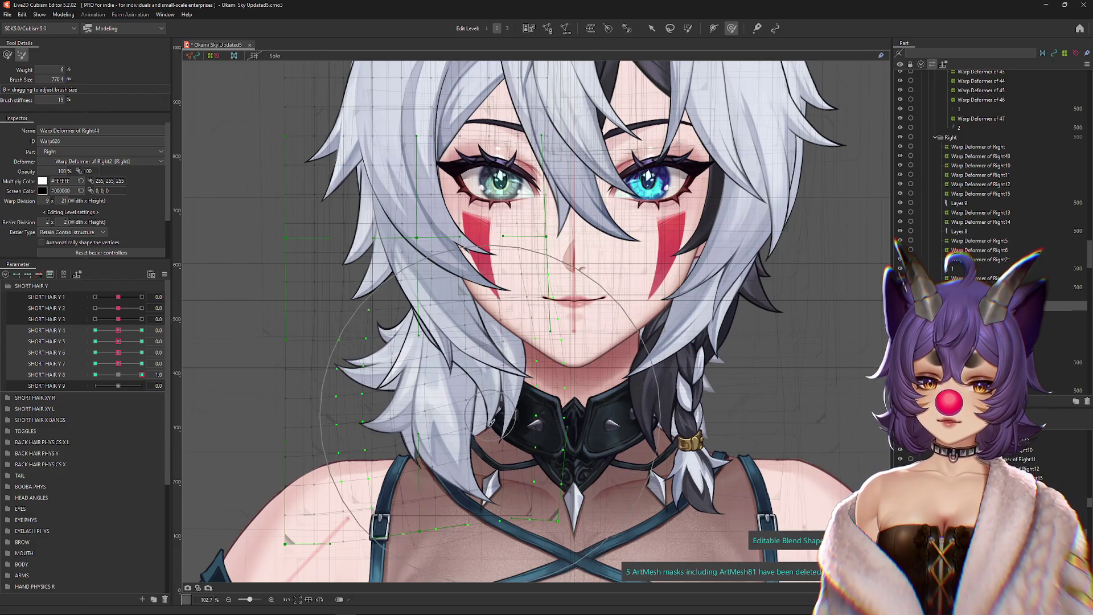
left_click(95, 375)
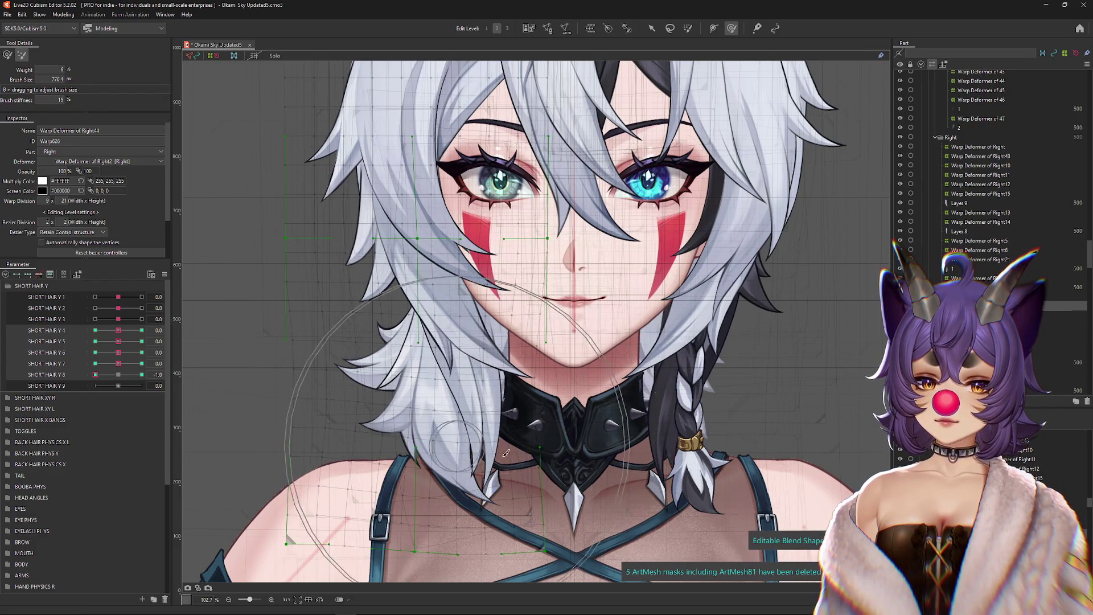
left_click_drag(95, 374, 120, 375)
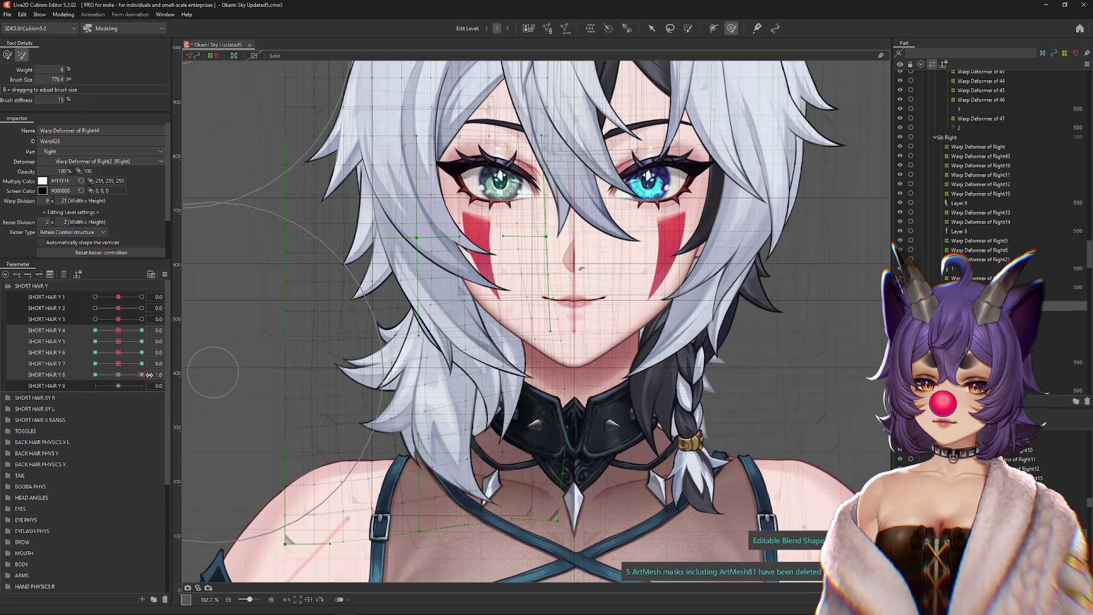
left_click(121, 375)
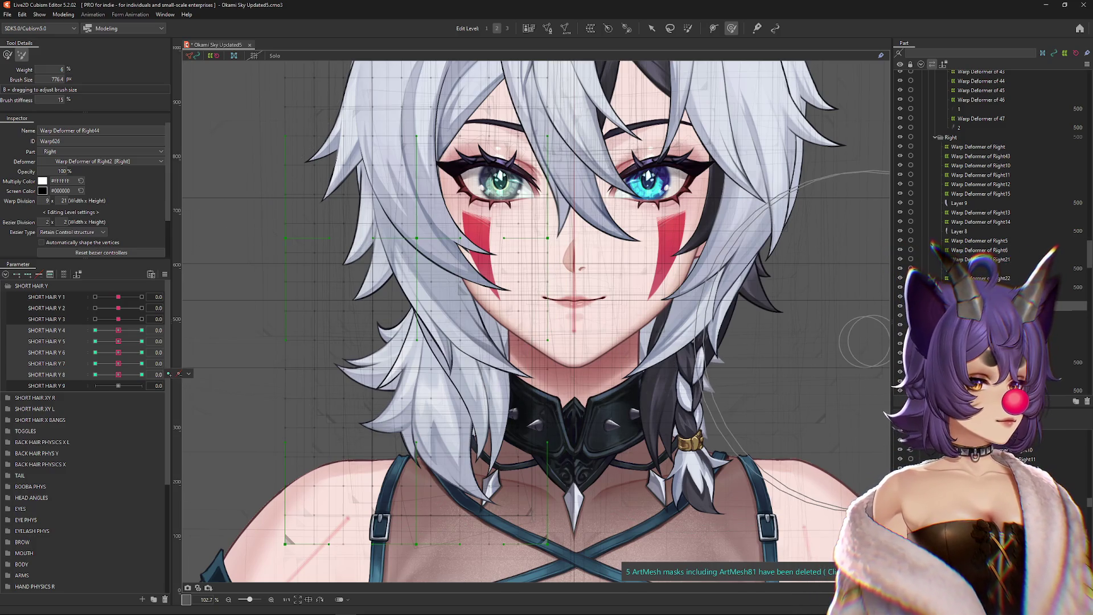
Step: Open the Physics Settings from the Modeling commands menu
scroll(478, 431, "down", 3)
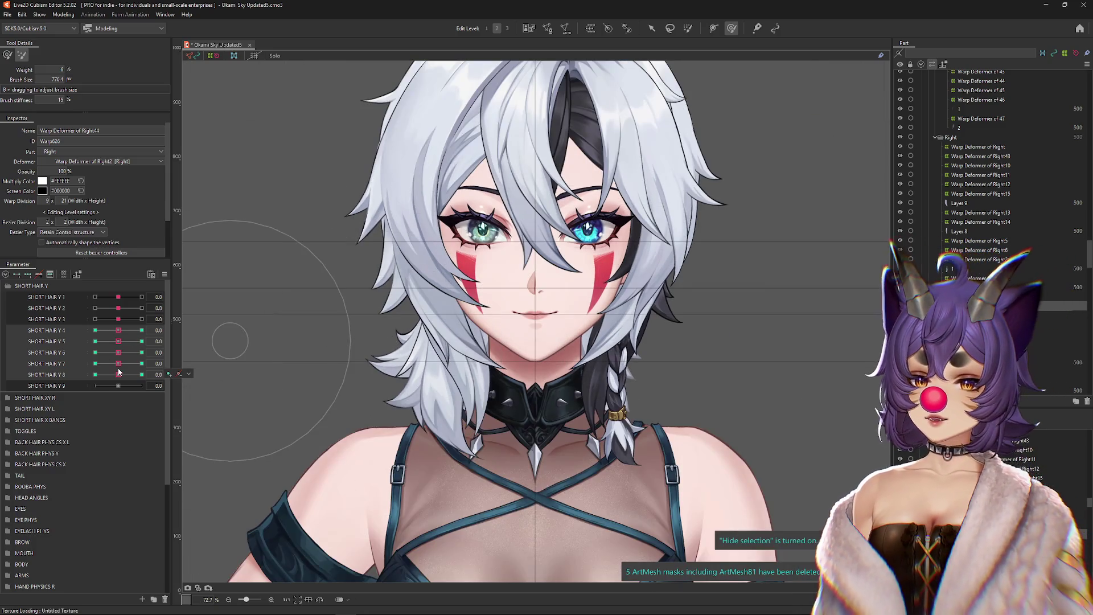
right_click(177, 276)
scroll(265, 344, "down", 2)
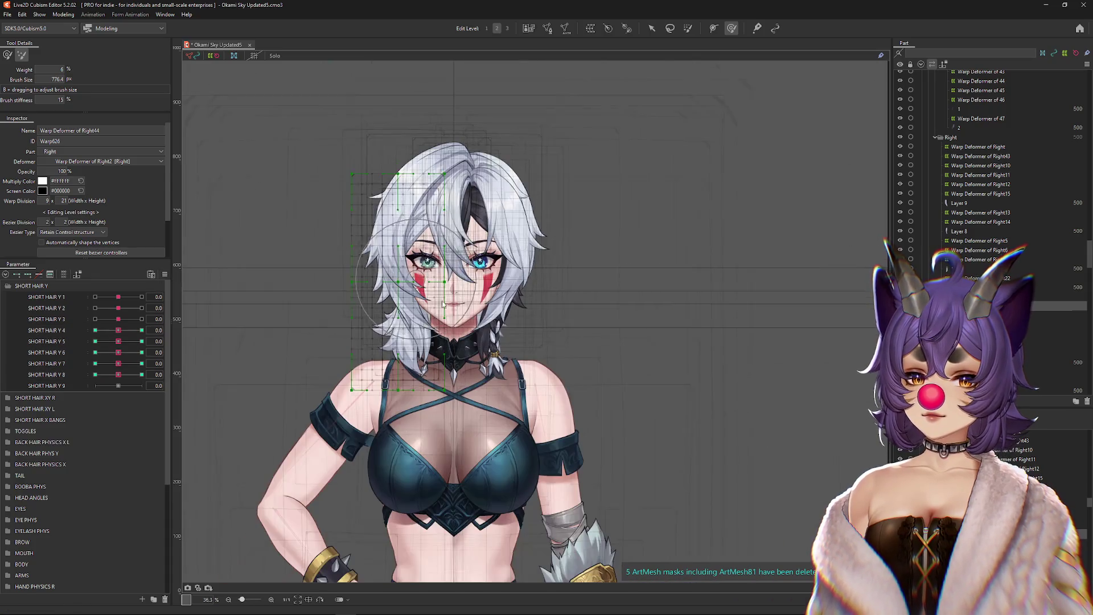
left_click(63, 15)
key("Escape")
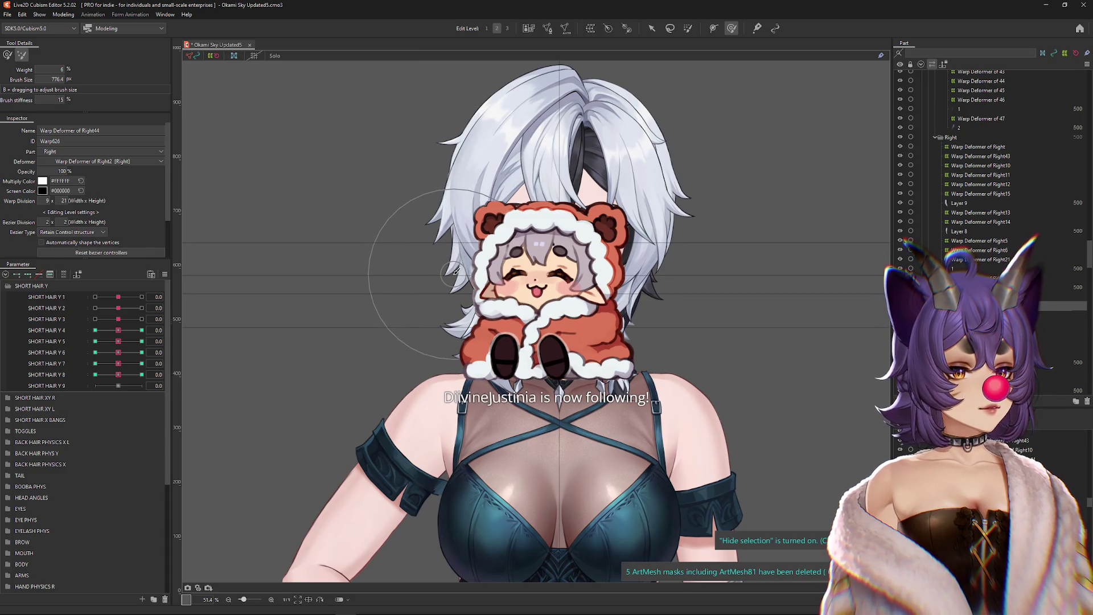
scroll(456, 302, "up", 2)
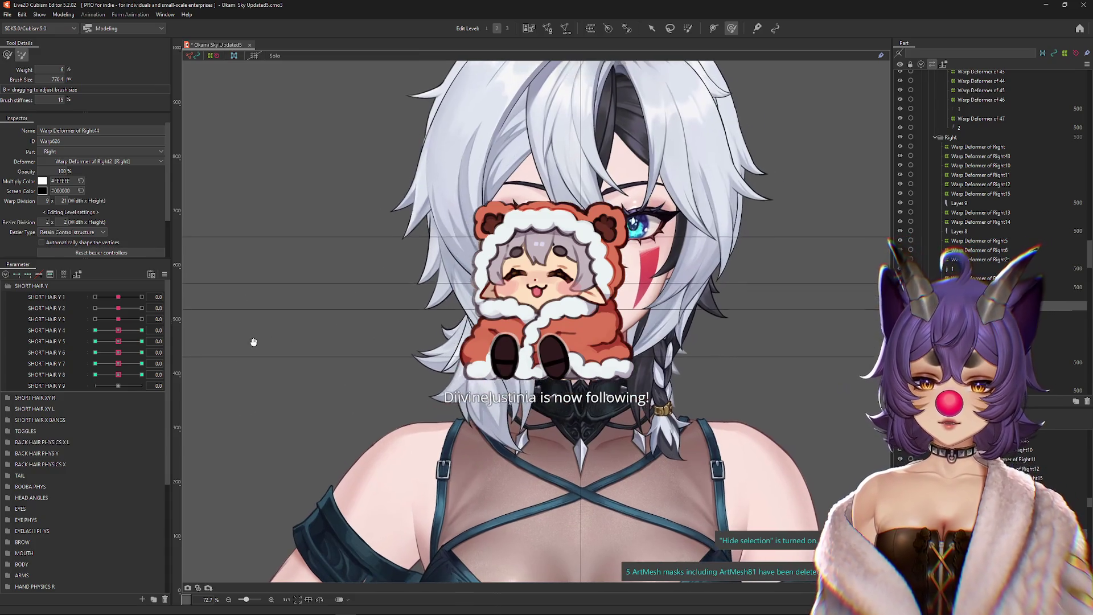
right_click(171, 271)
left_click(192, 273)
left_click(63, 14)
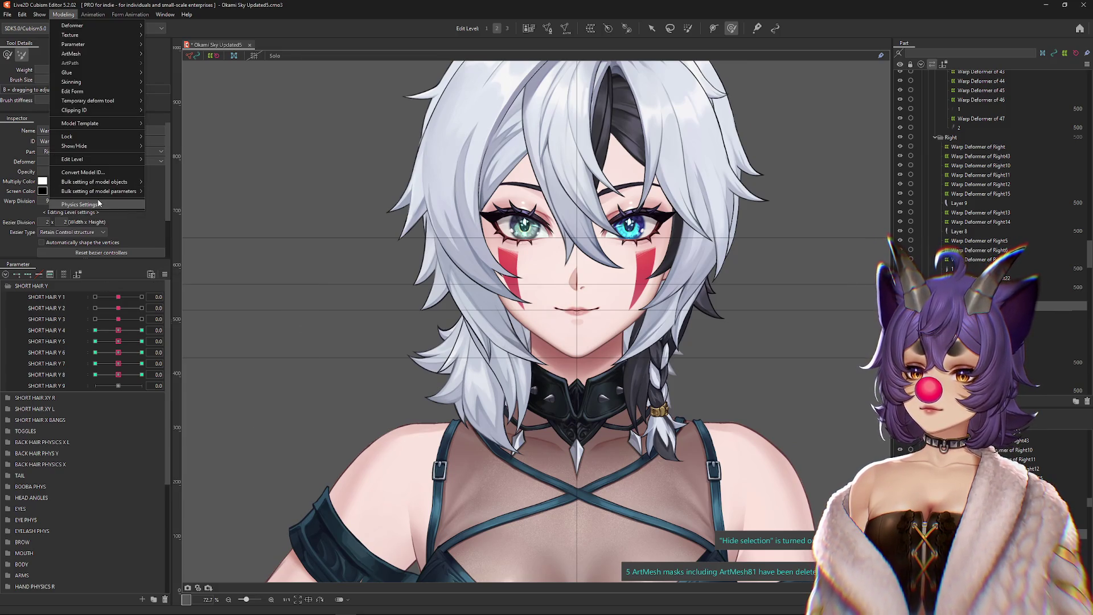
left_click(80, 204)
Step: Swing the preview model's head to test the hair sway, then save the model
left_click_drag(778, 260, 859, 272)
mouse_move(825, 233)
left_mouse_down()
mouse_move(732, 199)
mouse_move(752, 173)
mouse_move(754, 187)
left_mouse_up()
mouse_move(762, 326)
left_mouse_down()
mouse_move(827, 317)
mouse_move(774, 321)
mouse_move(815, 321)
left_mouse_up()
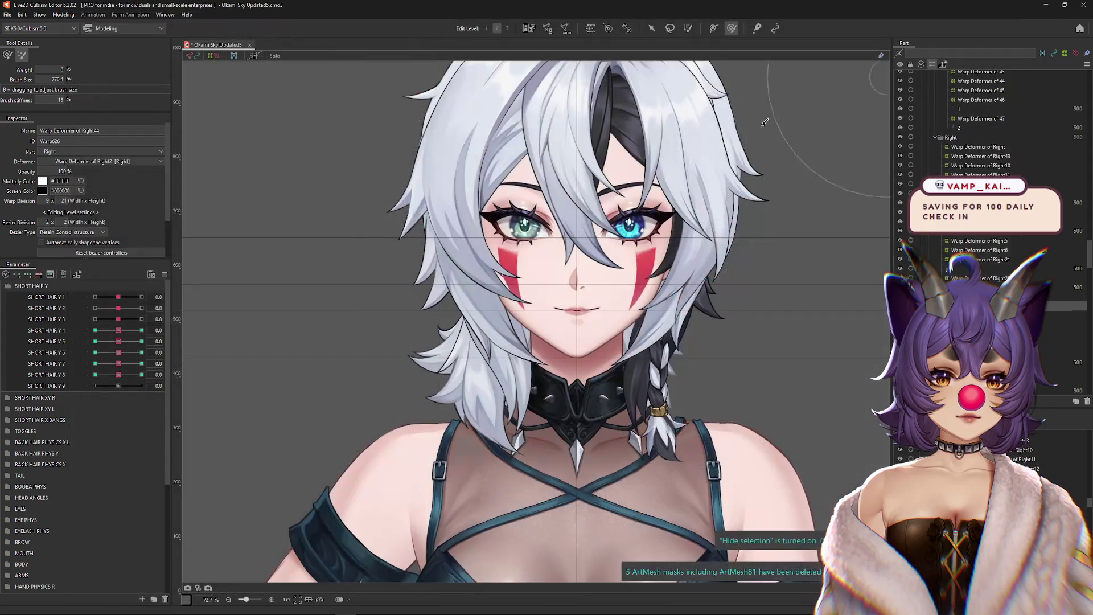
key("ctrl+s")
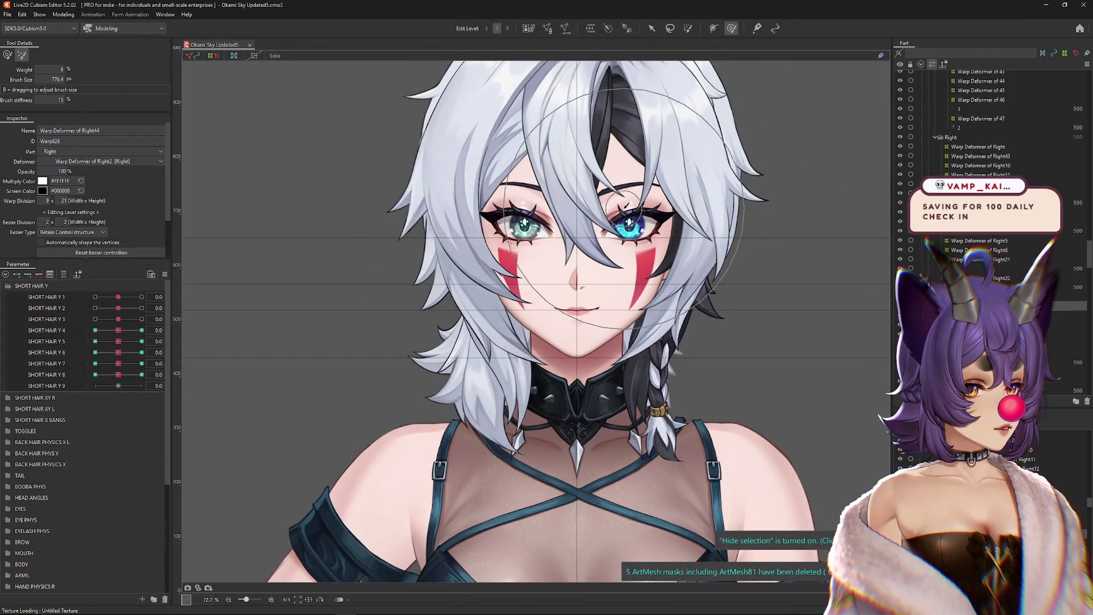
Step: Frame the chin and chest, expand HEAD ANGLES and set Angle X AUG to 30
scroll(627, 206, "up", 4)
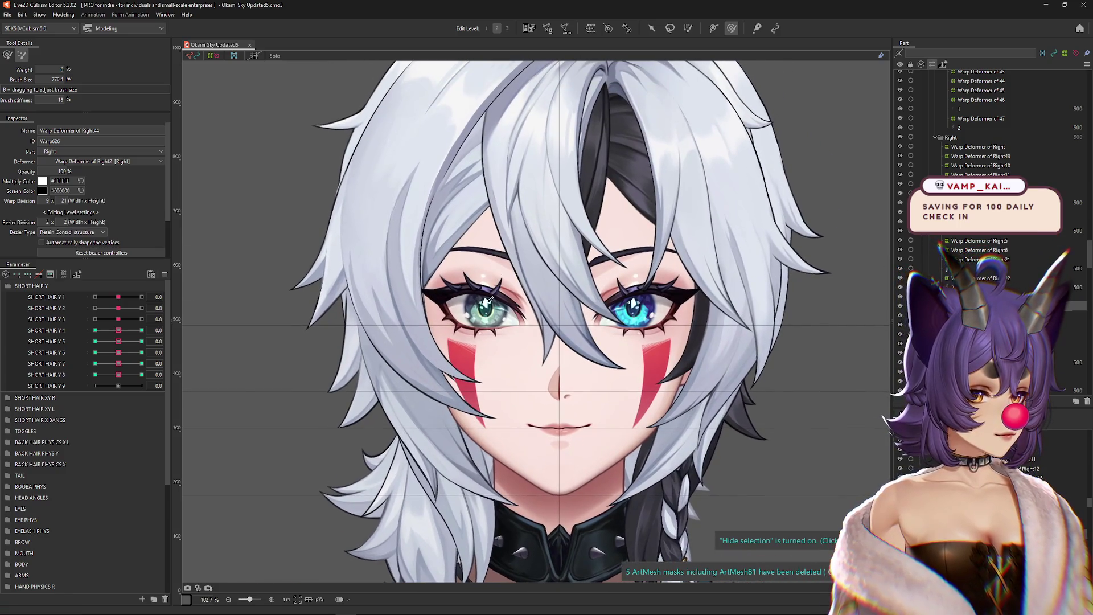
right_click(171, 269)
key("Escape")
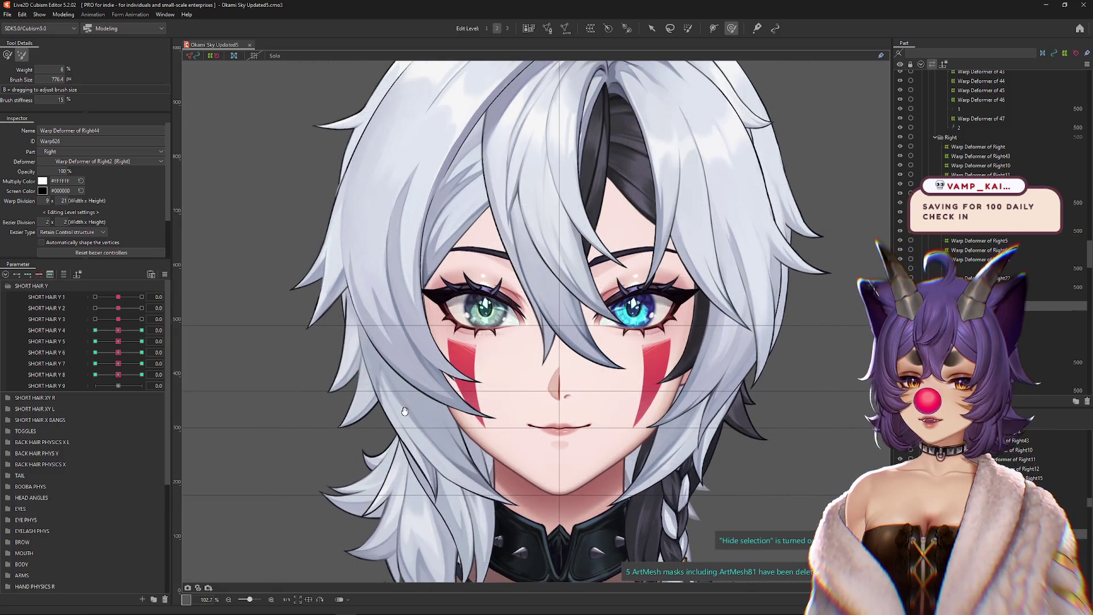
left_click_drag(403, 408, 408, 231)
left_click(11, 493)
left_click_drag(118, 520, 142, 520)
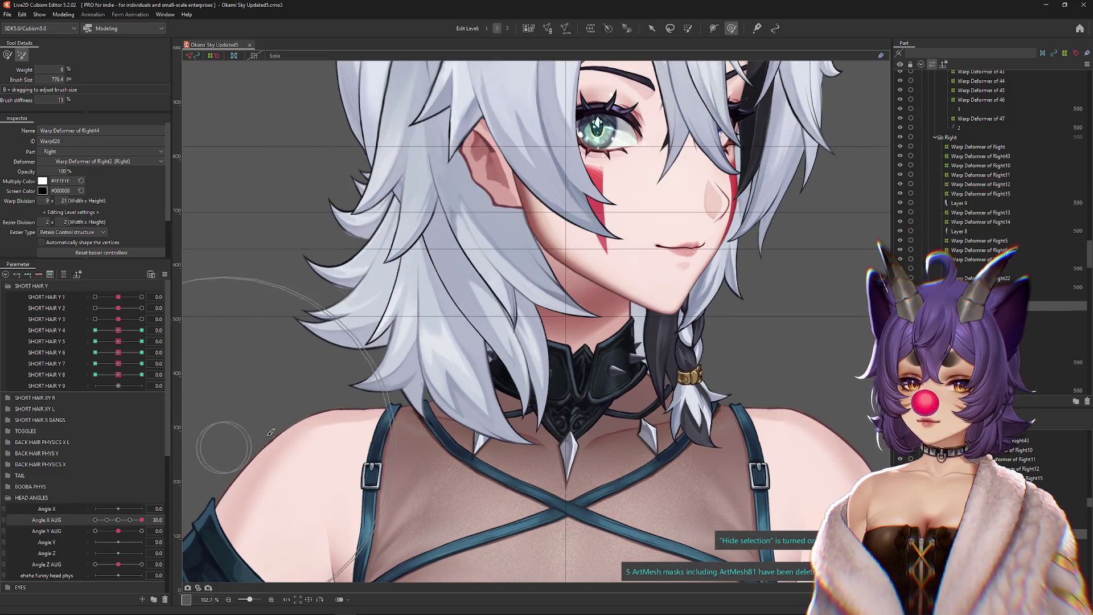
Step: Select overlapping hair meshes and inspect the parameters of warp deformers Right7 and Right25
left_click(452, 385)
left_click(472, 401)
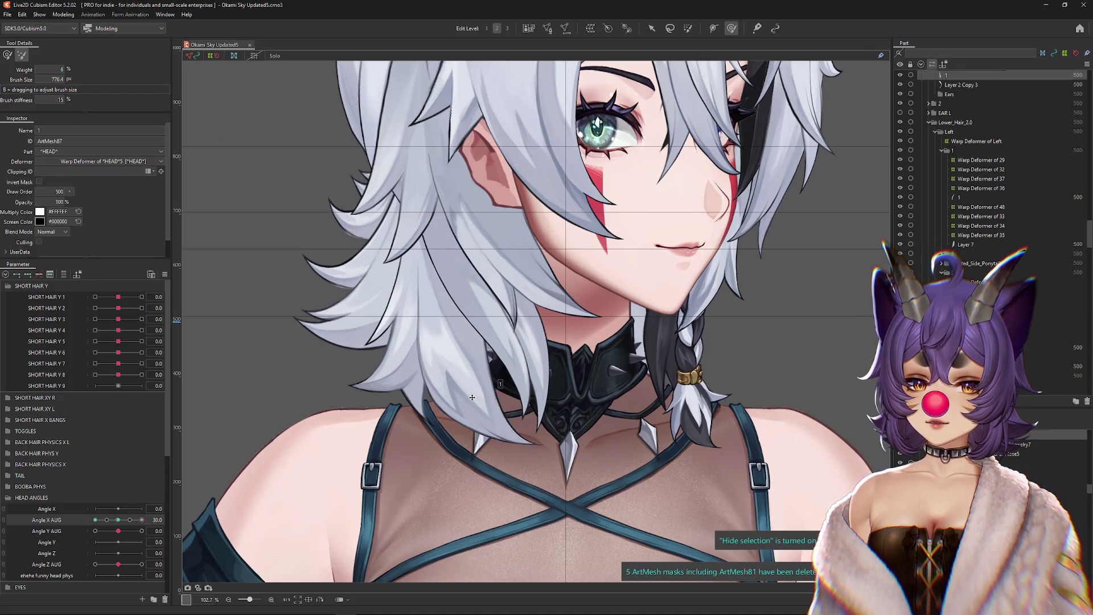
left_click(472, 397)
left_click(519, 520)
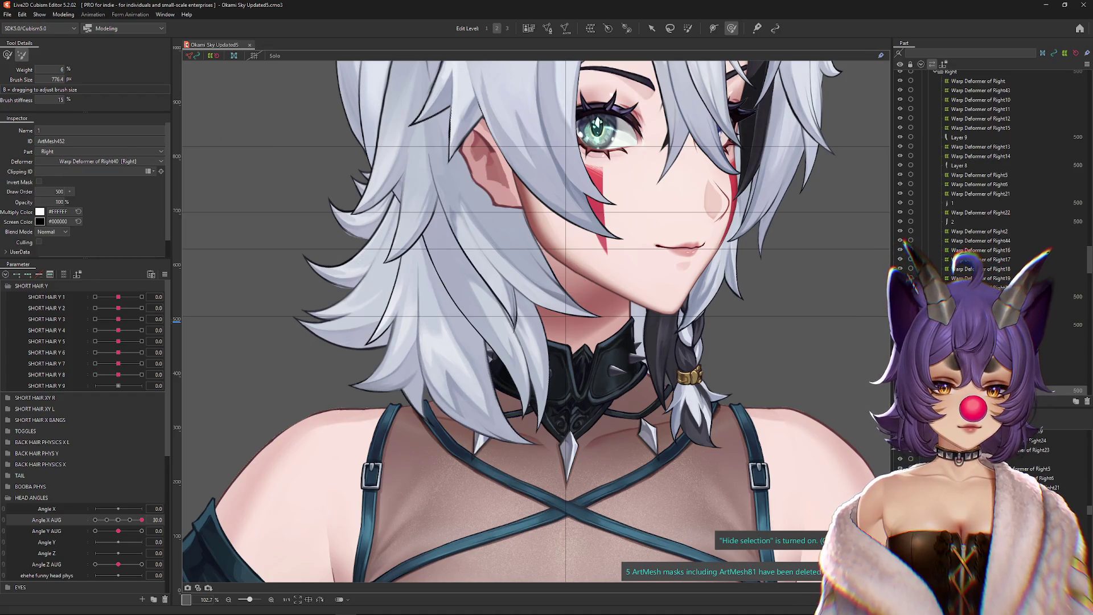
left_click(279, 457)
left_click(64, 275)
left_click(64, 275)
left_click(496, 245)
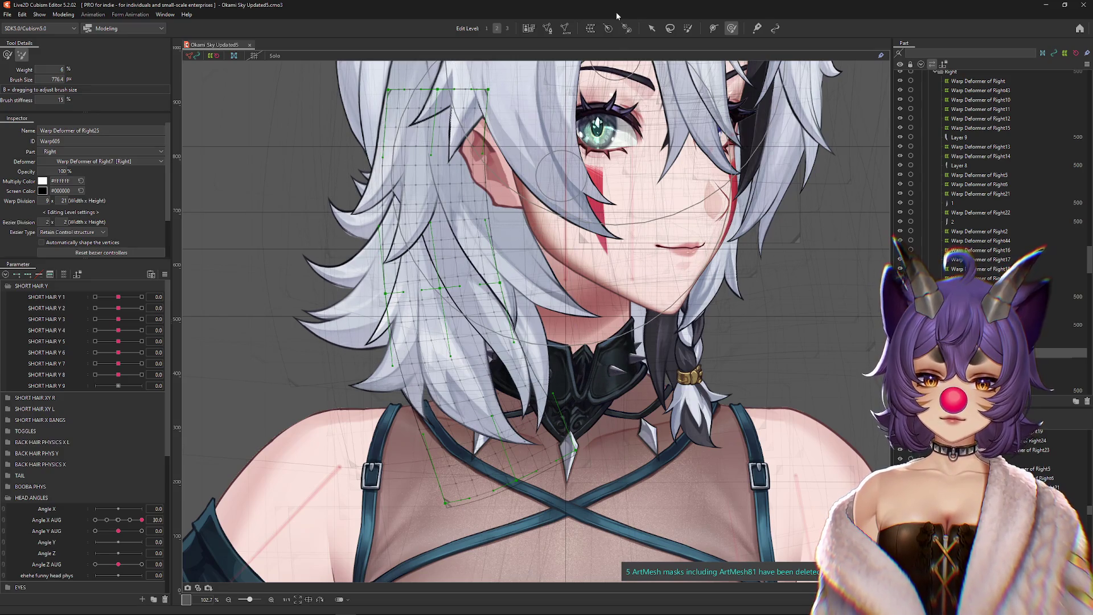
left_click(65, 275)
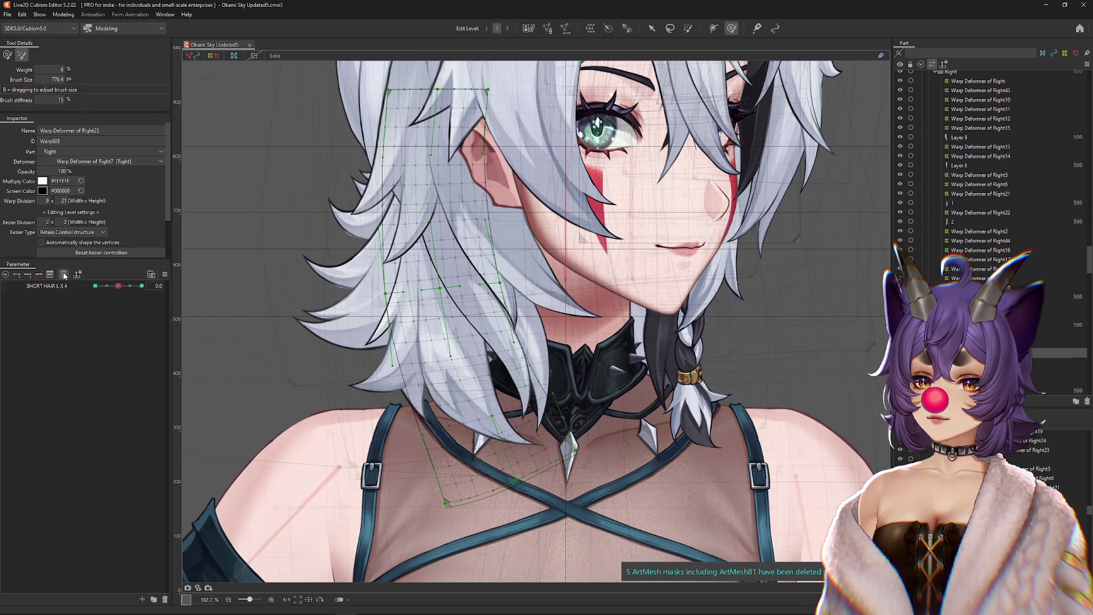
left_click(64, 275)
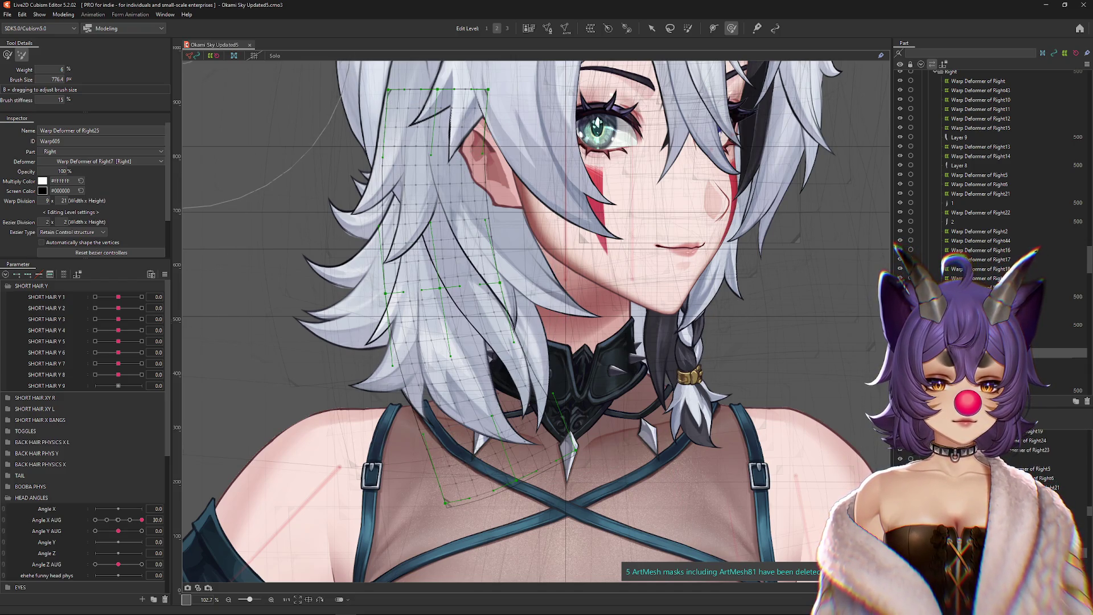
Step: Select Warp Deformer of Right4 plus a second hair deformer for a new parent warp deformer
left_click(398, 261)
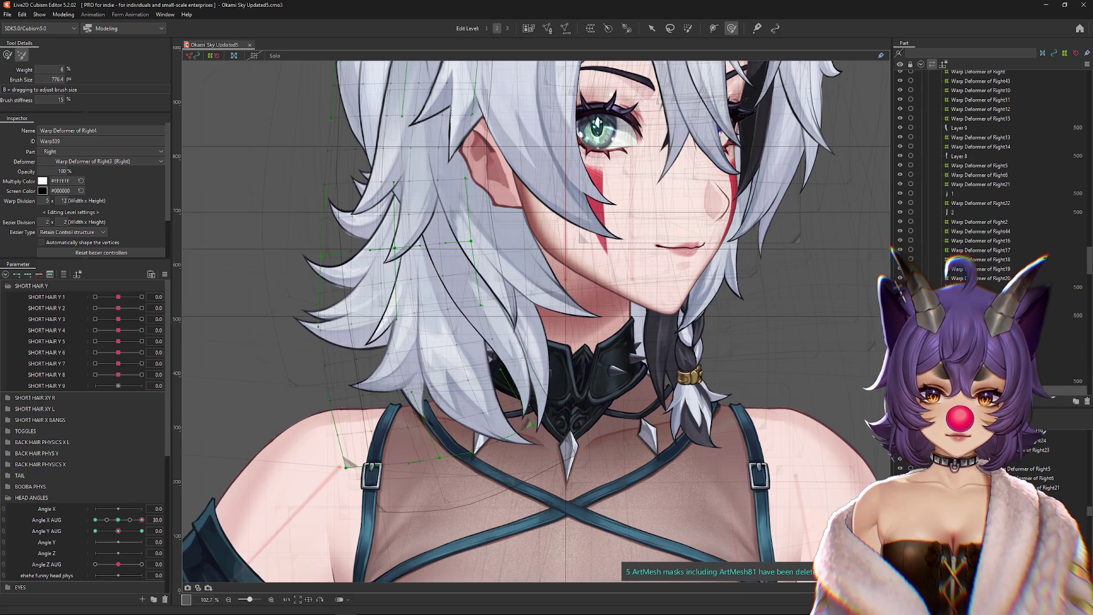
left_click(442, 291, "shift")
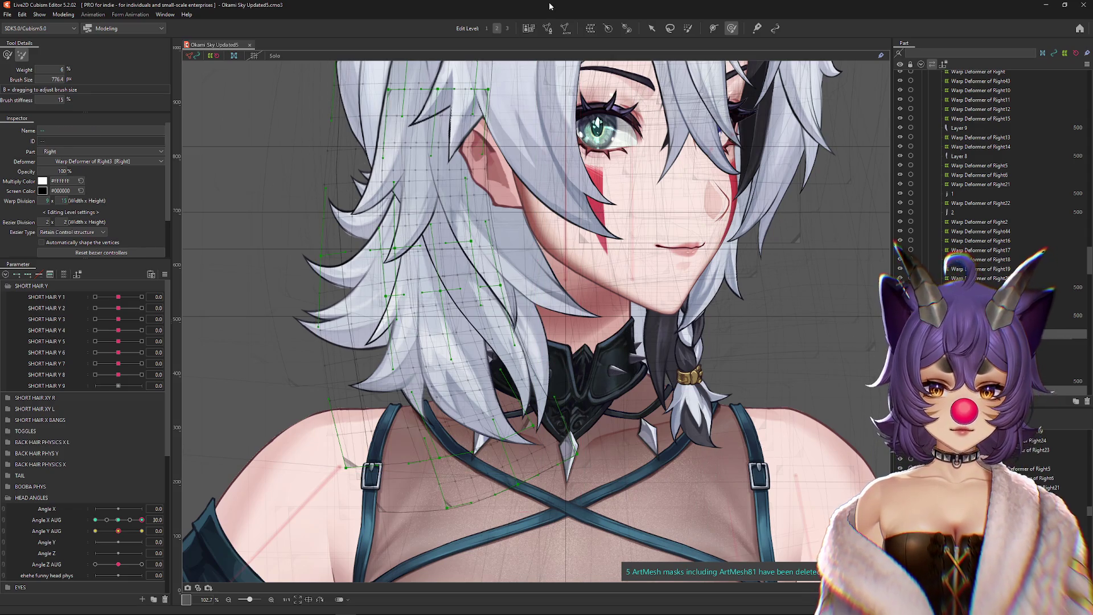
left_click(586, 28)
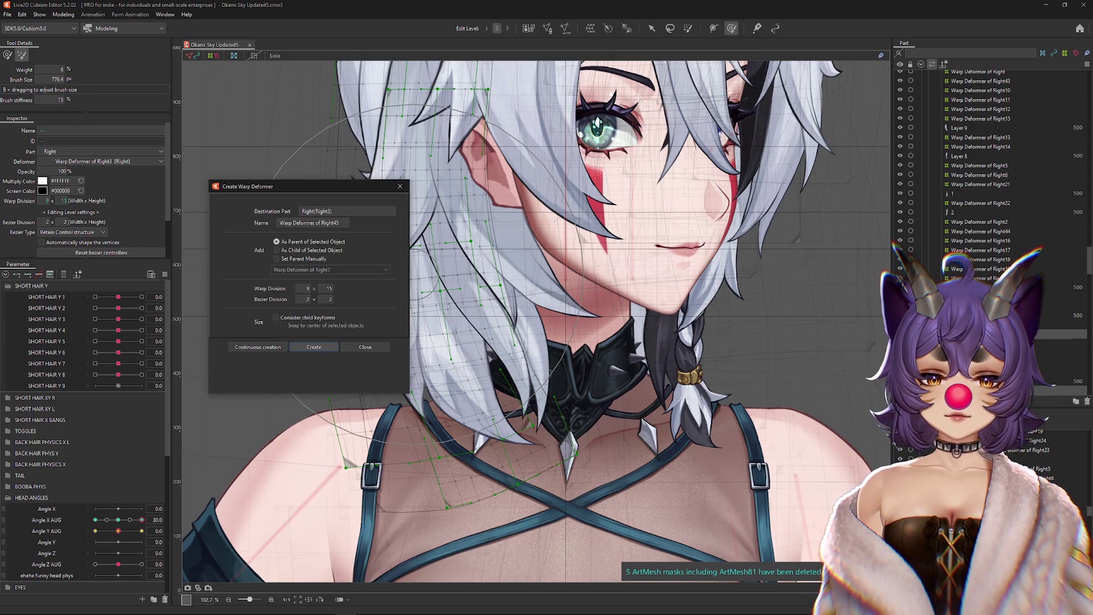
Step: Create parent Warp Deformer of Right45, inspect its deformers, and reset Angle X AUG to 0
left_click(314, 347)
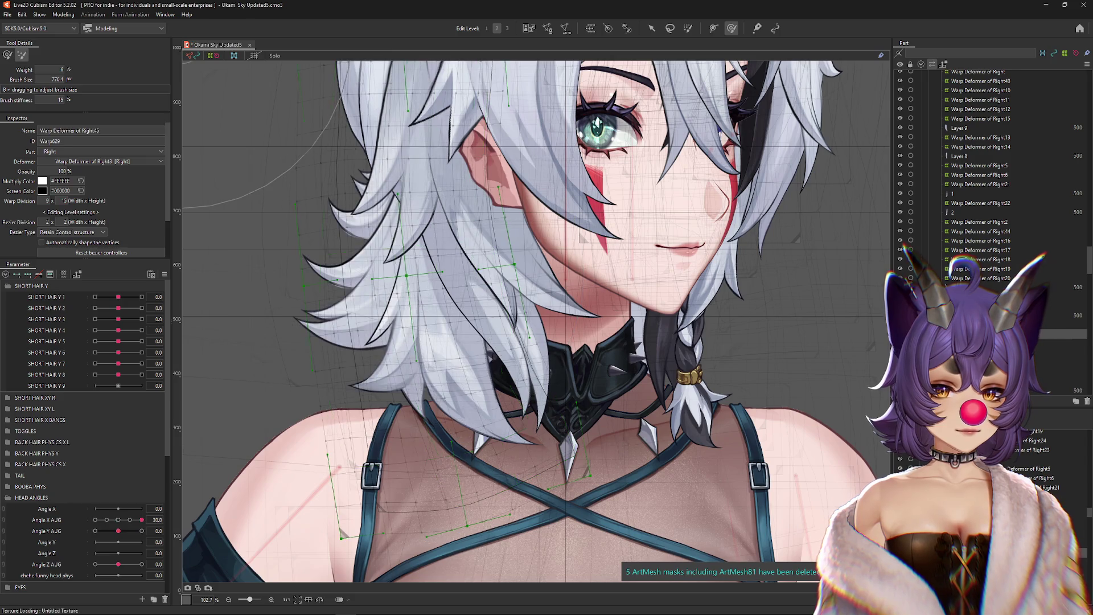
left_click(399, 285)
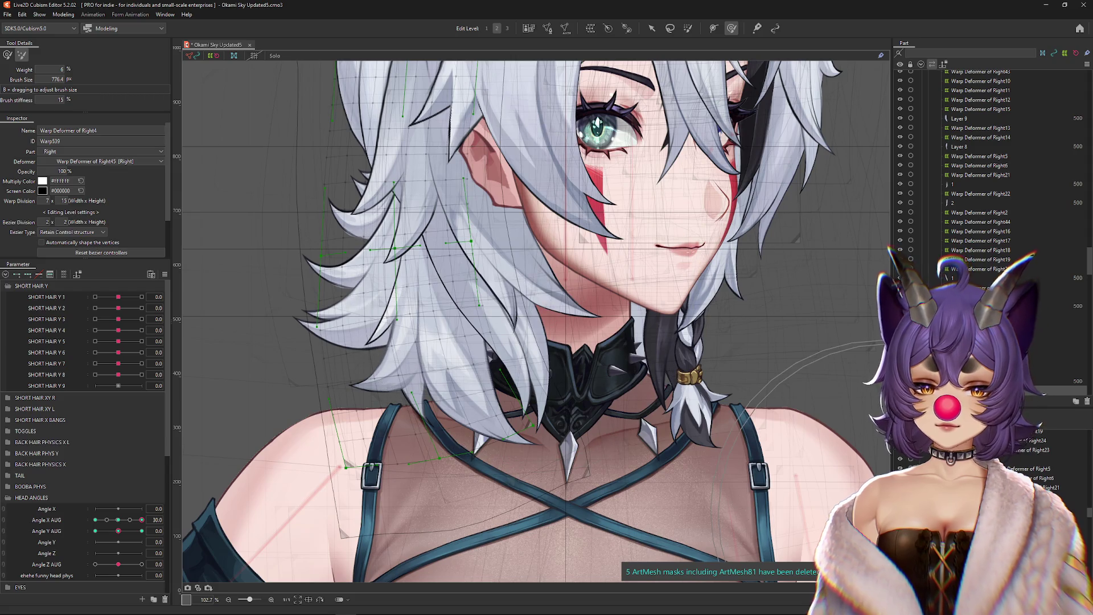
left_click(421, 267)
left_click_drag(811, 441, 839, 459)
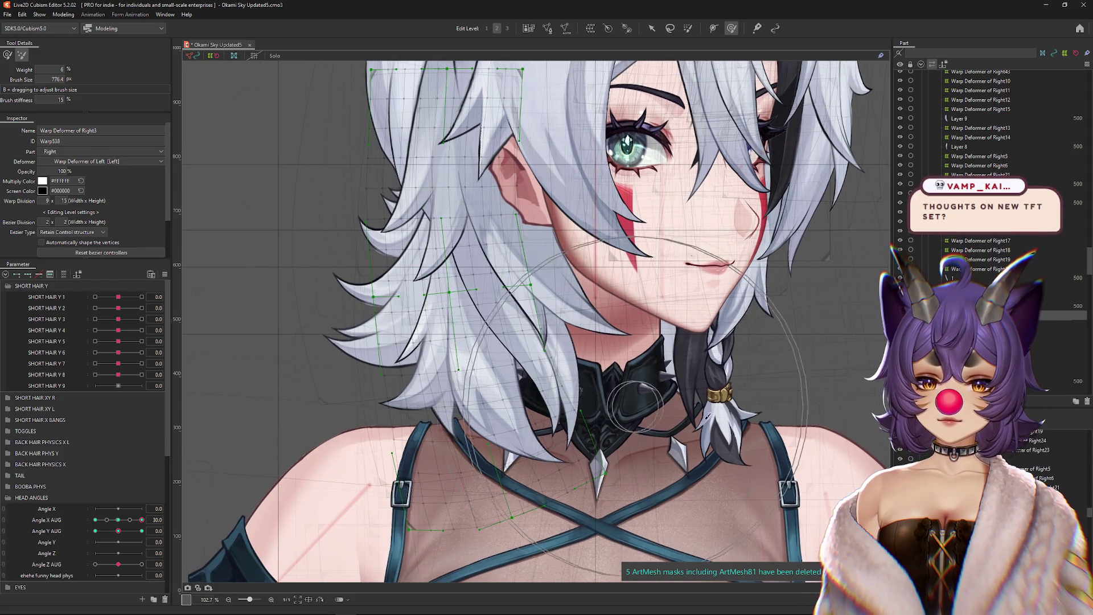
left_click(444, 296)
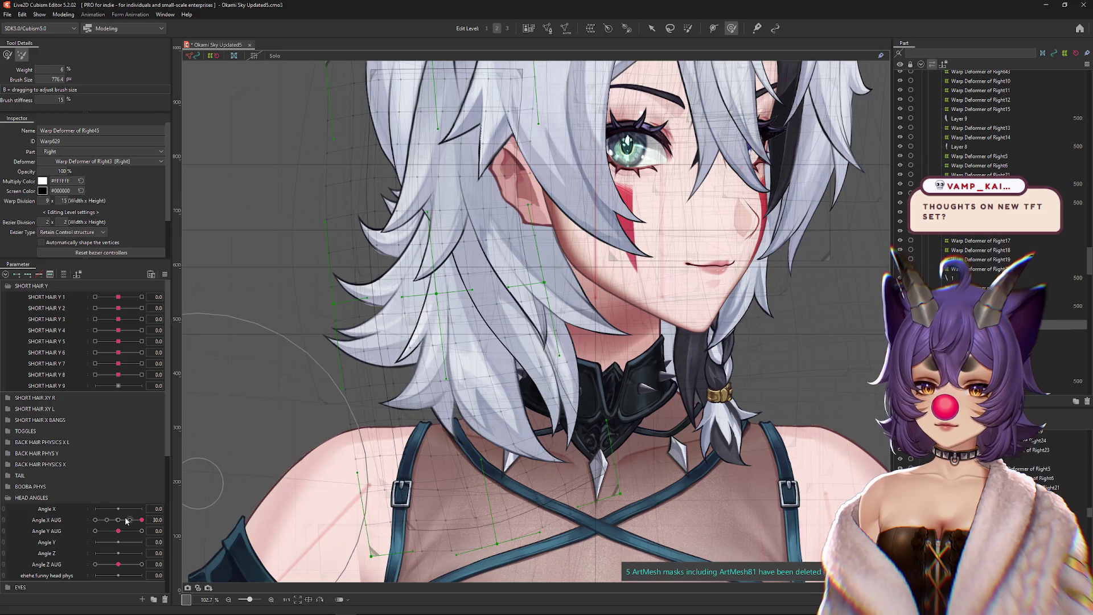
left_click(65, 275)
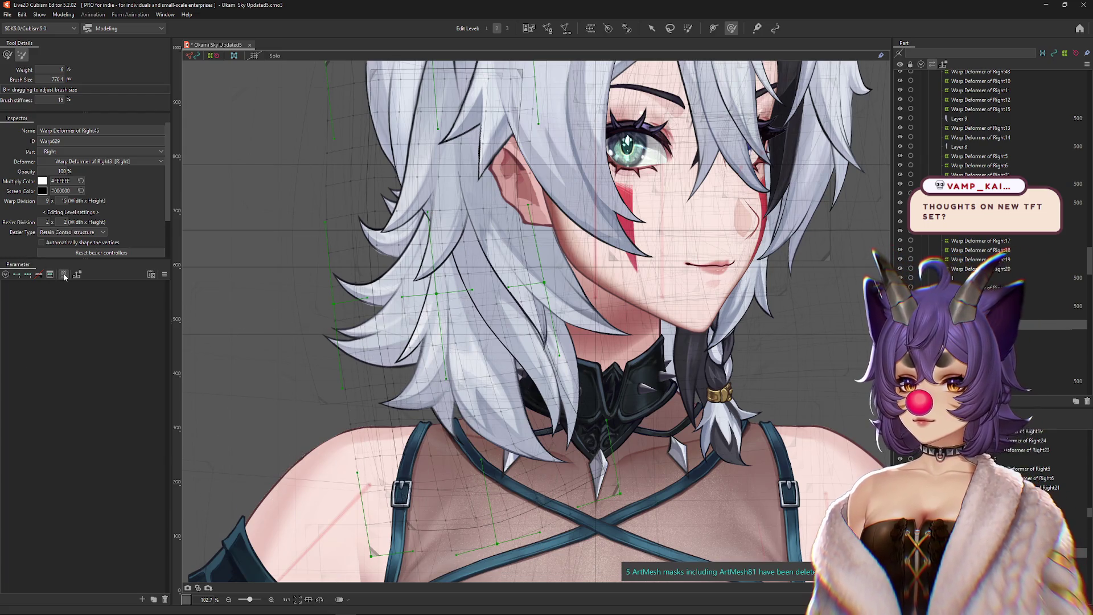
mouse_move(119, 308)
left_mouse_down()
mouse_move(147, 310)
mouse_move(122, 310)
mouse_move(121, 351)
mouse_move(121, 342)
left_mouse_up()
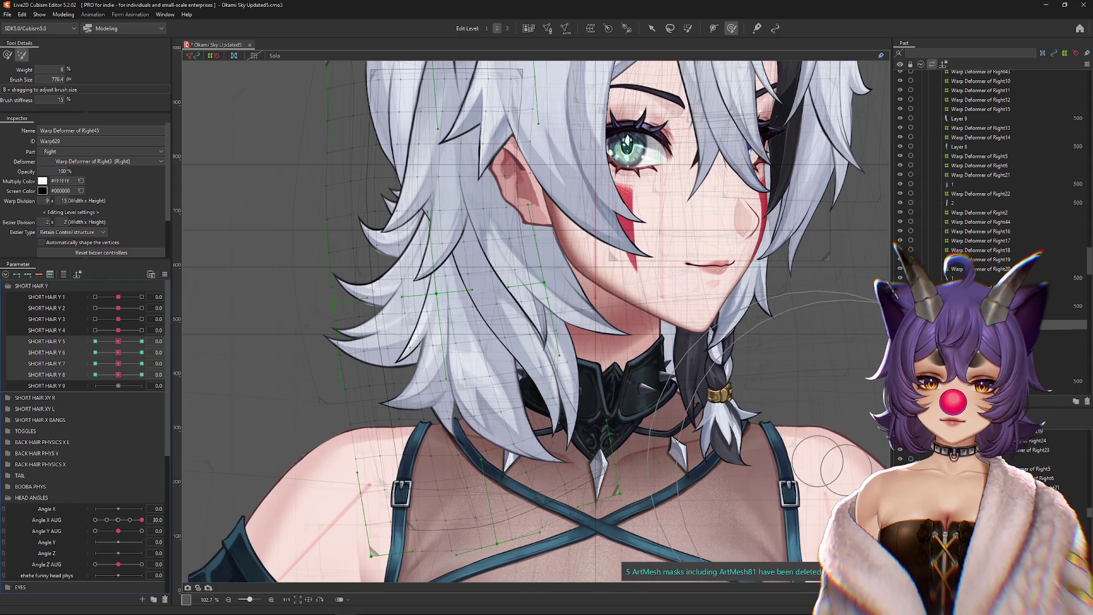
key("ctrl+z")
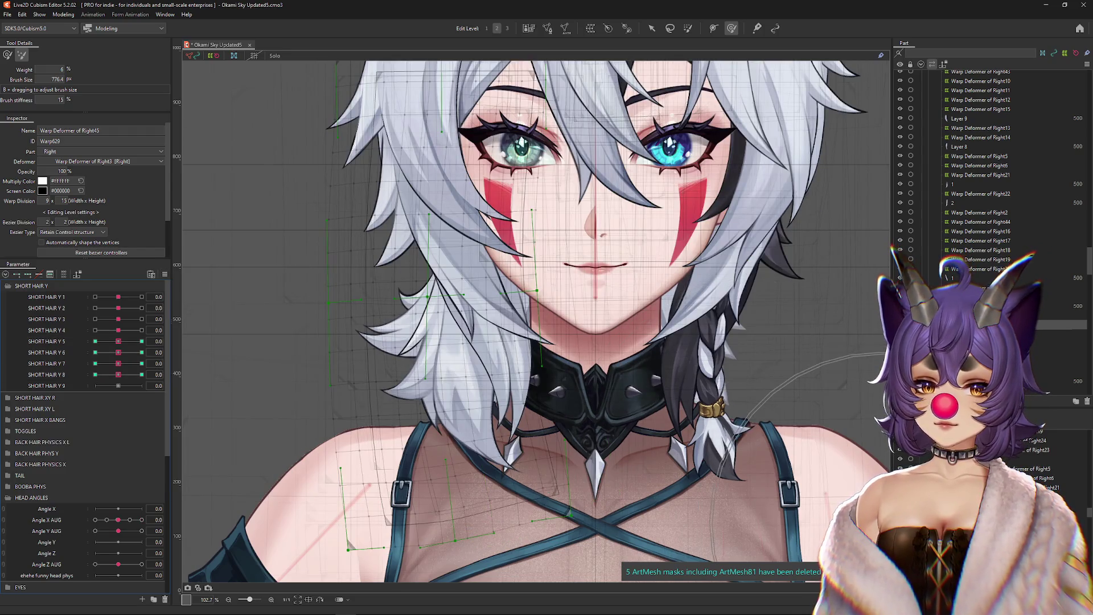
Step: Isolate the side-hair strand, select Warp Deformer of Right45, and set SHORT HAIR Y 5 to 1.0
left_click(450, 256)
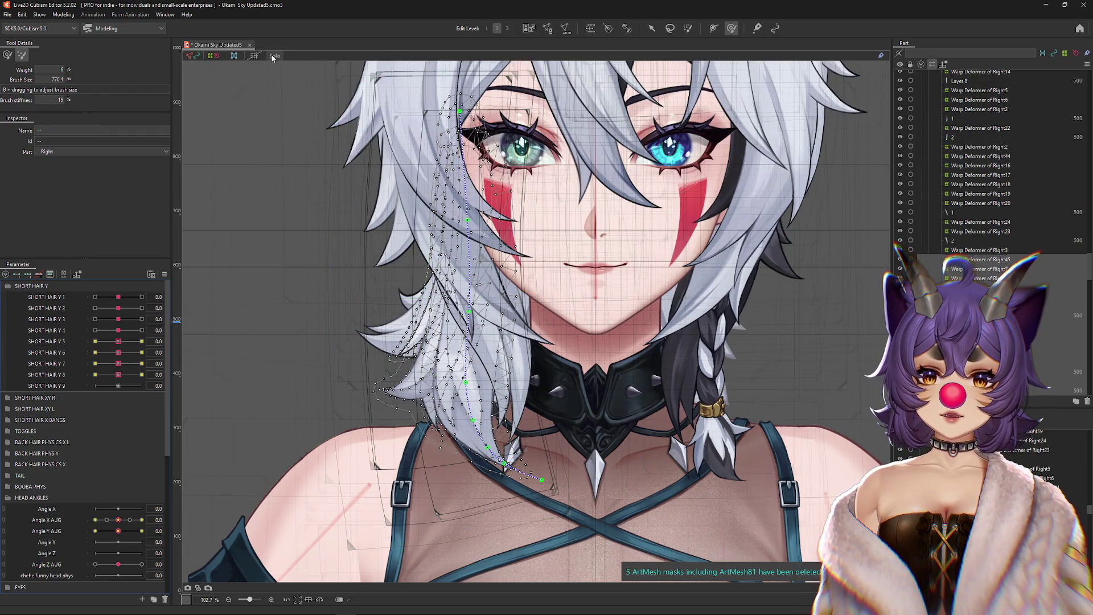
left_click(275, 55)
left_click(979, 259)
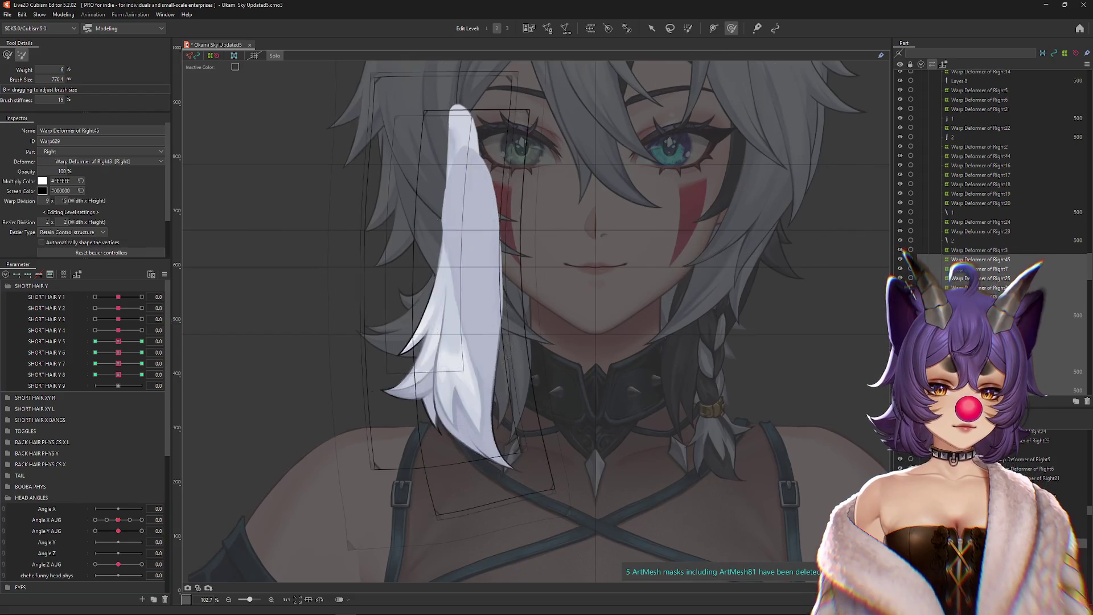
left_click_drag(118, 341, 171, 346)
Step: Sculpt the strand's lattice with an enlarged deformation brush at the SHORT HAIR Y 5 1.0 key
left_click_drag(468, 366, 476, 451)
scroll(478, 461, "down", 2)
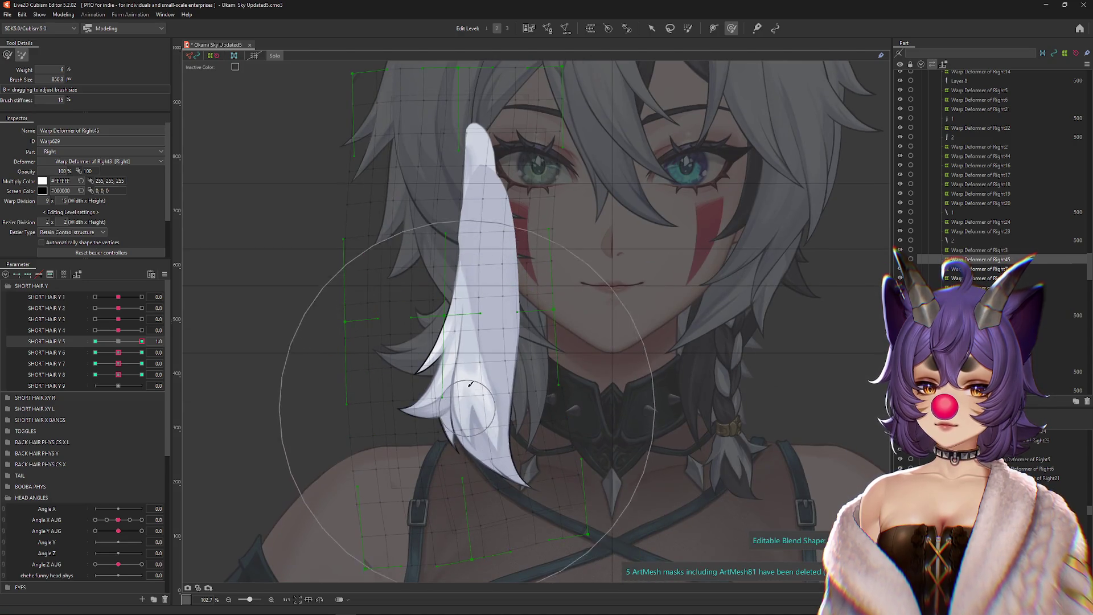
left_click(7, 55)
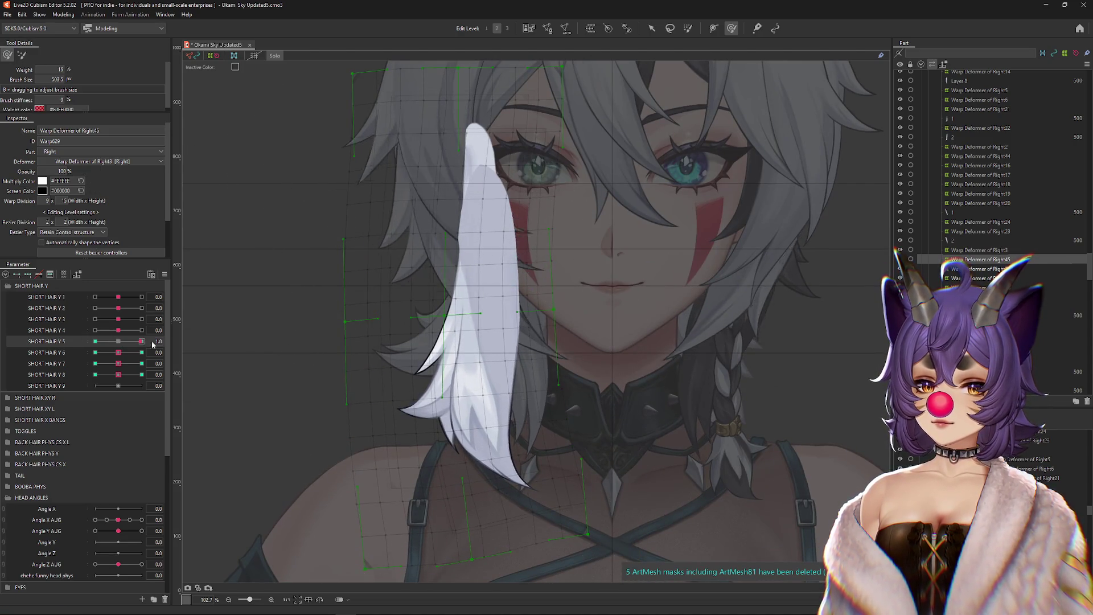
mouse_move(476, 369)
left_mouse_down()
mouse_move(512, 399)
mouse_move(480, 359)
mouse_move(464, 284)
left_mouse_up()
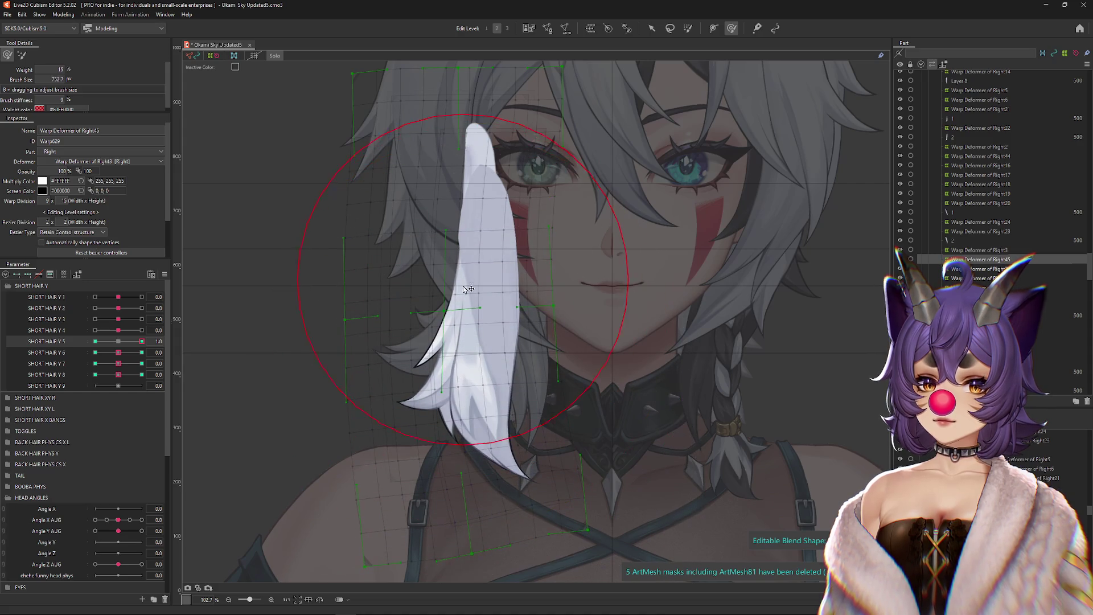
left_click_drag(426, 192, 415, 229)
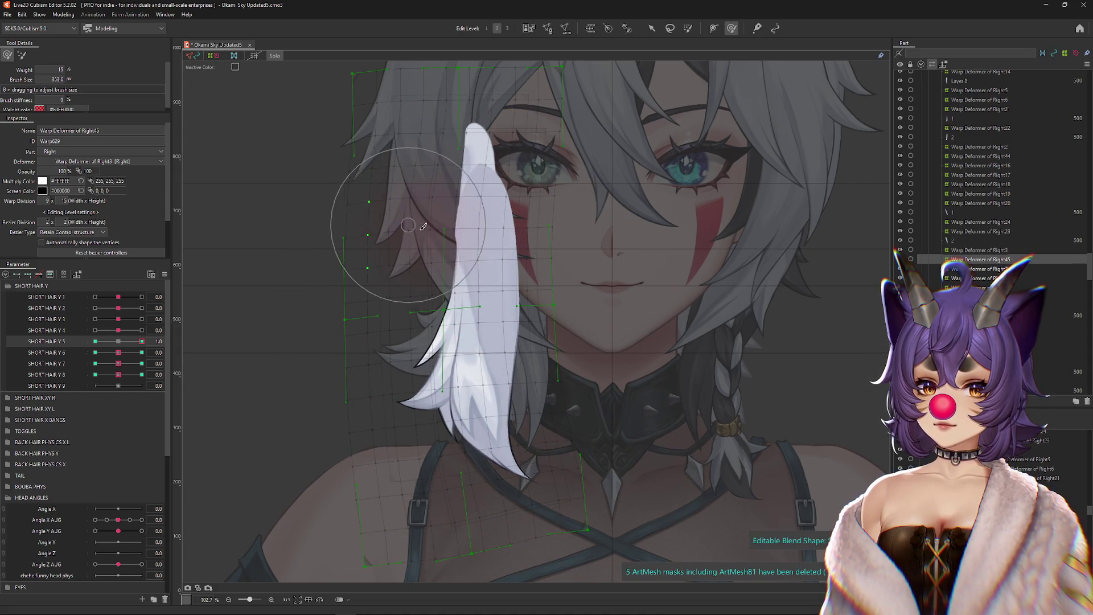
left_click_drag(582, 194, 583, 234)
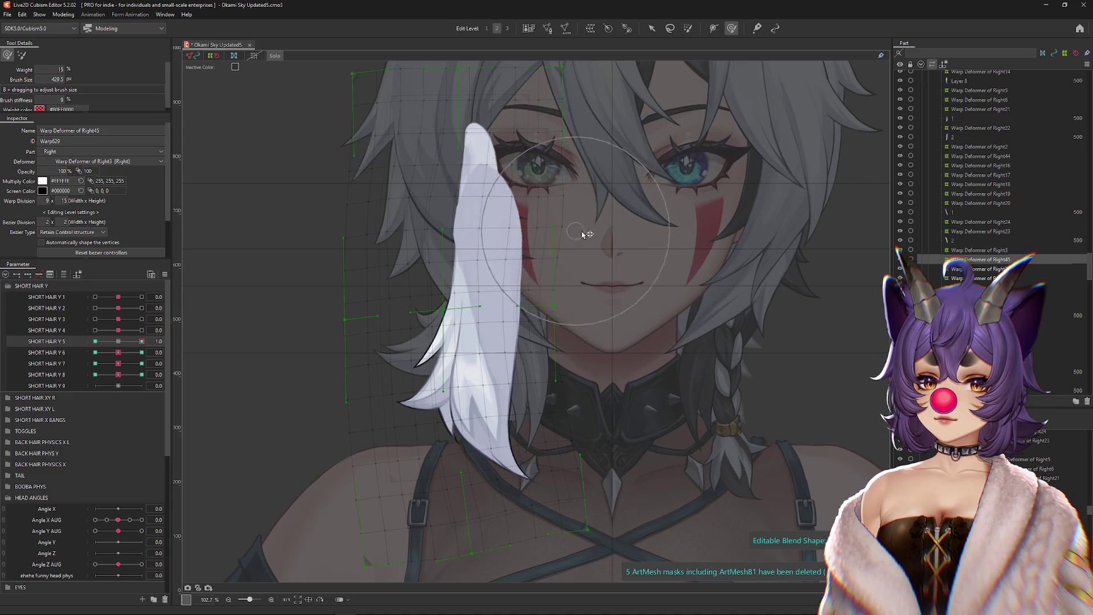
left_click_drag(446, 236, 443, 186)
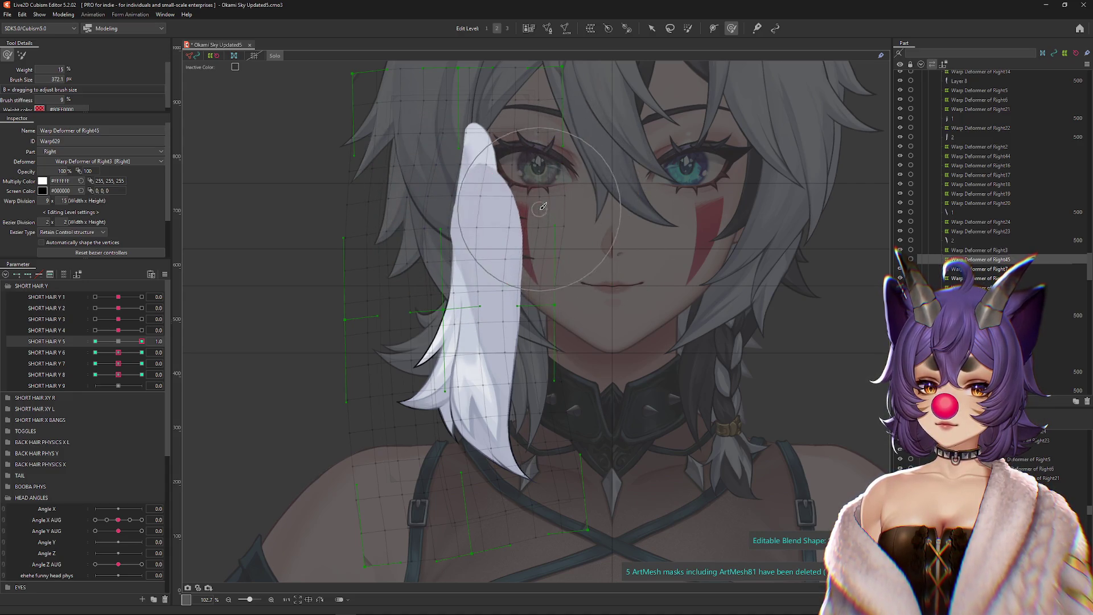
Step: Check SHORT HAIR Y 5 at -1.0 and 1.0, resizing the brush, then return it to 0
left_click(95, 341)
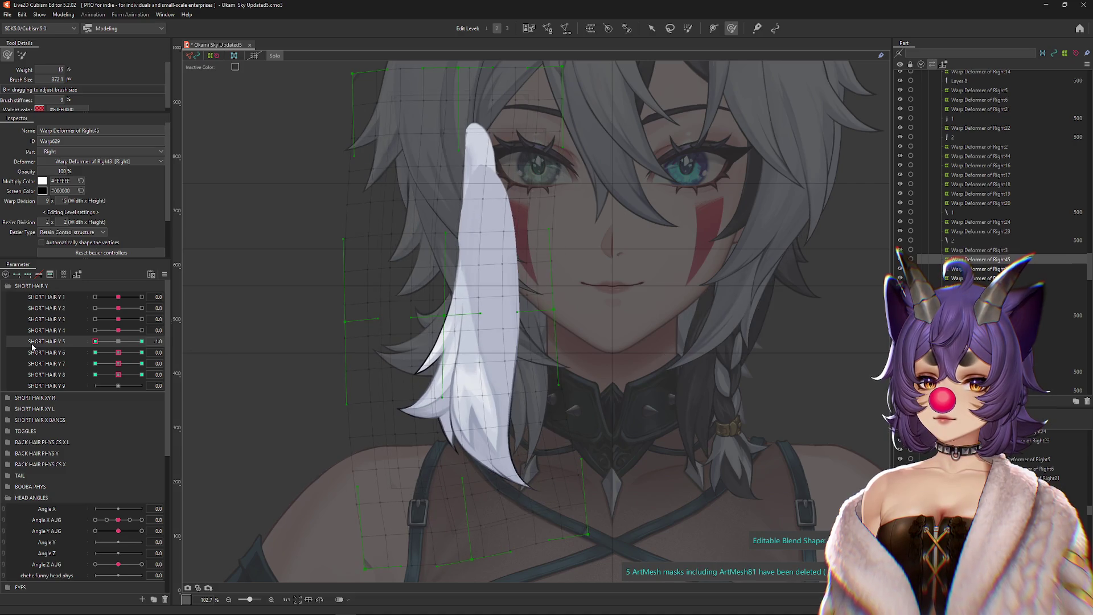
mouse_move(487, 309)
left_mouse_down()
mouse_move(463, 313)
mouse_move(415, 366)
mouse_move(476, 518)
mouse_move(426, 226)
left_mouse_up()
left_click_drag(417, 264, 441, 264)
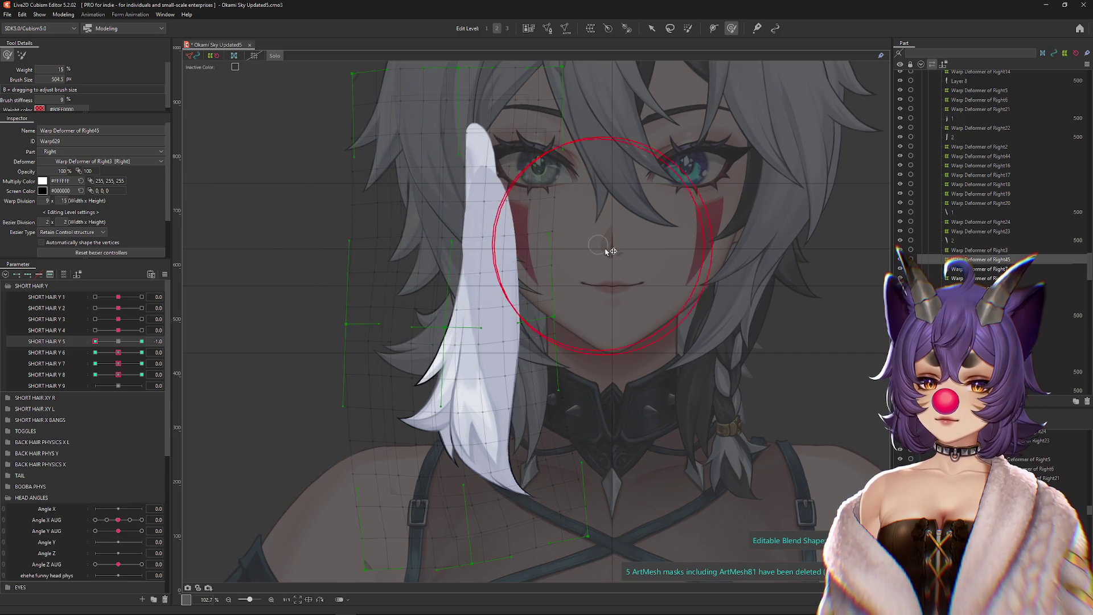
left_click(141, 341)
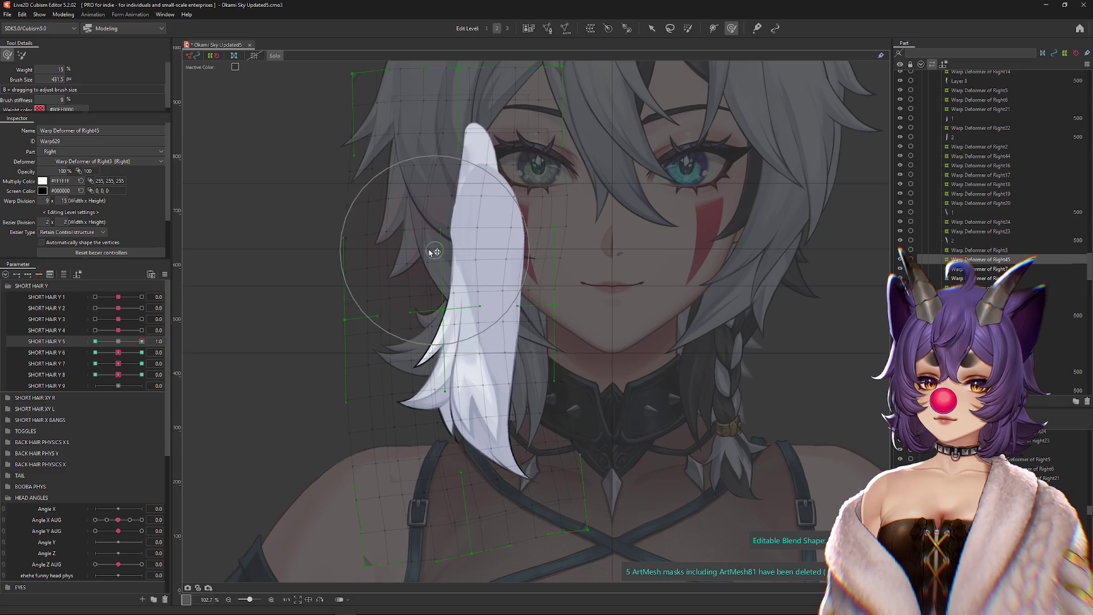
left_click(123, 344)
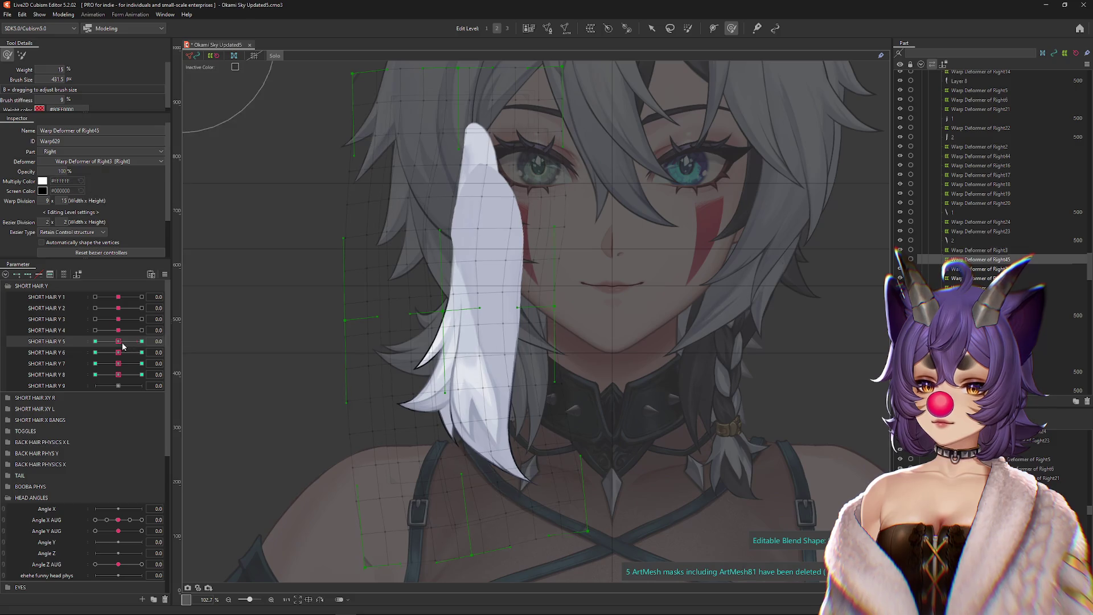
Step: Push the strand's left mesh points rightward at SHORT HAIR Y 6's -1.0 key
left_click(142, 353)
mouse_move(376, 518)
left_mouse_down()
mouse_move(446, 519)
mouse_move(457, 469)
left_mouse_up()
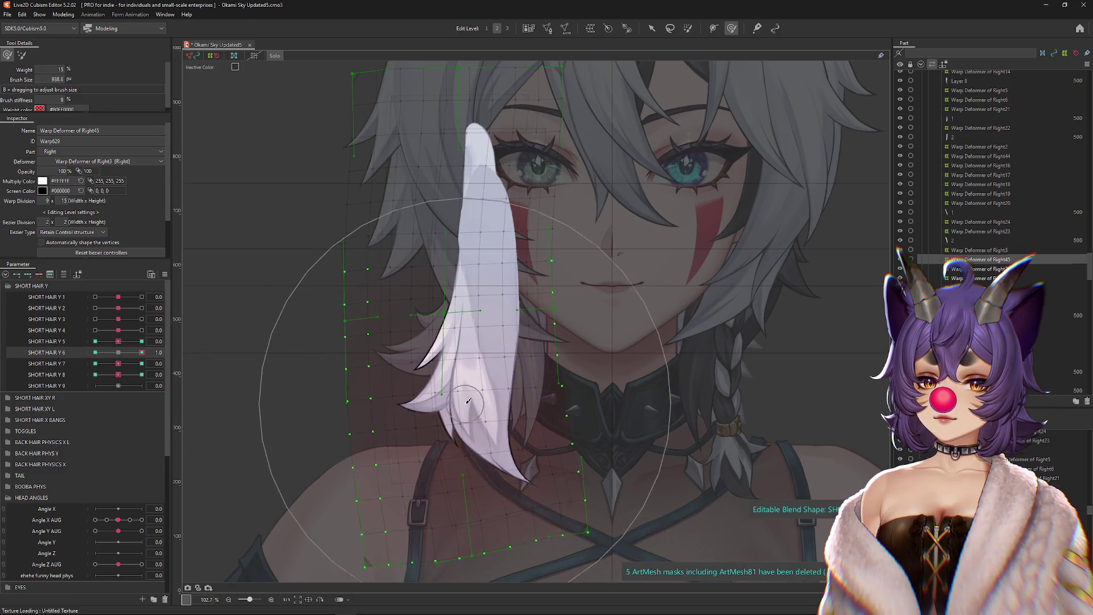
left_click_drag(468, 406, 403, 406)
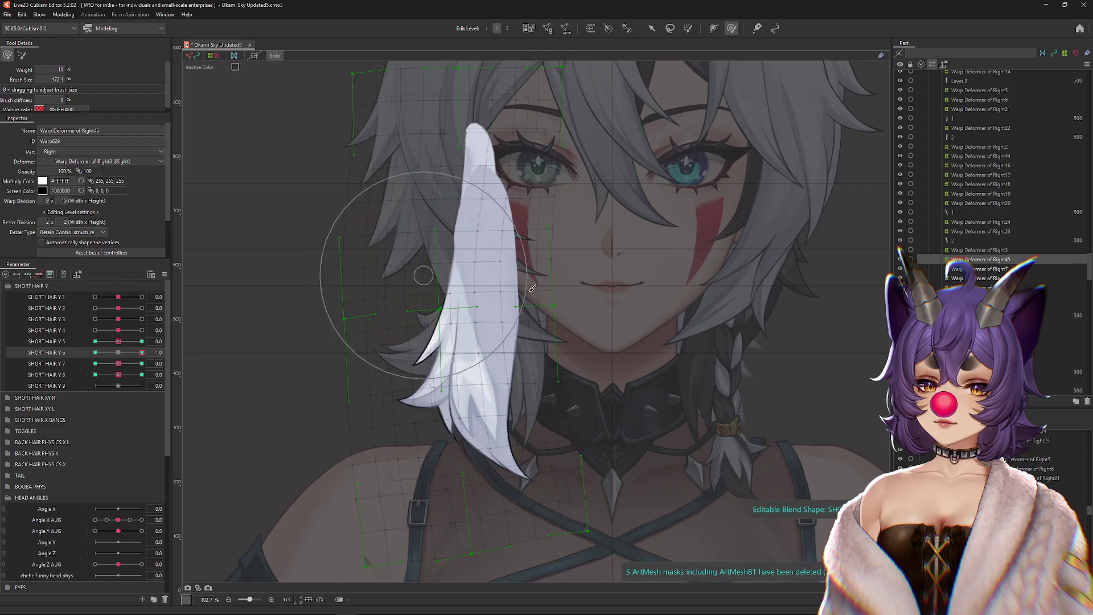
left_click(95, 352)
mouse_move(402, 466)
left_mouse_down()
mouse_move(466, 466)
mouse_move(409, 466)
left_mouse_up()
left_click_drag(422, 283, 590, 296)
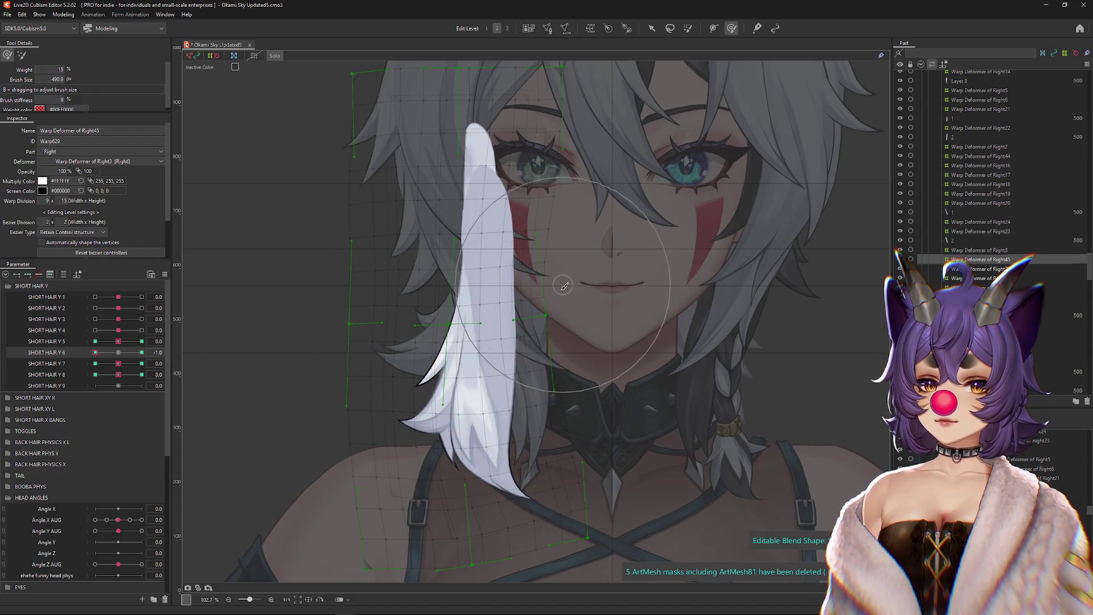
Step: Compare SHORT HAIR Y 6 and Y 5 keys, then set SHORT HAIR Y 7 to 1.0 and nudge points upward
left_click(141, 353)
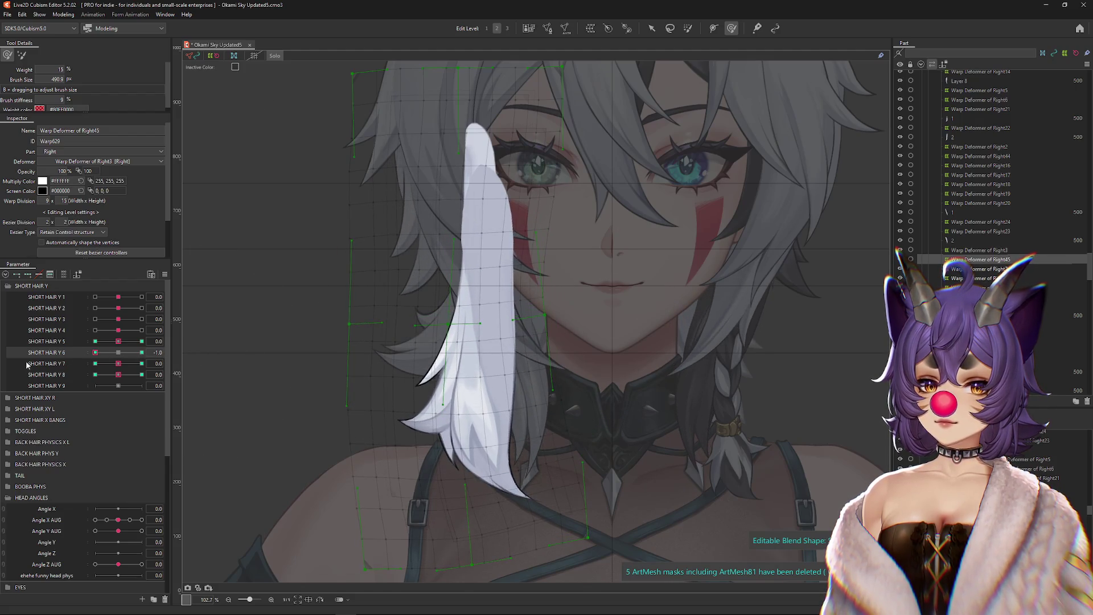
left_click(141, 341)
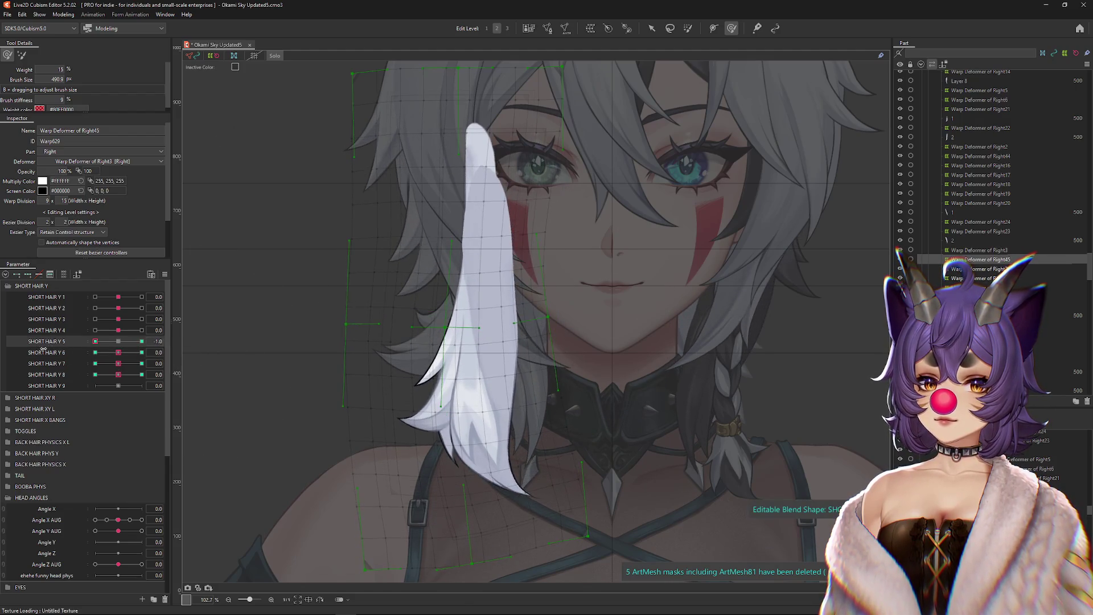
left_click(118, 353)
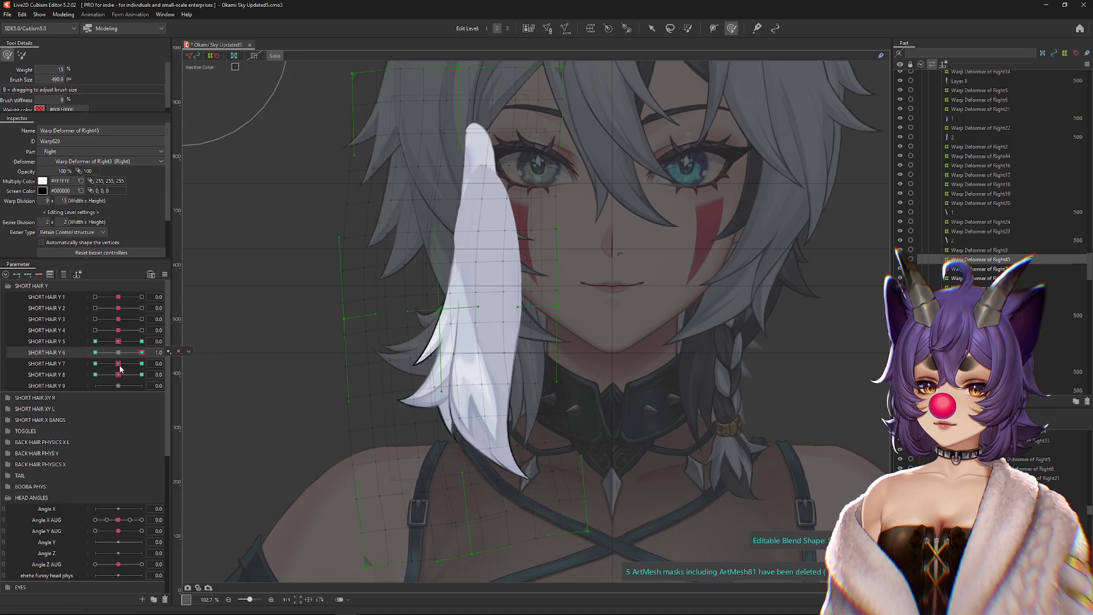
left_click(141, 363)
left_click_drag(453, 489, 419, 374)
Step: Reshape the strand at SHORT HAIR Y 7's 1.0 and -1.0 keys, then return Y 7 to 0
mouse_move(425, 333)
left_mouse_down()
mouse_move(398, 324)
mouse_move(436, 319)
left_mouse_up()
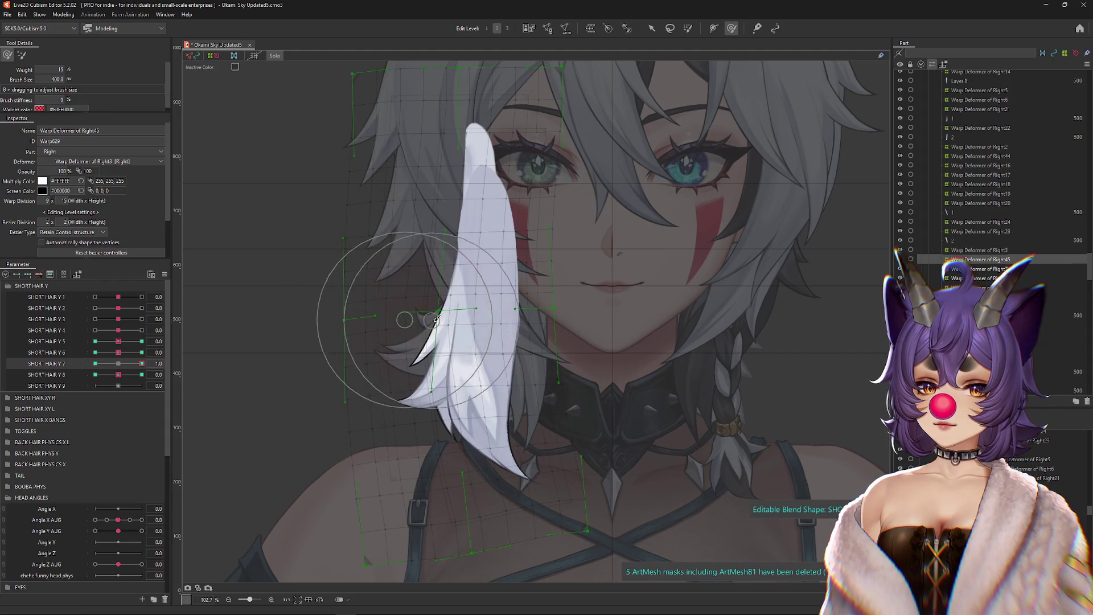
left_click_drag(550, 327, 549, 332)
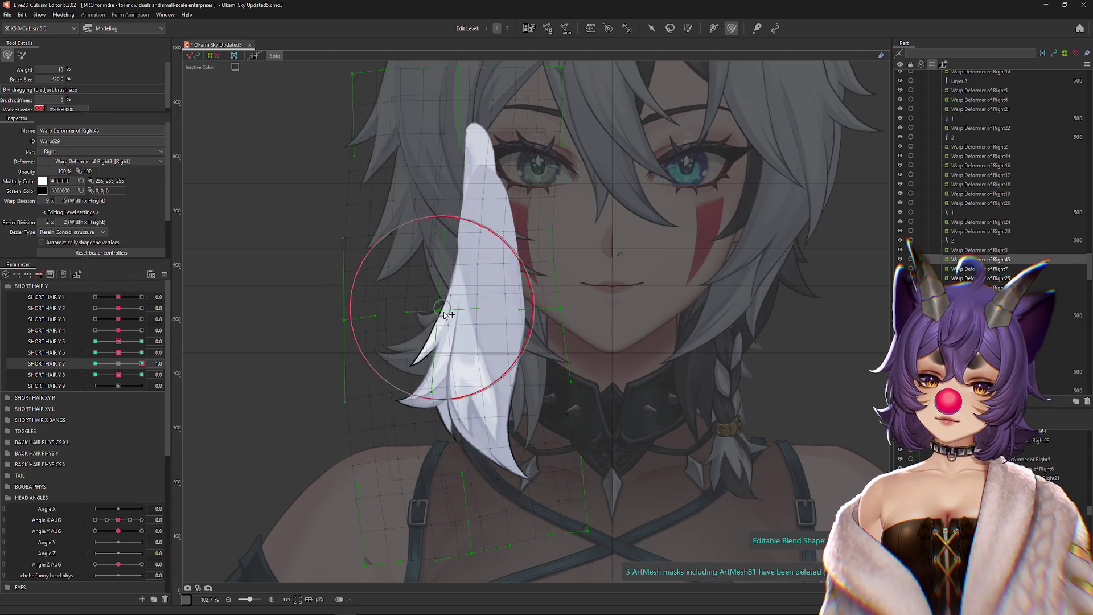
key("Left")
key("Left")
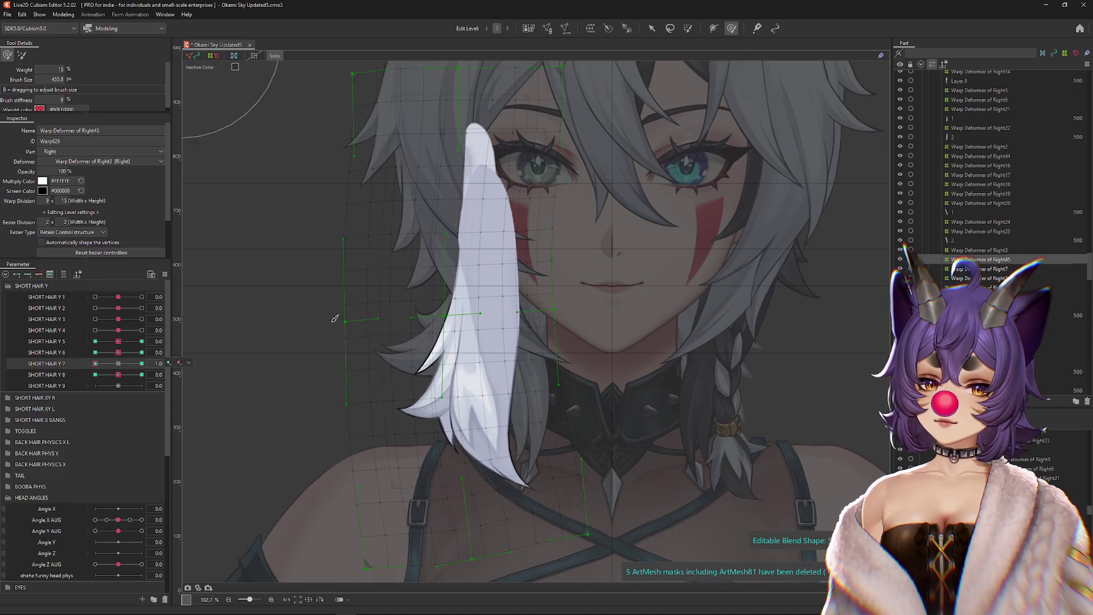
left_click_drag(308, 347, 387, 342)
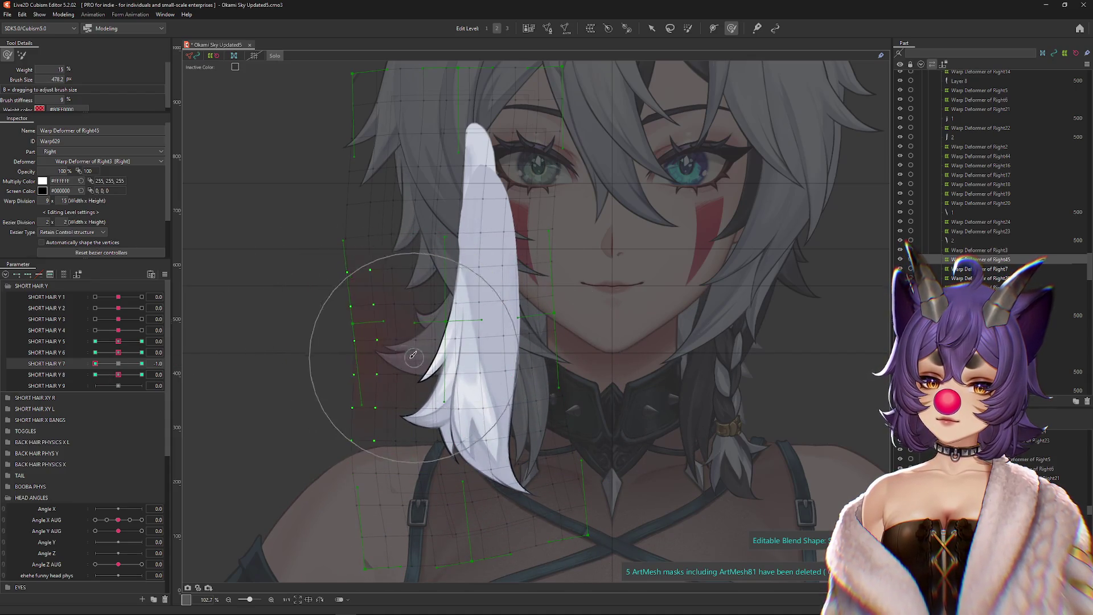
mouse_move(449, 353)
left_mouse_down()
mouse_move(532, 312)
mouse_move(557, 358)
left_mouse_up()
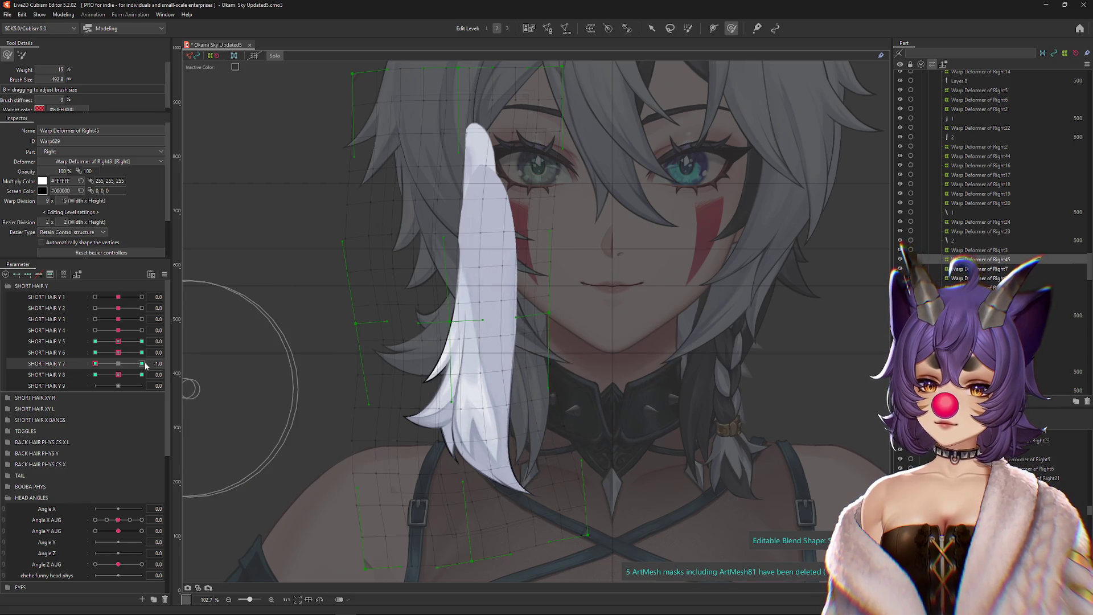
left_click(117, 364)
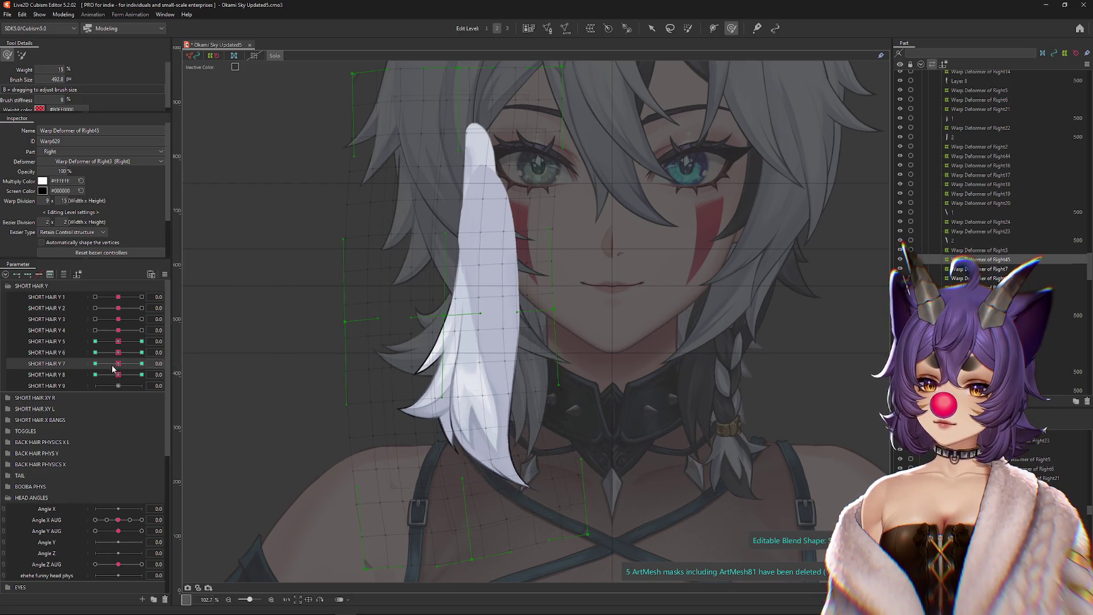
Step: Reshape the strand and its tip at SHORT HAIR Y 8's 1.0 and -1.0 keys
left_click(142, 375)
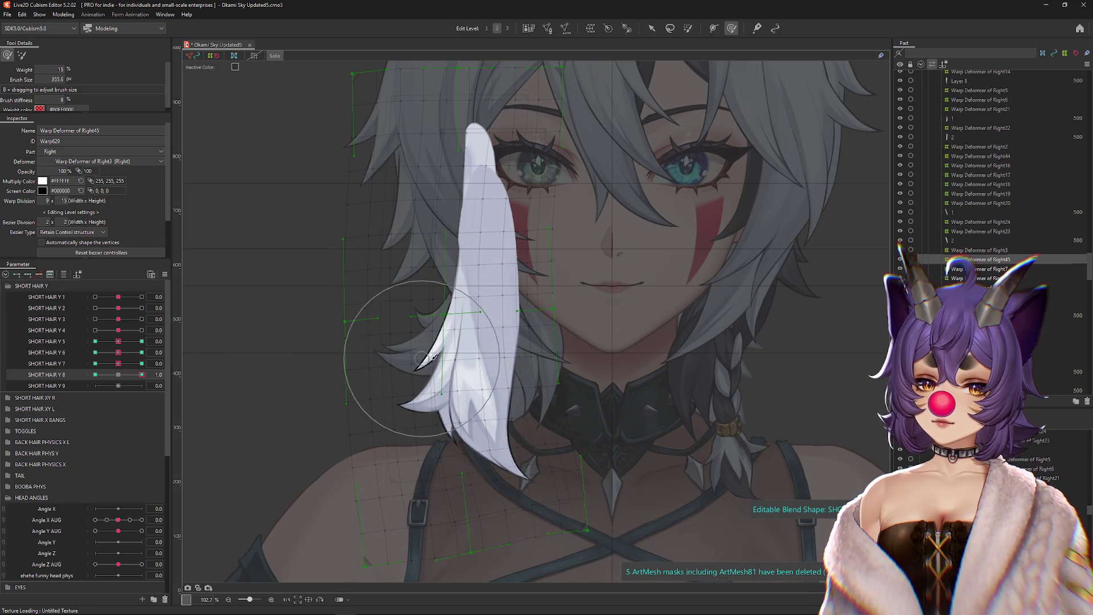
left_click_drag(405, 358, 418, 401)
mouse_move(512, 342)
left_mouse_down()
mouse_move(484, 342)
mouse_move(476, 360)
mouse_move(485, 317)
left_mouse_up()
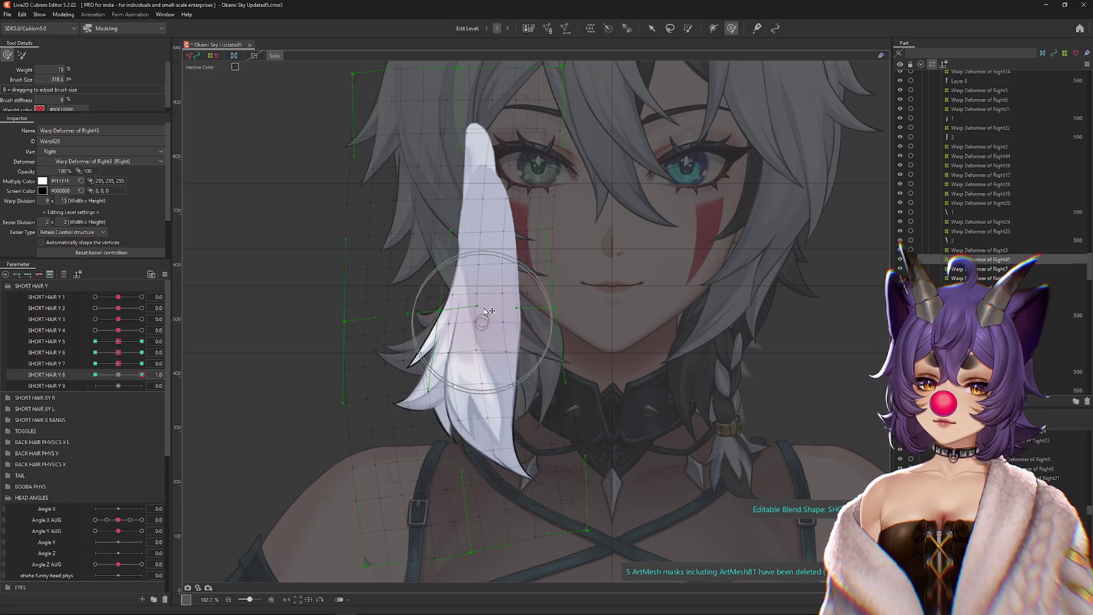
mouse_move(487, 438)
left_mouse_down()
mouse_move(561, 476)
mouse_move(566, 403)
mouse_move(549, 366)
left_mouse_up()
left_click_drag(249, 383, 148, 360)
left_click(95, 375)
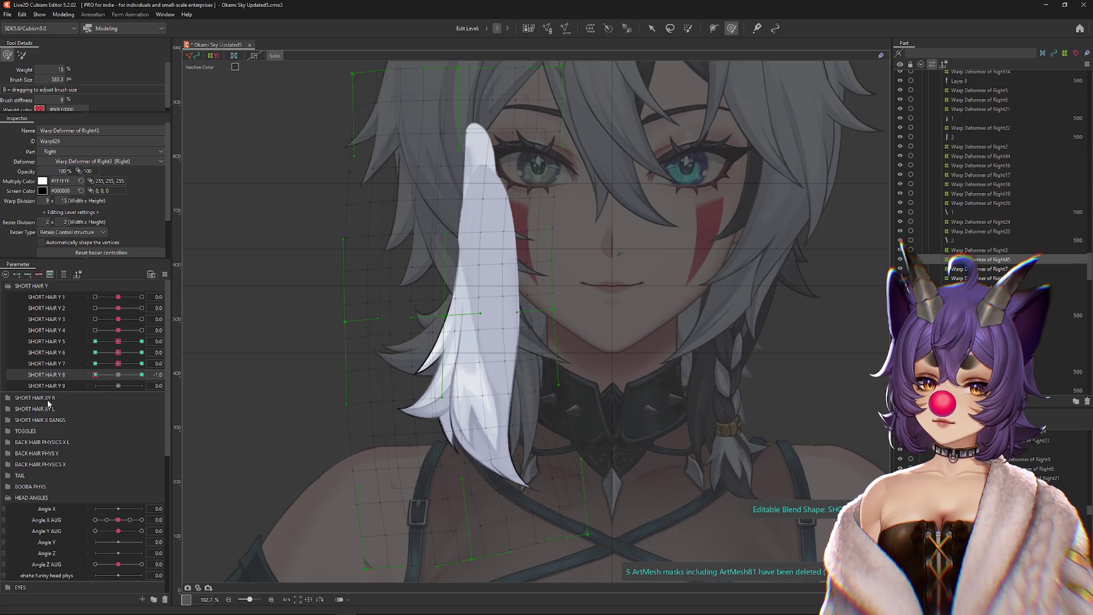
mouse_move(435, 386)
left_mouse_down()
mouse_move(476, 488)
mouse_move(341, 342)
mouse_move(341, 366)
mouse_move(552, 390)
left_mouse_up()
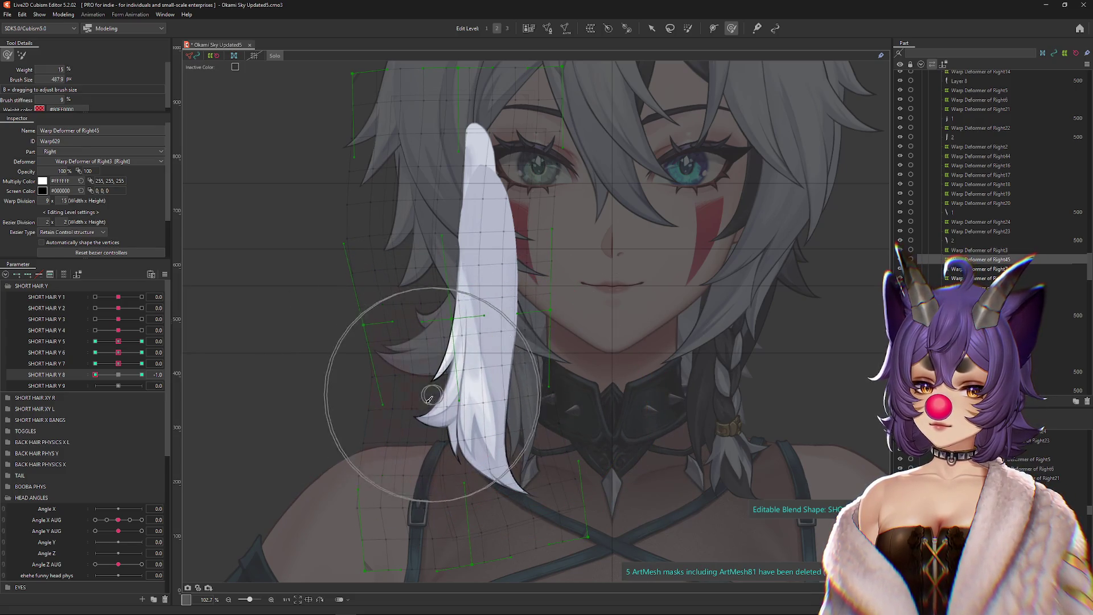
left_click_drag(432, 394, 452, 309)
Step: Preview the SHORT HAIR Y 8 keys and Y 7 at -1.0 with the warp grid hidden
left_click(22, 55)
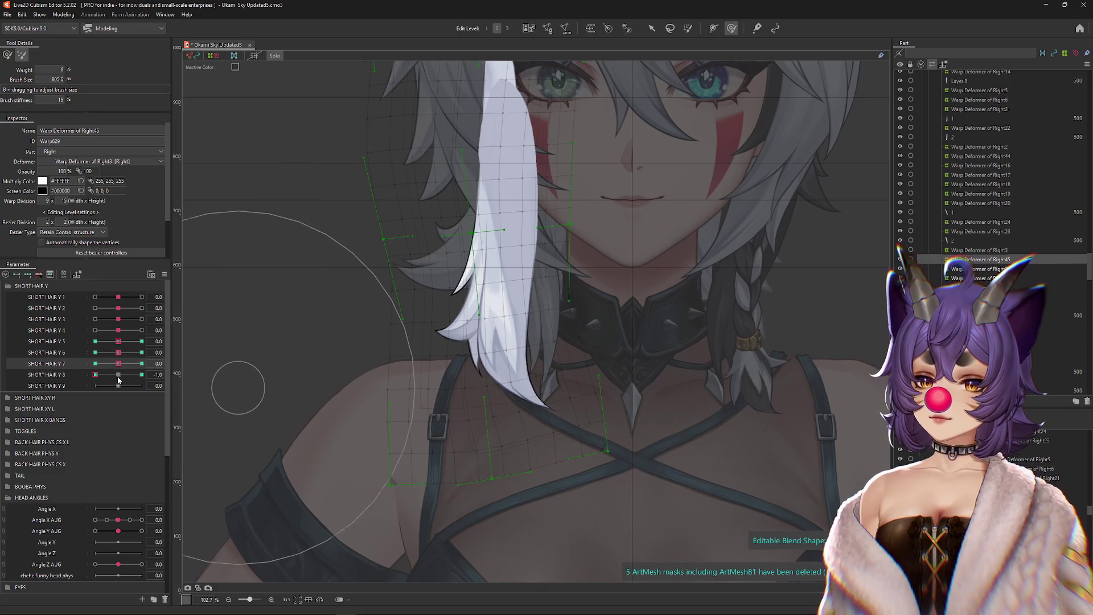
left_click(142, 375)
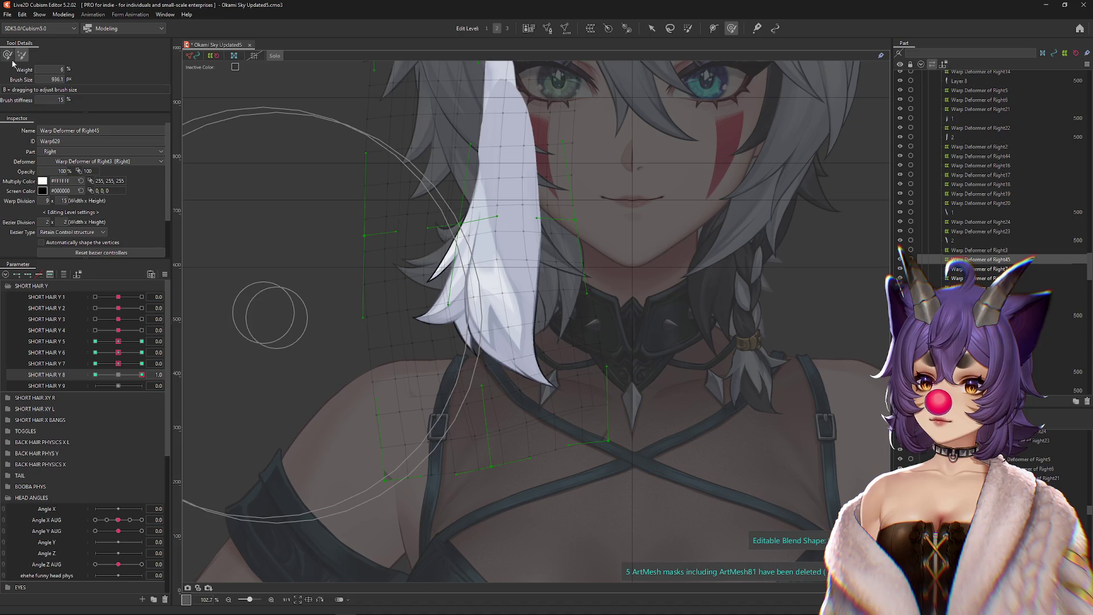
left_click(8, 55)
left_click(95, 375)
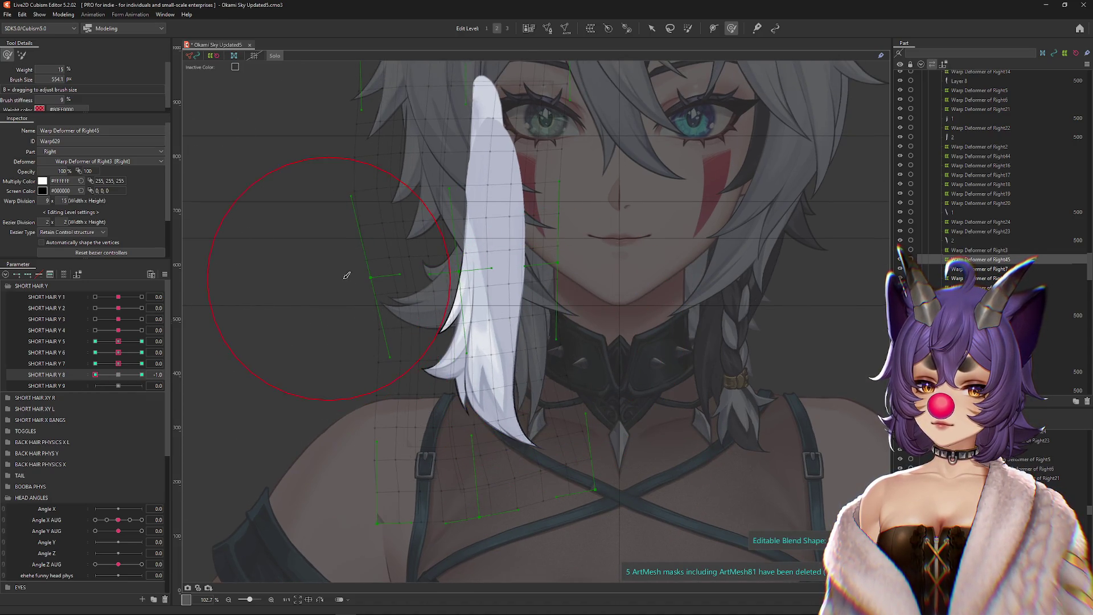
key("ctrl+h")
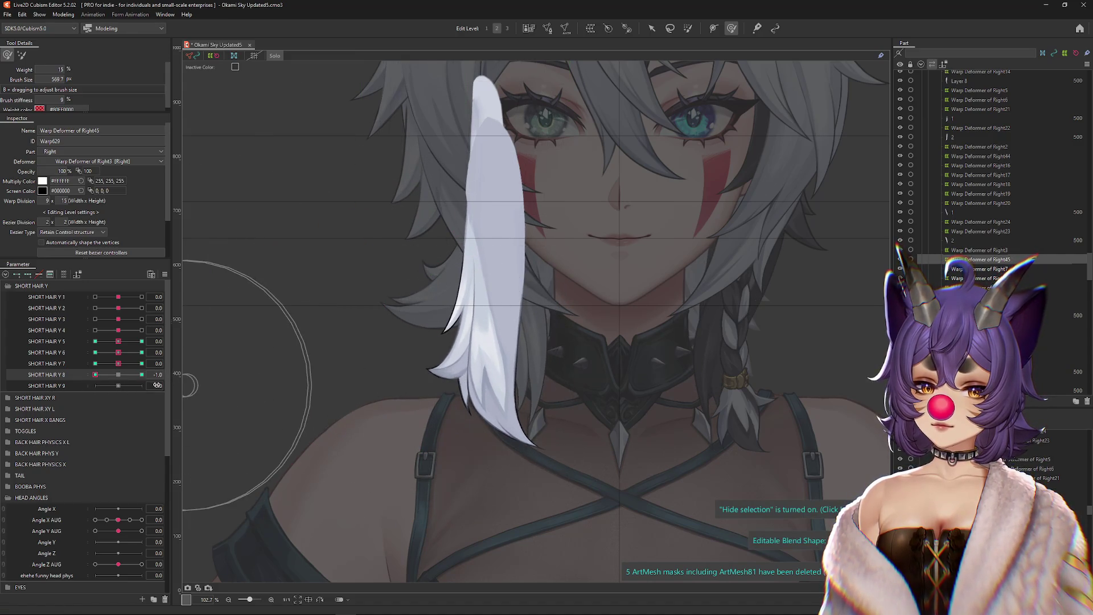
left_click(95, 363)
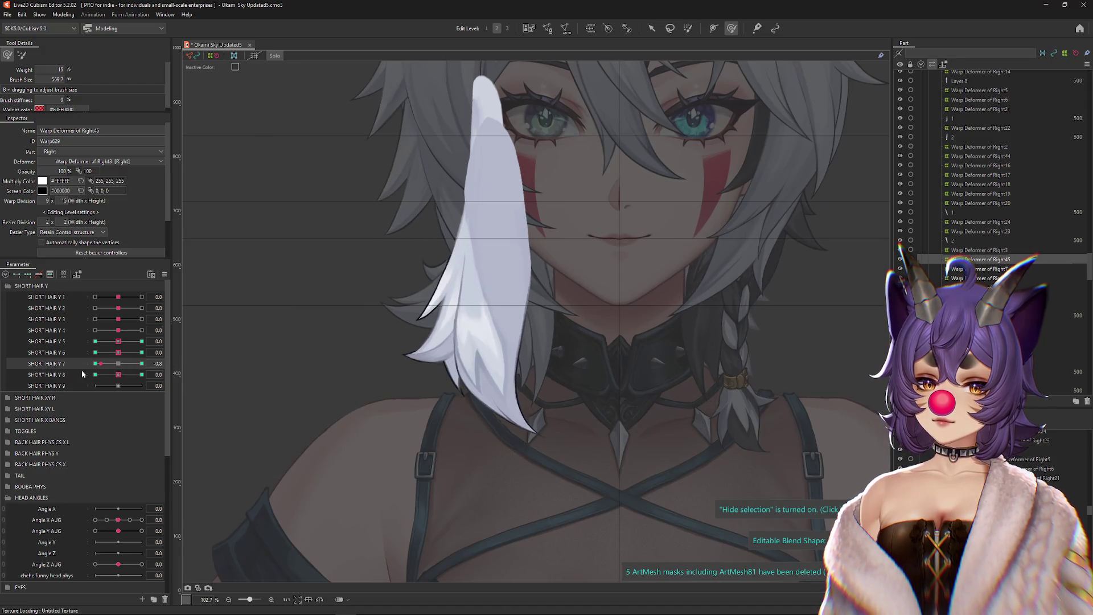
key("ctrl+h")
Step: Preview SHORT HAIR Y 6 and Y 5 at both keys, then select SHORT HAIR Y 9
left_click(141, 352)
left_click(95, 352)
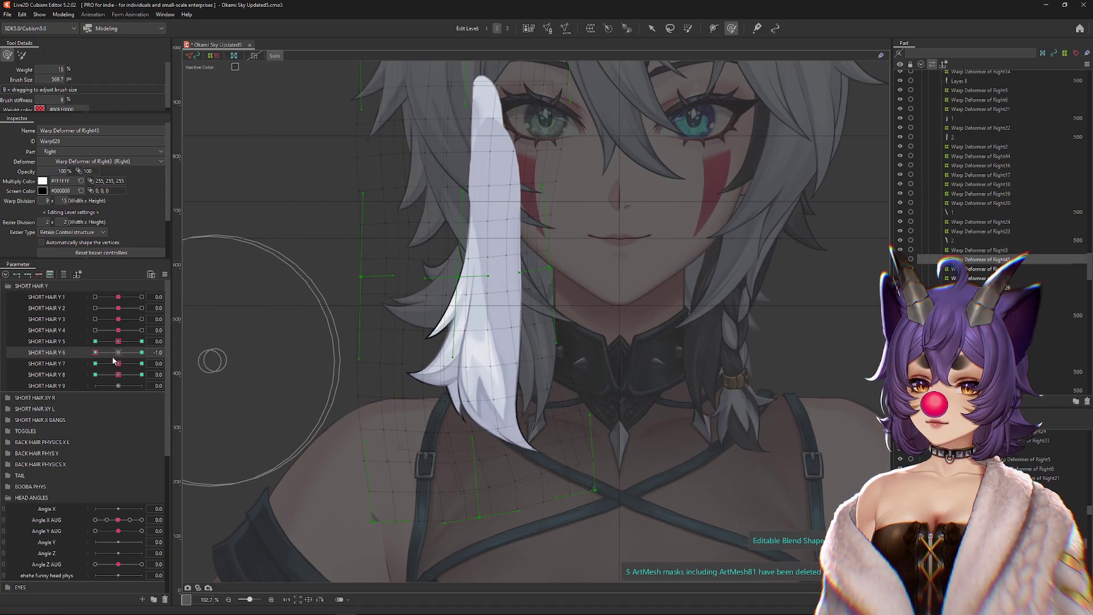
left_click(142, 341)
left_click(95, 341)
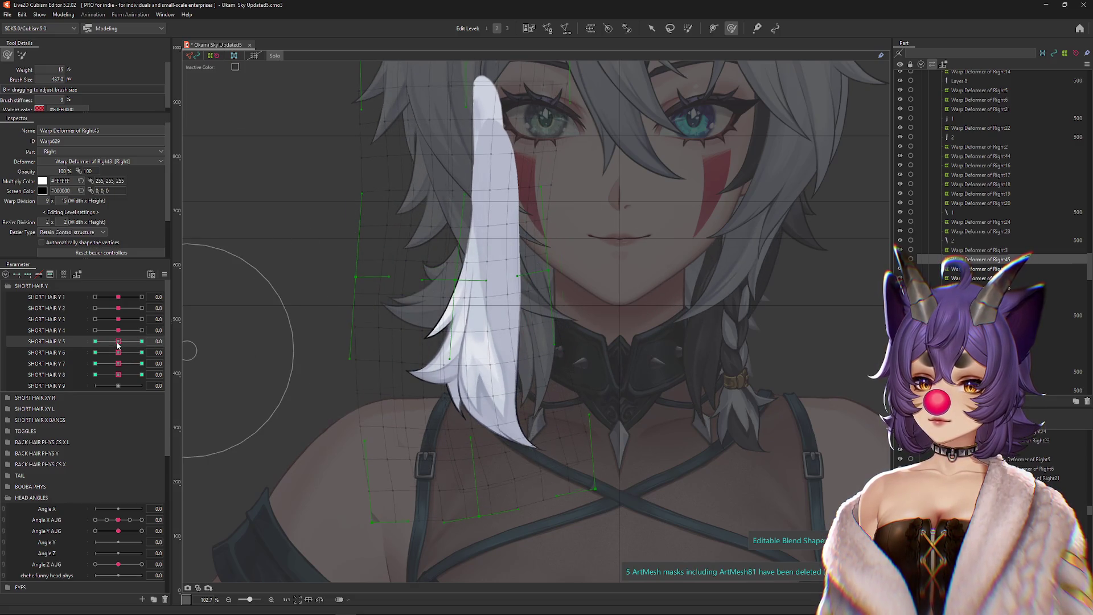
left_click(123, 375)
left_click(113, 386)
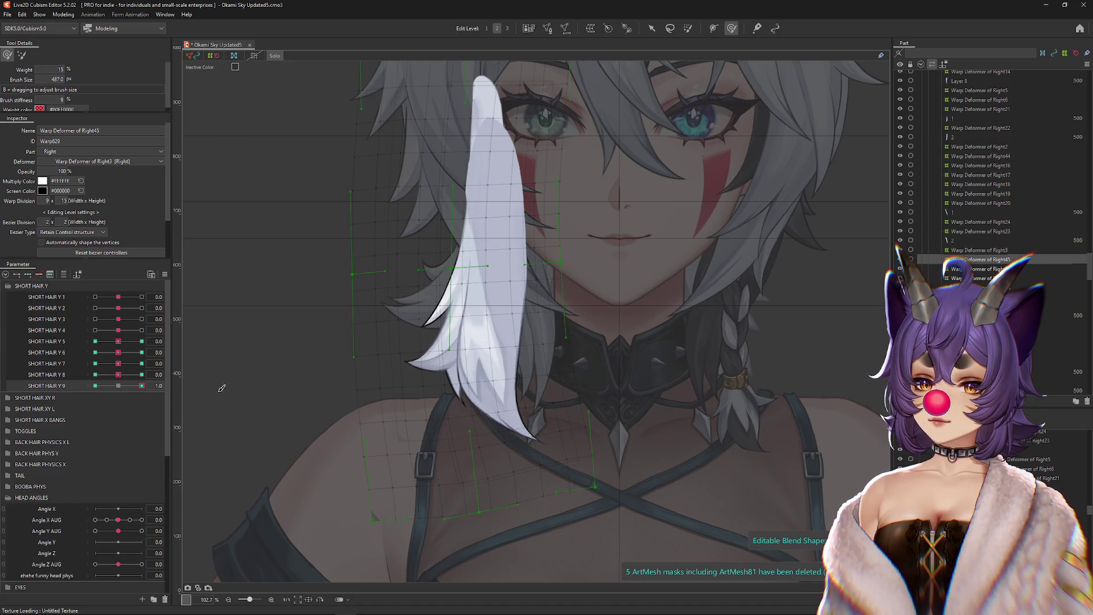
Step: Set SHORT HAIR Y 9 to 1.0 and size the deform brush over the strand
mouse_move(435, 452)
left_mouse_down()
mouse_move(451, 439)
mouse_move(481, 349)
mouse_move(435, 431)
mouse_move(391, 402)
mouse_move(391, 361)
left_mouse_up()
mouse_move(615, 393)
left_mouse_down()
mouse_move(403, 464)
mouse_move(476, 445)
mouse_move(498, 375)
mouse_move(527, 450)
mouse_move(501, 427)
left_mouse_up()
left_click_drag(115, 387, 168, 384)
mouse_move(446, 317)
left_mouse_down()
mouse_move(480, 358)
mouse_move(473, 406)
mouse_move(468, 366)
left_mouse_up()
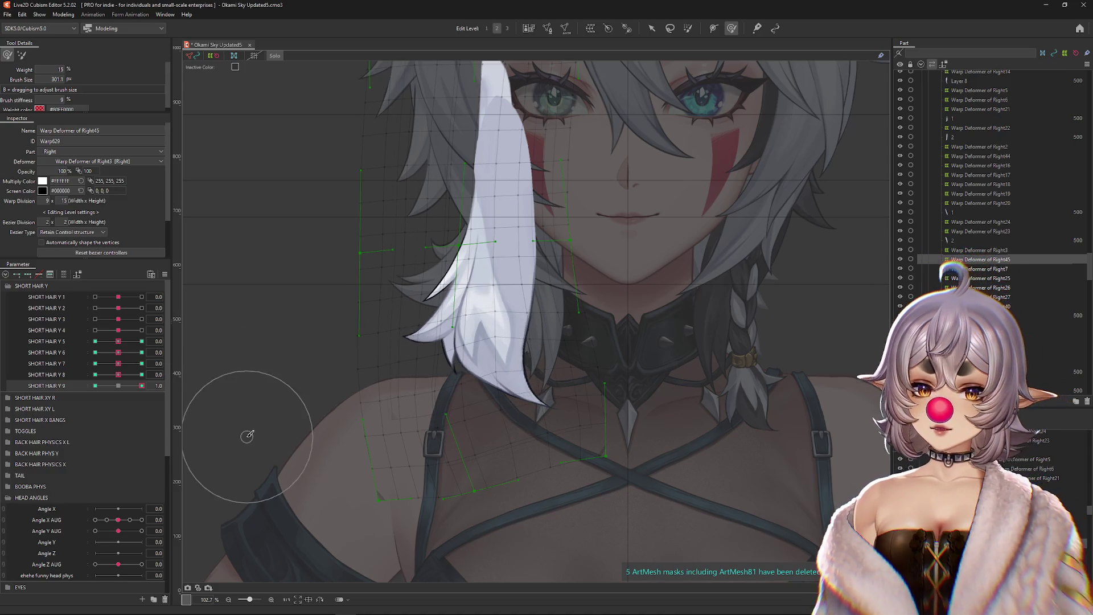
mouse_move(483, 326)
left_mouse_down()
mouse_move(515, 381)
mouse_move(506, 373)
left_mouse_up()
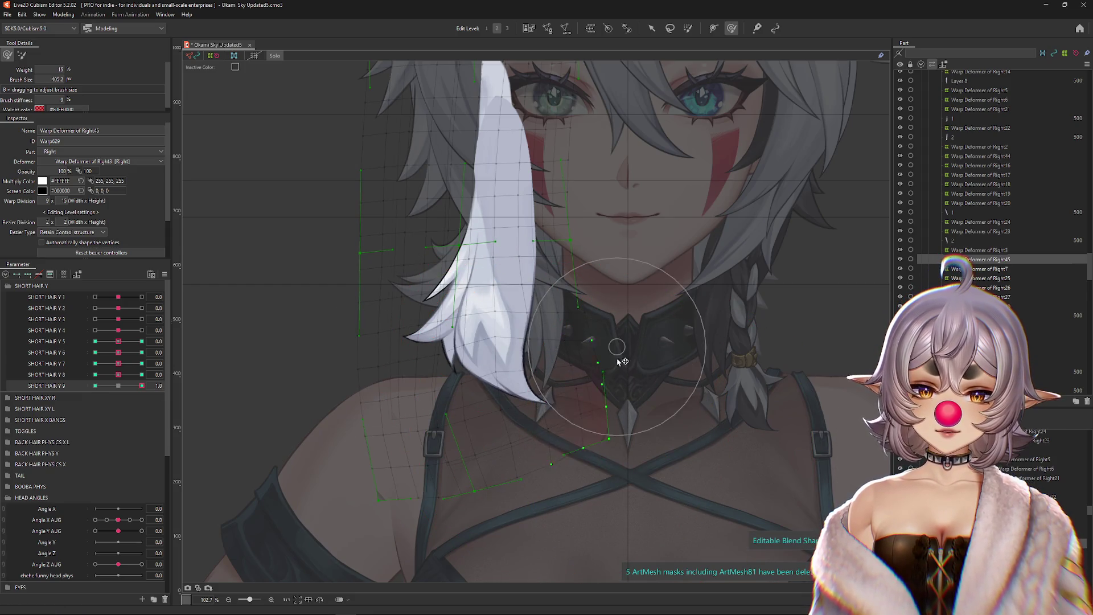
mouse_move(603, 356)
left_mouse_down()
mouse_move(515, 508)
mouse_move(498, 464)
left_mouse_up()
scroll(498, 463, "down", 3)
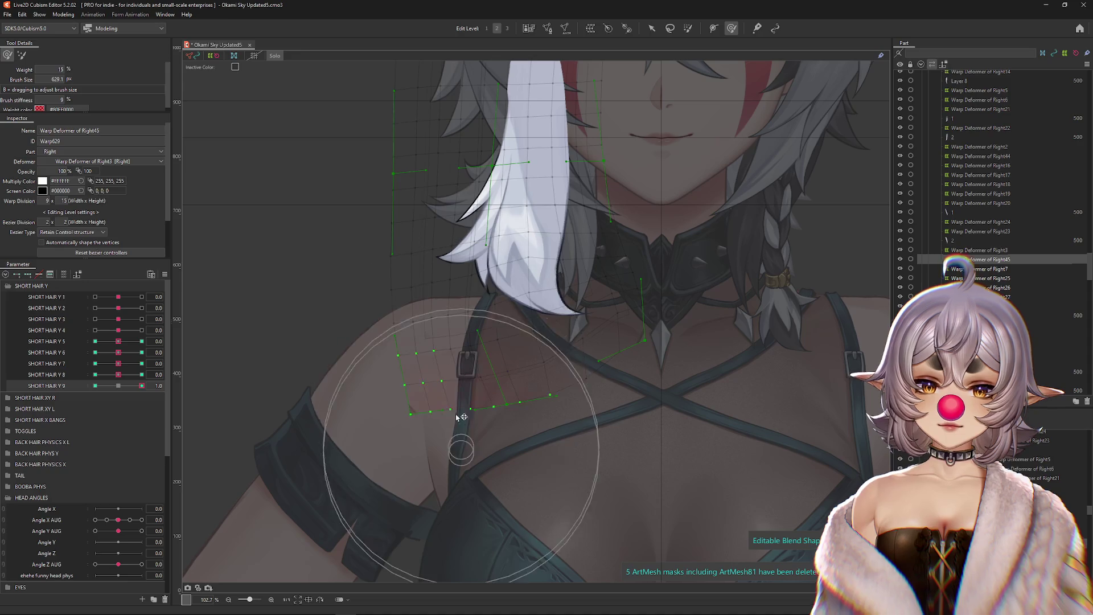
mouse_move(548, 395)
left_mouse_down()
mouse_move(686, 293)
mouse_move(535, 278)
mouse_move(514, 289)
left_mouse_up()
scroll(512, 290, "up", 2)
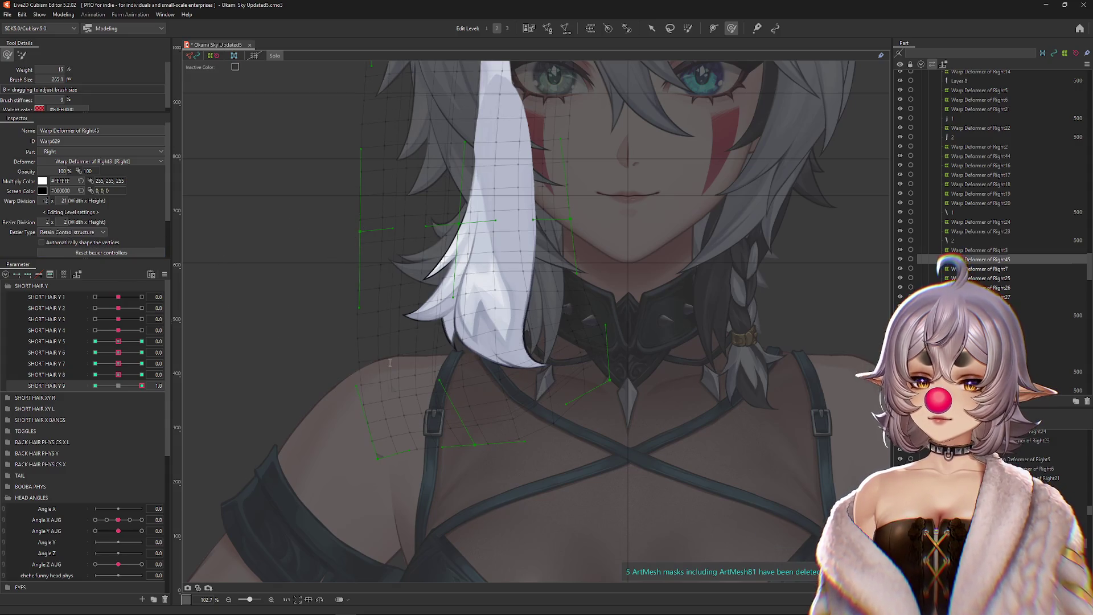
mouse_move(415, 342)
left_mouse_down()
mouse_move(424, 355)
mouse_move(562, 403)
mouse_move(538, 463)
mouse_move(513, 407)
mouse_move(579, 403)
mouse_move(488, 328)
mouse_move(452, 391)
left_mouse_up()
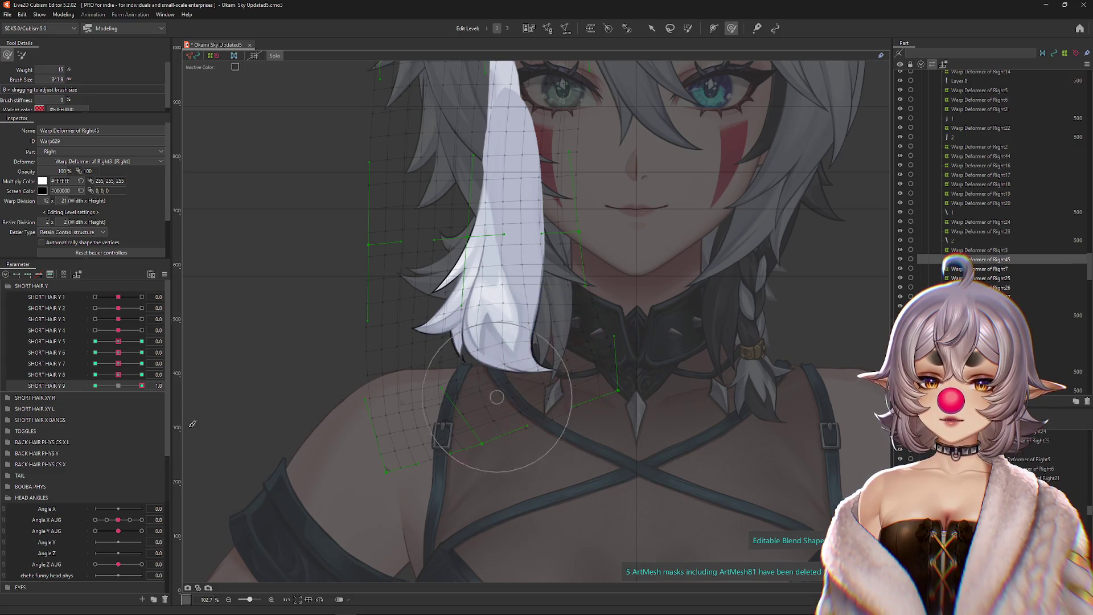
Step: Push the strand's left edge and curl its tip outward at SHORT HAIR Y 9 = 1.0
left_click(22, 55)
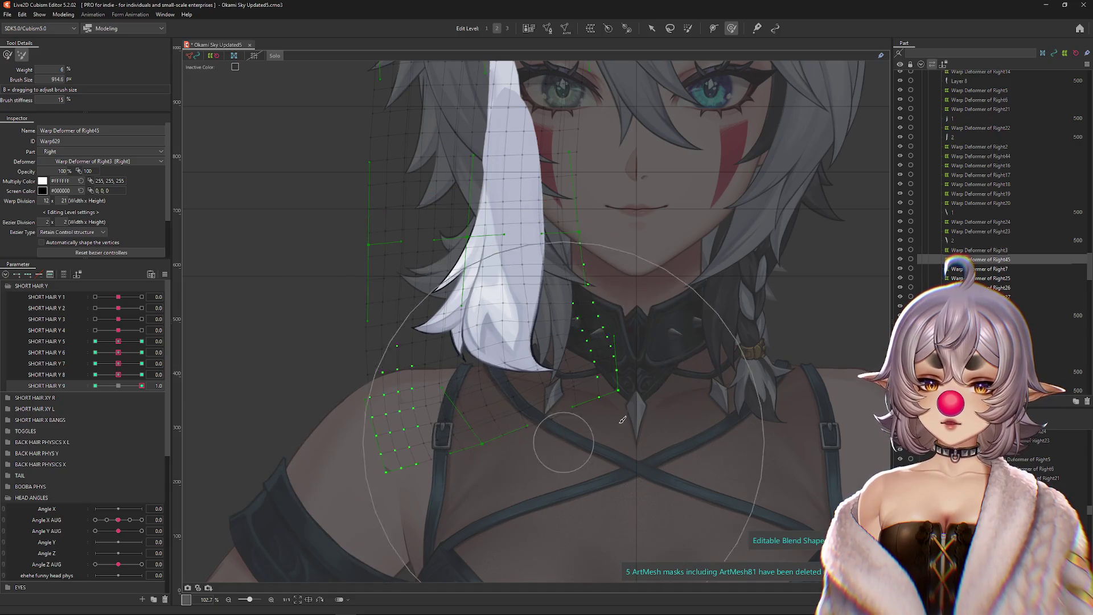
left_click(7, 55)
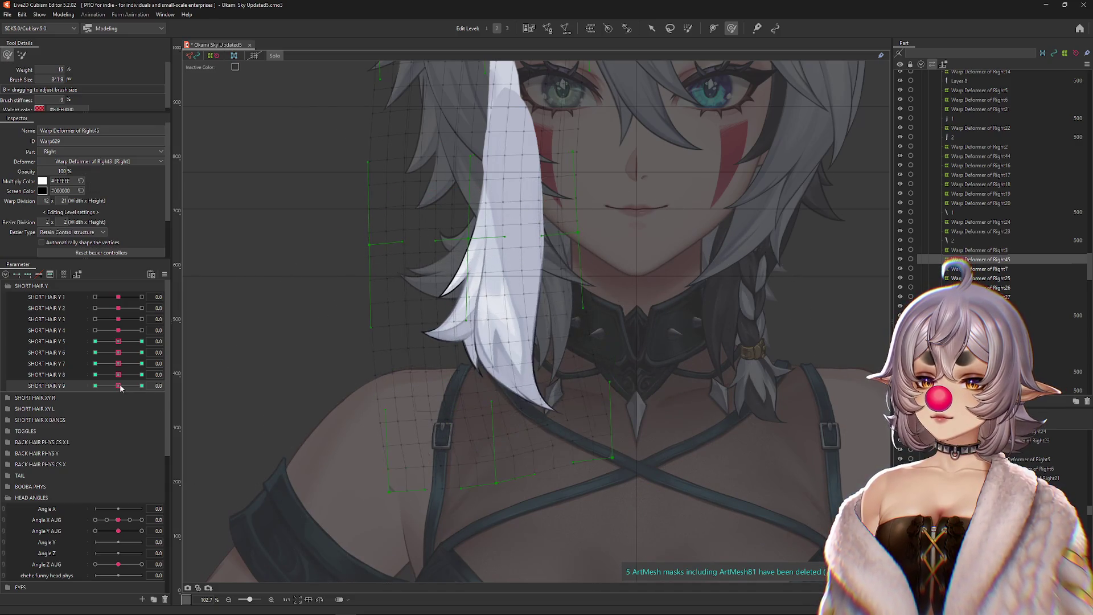
left_click_drag(458, 271, 439, 260)
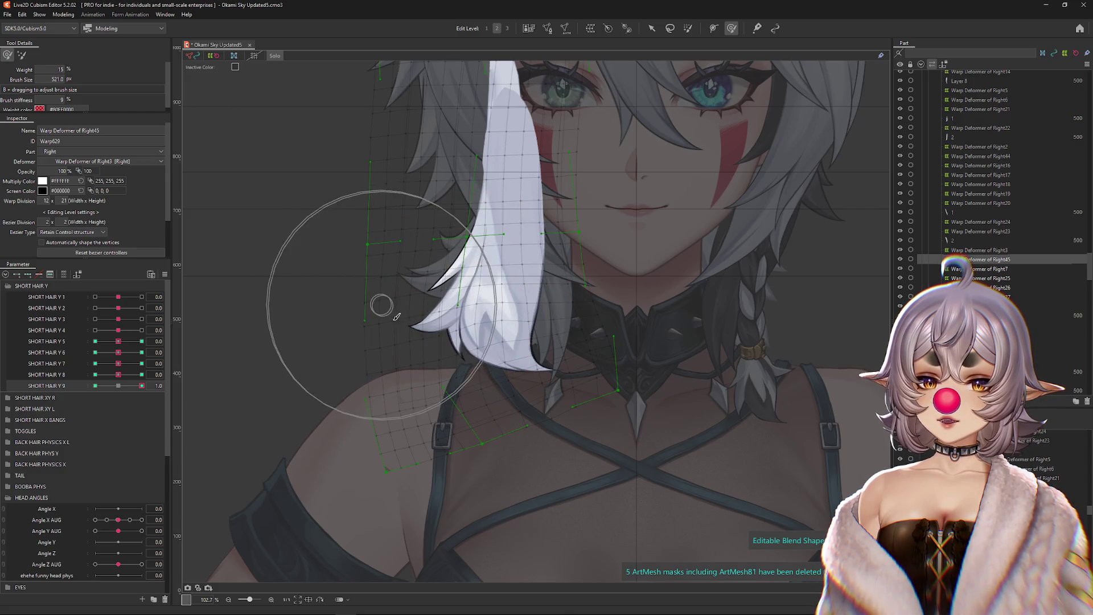
mouse_move(530, 305)
left_mouse_down()
mouse_move(487, 300)
mouse_move(487, 310)
mouse_move(476, 291)
left_mouse_up()
left_click_drag(555, 293, 564, 340)
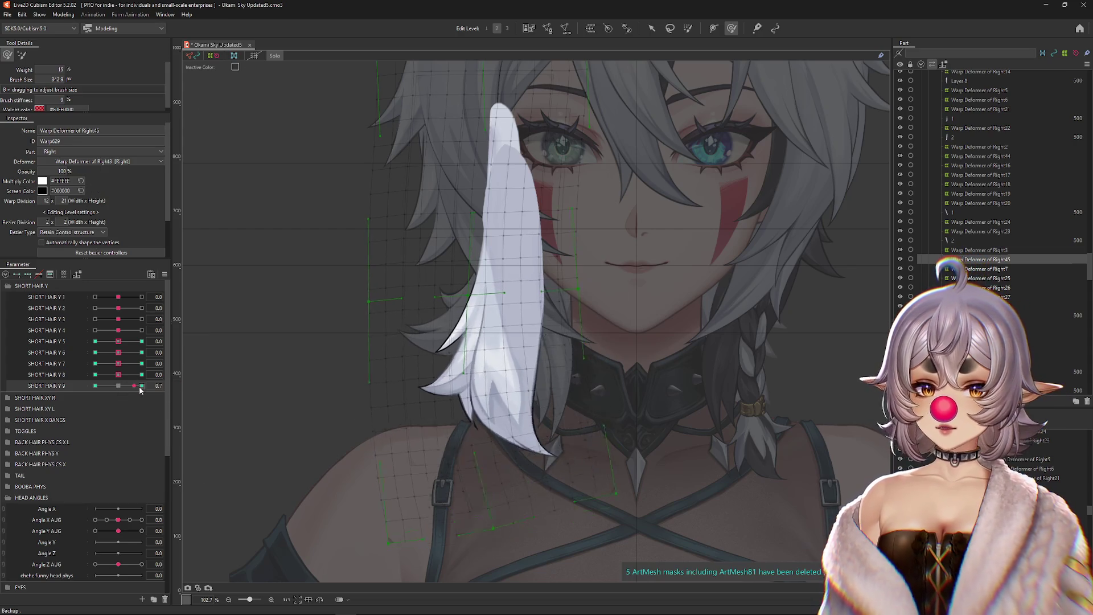
left_click_drag(470, 340, 421, 340)
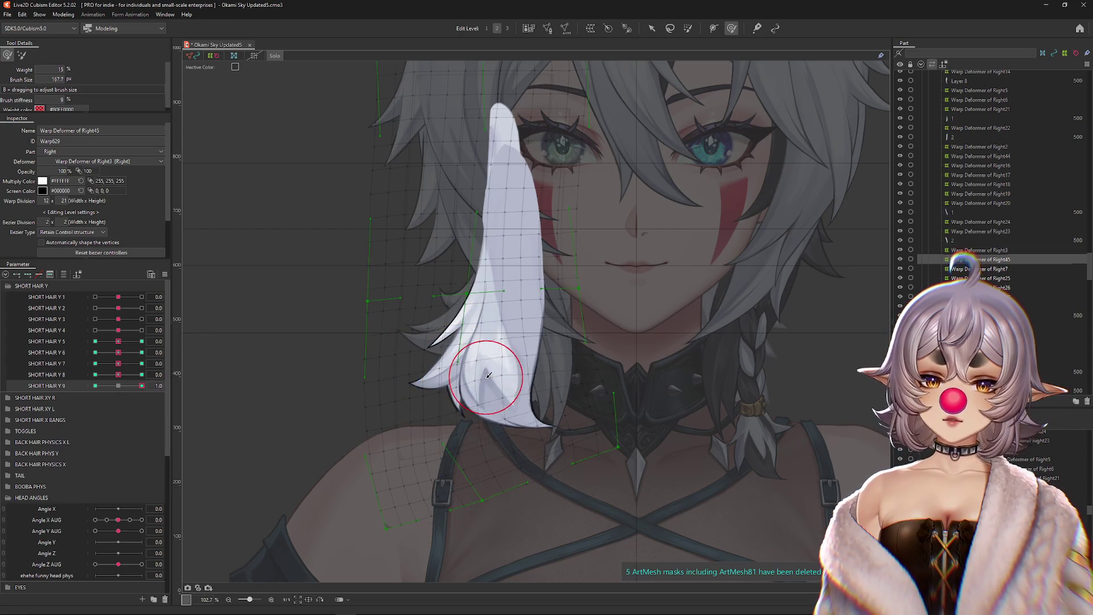
mouse_move(493, 393)
left_mouse_down()
mouse_move(502, 402)
mouse_move(488, 390)
mouse_move(500, 366)
mouse_move(458, 311)
mouse_move(518, 313)
left_mouse_up()
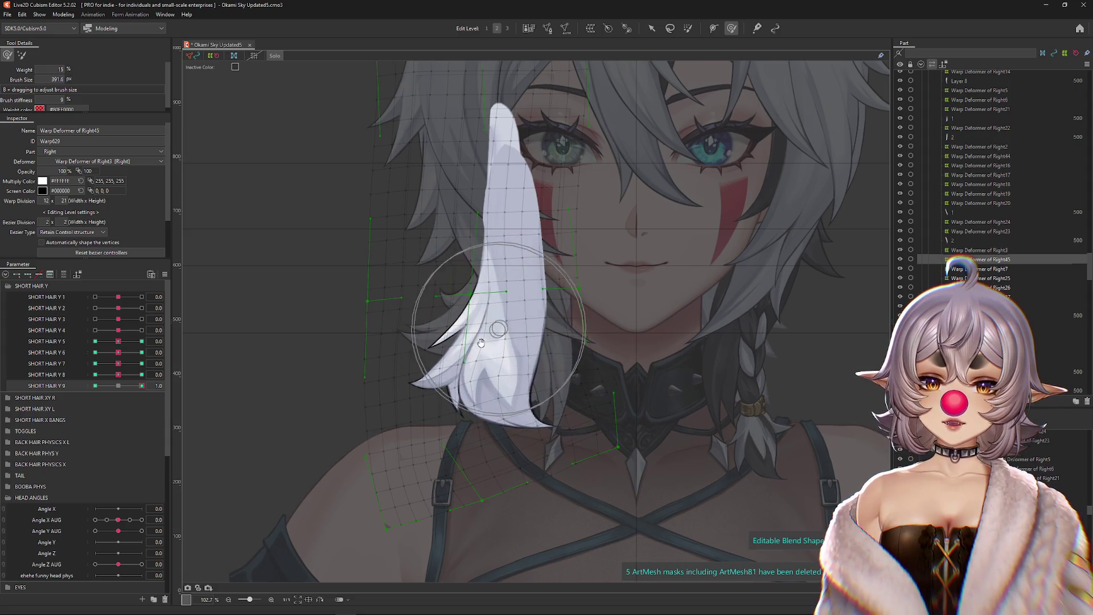
left_click_drag(142, 385, 120, 389)
left_click(142, 386)
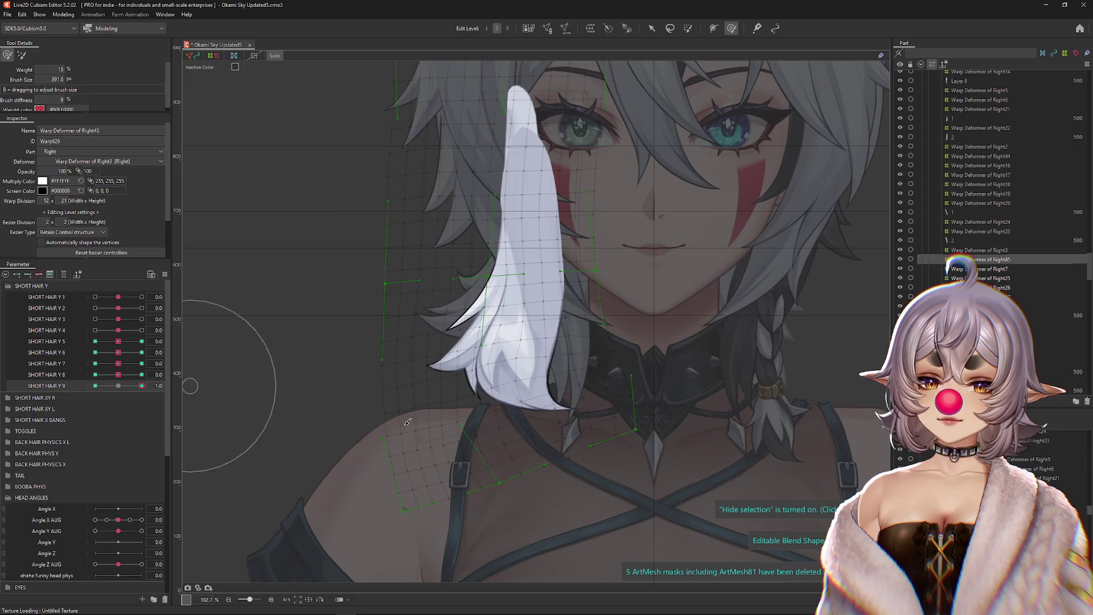
mouse_move(562, 464)
left_mouse_down()
mouse_move(518, 484)
mouse_move(465, 357)
mouse_move(391, 341)
mouse_move(354, 354)
mouse_move(296, 317)
mouse_move(342, 433)
mouse_move(237, 403)
left_mouse_up()
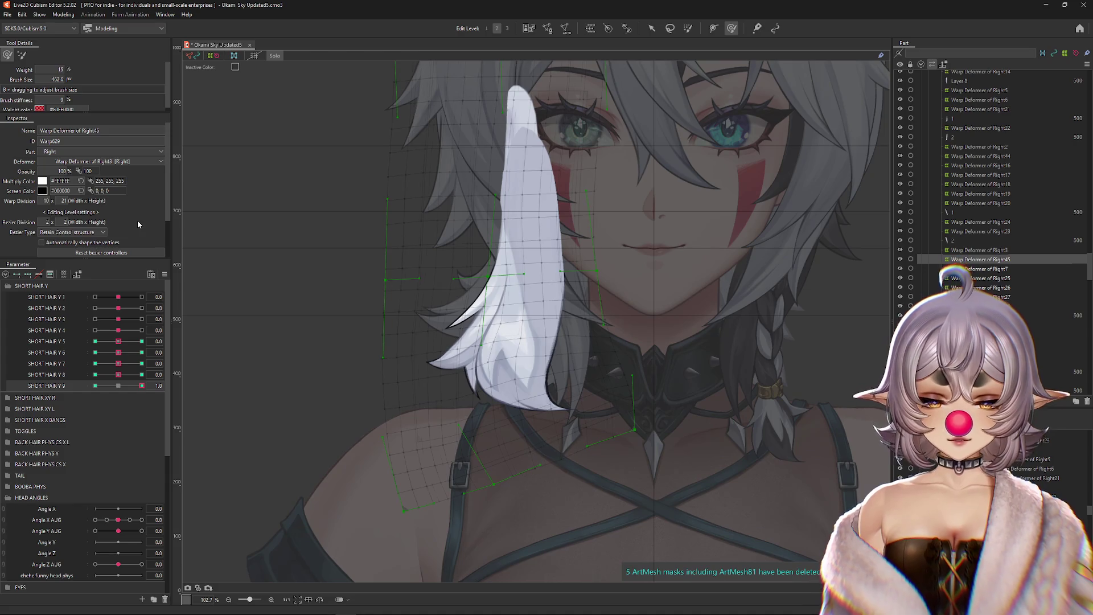
Step: Raise the Warp Division width to 11 and sculpt the strand at SHORT HAIR Y 9's -1.0 key
type("0")
type("1")
key("Return")
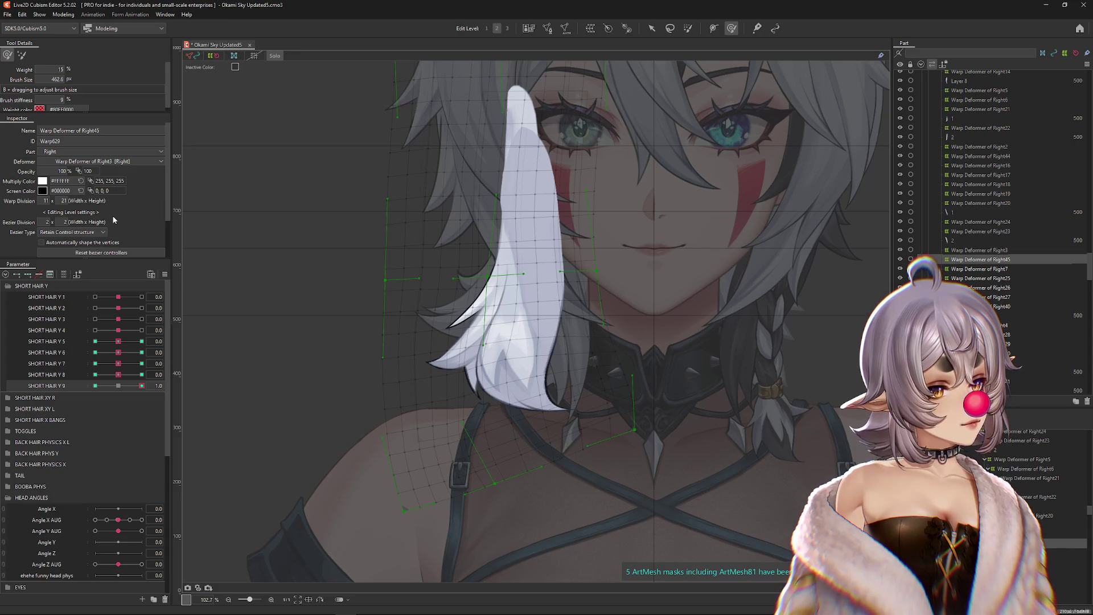
left_click(95, 385)
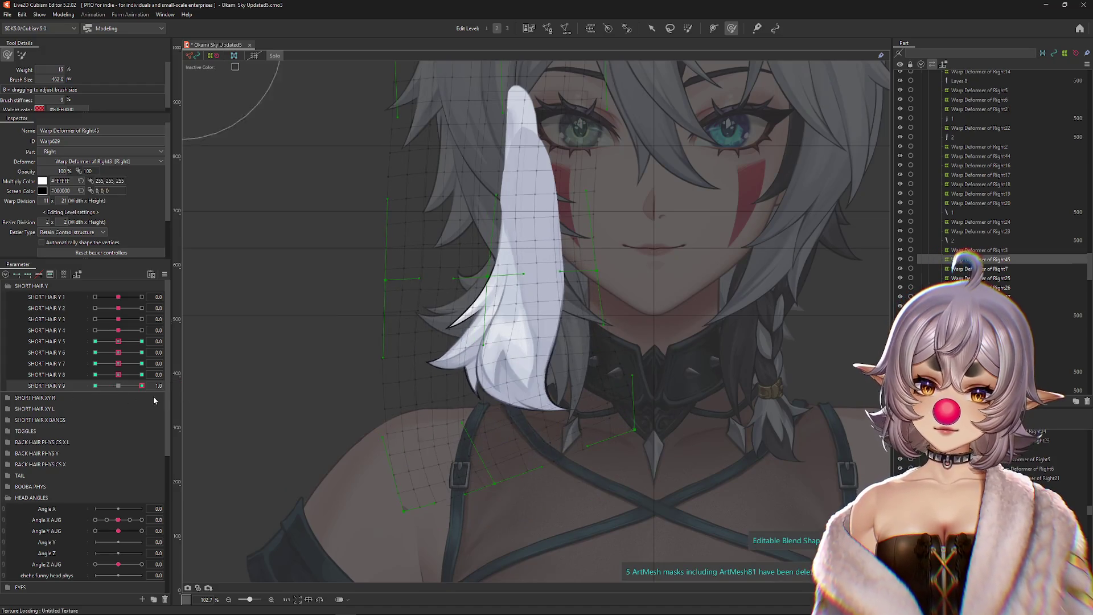
mouse_move(428, 326)
left_mouse_down()
mouse_move(407, 349)
mouse_move(398, 338)
left_mouse_up()
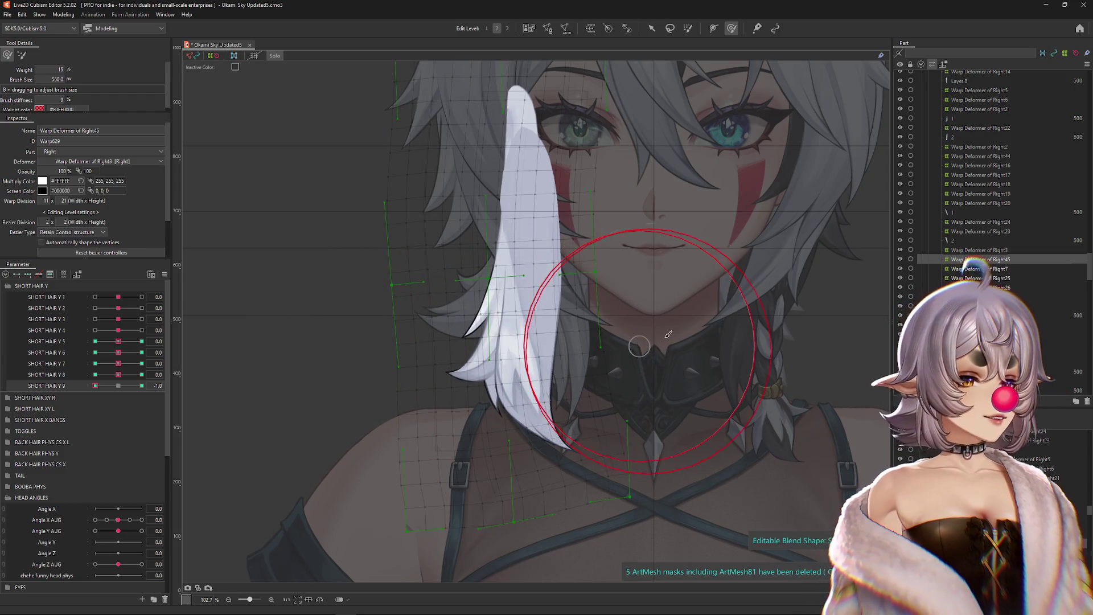
left_click_drag(422, 328, 446, 332)
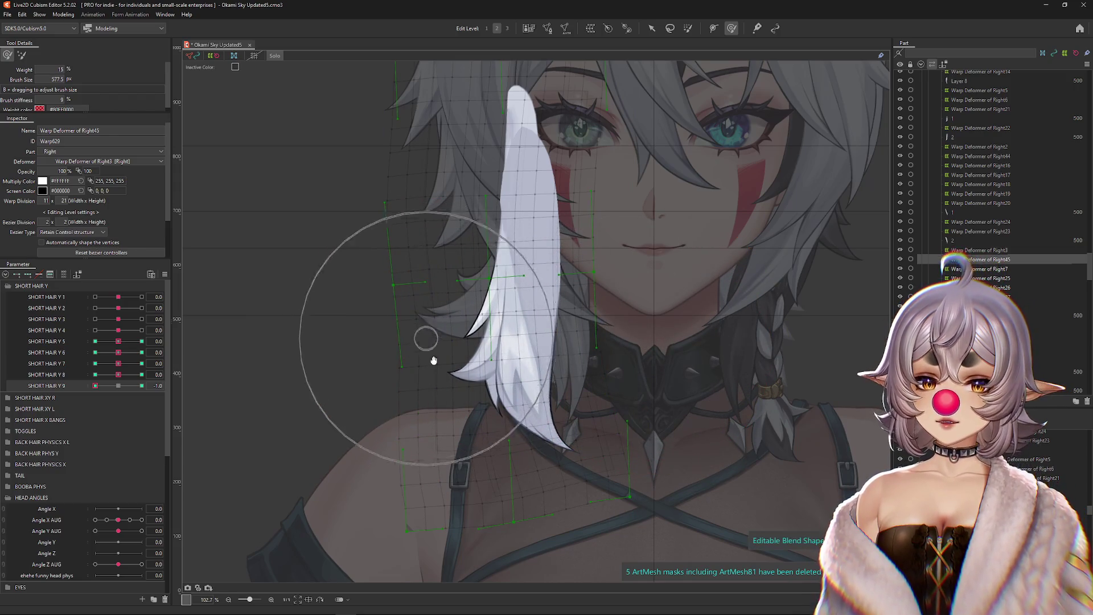
mouse_move(534, 450)
left_mouse_down()
mouse_move(549, 502)
mouse_move(569, 398)
left_mouse_up()
mouse_move(619, 365)
left_mouse_down()
mouse_move(359, 289)
mouse_move(391, 410)
mouse_move(426, 405)
mouse_move(378, 379)
left_mouse_up()
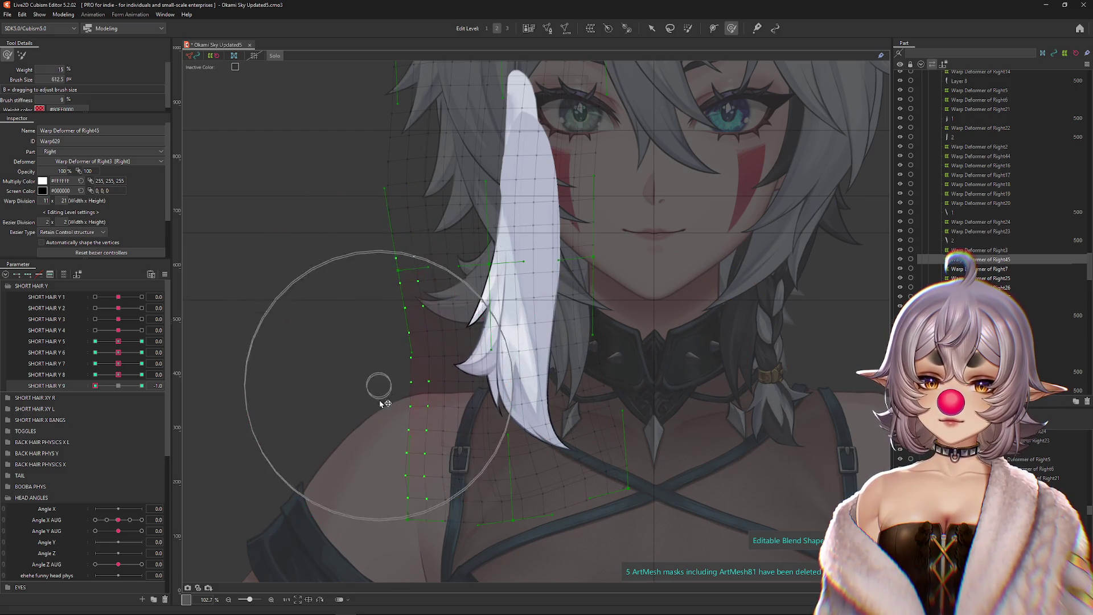
Step: Compare SHORT HAIR Y 9 at -0.5 and -1 against SHORT HAIR Y 8's 1.0 pose
left_click(107, 385)
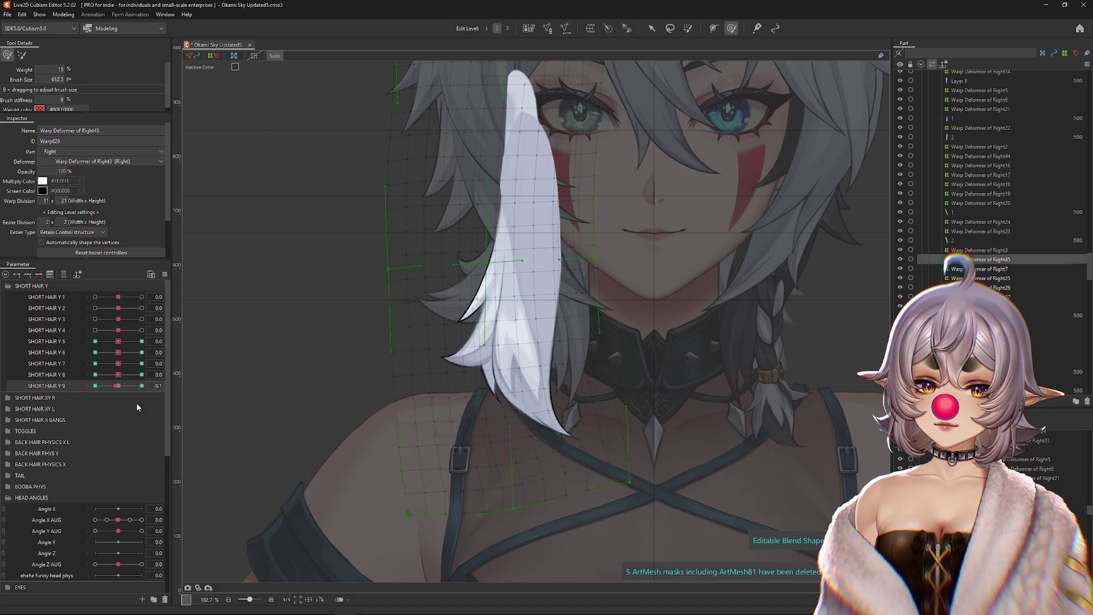
left_click(95, 385)
scroll(366, 374, "down", 3)
left_click_drag(474, 374, 268, 381)
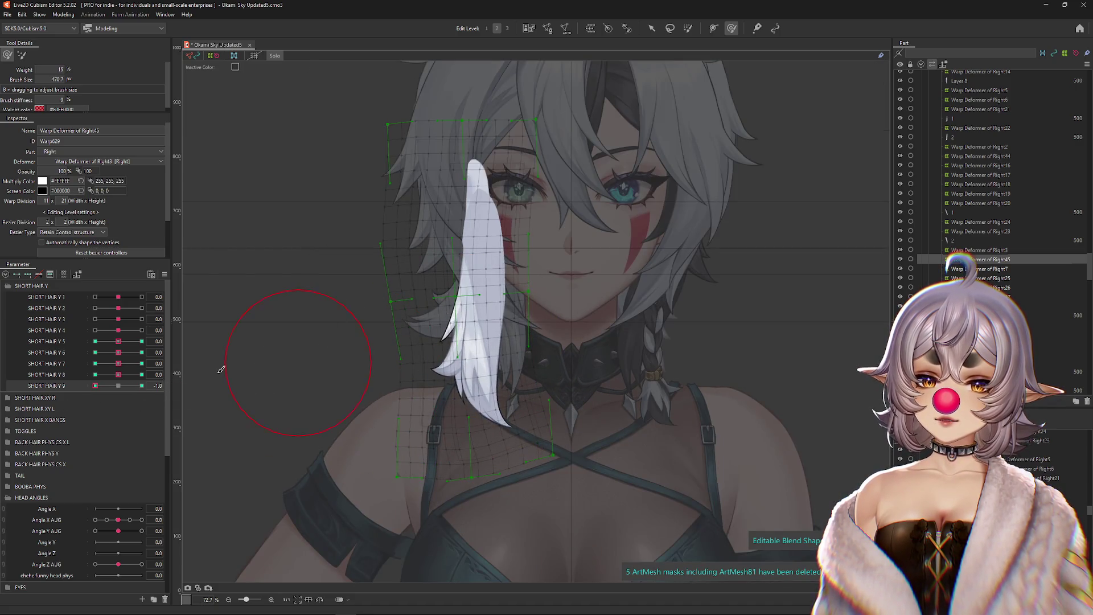
left_click(118, 385)
left_click(142, 375)
left_click(118, 375)
left_click(95, 385)
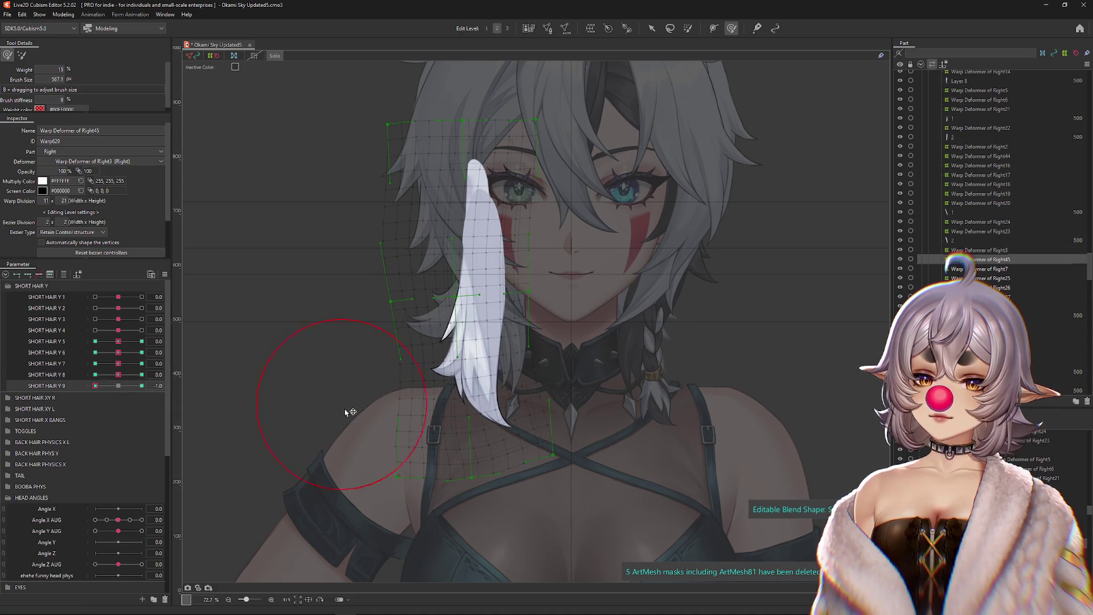
Step: Refine the mesh near the neck, then preview SHORT HAIR Y 9 at 1 and 0.4
left_click_drag(427, 386, 518, 365)
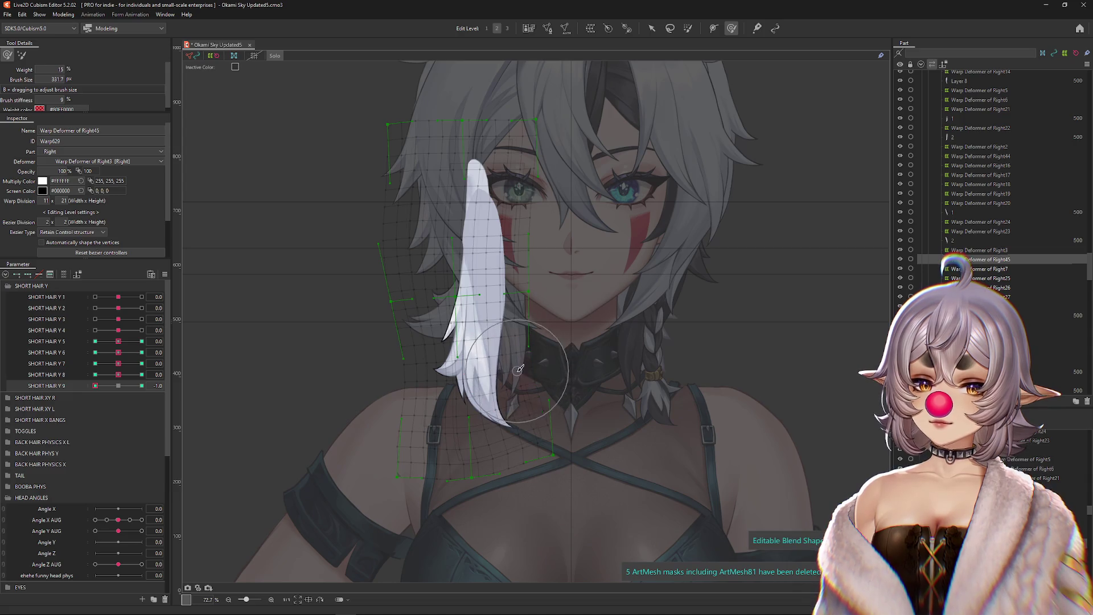
key("shift")
left_click_drag(346, 317, 355, 262)
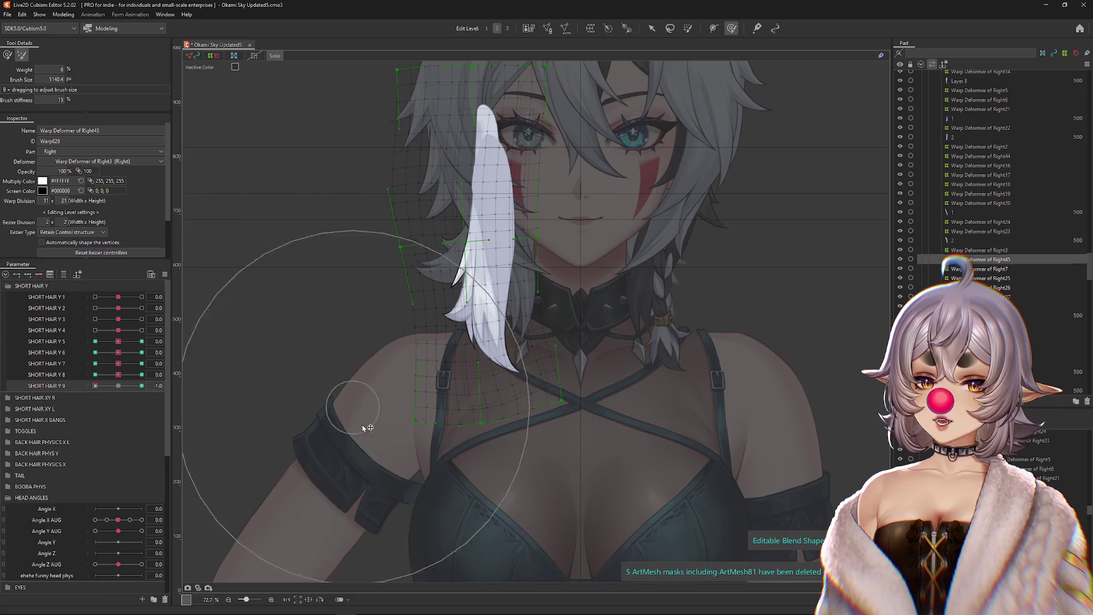
left_click_drag(629, 361, 383, 310)
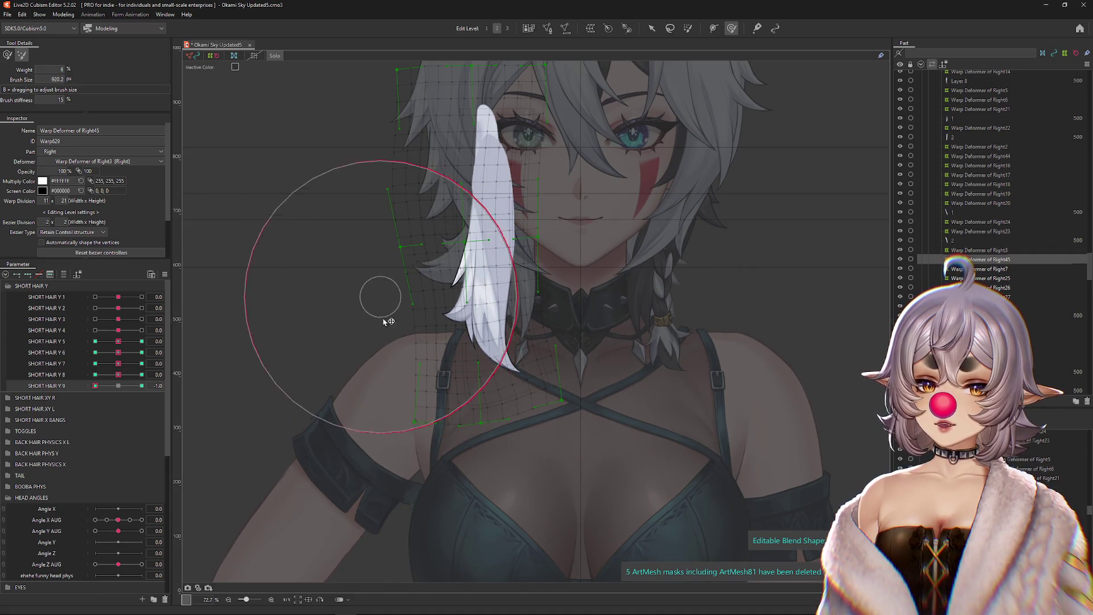
mouse_move(327, 251)
left_mouse_down()
mouse_move(339, 103)
mouse_move(340, 220)
mouse_move(377, 369)
mouse_move(457, 415)
mouse_move(530, 415)
mouse_move(520, 420)
mouse_move(402, 309)
mouse_move(561, 366)
mouse_move(207, 391)
left_mouse_up()
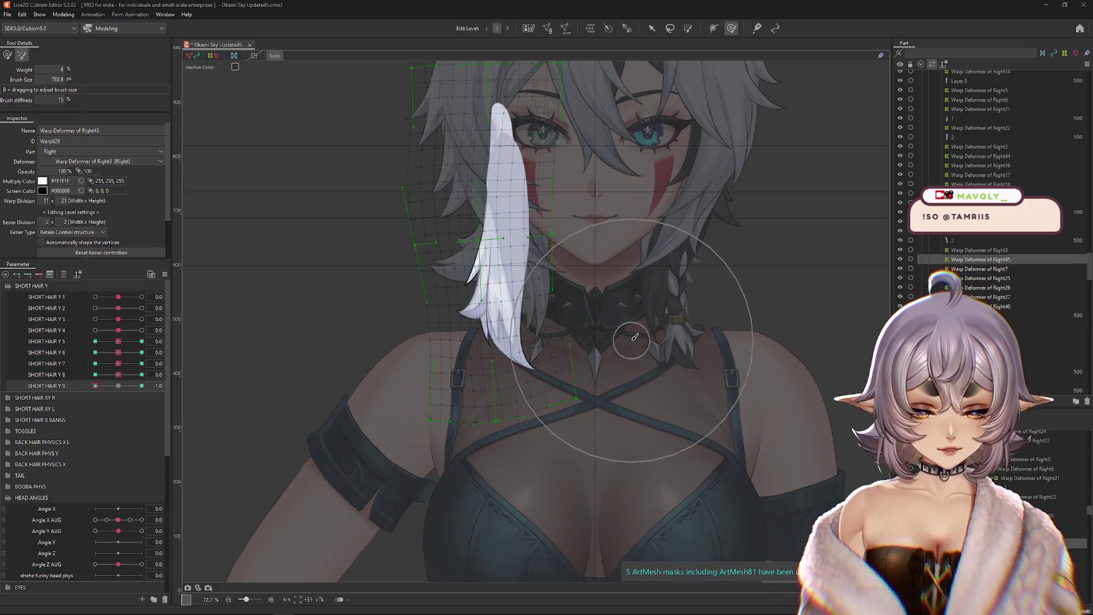
scroll(570, 353, "down", 2)
mouse_move(95, 386)
left_mouse_down()
mouse_move(147, 391)
mouse_move(127, 387)
left_mouse_up()
left_click_drag(406, 251, 419, 278)
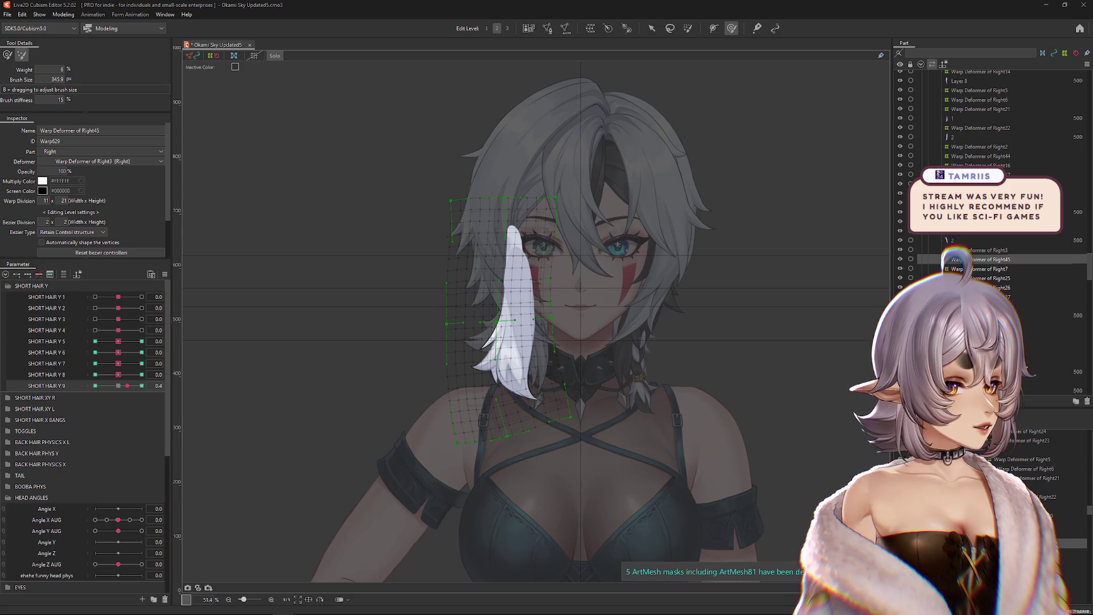
scroll(712, 279, "down", 2)
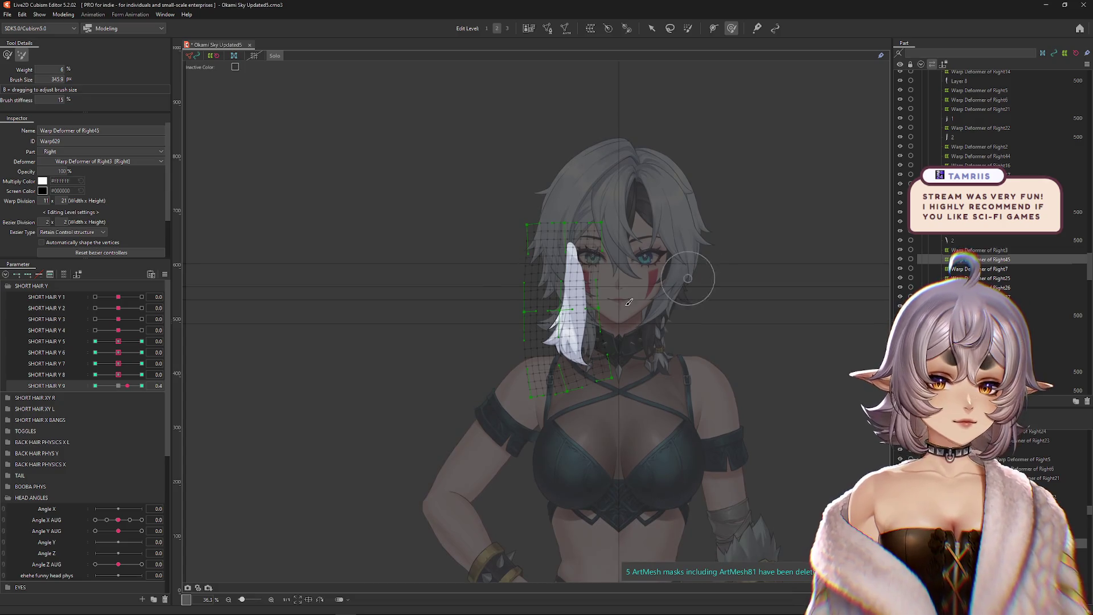
Step: Set SHORT HAIR Y 9 to 1.0 and sculpt the white strand's curve and tip with the warp brush
scroll(245, 378, "up", 2)
left_click(142, 386)
left_click_drag(658, 305, 618, 318)
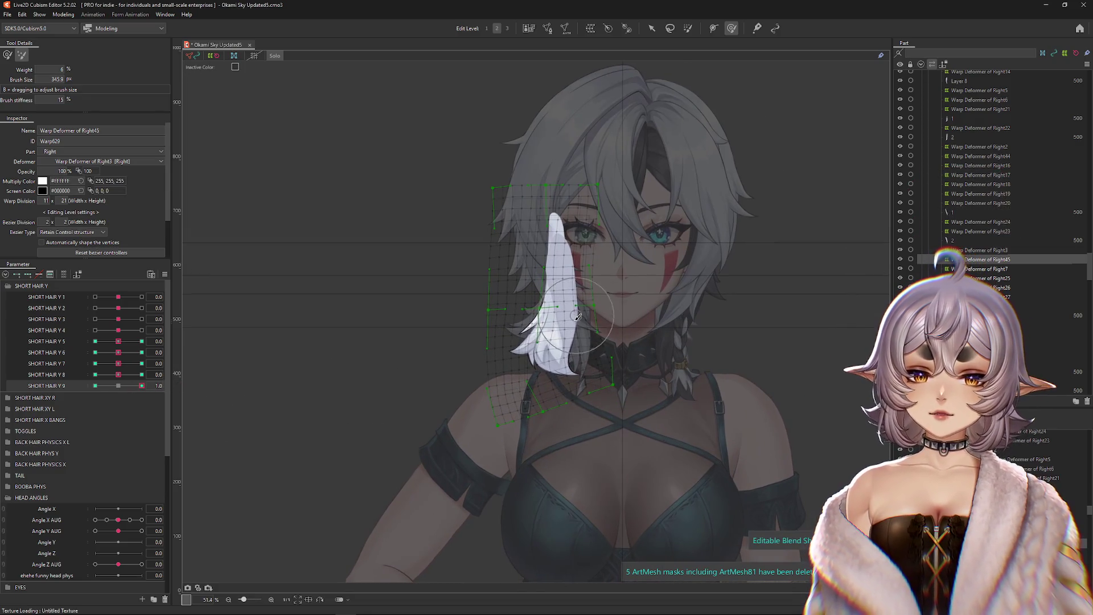
scroll(547, 354, "up", 4)
mouse_move(562, 379)
left_mouse_down()
mouse_move(476, 366)
mouse_move(531, 376)
mouse_move(537, 357)
left_mouse_up()
left_click_drag(537, 357, 476, 329)
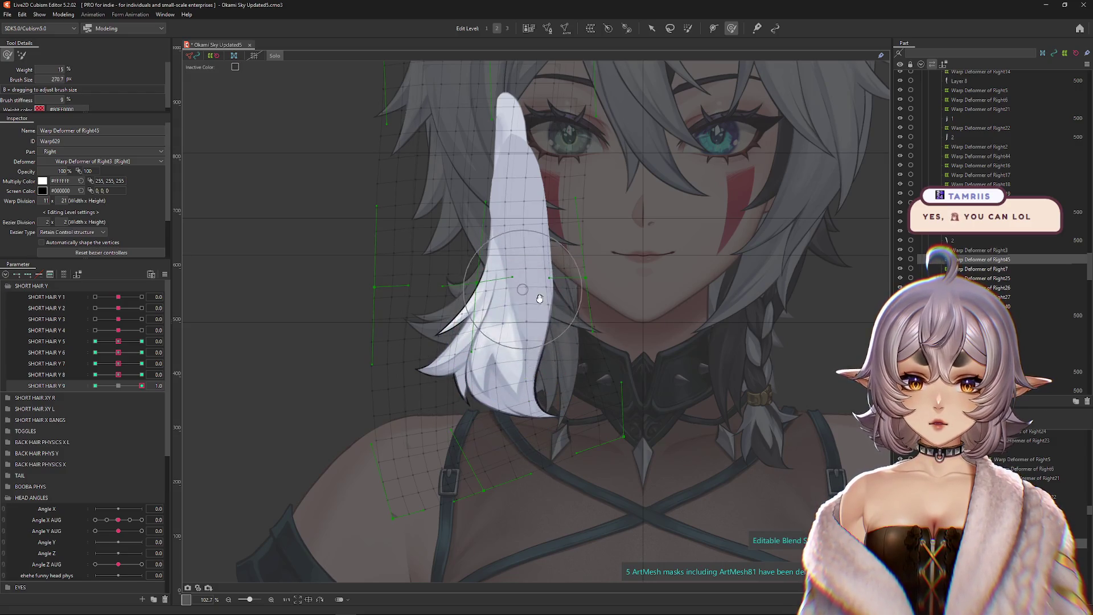
left_click_drag(537, 294, 513, 320)
left_click_drag(513, 320, 508, 413)
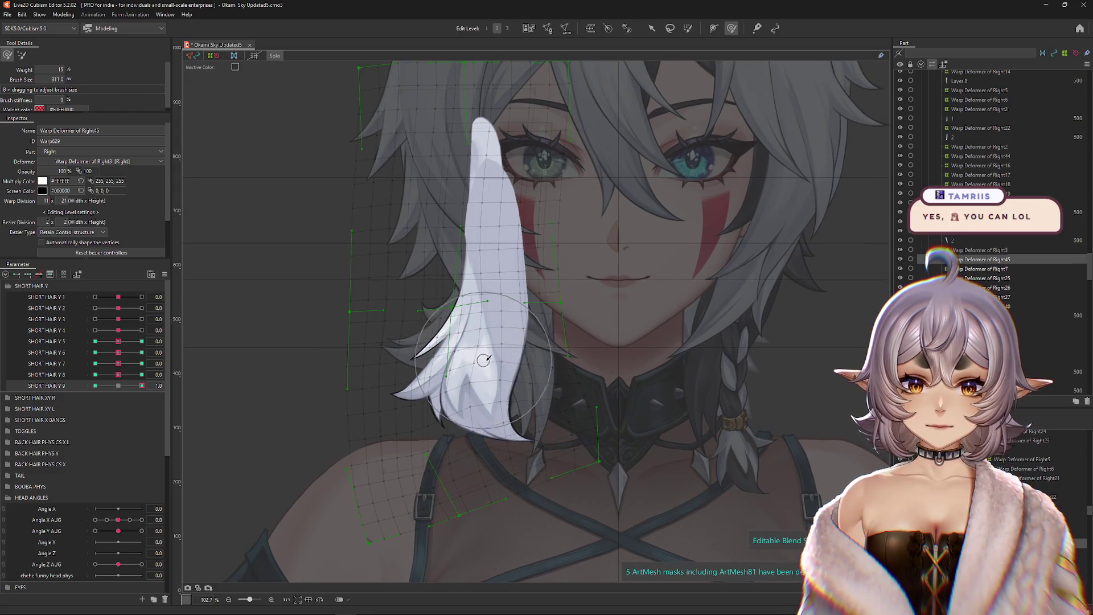
left_click_drag(498, 344, 470, 316)
mouse_move(471, 316)
left_mouse_down()
mouse_move(468, 355)
mouse_move(454, 300)
mouse_move(424, 432)
mouse_move(438, 404)
left_mouse_up()
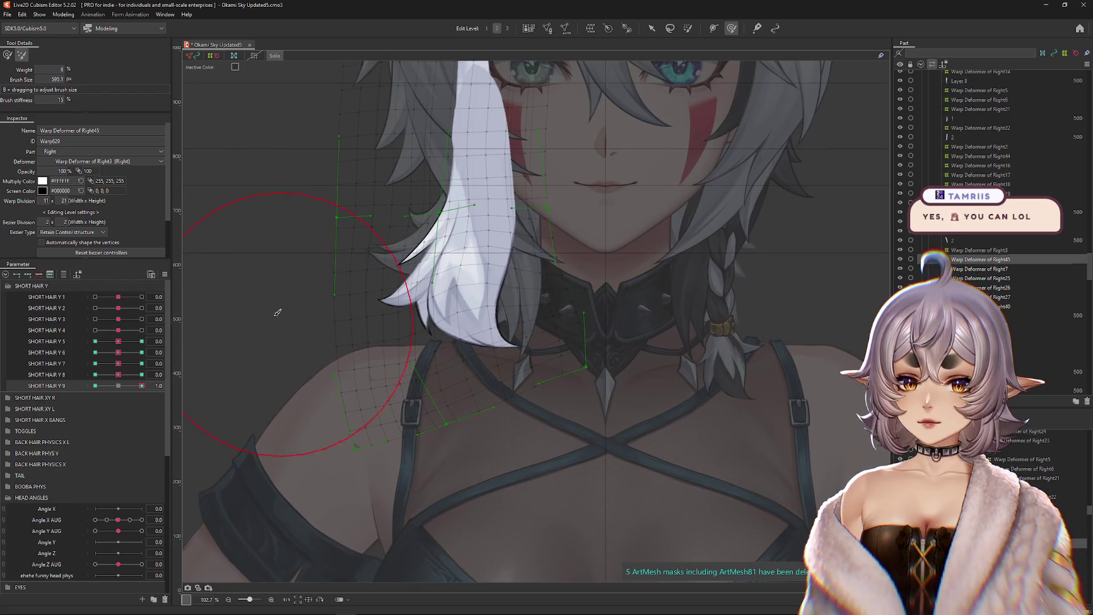
Step: Select the mesh points from shoulder to chest and nudge the hair mesh slightly
mouse_move(293, 318)
left_mouse_down()
mouse_move(543, 421)
mouse_move(540, 476)
left_mouse_up()
scroll(245, 353, "down", 3)
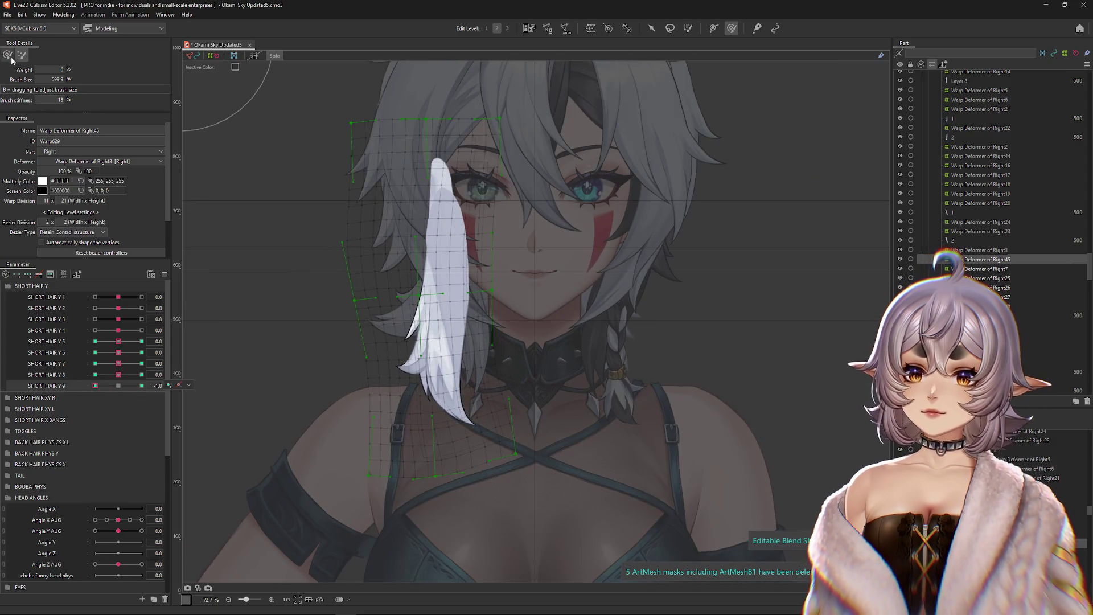
mouse_move(399, 317)
left_mouse_down()
mouse_move(387, 324)
mouse_move(423, 350)
left_mouse_up()
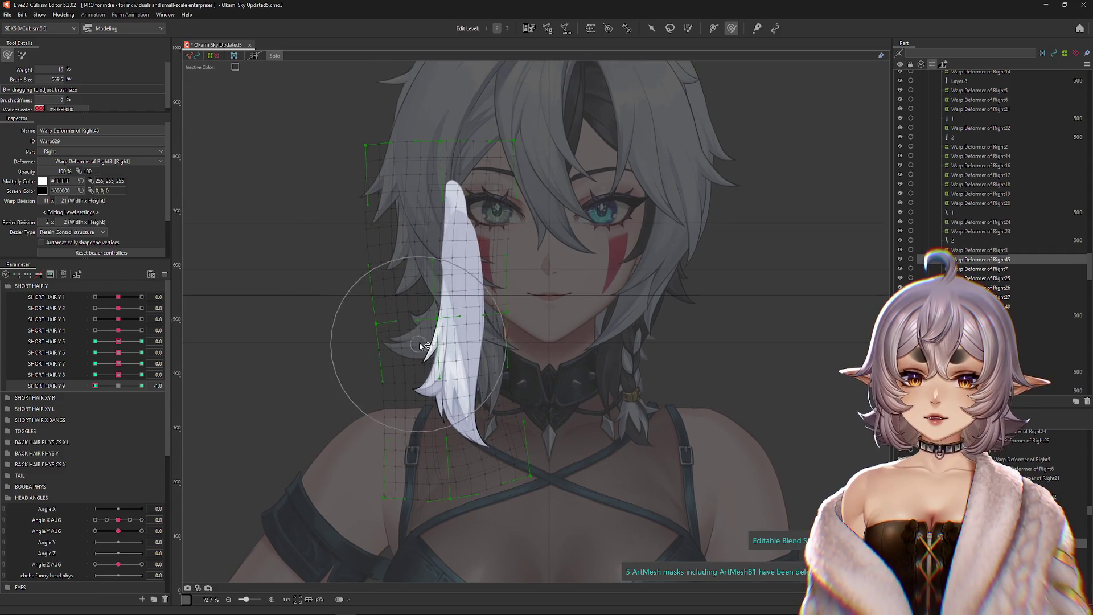
left_click_drag(549, 345, 567, 358)
left_click_drag(370, 345, 374, 334)
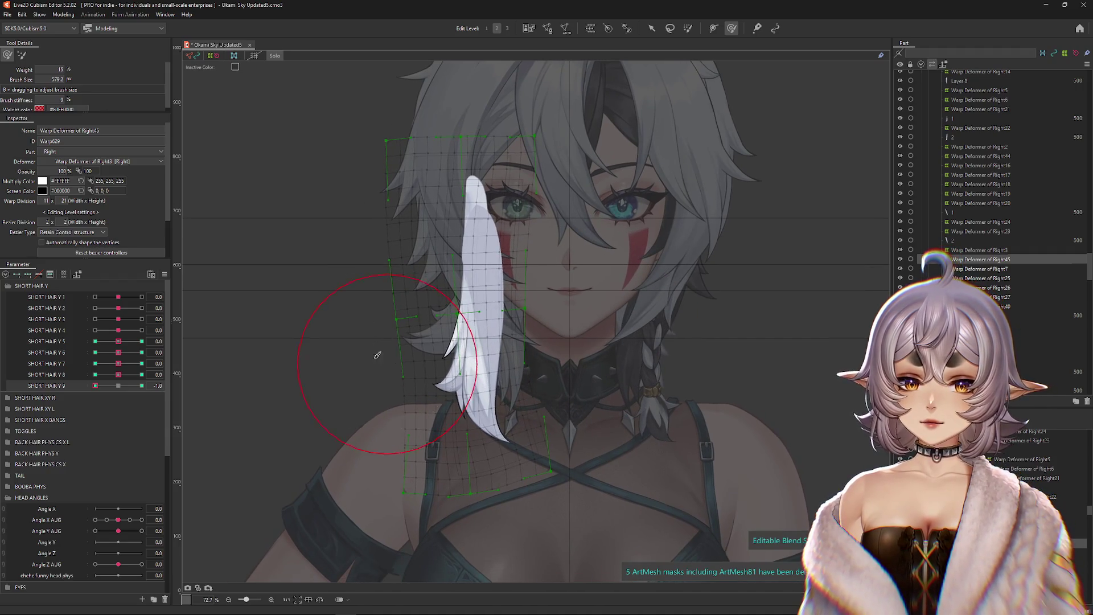
left_click_drag(491, 367, 493, 381)
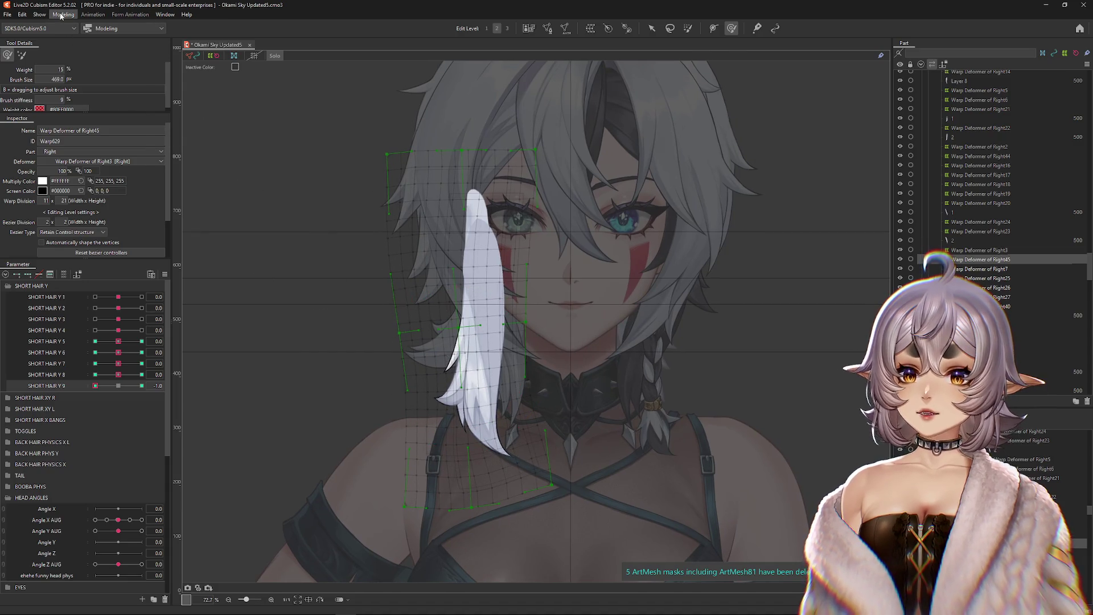
left_click(61, 16)
left_click(82, 204)
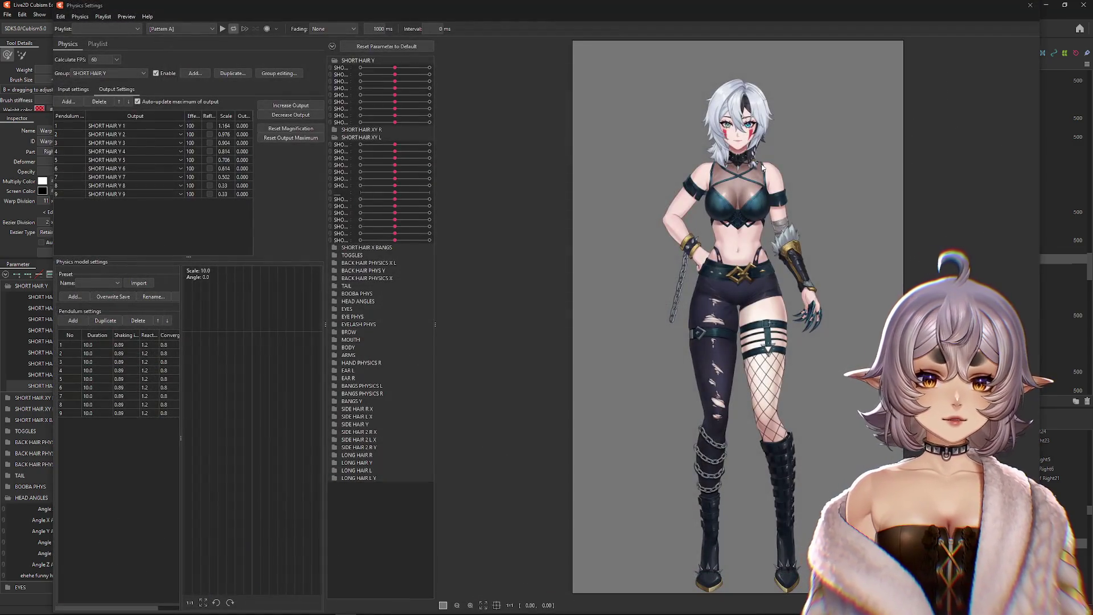
scroll(761, 170, "up", 5)
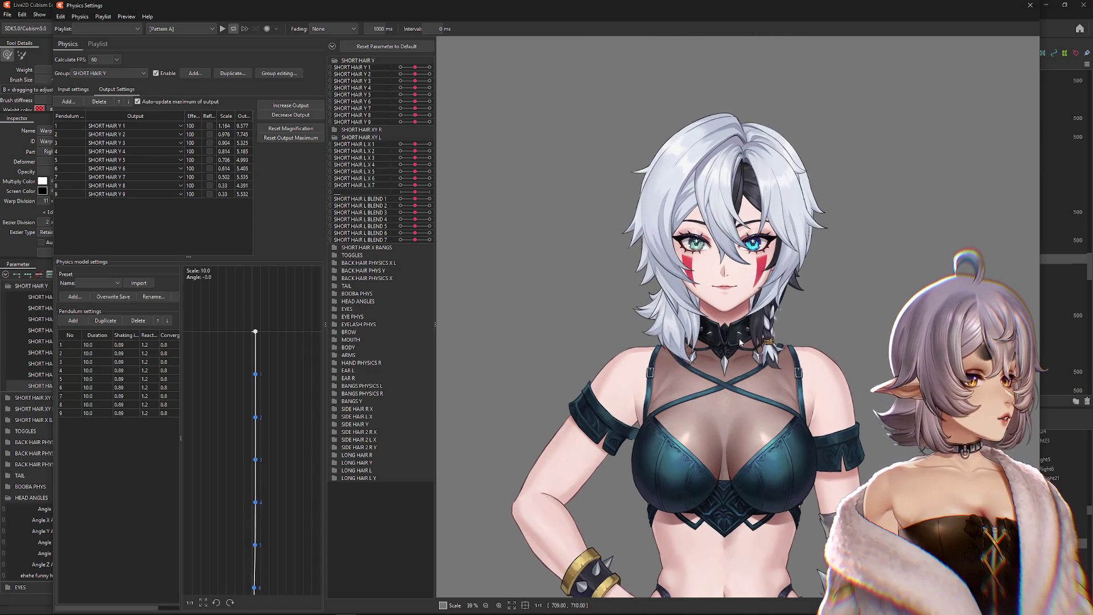
scroll(750, 331, "up", 3)
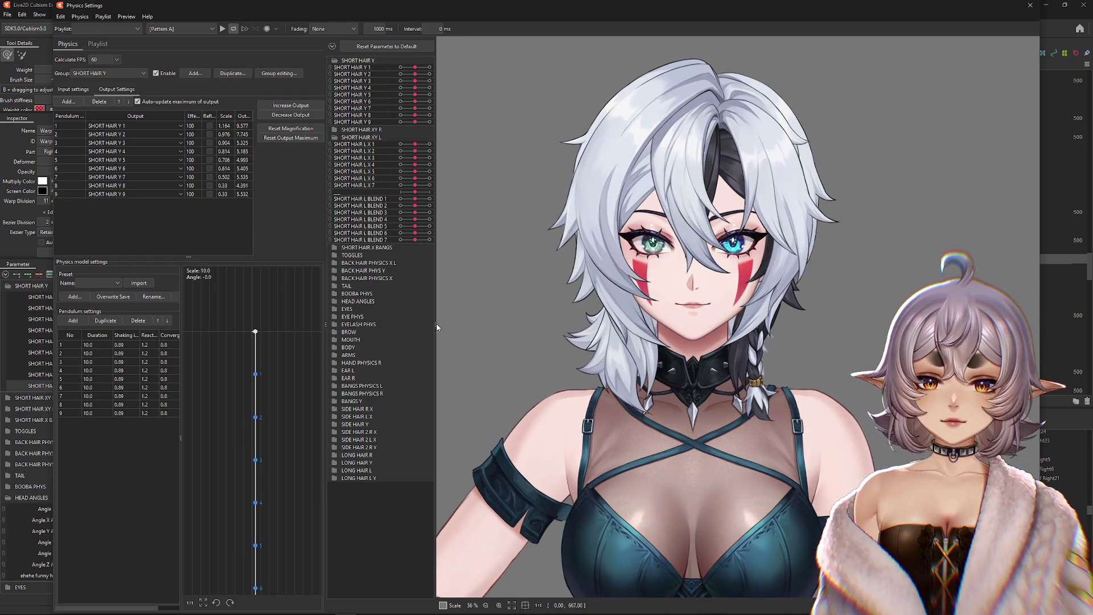
left_click_drag(434, 326, 401, 322)
left_click_drag(325, 324, 296, 324)
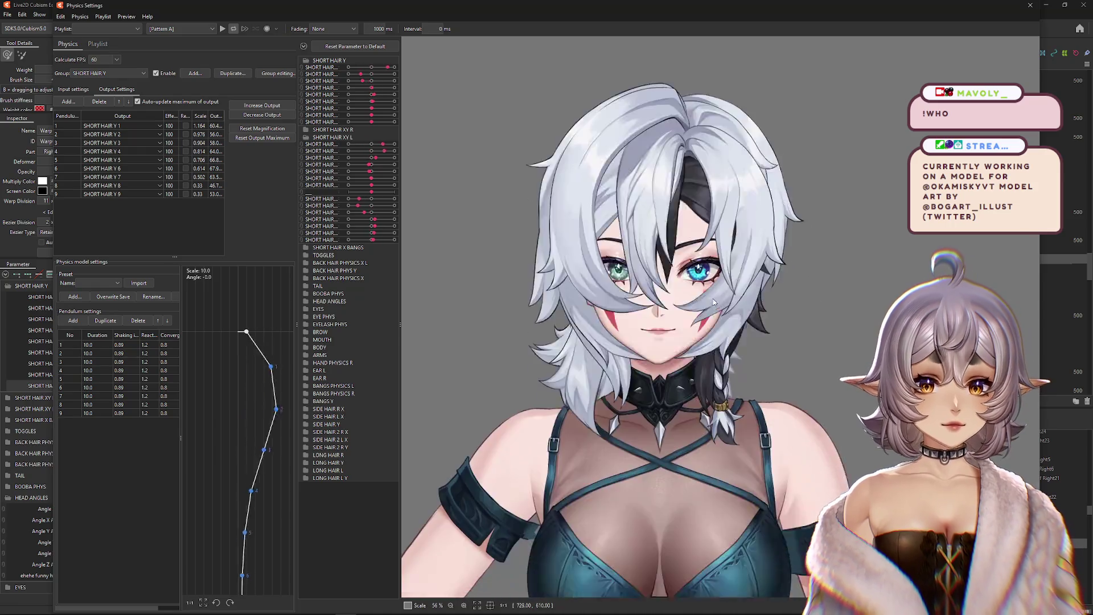
mouse_move(700, 379)
left_mouse_down()
mouse_move(881, 348)
mouse_move(570, 351)
mouse_move(718, 250)
mouse_move(940, 327)
mouse_move(768, 344)
mouse_move(536, 343)
mouse_move(871, 335)
left_mouse_up()
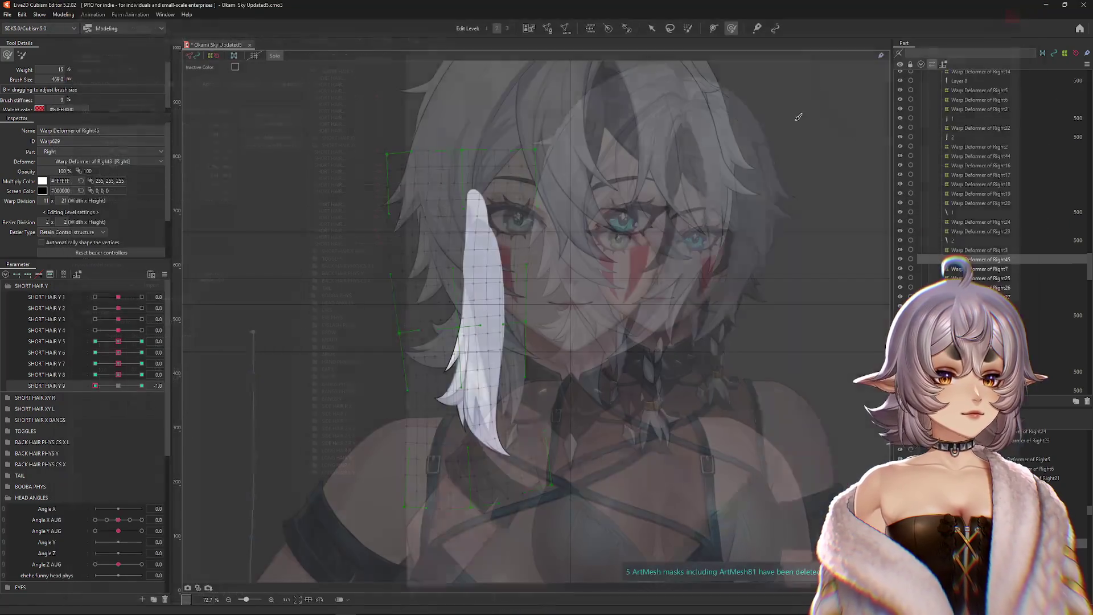
left_click_drag(95, 385, 285, 379)
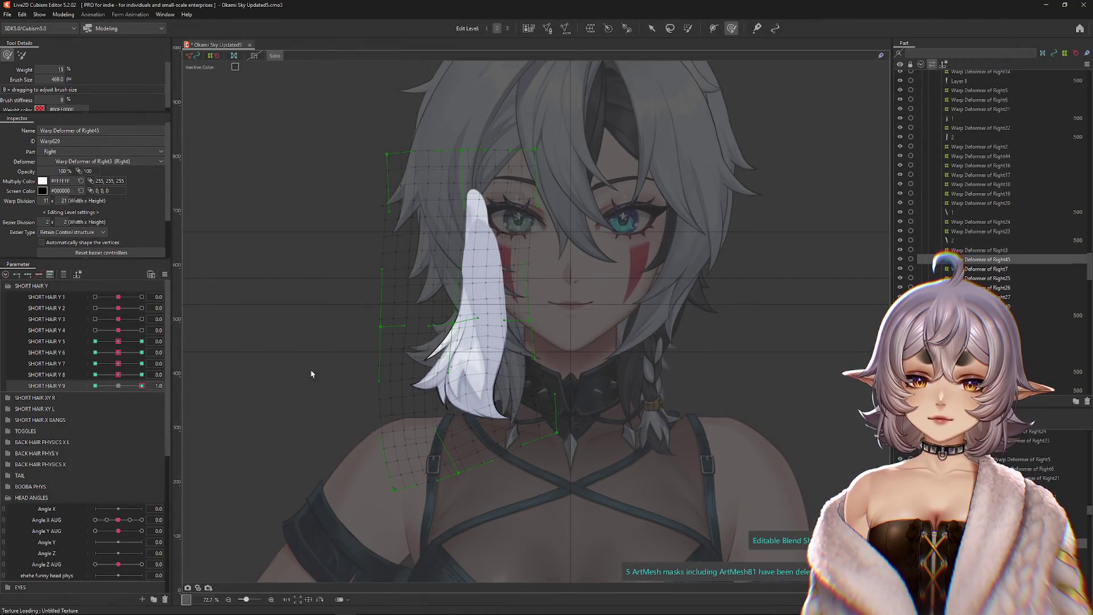
key("b")
Step: Toggle SHORT HAIR Y 9 between 1.0 and -1.0 to compare the strand's shapes
left_click(95, 386)
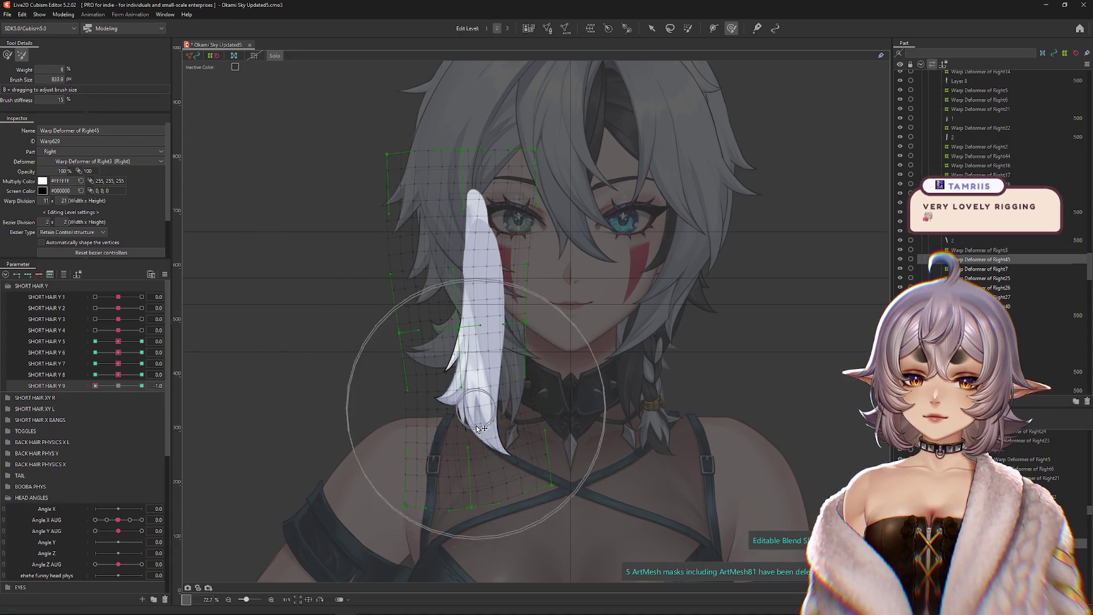
left_click(141, 385)
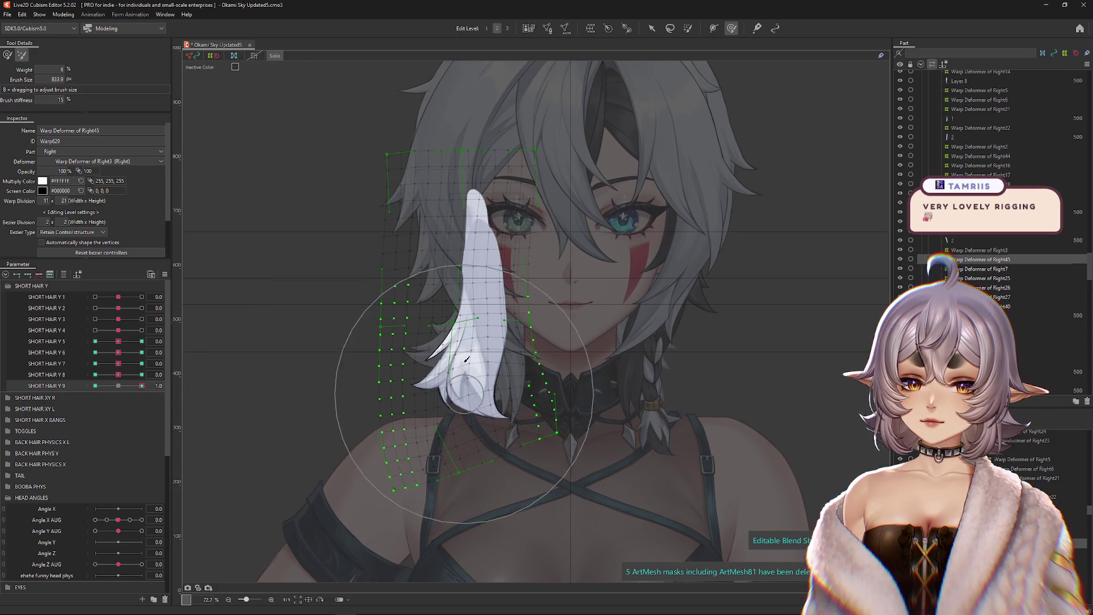
left_click(506, 29)
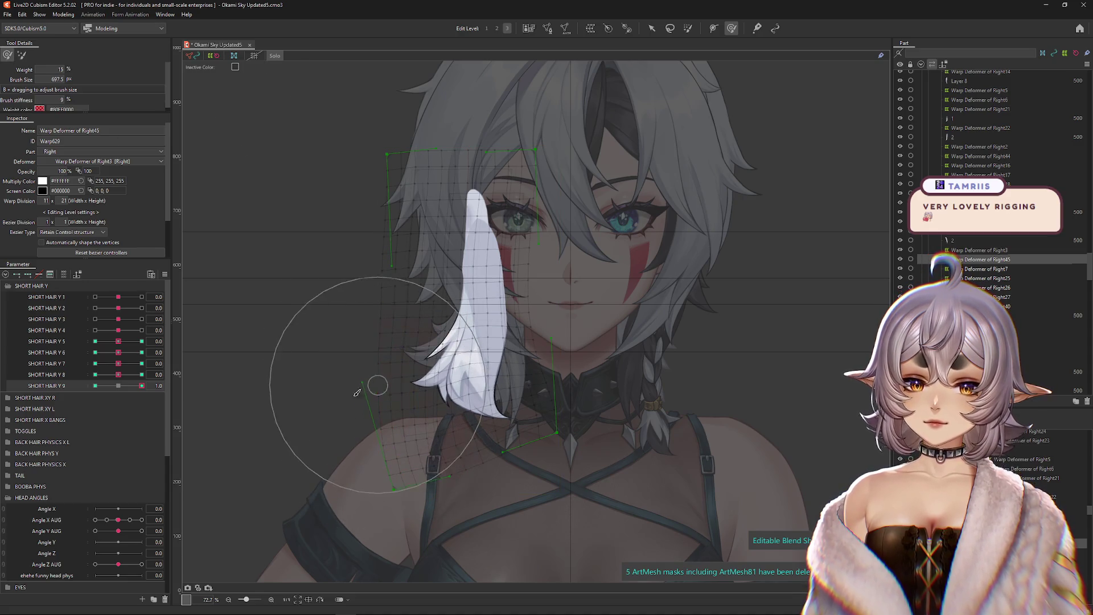
left_click(95, 385)
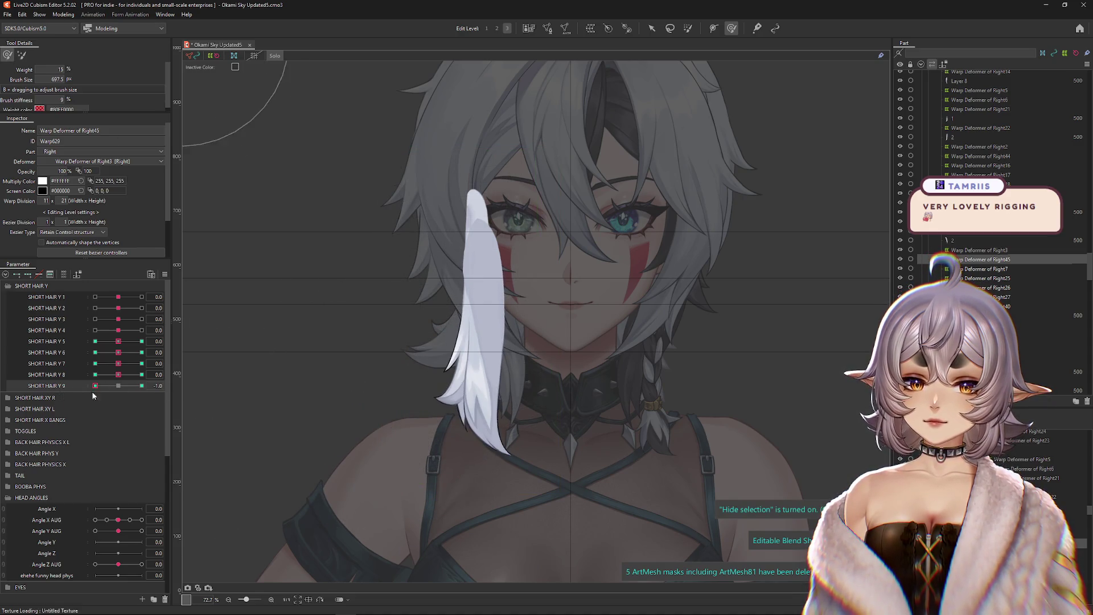
Step: Check the SHORT HAIR Y 8 and Y 6 keyforms, then open Physics Settings
left_click(142, 374)
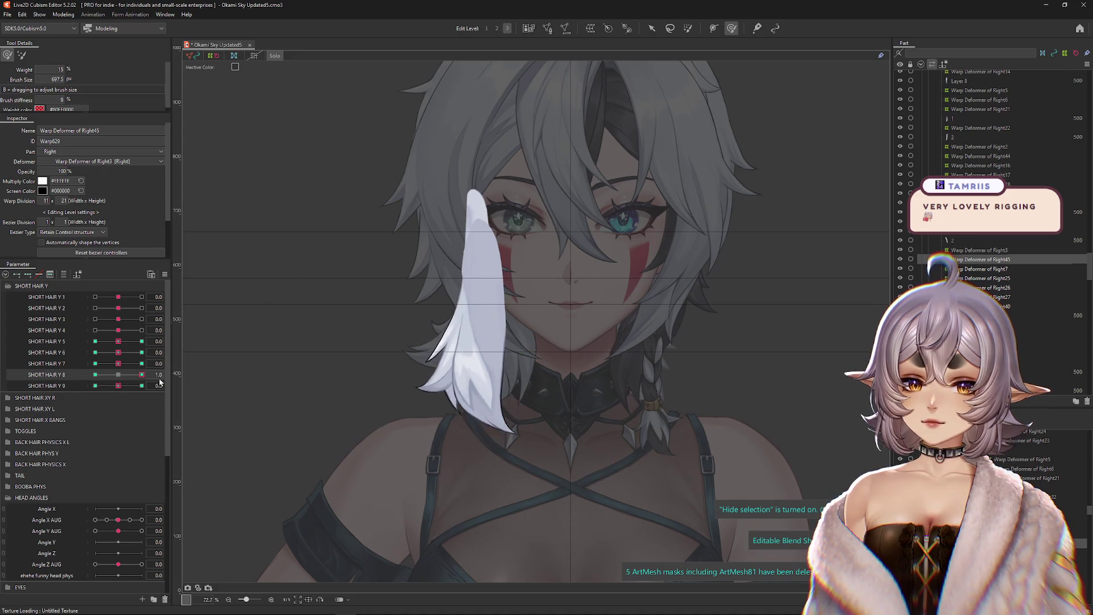
left_click(114, 352)
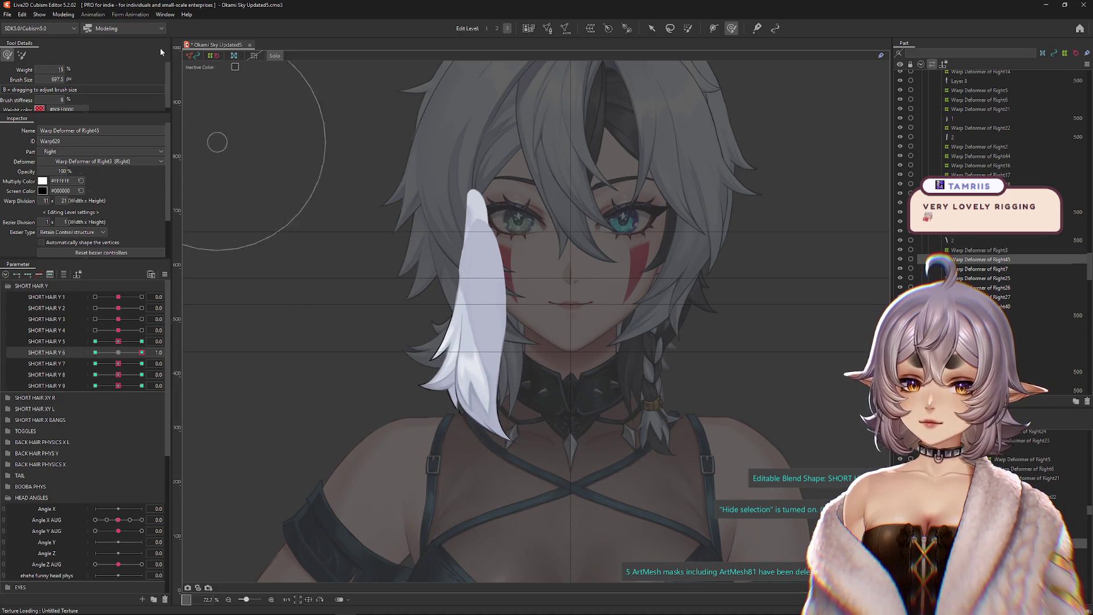
left_click(71, 16)
key("Return")
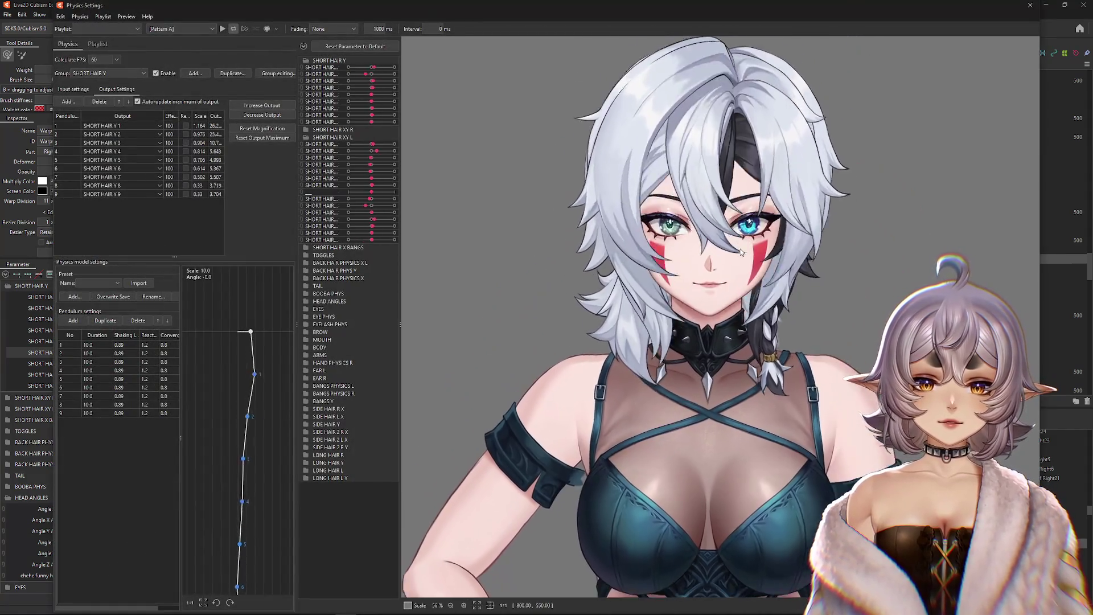
Step: Jerk the preview model upward to test the hair sway, then close Physics Settings
mouse_move(741, 252)
left_mouse_down()
mouse_move(700, 171)
mouse_move(930, 187)
mouse_move(993, 313)
left_mouse_up()
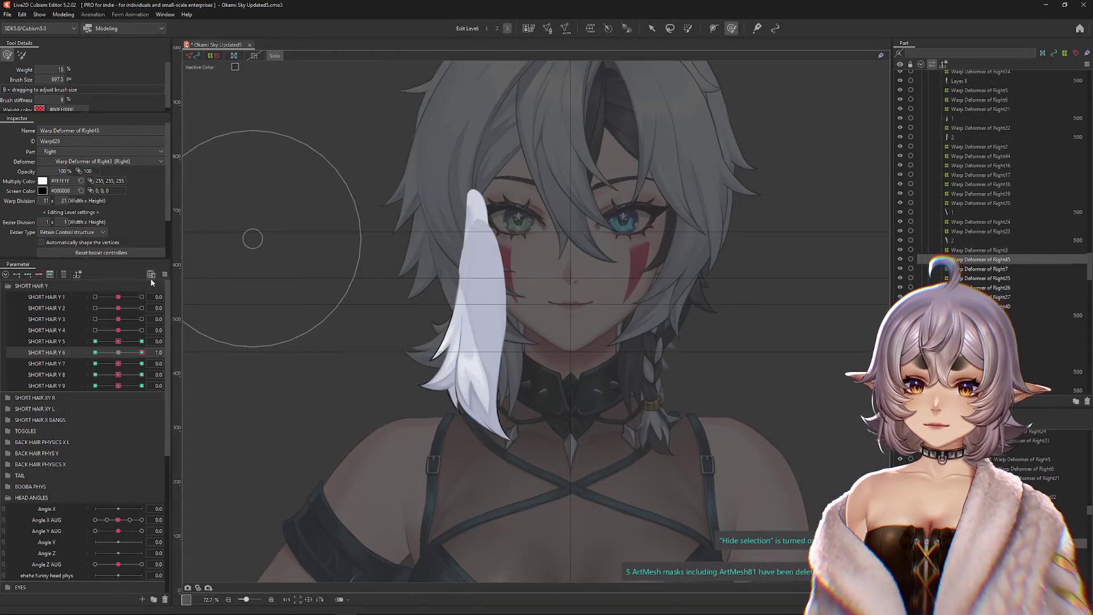
right_click(181, 275)
key("Escape")
scroll(573, 464, "up", 3)
scroll(573, 464, "down", 1)
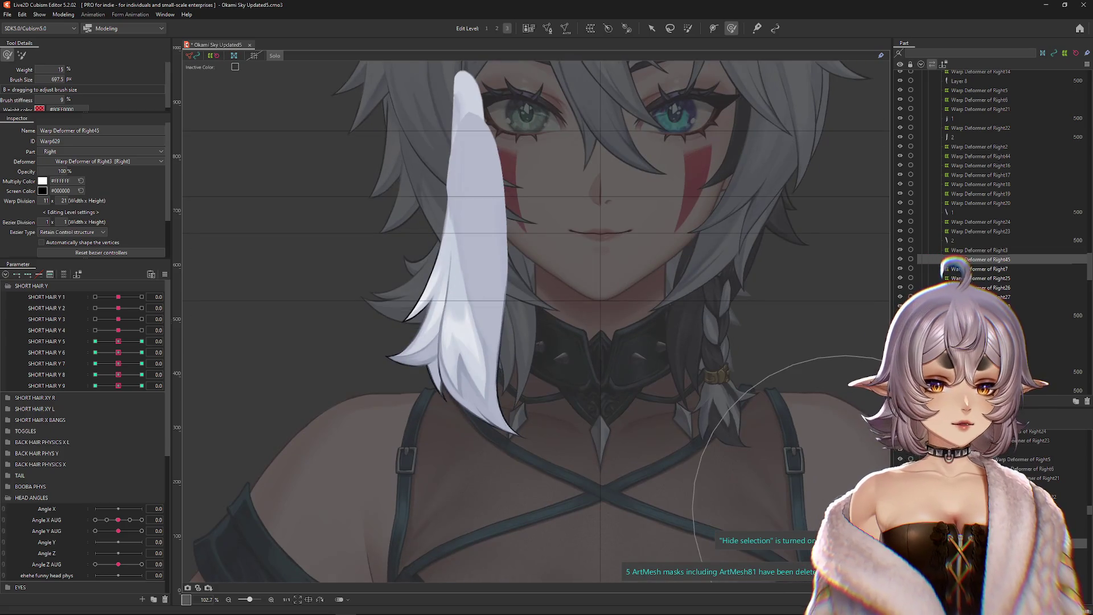
Step: Create Warp Deformer of Right46 as parent of Warp Deformer of Right25 and set SHORT HAIR Y 5 to 1.0
left_click(478, 360)
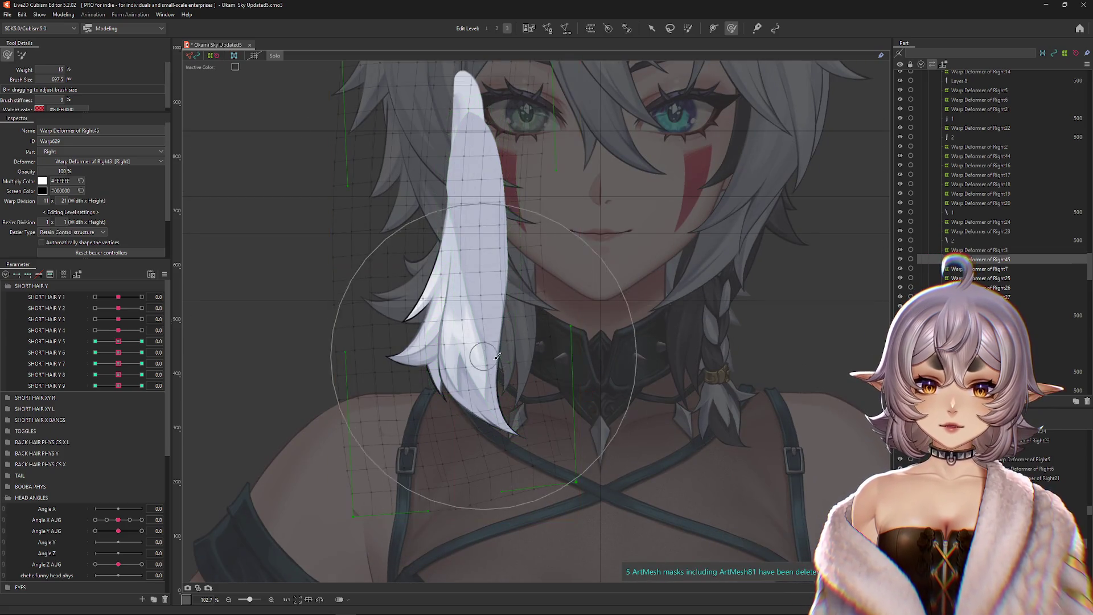
left_click(485, 350)
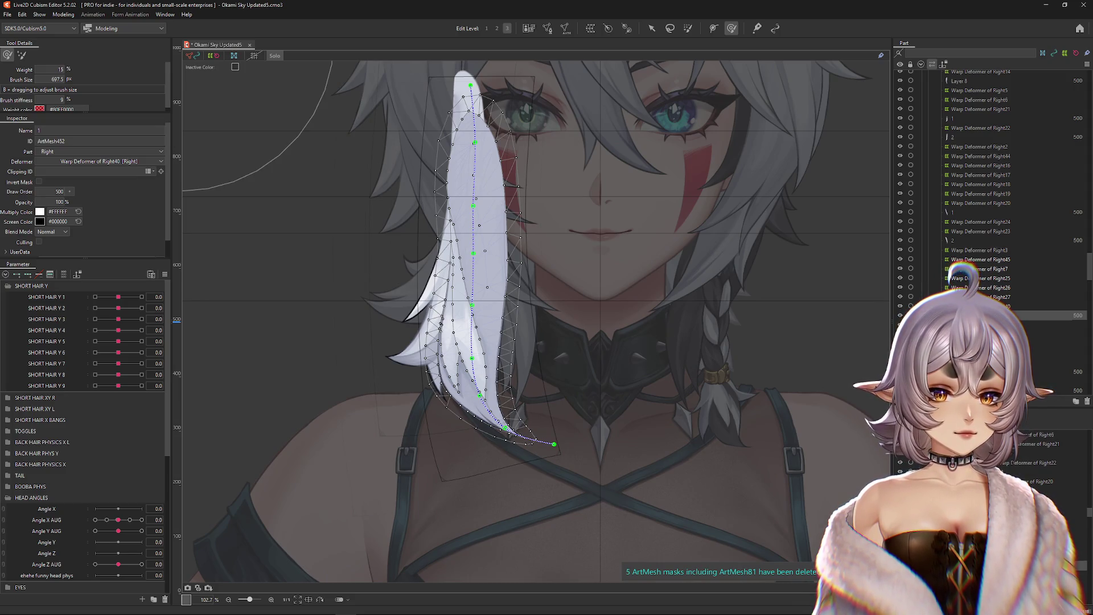
left_click(981, 278)
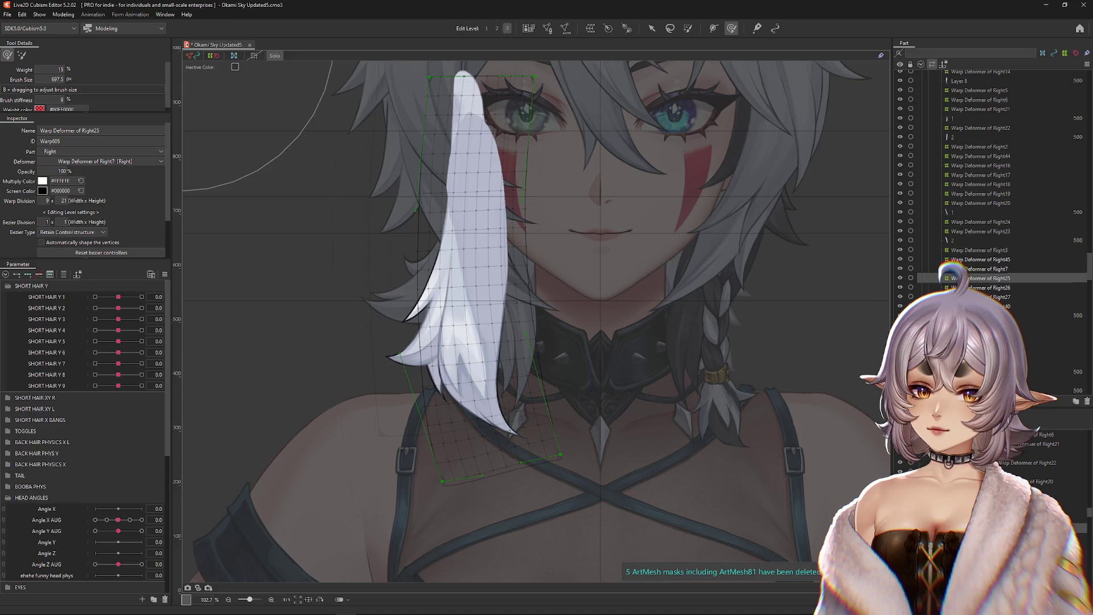
left_click(590, 28)
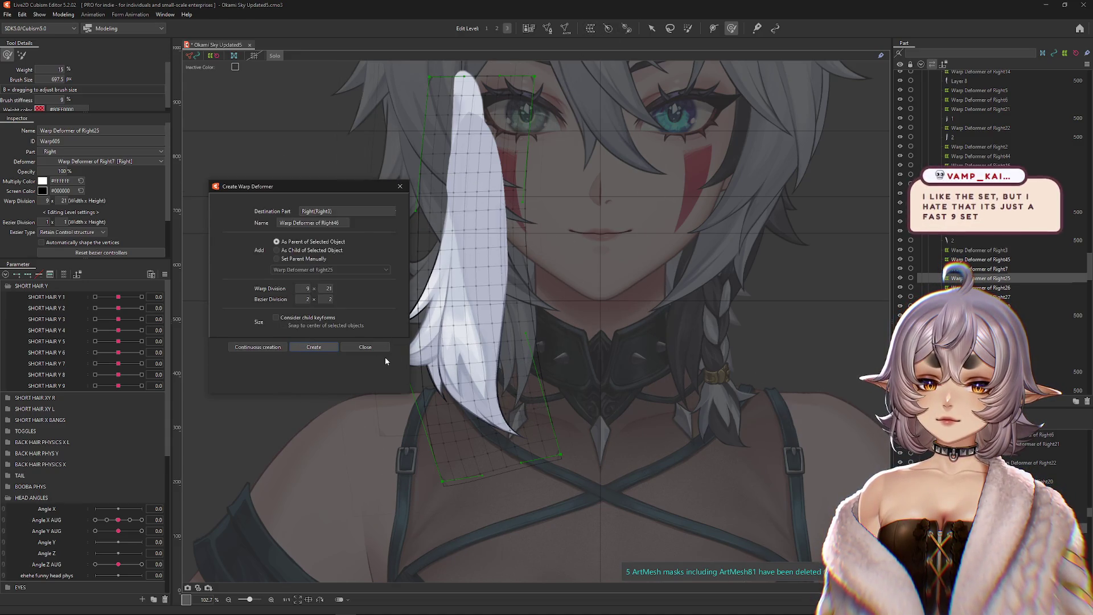
left_click(314, 347)
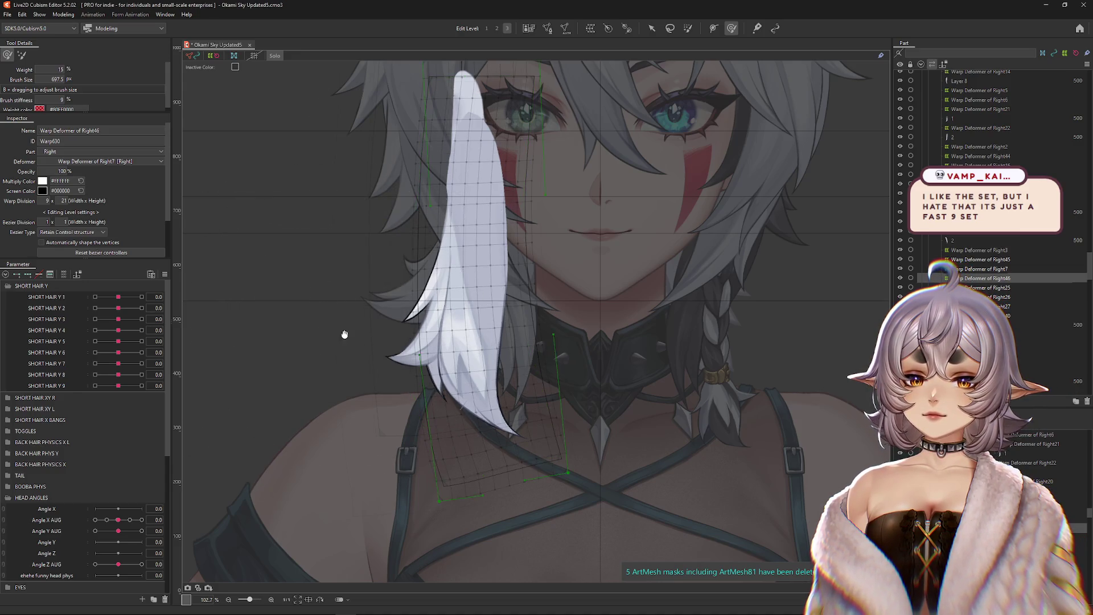
left_click_drag(118, 297, 122, 344)
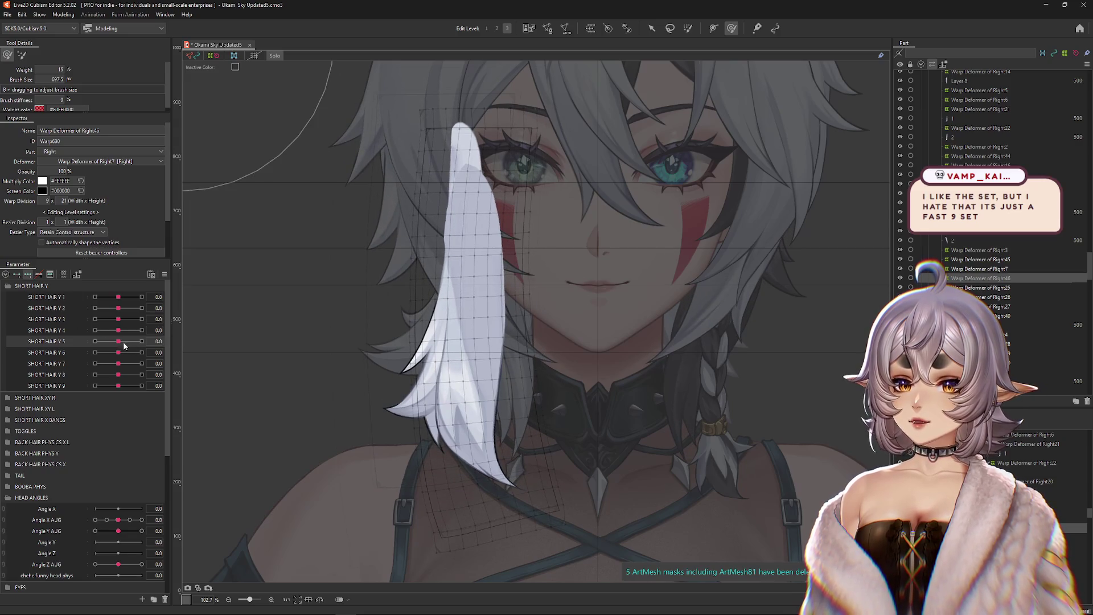
left_click(142, 341)
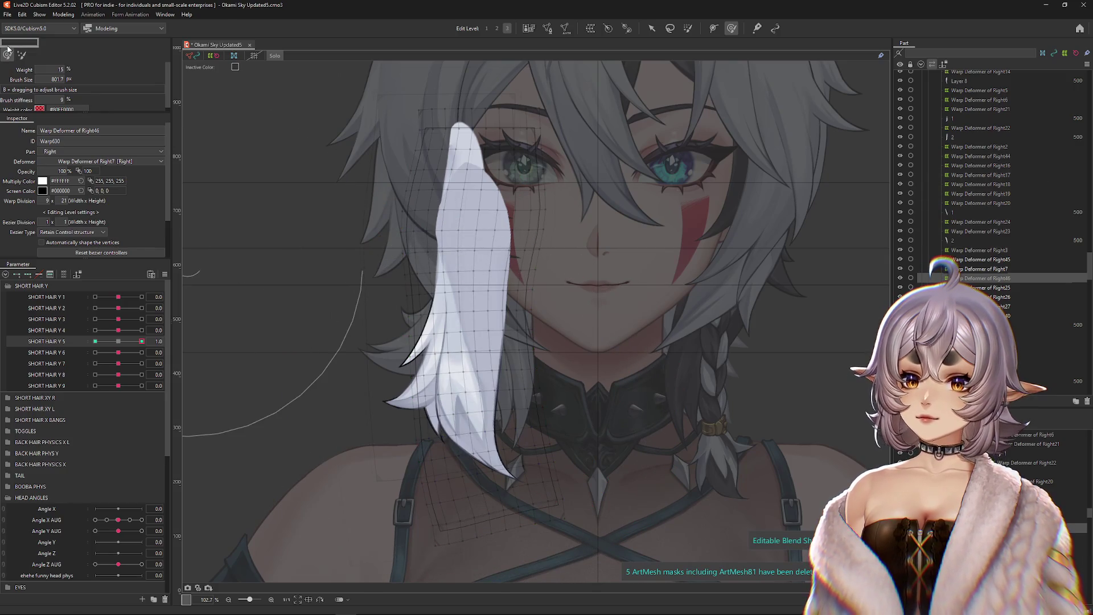
Step: With only Warp Deformer of Right46 selected, bend the strand's lower part at SHORT HAIR Y 5 = 1.0
left_click_drag(193, 183, 353, 188)
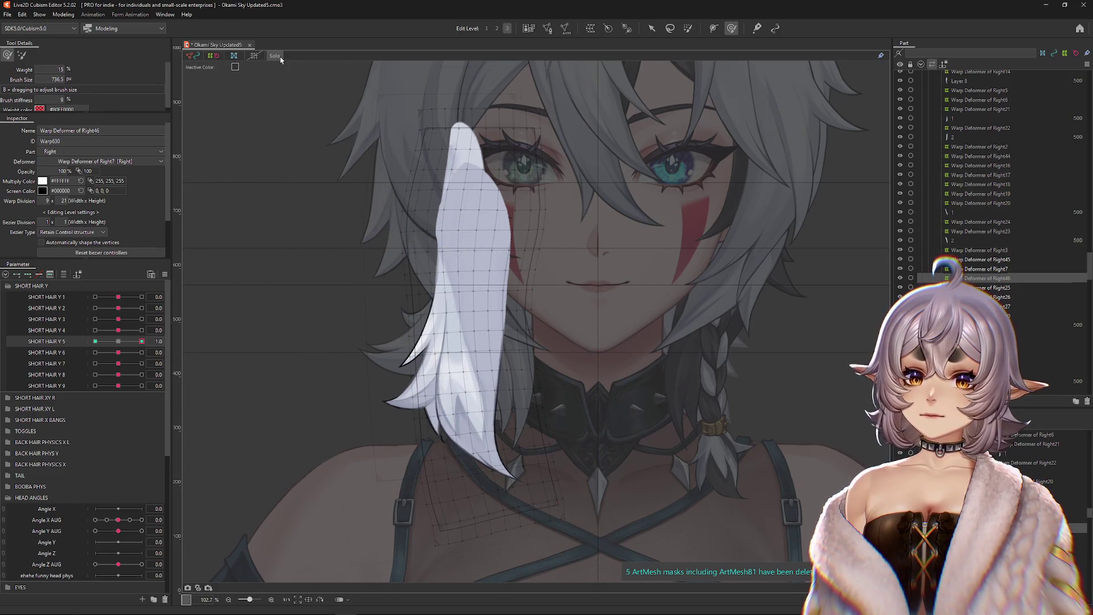
left_click(279, 57)
left_click(980, 269, "ctrl")
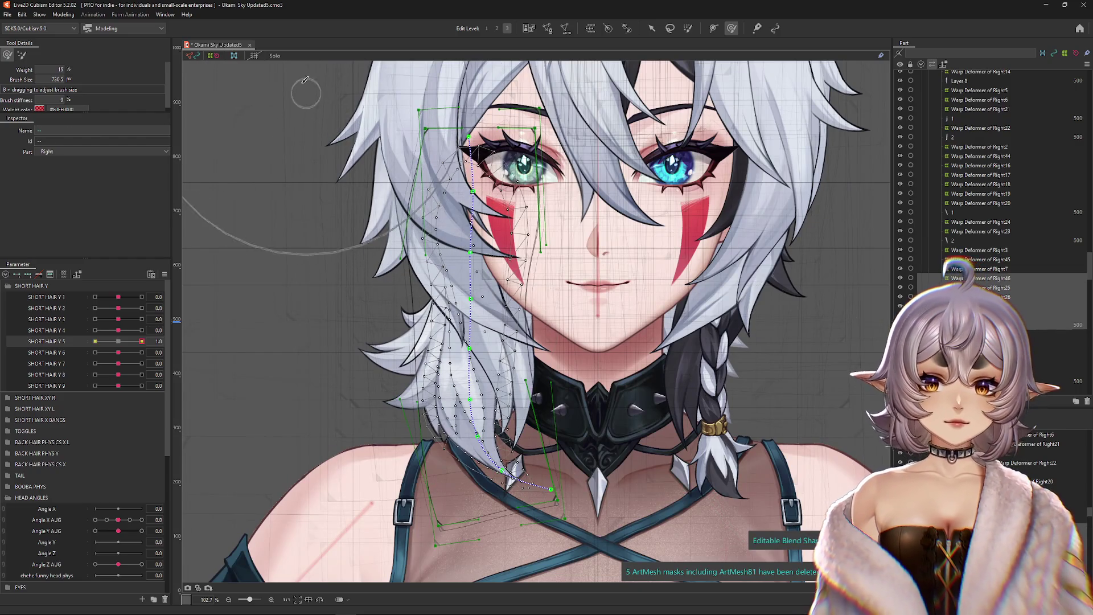
left_click(275, 55)
left_click(988, 277)
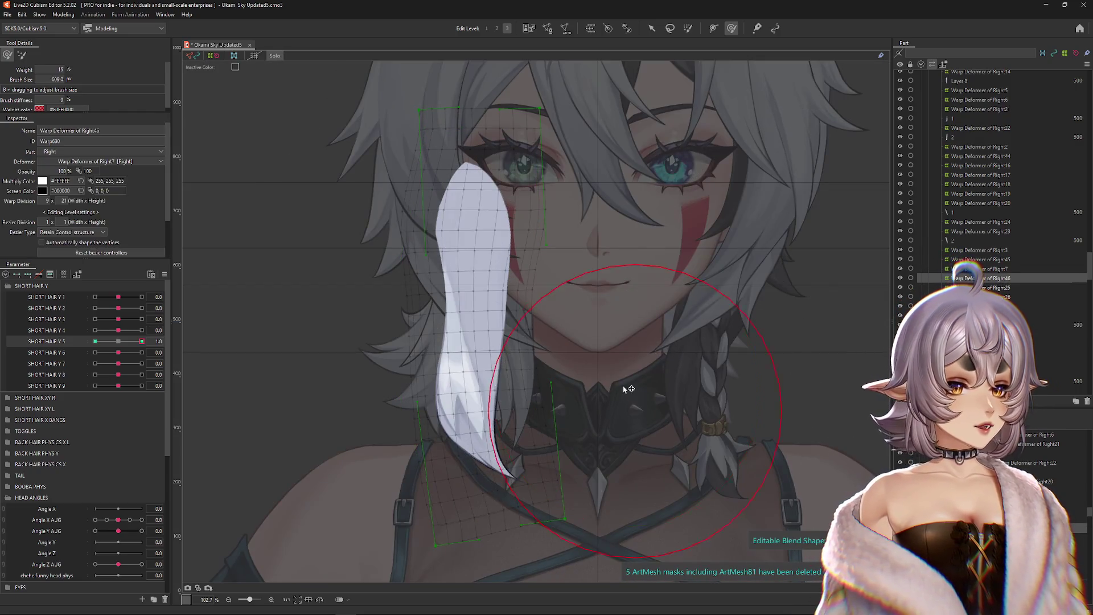
scroll(654, 459, "down", 1)
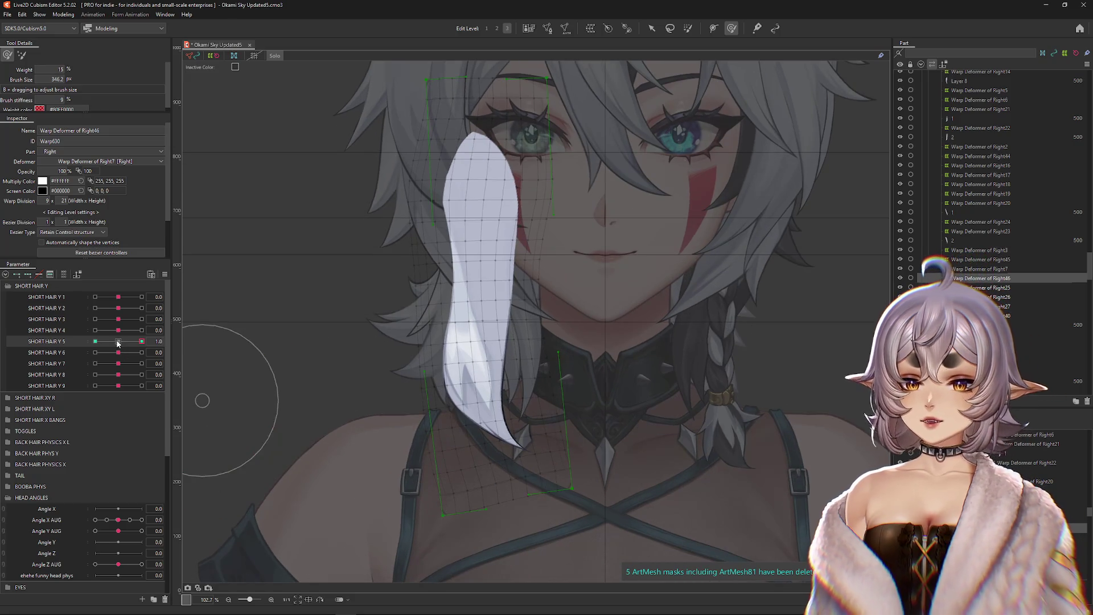
left_click_drag(509, 399, 488, 367)
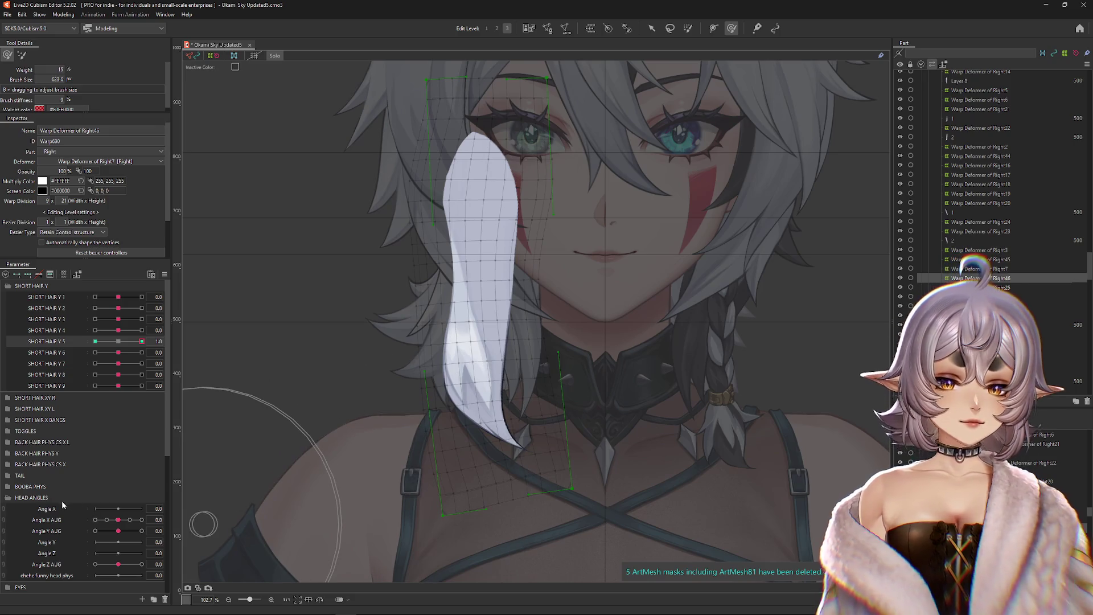
mouse_move(444, 439)
left_mouse_down()
mouse_move(494, 415)
mouse_move(480, 417)
mouse_move(511, 343)
left_mouse_up()
left_click_drag(518, 407, 517, 379)
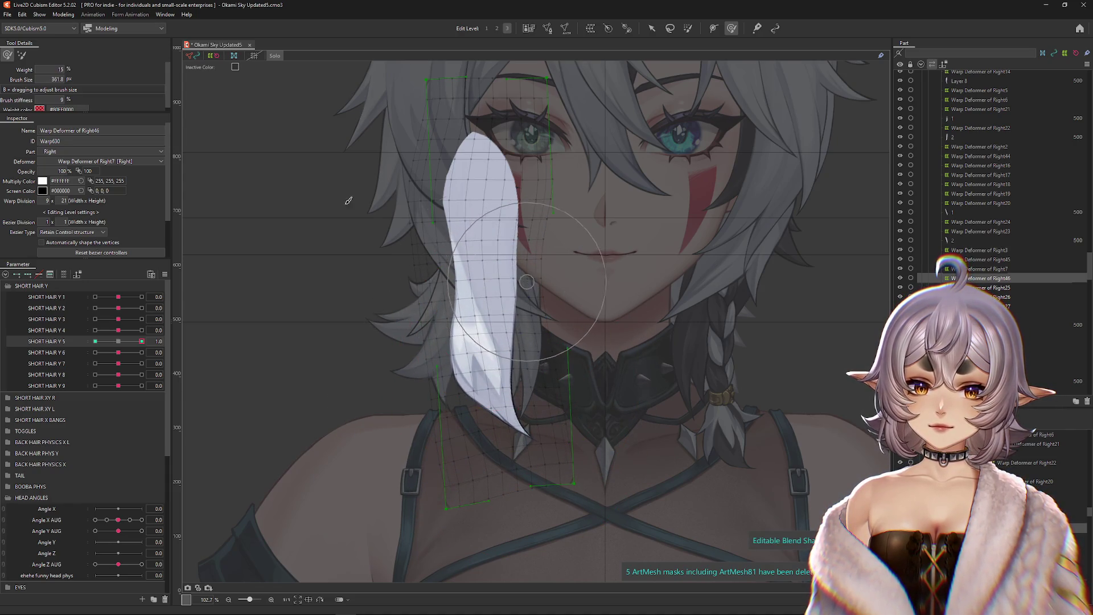
left_click(21, 55)
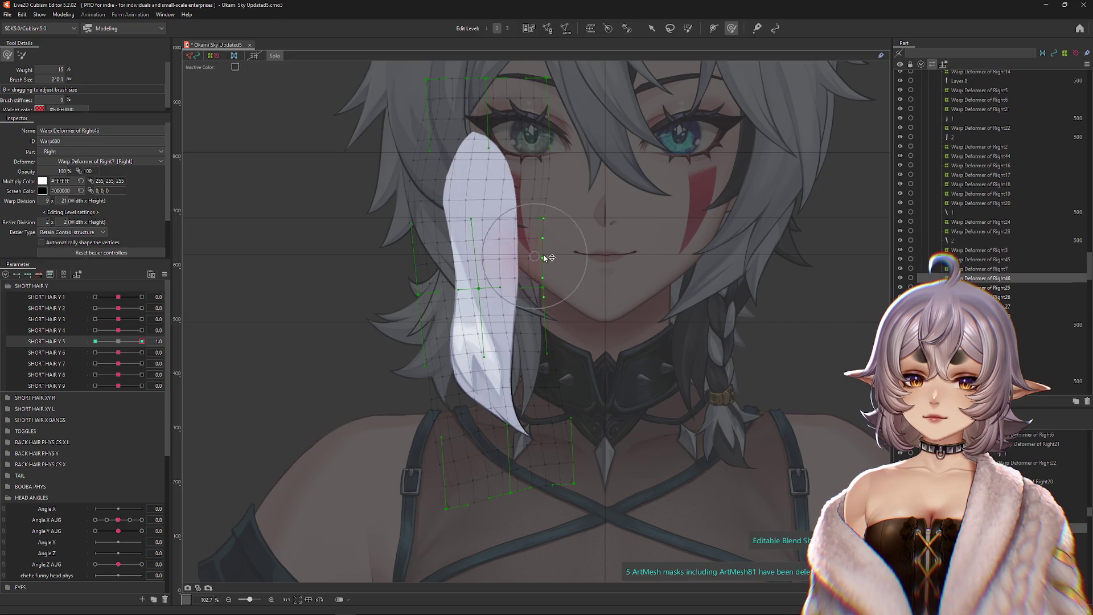
key("ctrl+h")
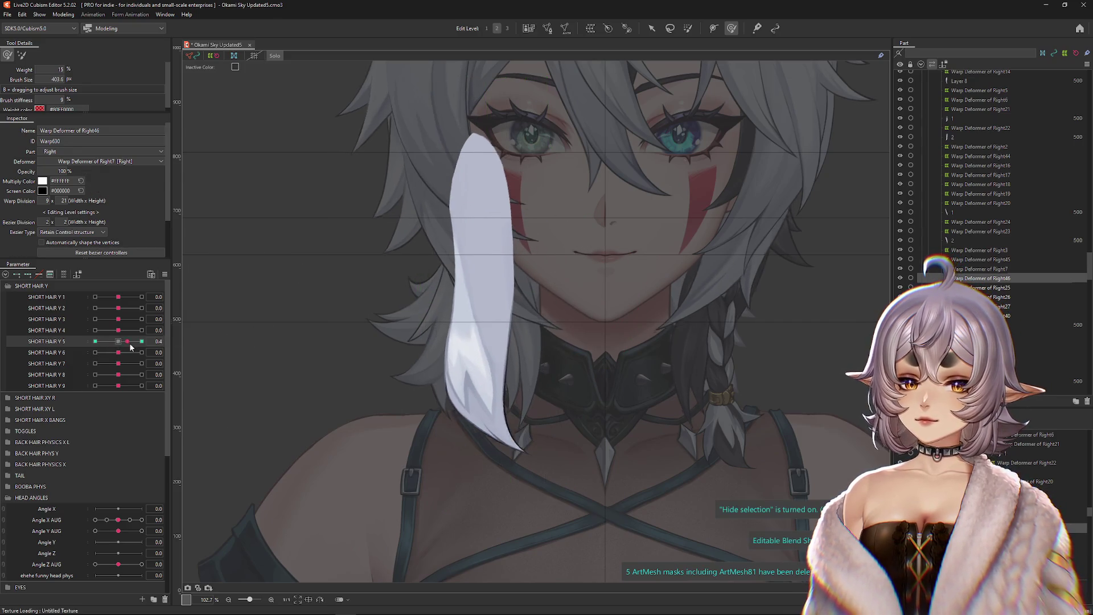
Step: Shape the strand at SHORT HAIR Y 5's -1 key and SHORT HAIR Y 6's +1 and -1 keys
left_click(95, 342)
left_click_drag(484, 366, 440, 425)
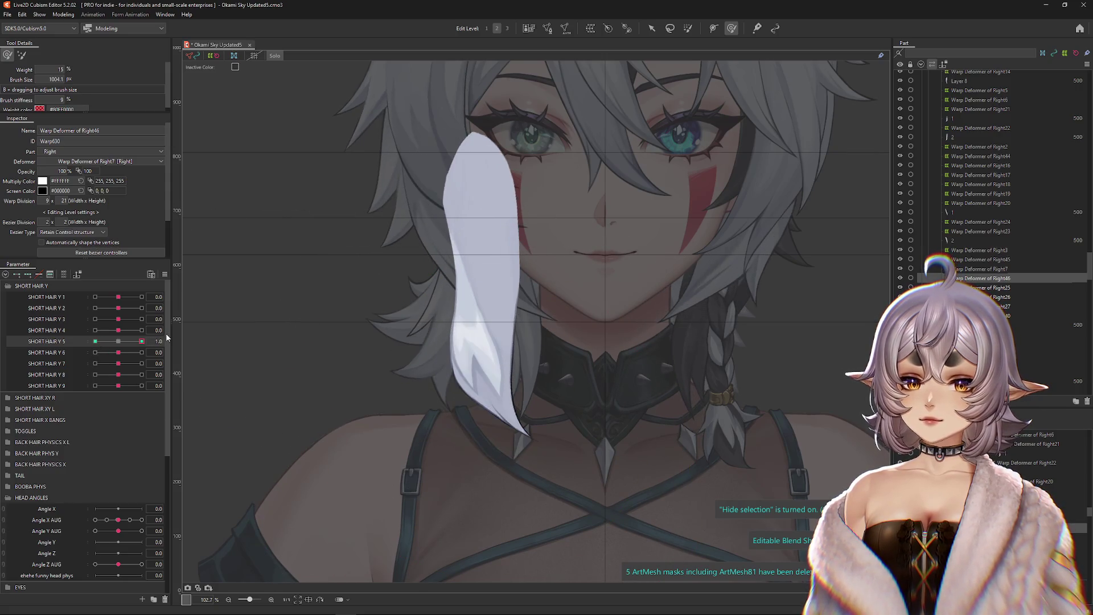
left_click(118, 341)
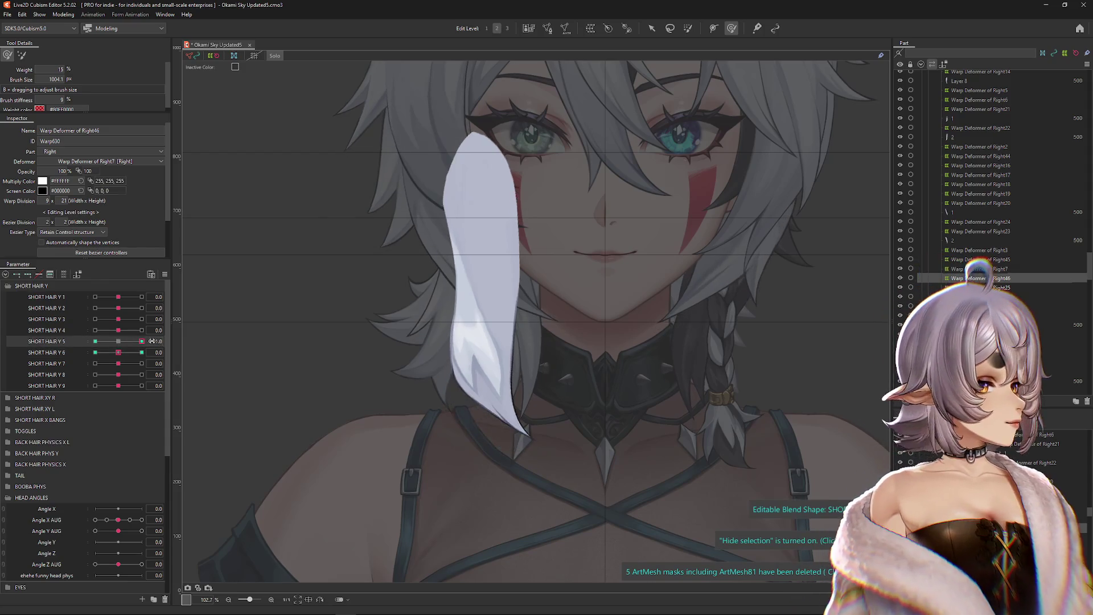
left_click(142, 352)
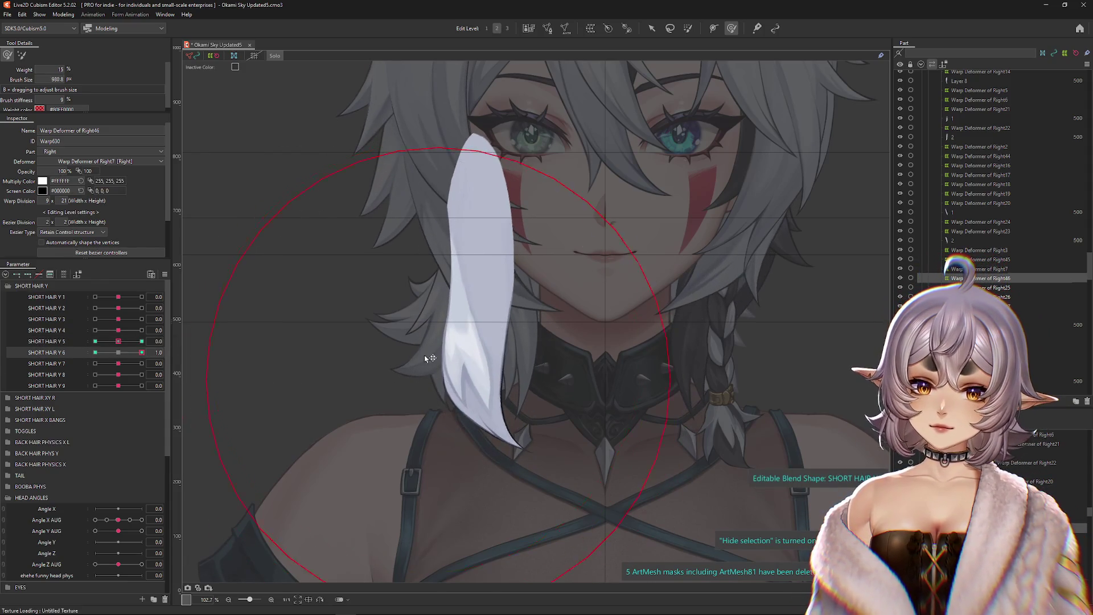
mouse_move(476, 398)
left_mouse_down()
mouse_move(509, 374)
mouse_move(505, 385)
left_mouse_up()
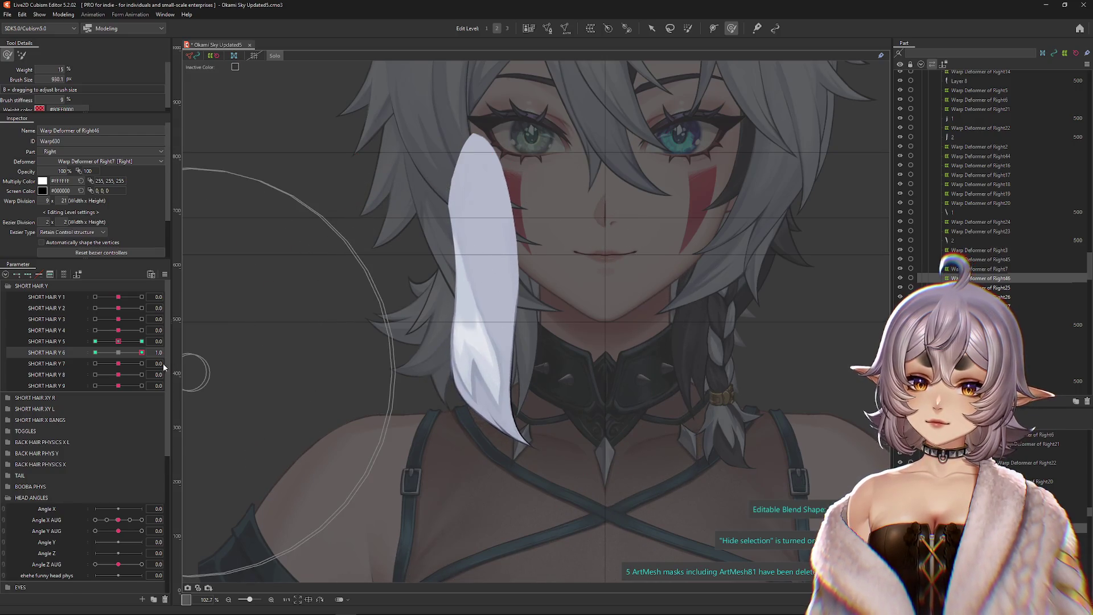
left_click(95, 353)
left_click_drag(442, 358, 450, 380)
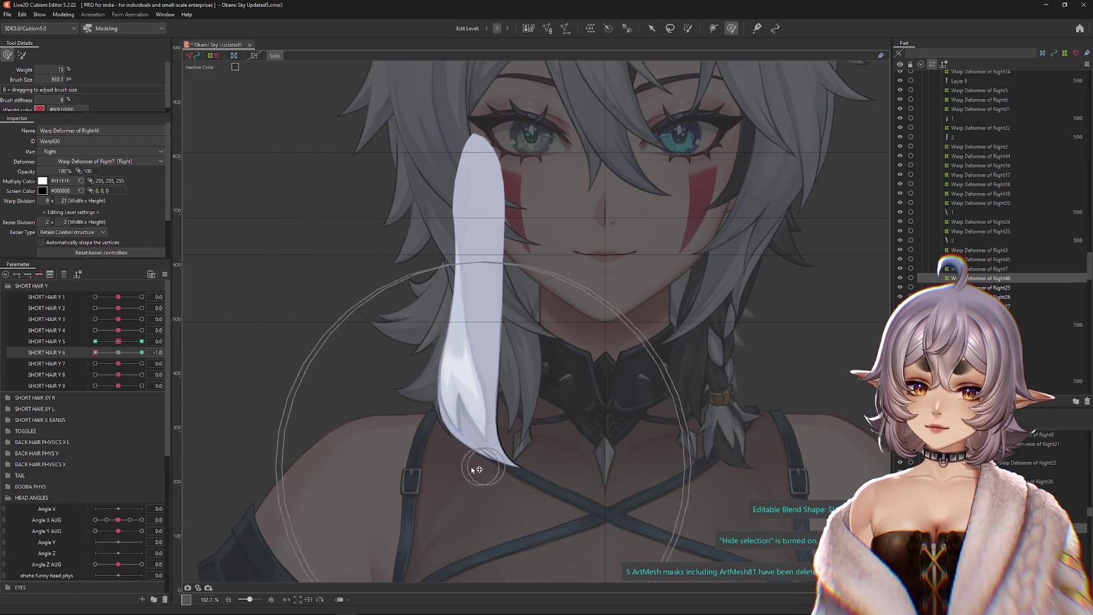
left_click(119, 353)
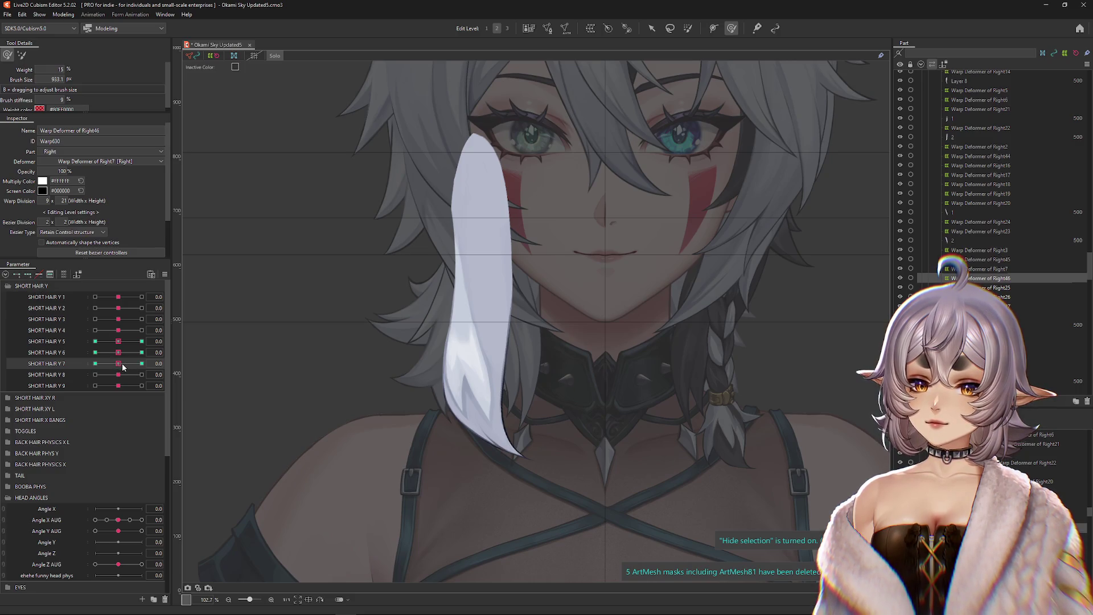
Step: Set SHORT HAIR Y 7 to its +1 then -1 key and resize the warp brush over the strand
left_click(142, 363)
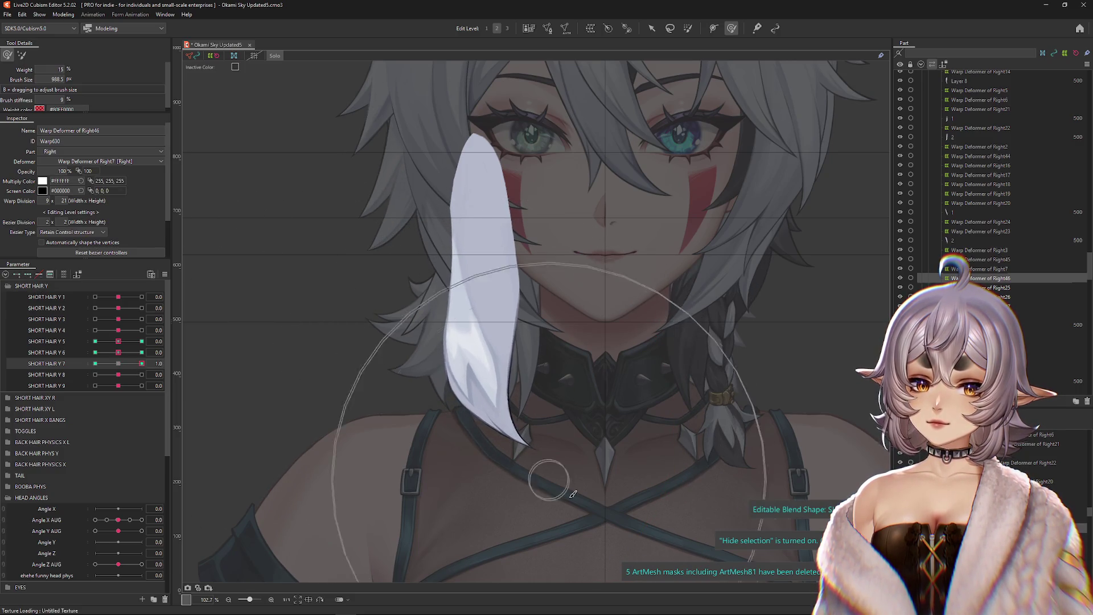
left_click(95, 363)
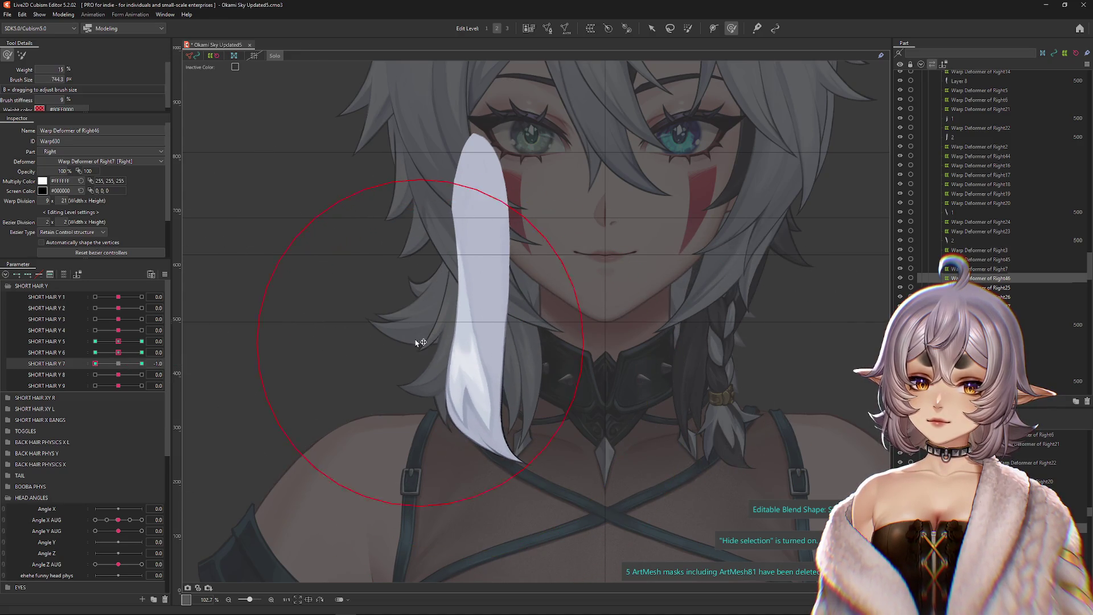
left_click_drag(450, 329, 515, 418)
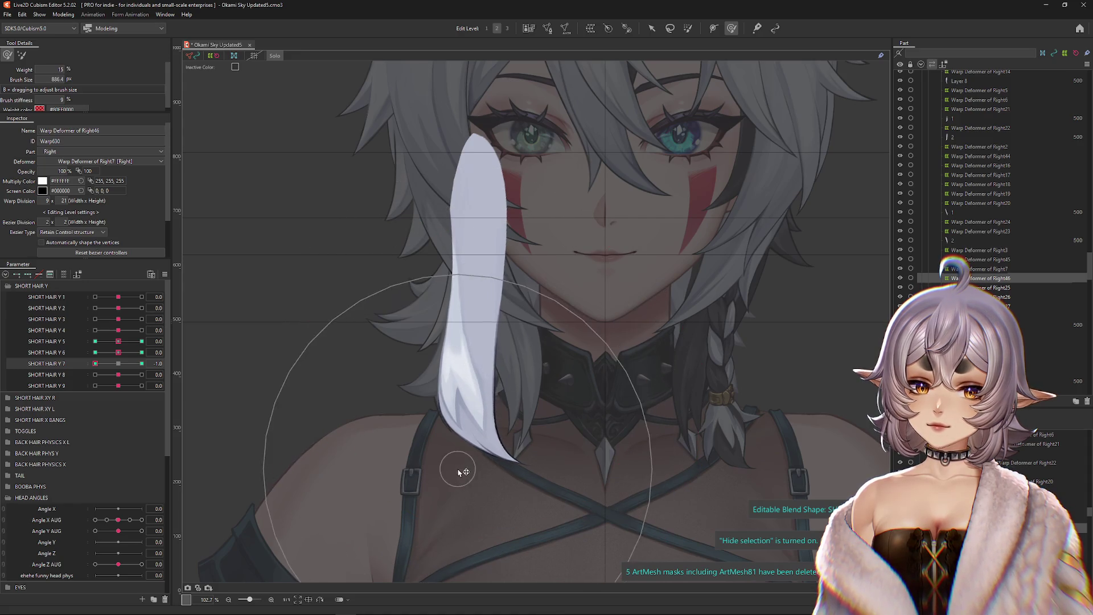
left_click(64, 15)
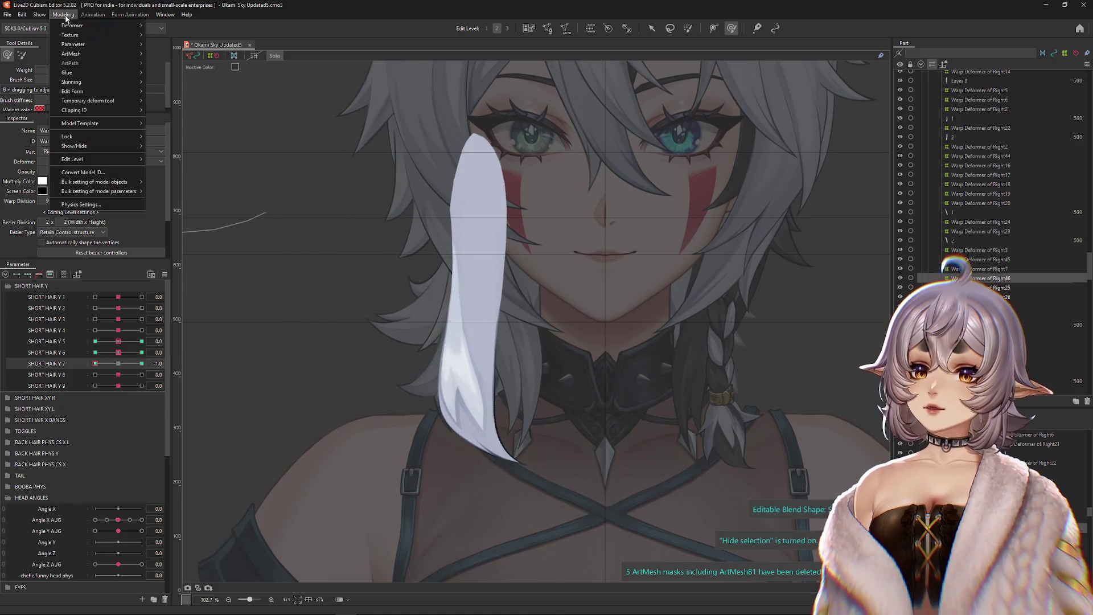
left_click(81, 205)
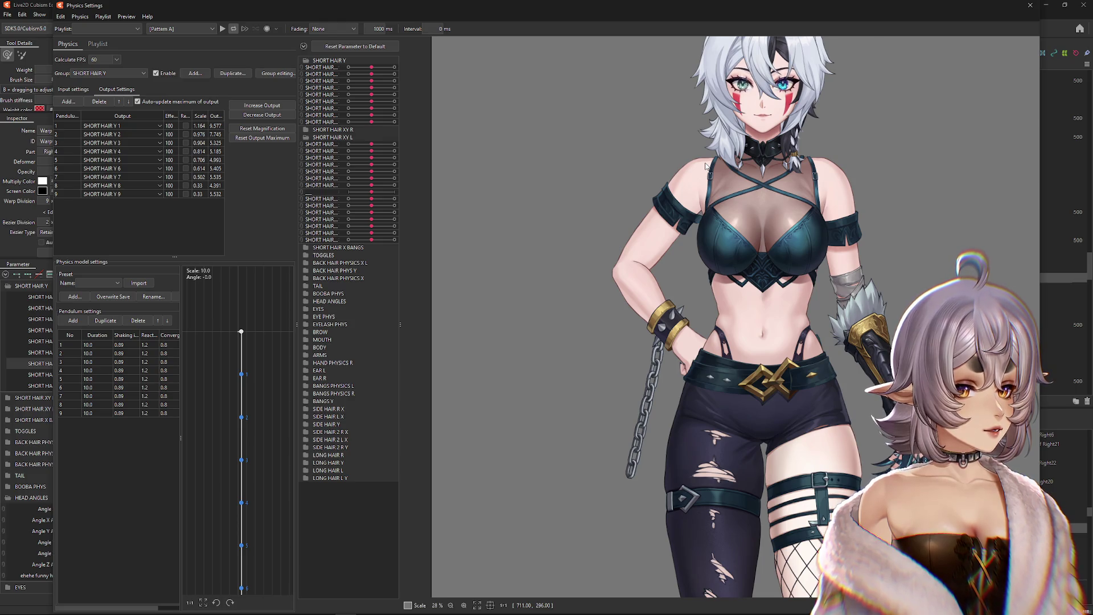
scroll(789, 331, "up", 5)
mouse_move(789, 330)
left_mouse_down()
mouse_move(922, 421)
mouse_move(911, 285)
mouse_move(947, 142)
mouse_move(997, 513)
mouse_move(944, 434)
mouse_move(968, 399)
mouse_move(883, 297)
mouse_move(968, 370)
mouse_move(942, 411)
mouse_move(900, 341)
mouse_move(934, 319)
mouse_move(923, 340)
mouse_move(887, 263)
mouse_move(699, 404)
mouse_move(911, 268)
mouse_move(951, 221)
mouse_move(923, 243)
mouse_move(932, 152)
mouse_move(945, 284)
mouse_move(911, 245)
mouse_move(939, 268)
mouse_move(921, 222)
mouse_move(927, 276)
mouse_move(837, 233)
mouse_move(823, 148)
mouse_move(943, 256)
mouse_move(948, 329)
mouse_move(959, 272)
left_mouse_up()
mouse_move(1023, 338)
left_mouse_down()
mouse_move(795, 364)
mouse_move(826, 285)
mouse_move(940, 142)
mouse_move(995, 6)
left_mouse_up()
left_click(1030, 5)
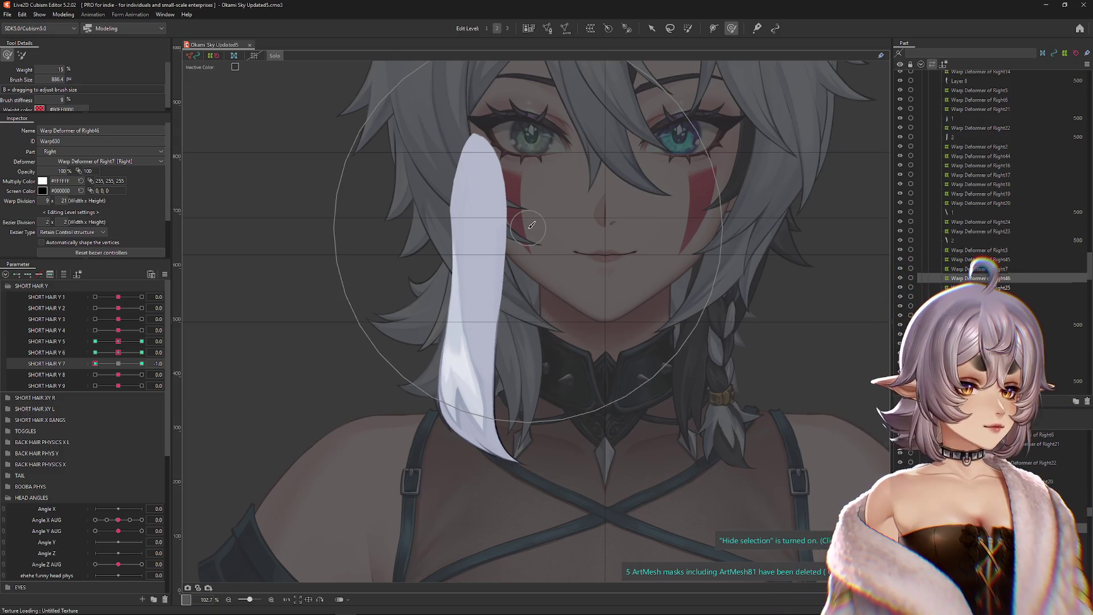
Step: Push the strand downward at SHORT HAIR Y 7's +1 key, then return the slider to -1.0
mouse_move(95, 363)
left_mouse_down()
mouse_move(154, 361)
mouse_move(95, 365)
left_mouse_up()
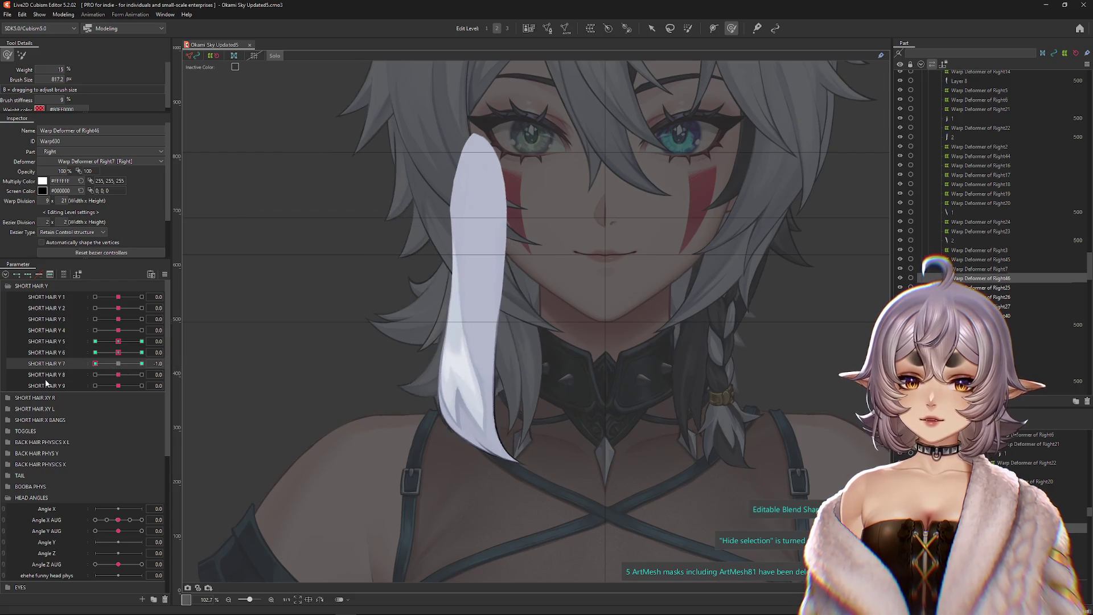
mouse_move(470, 441)
left_mouse_down()
mouse_move(434, 341)
mouse_move(488, 309)
left_mouse_up()
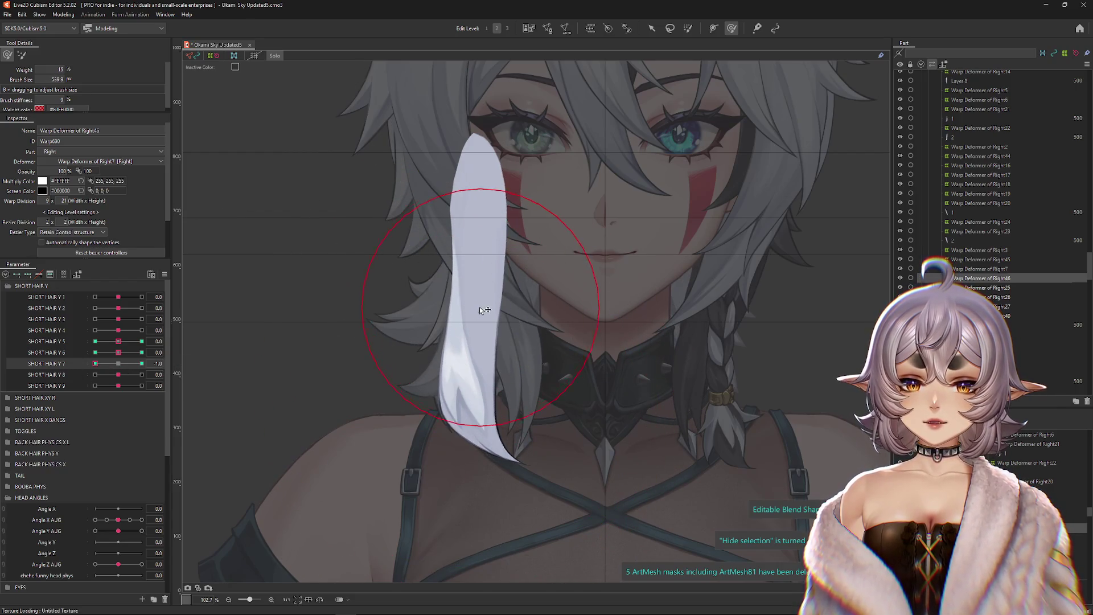
left_click(141, 364)
left_click_drag(398, 273, 439, 269)
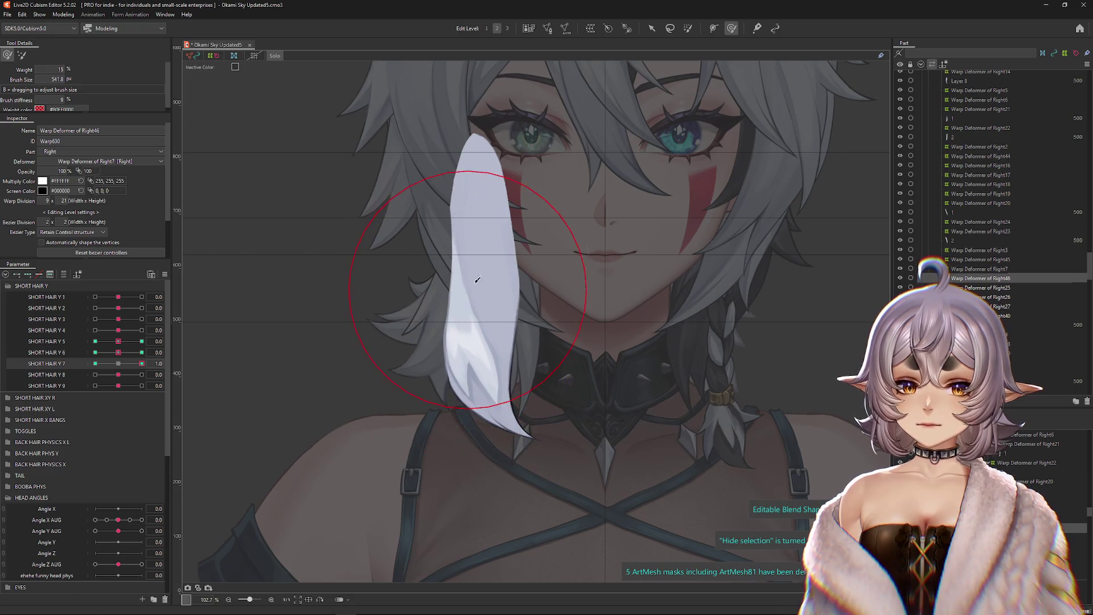
mouse_move(504, 240)
left_mouse_down()
mouse_move(532, 241)
mouse_move(488, 291)
mouse_move(496, 336)
mouse_move(476, 428)
left_mouse_up()
left_click(95, 363)
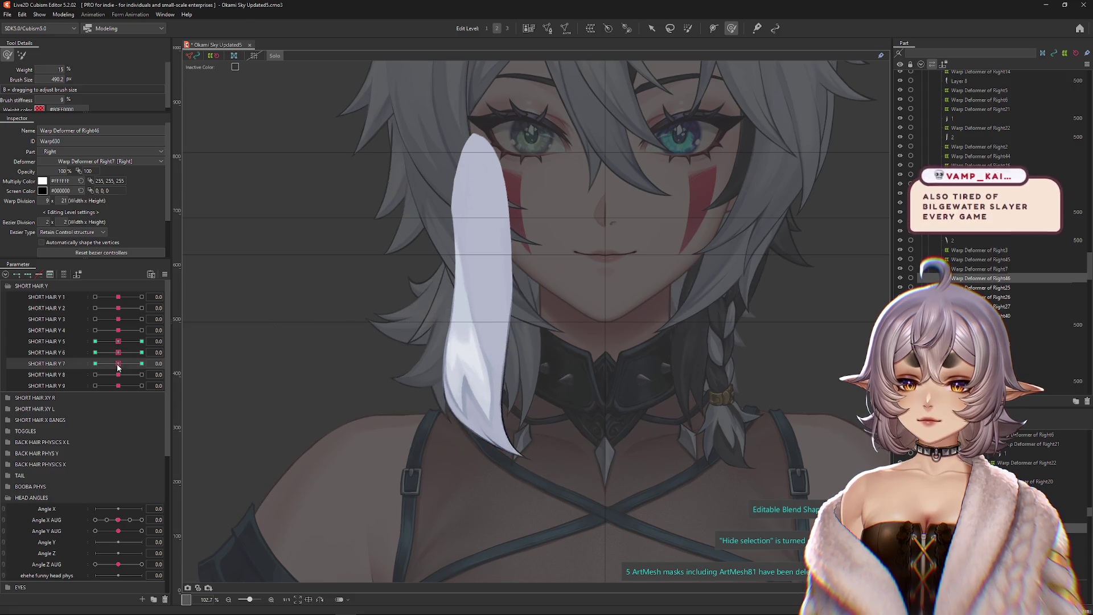
left_click_drag(463, 305, 458, 313)
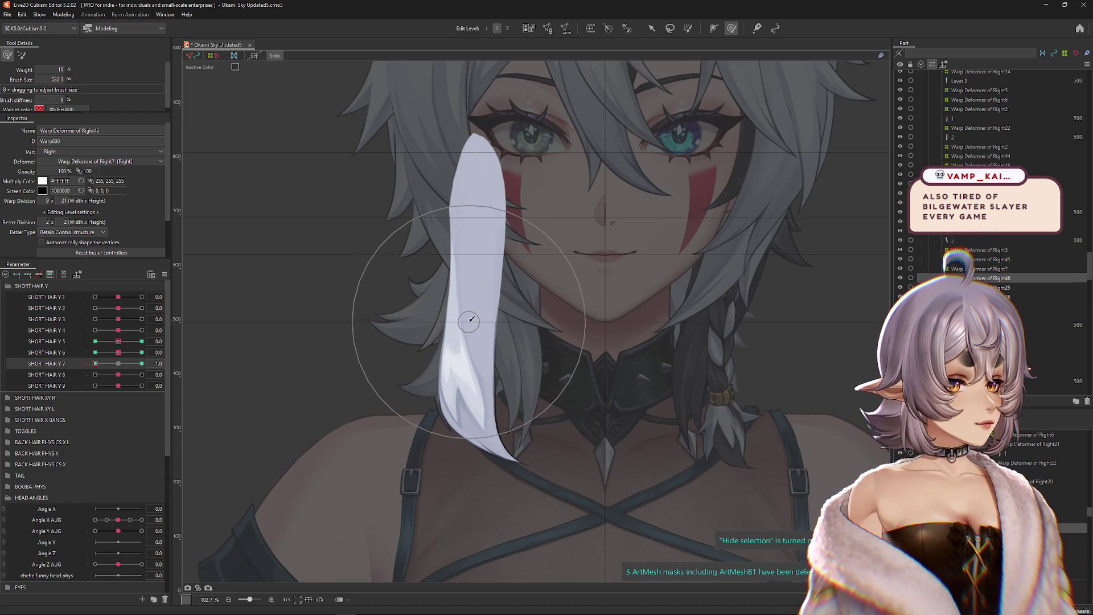
left_click(125, 363)
left_click_drag(129, 369, 80, 370)
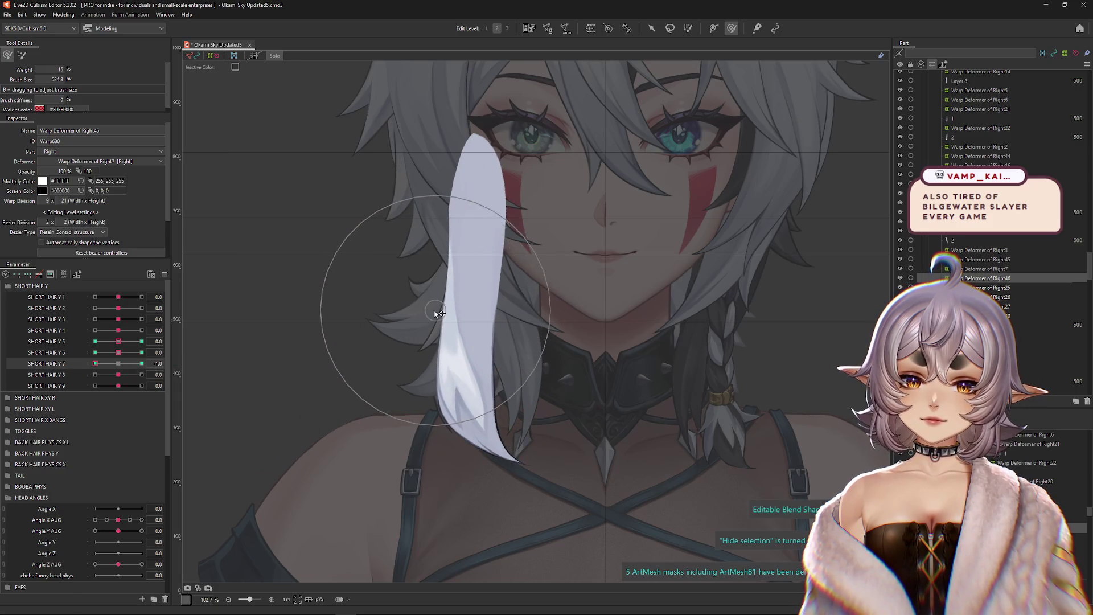
left_click_drag(618, 448, 619, 451)
scroll(618, 451, "down", 2)
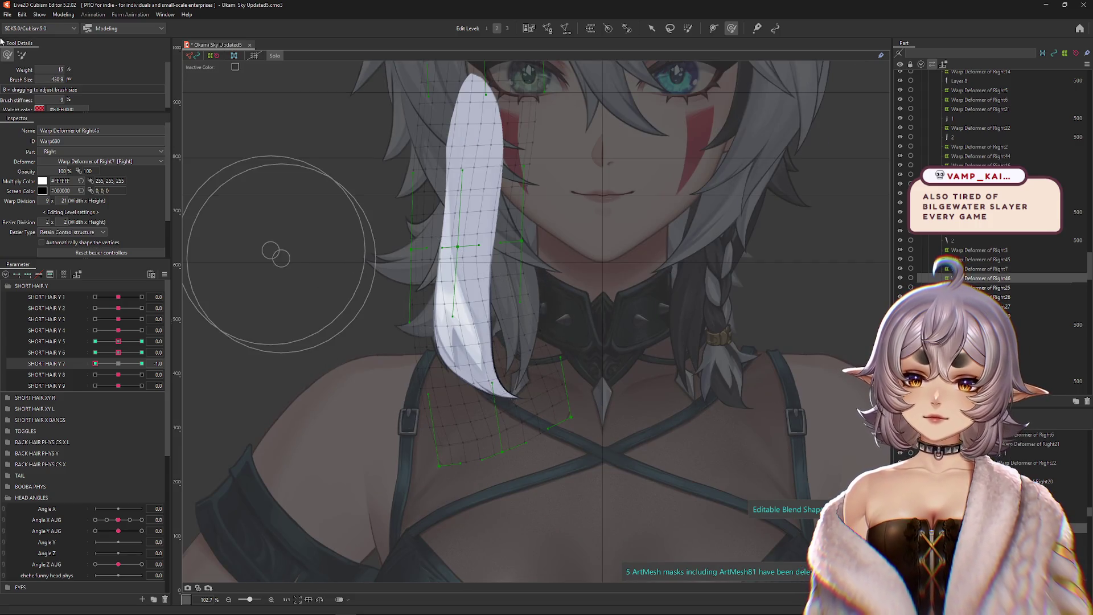
Step: Switch between the lighter and stronger warp brushes and resize the brush over the lower strand
left_click(22, 54)
left_click_drag(562, 366, 555, 183)
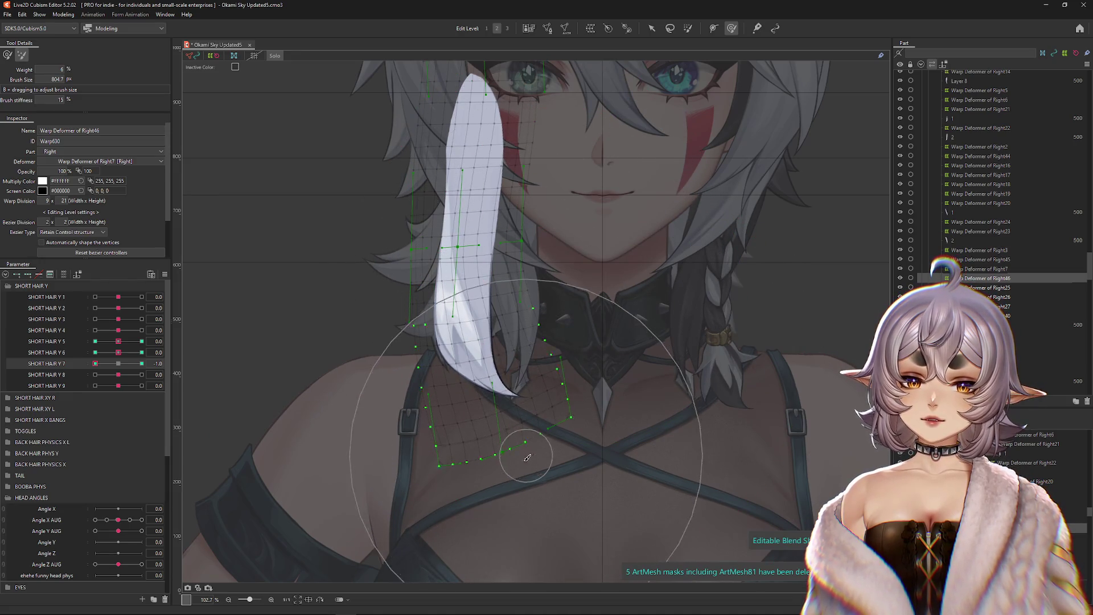
left_click(7, 55)
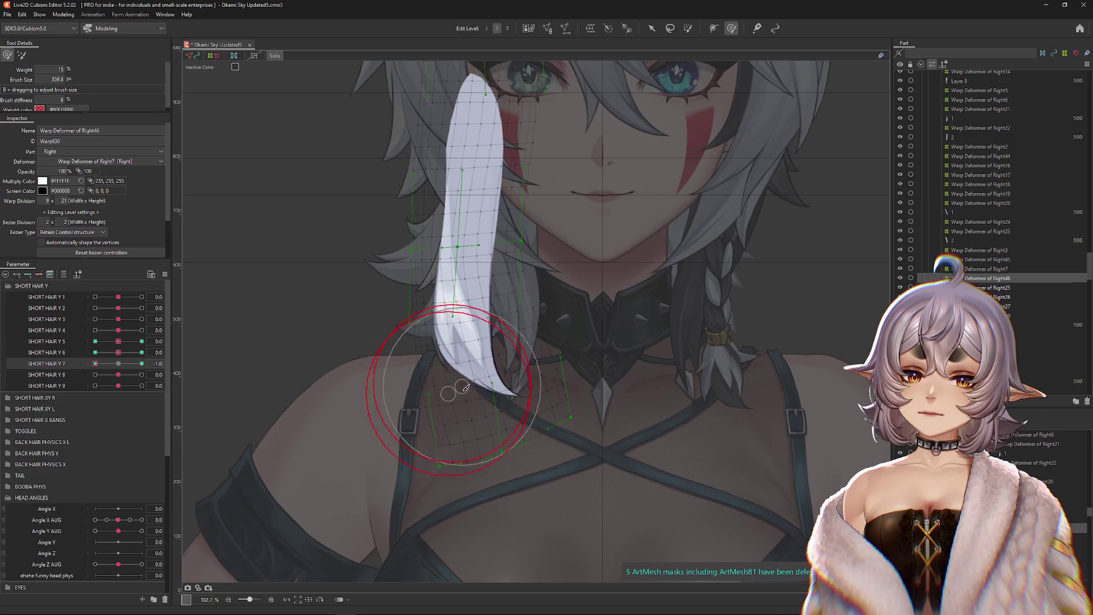
left_click_drag(371, 262, 390, 256)
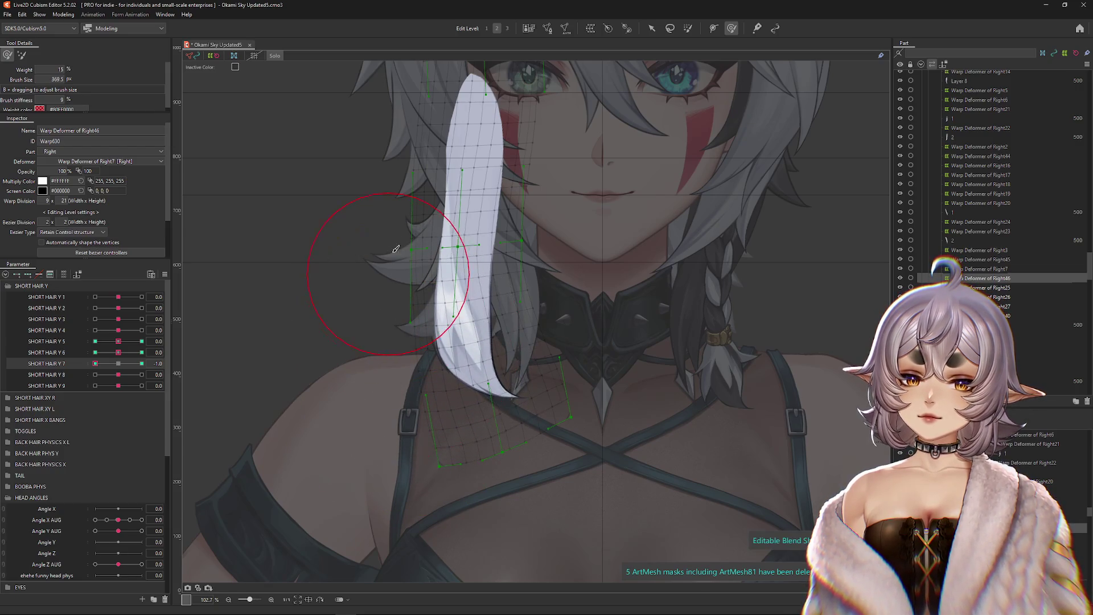
scroll(439, 171, "up", 2)
left_click(22, 55)
left_click_drag(424, 306, 395, 305)
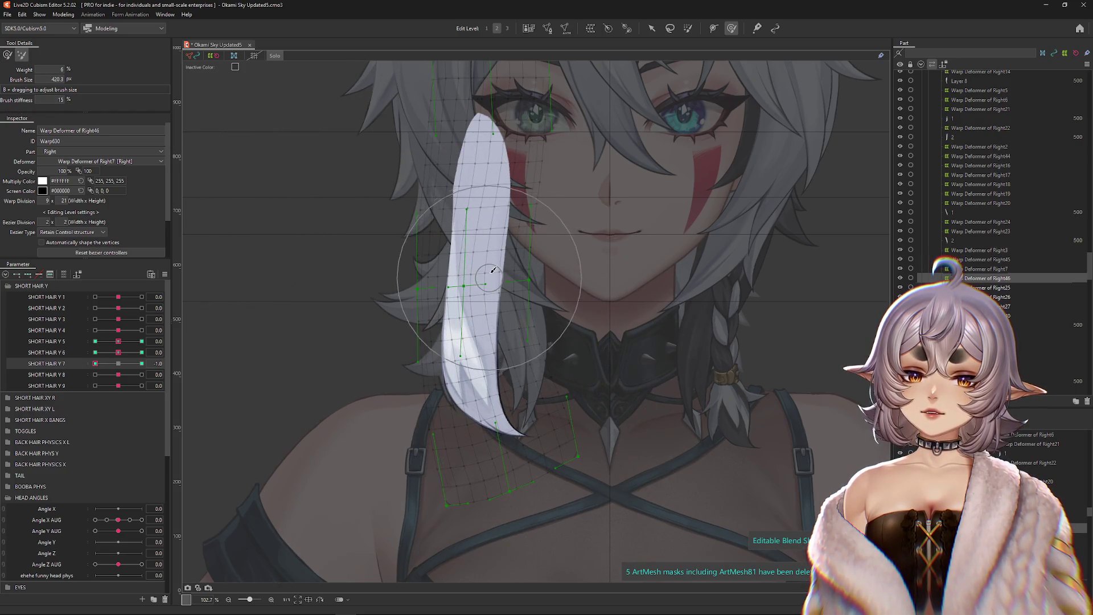
scroll(524, 351, "up", 1)
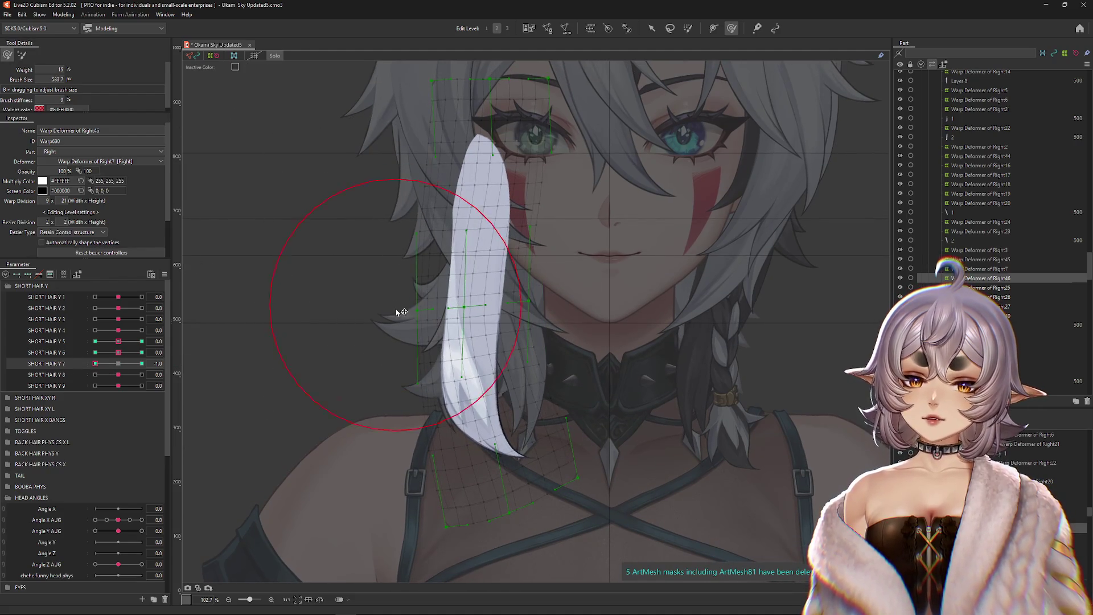
left_click_drag(452, 484, 454, 456)
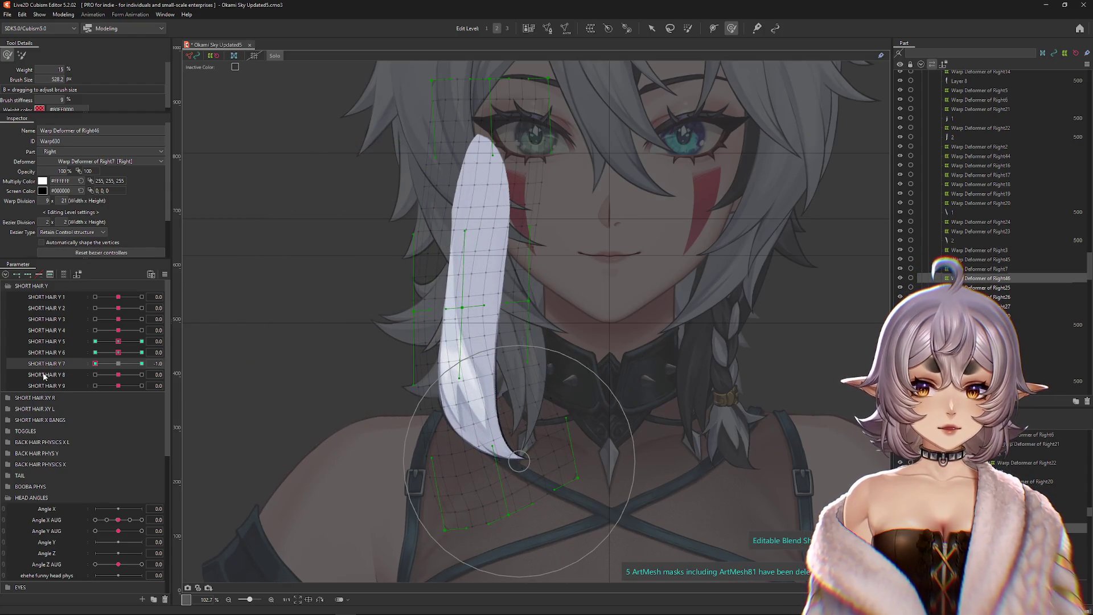
Step: At SHORT HAIR Y 7 = -1, push the strand's lower warp mesh rows right and up
left_click_drag(119, 364, 71, 360)
mouse_move(515, 226)
left_mouse_down()
mouse_move(452, 257)
mouse_move(465, 403)
mouse_move(502, 430)
mouse_move(420, 435)
mouse_move(575, 390)
mouse_move(624, 434)
mouse_move(620, 416)
left_mouse_up()
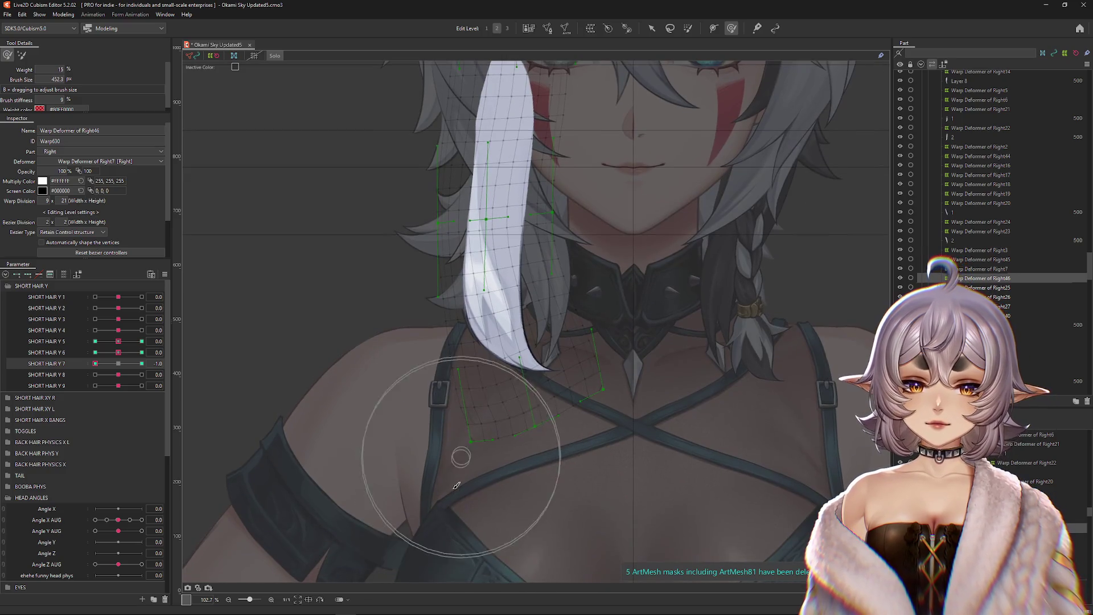
mouse_move(467, 442)
left_mouse_down()
mouse_move(454, 419)
mouse_move(378, 371)
mouse_move(349, 219)
mouse_move(366, 313)
mouse_move(391, 303)
left_mouse_up()
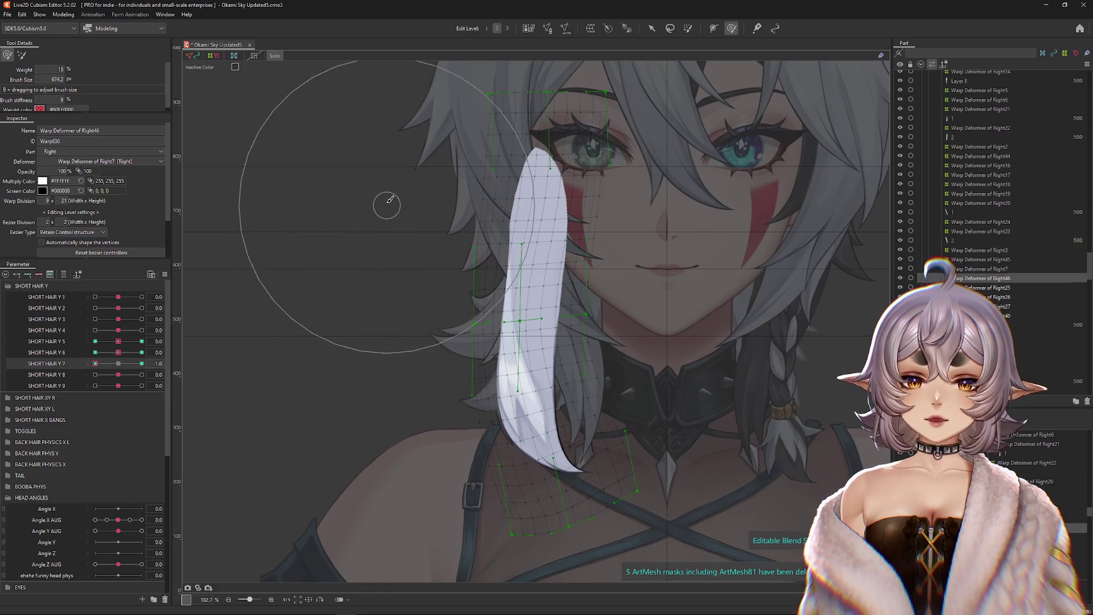
left_click_drag(386, 200, 383, 276)
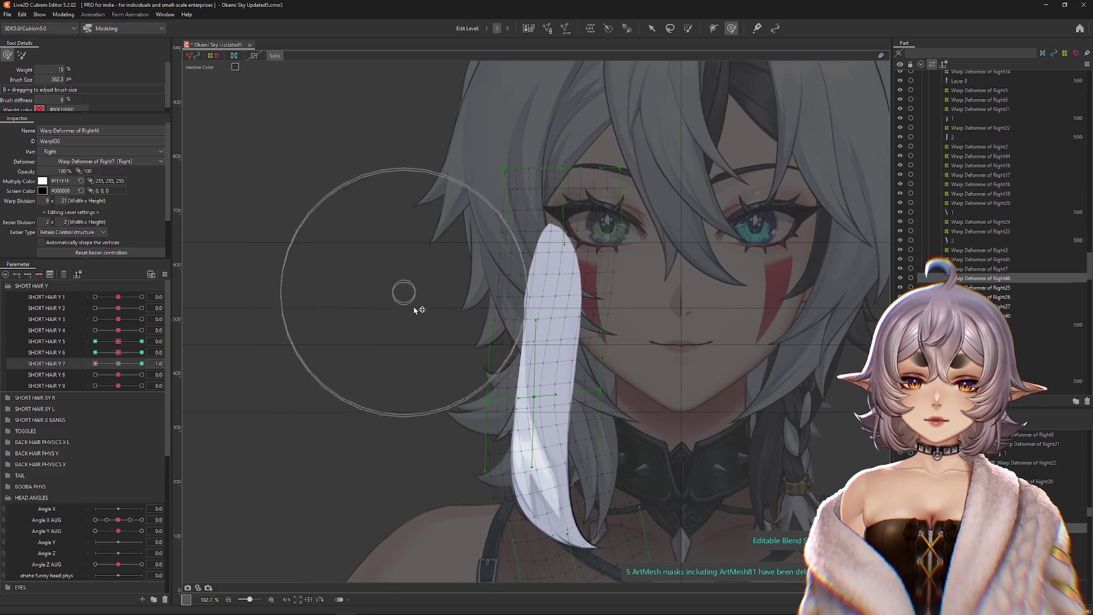
left_click_drag(463, 349, 449, 341)
mouse_move(506, 435)
left_mouse_down()
mouse_move(490, 401)
mouse_move(609, 399)
left_mouse_up()
left_click_drag(649, 356, 652, 286)
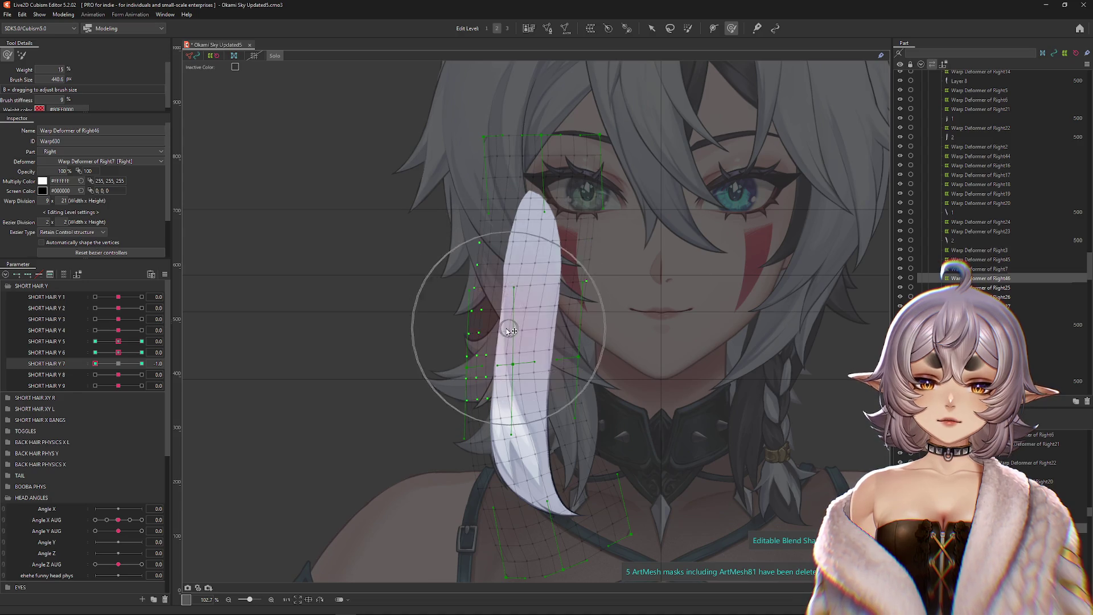
left_click_drag(495, 456, 558, 410)
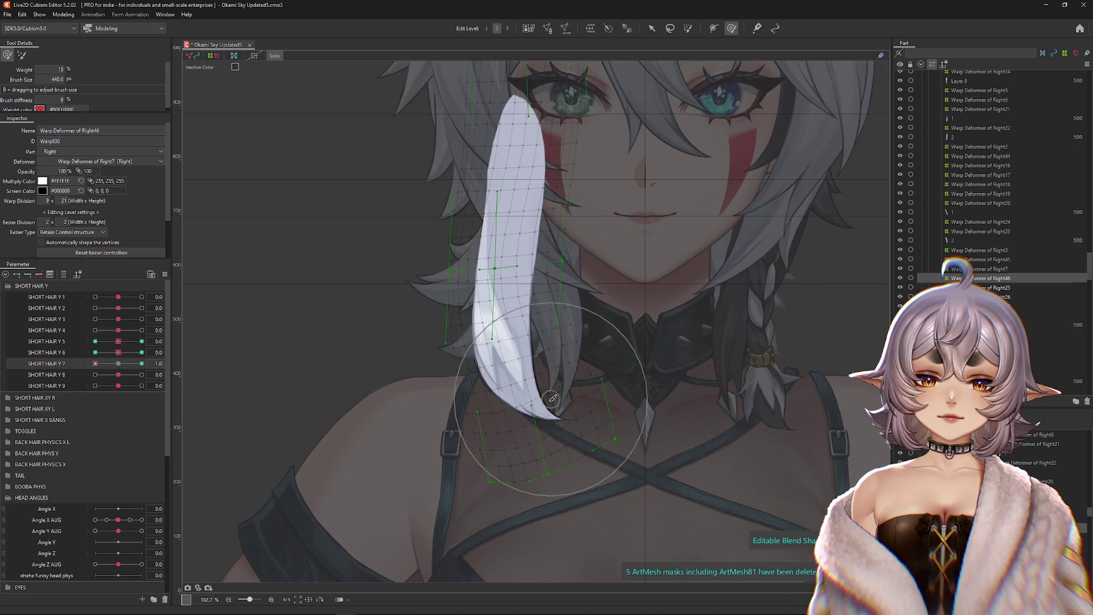
left_click_drag(590, 519, 595, 512)
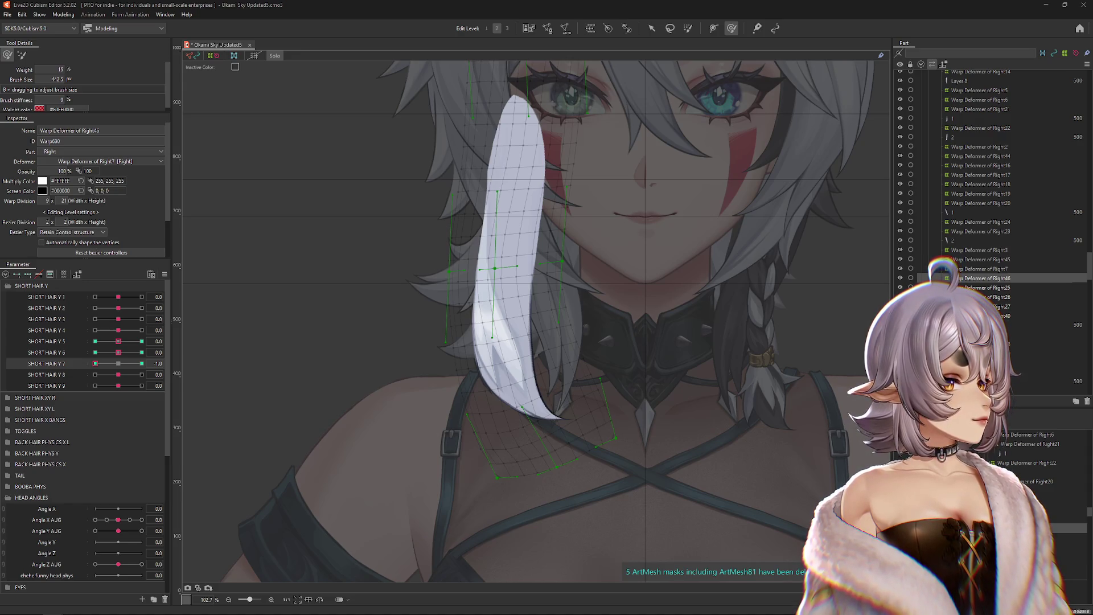
key("alt+Tab")
Step: Maximize the browser and scroll through the player's Double Up match list
mouse_move(327, 116)
left_mouse_down()
mouse_move(259, 44)
mouse_move(279, 40)
left_mouse_up()
double_click(280, 40)
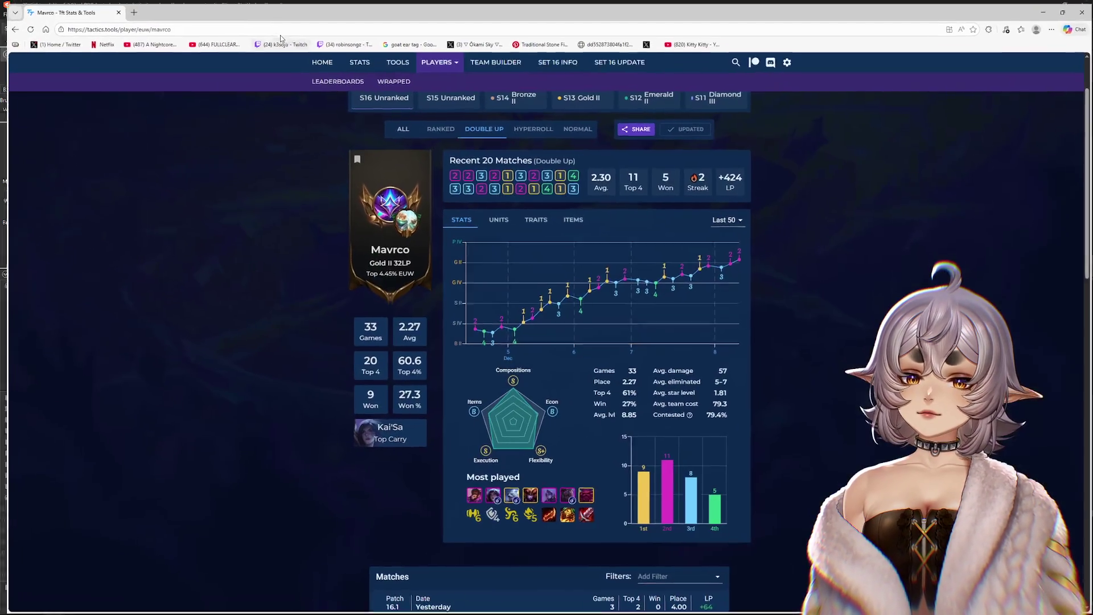
scroll(838, 250, "down", 1)
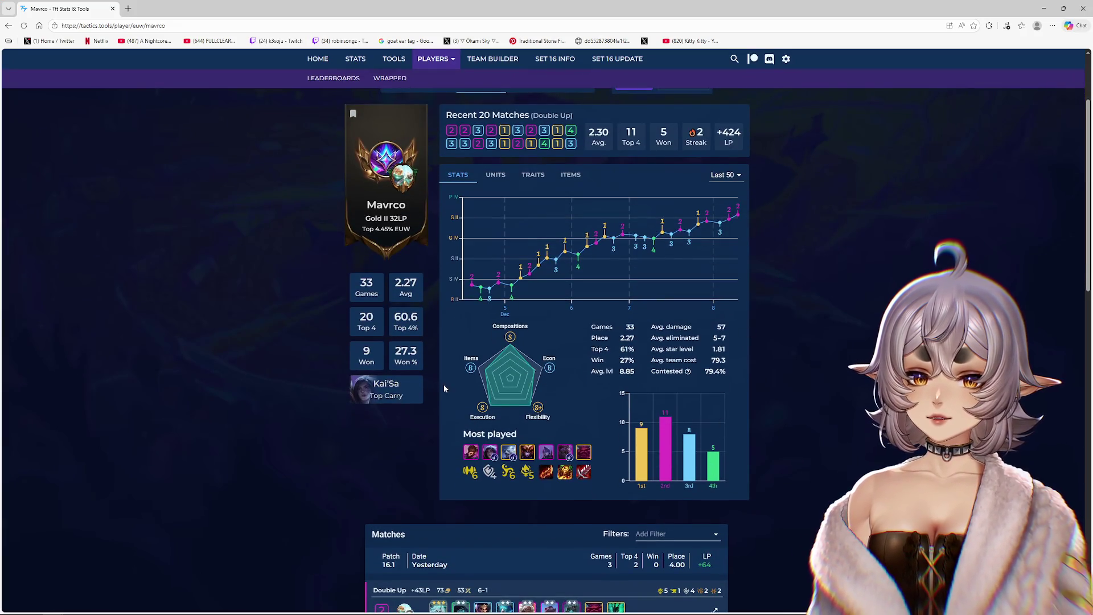
scroll(803, 352, "down", 1)
scroll(804, 348, "up", 2)
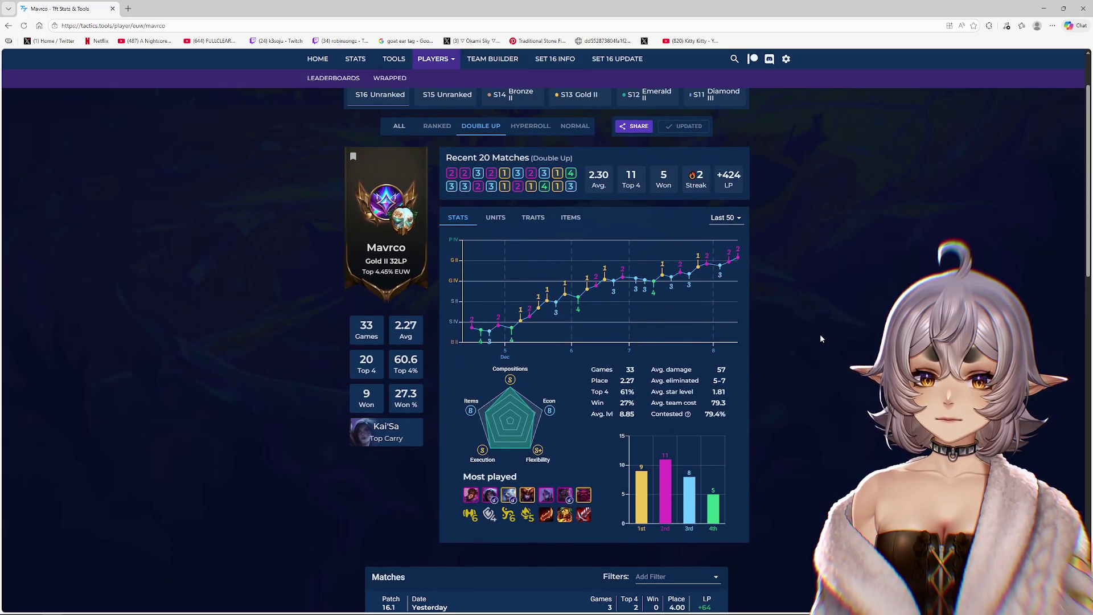
scroll(820, 339, "down", 4)
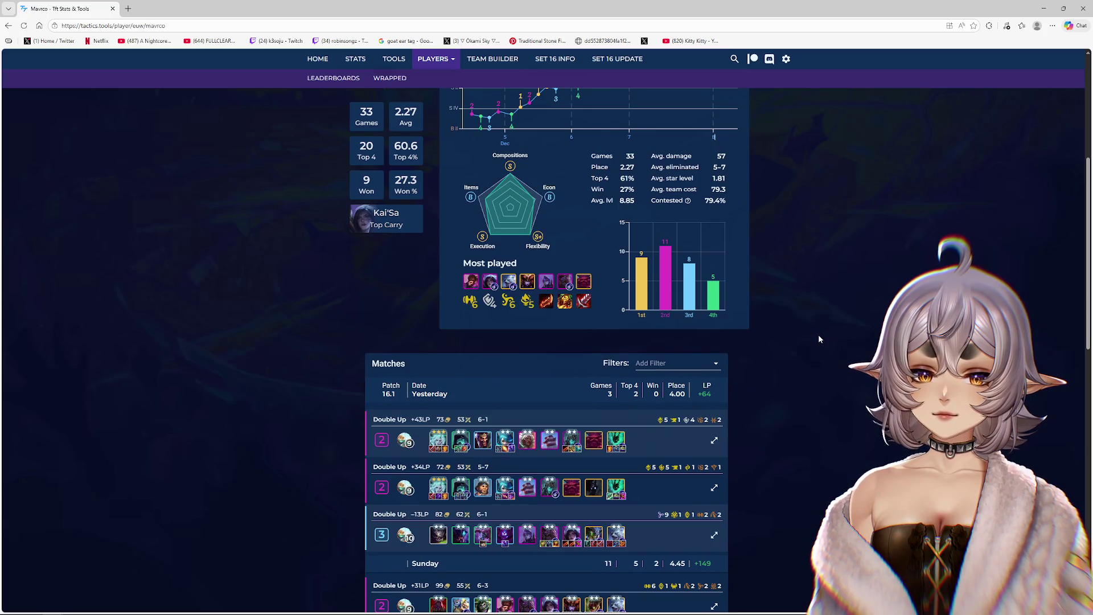
scroll(818, 335, "down", 2)
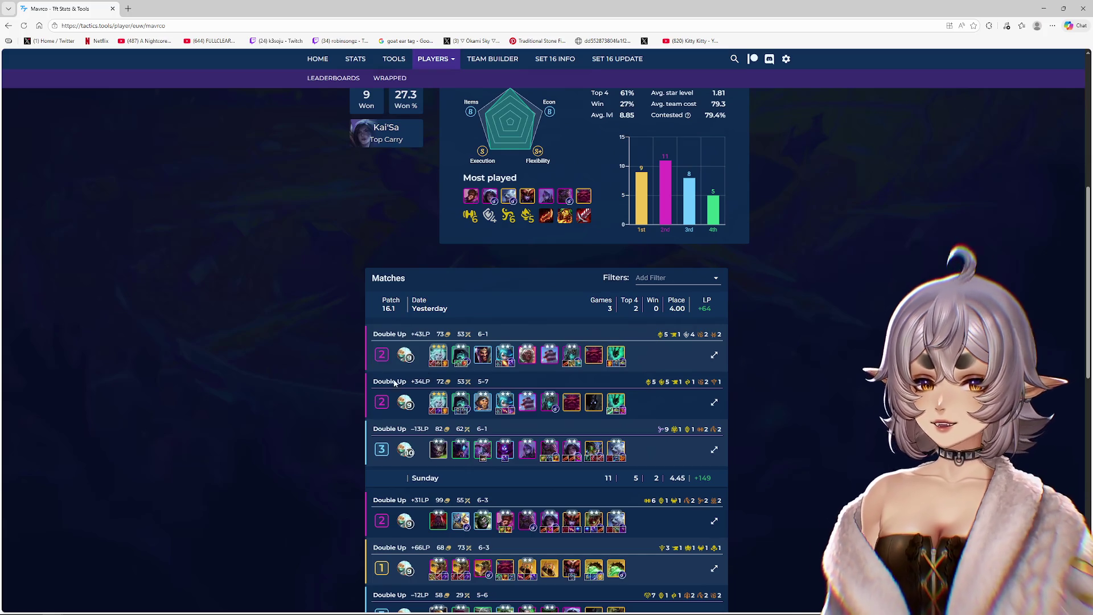
scroll(410, 369, "down", 1)
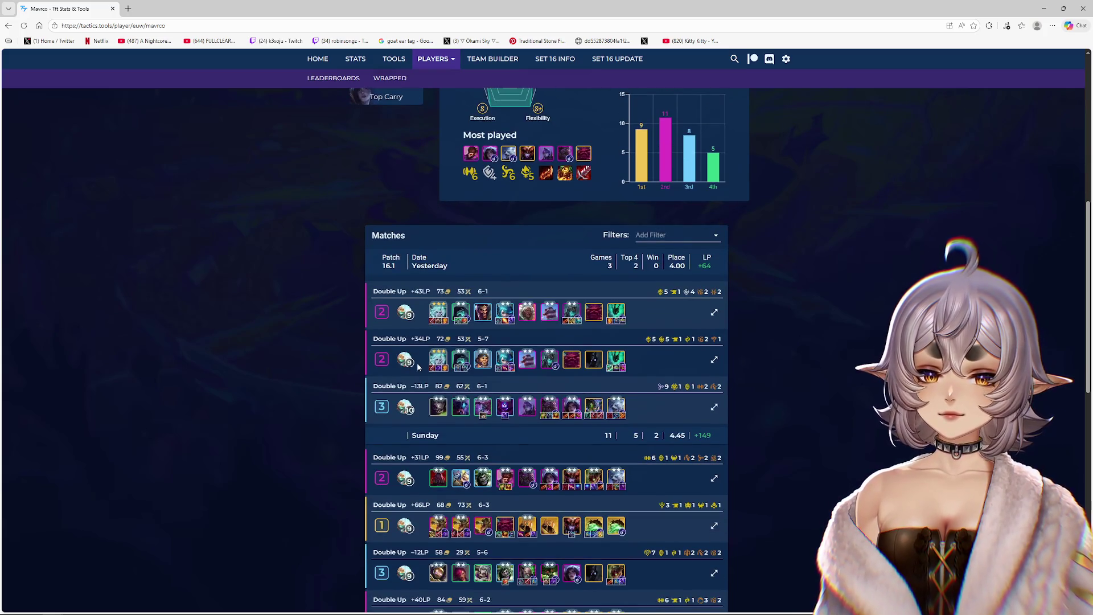
scroll(417, 366, "down", 1)
scroll(587, 369, "down", 1)
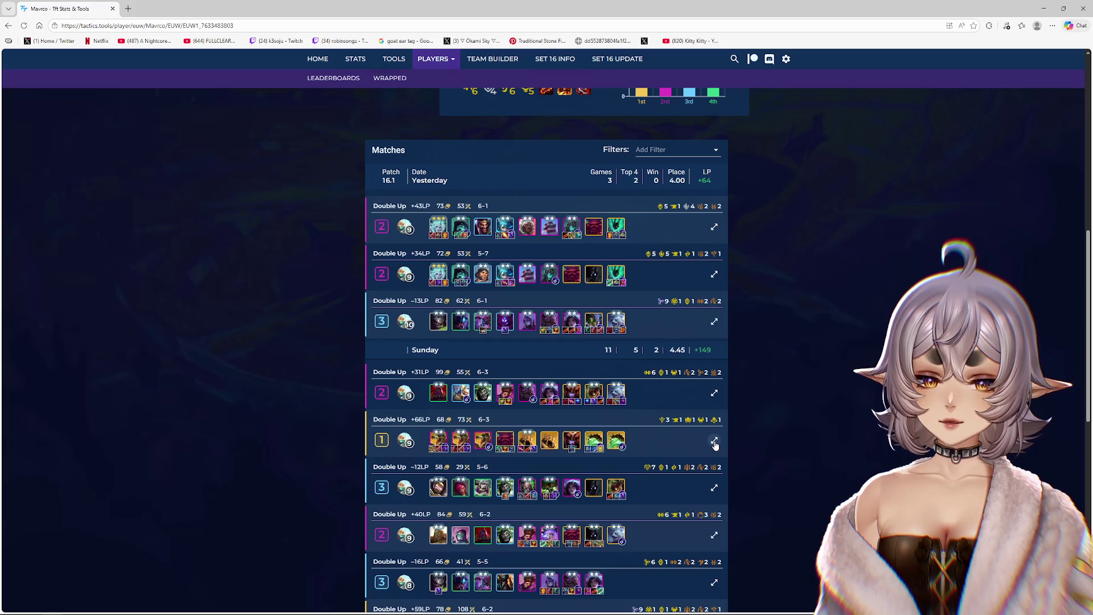
Step: Open and close the +66LP Double Up match details, then scroll further through the match history
left_click(714, 442)
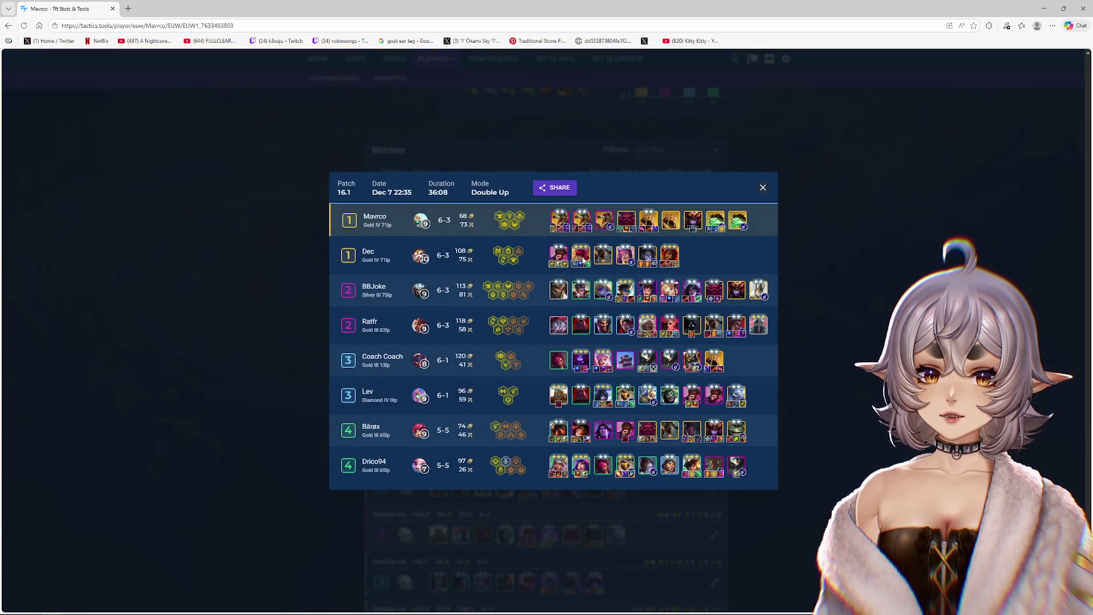
left_click(765, 188)
scroll(784, 235, "down", 1)
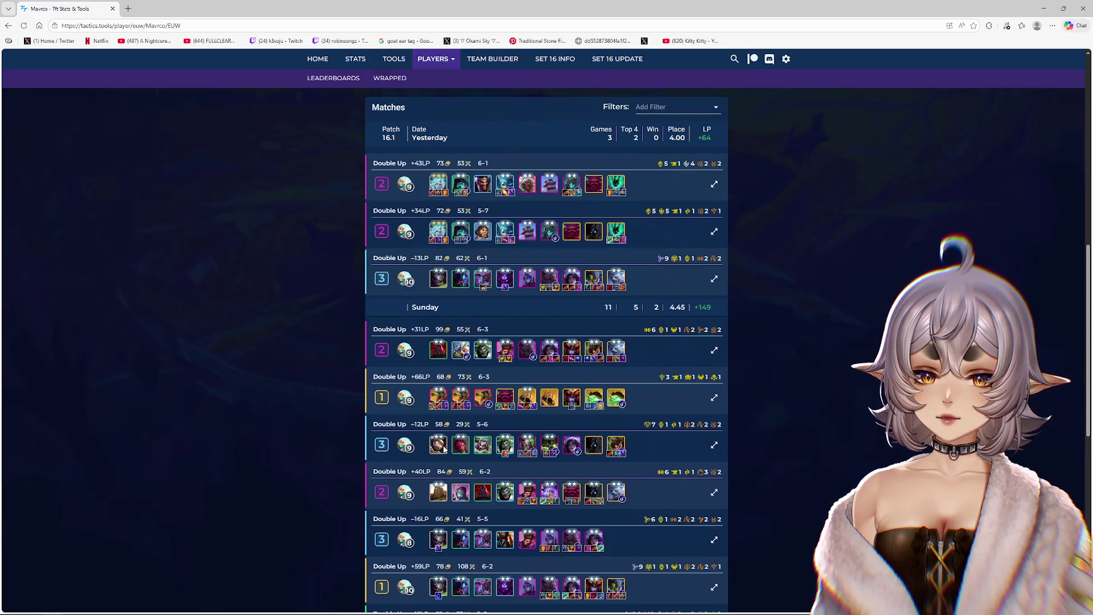
scroll(432, 452, "down", 1)
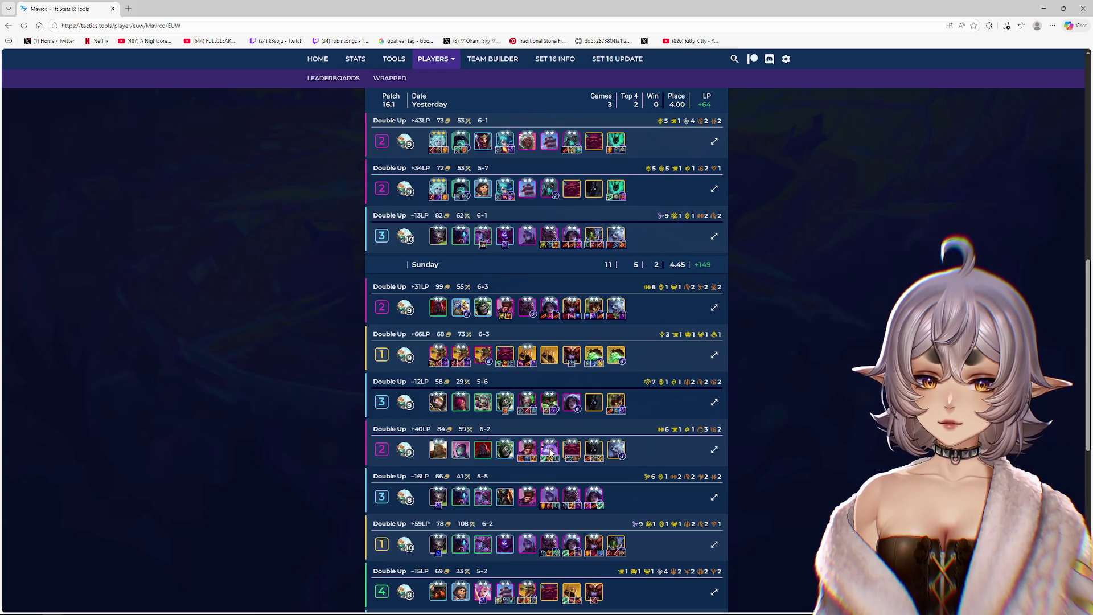
scroll(512, 454, "down", 1)
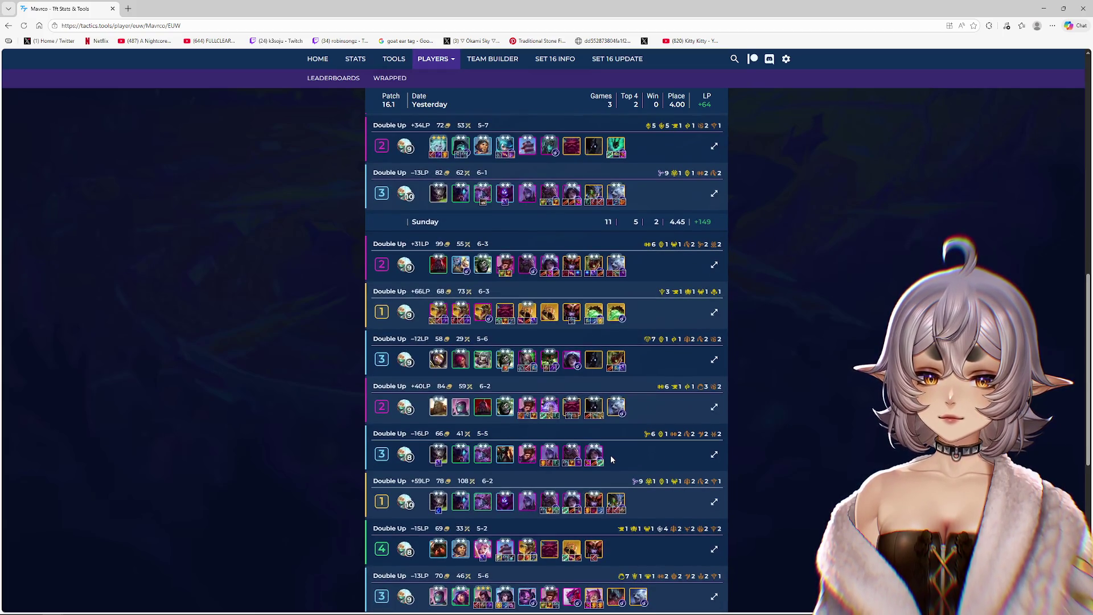
scroll(611, 459, "down", 1)
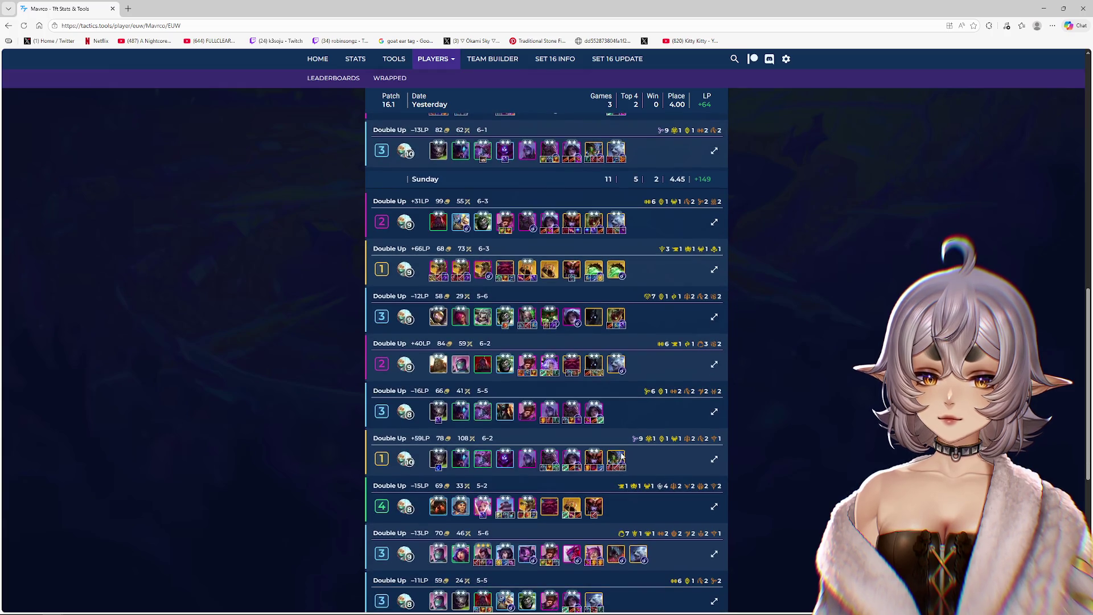
scroll(621, 456, "down", 1)
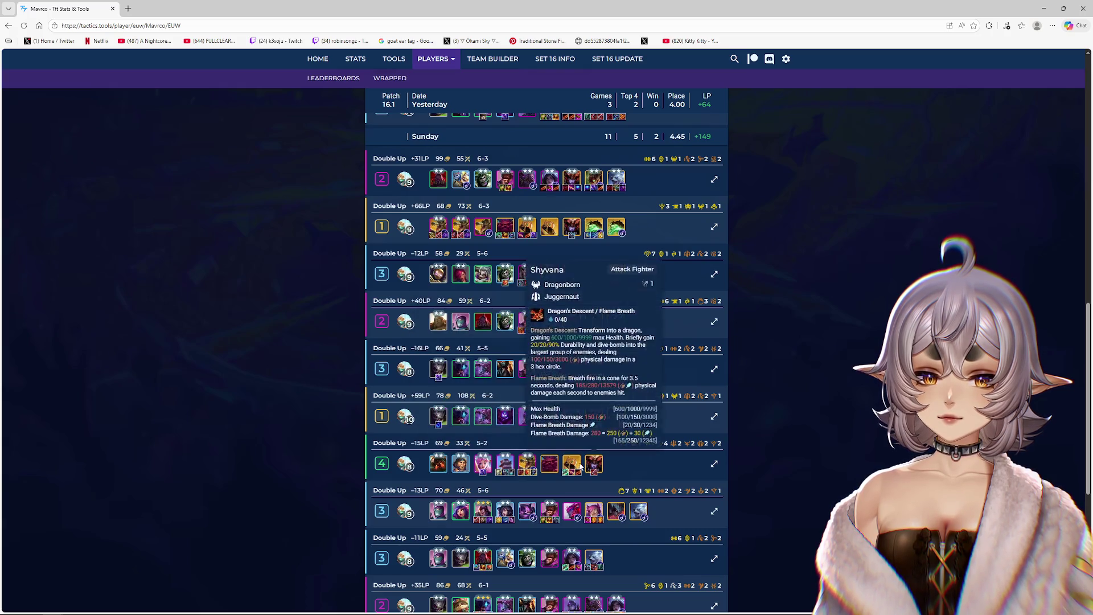
mouse_move(523, 469)
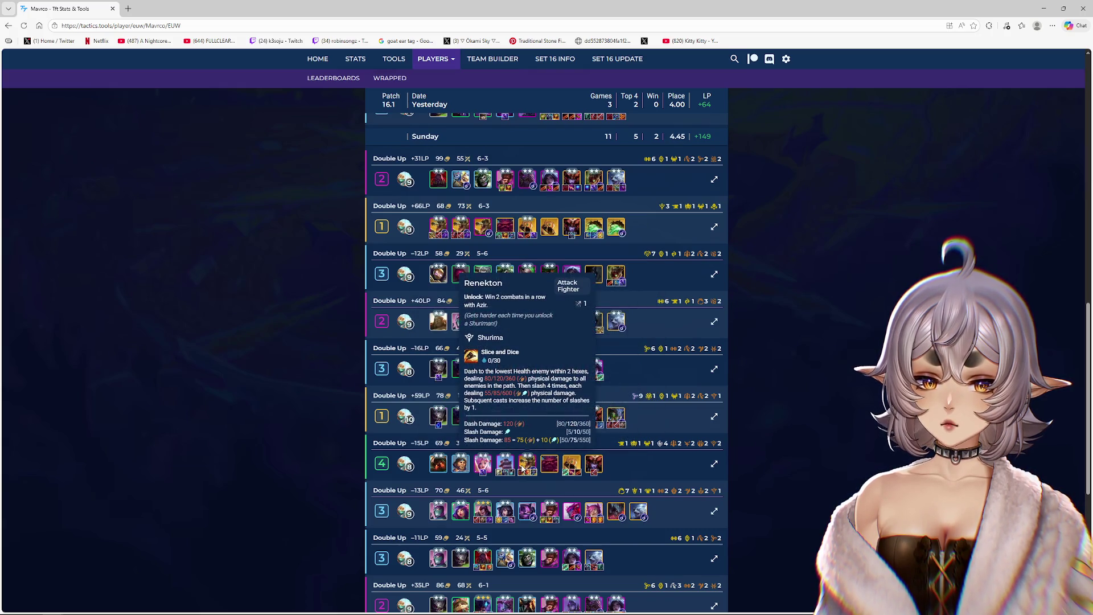
scroll(664, 436, "down", 5)
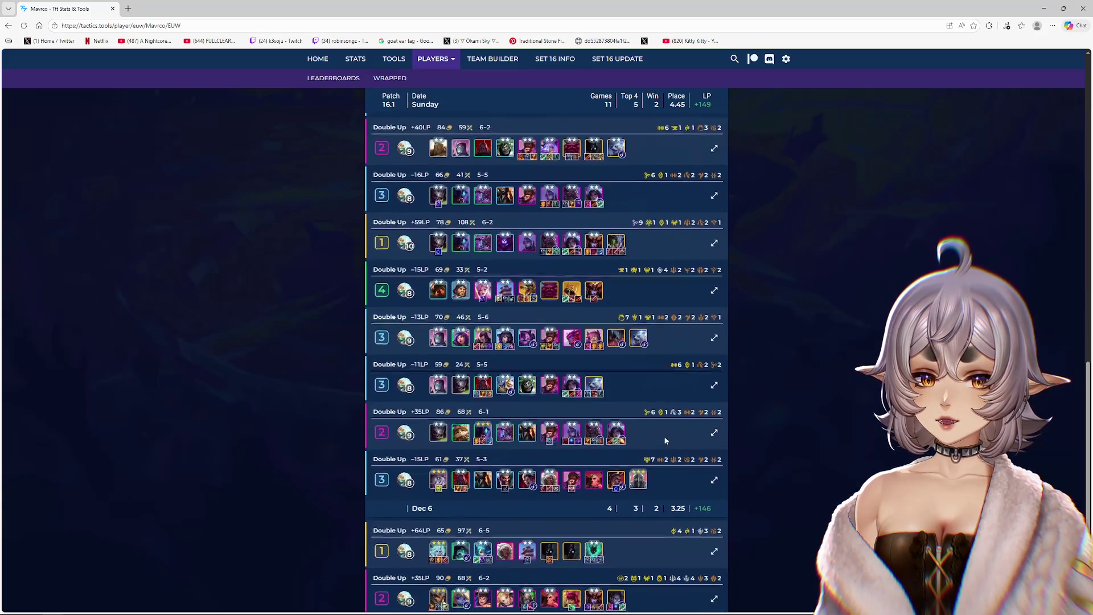
scroll(677, 428, "down", 5)
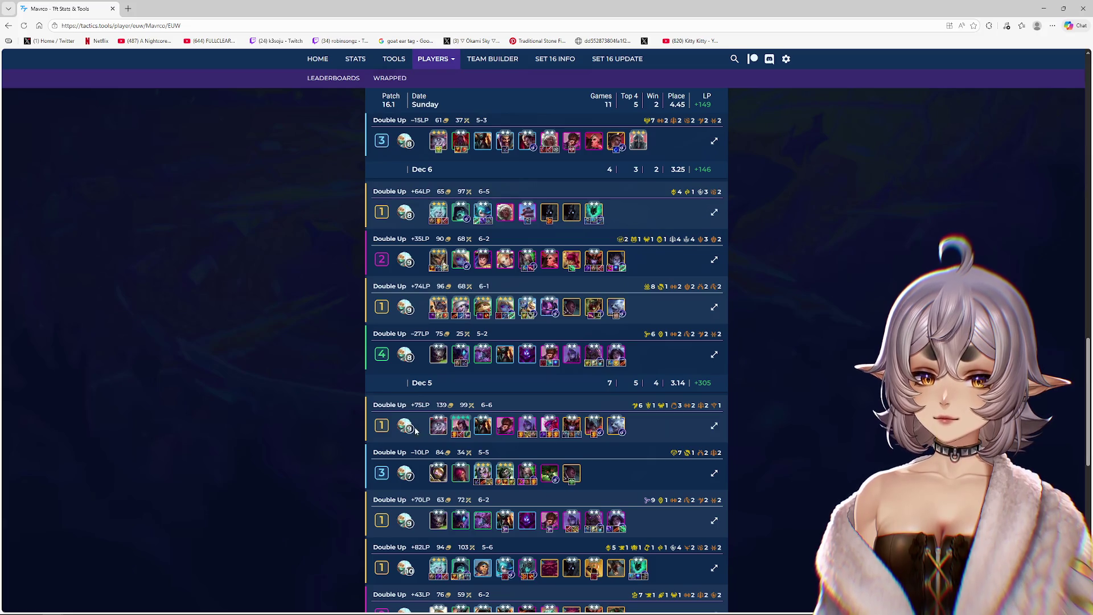
scroll(463, 434, "down", 2)
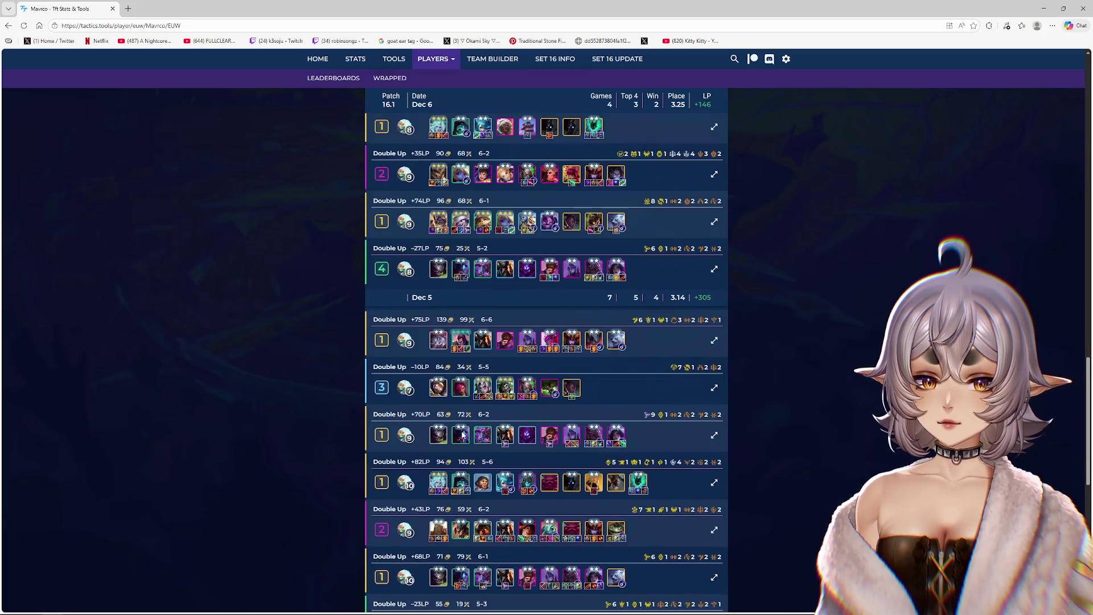
scroll(724, 399, "down", 2)
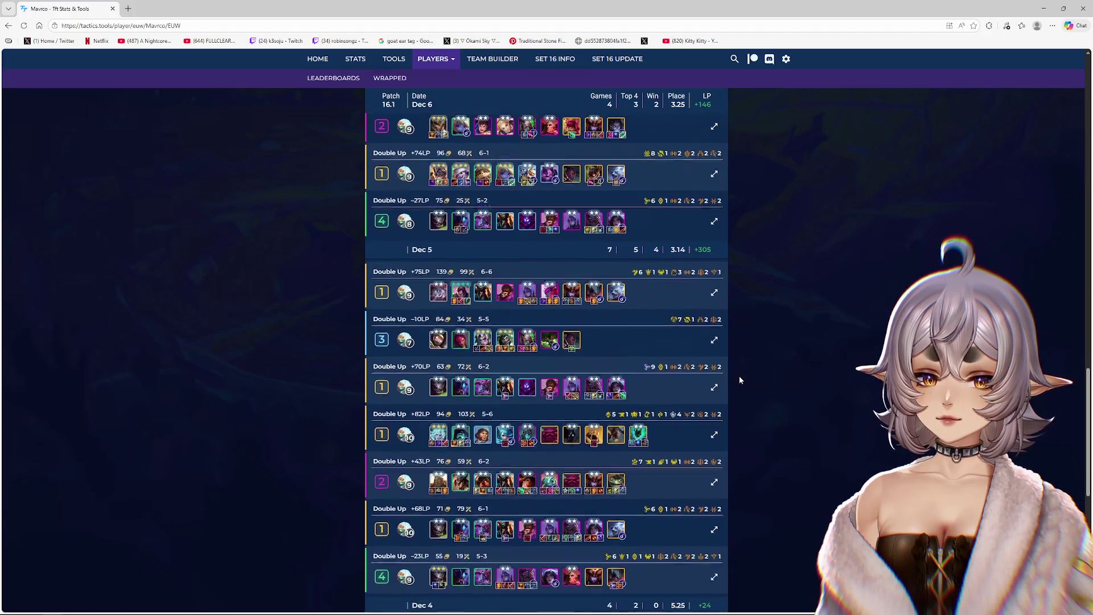
scroll(738, 368, "down", 8)
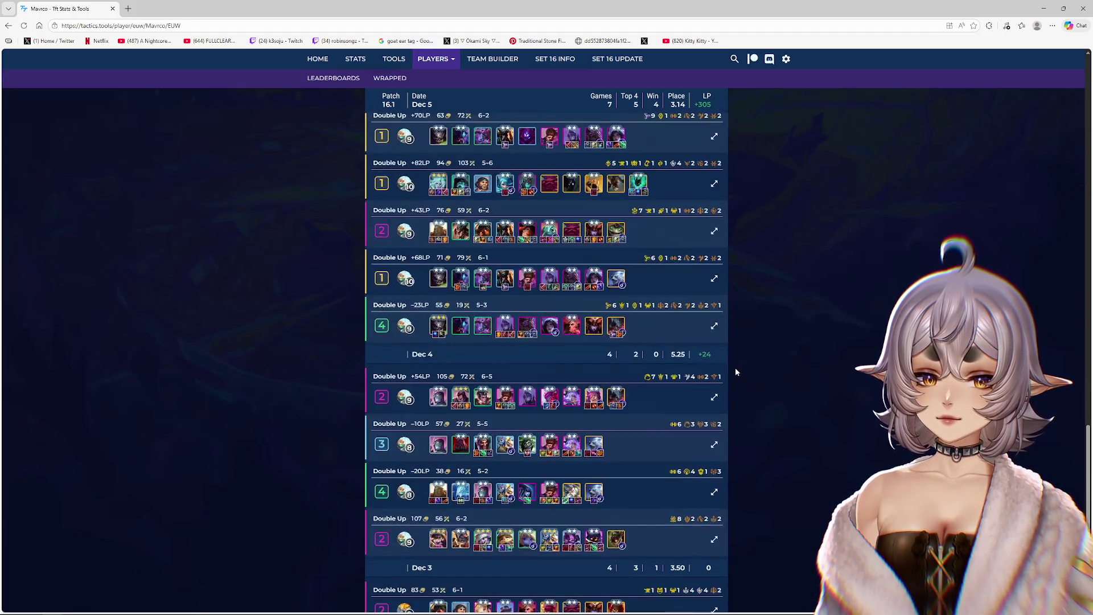
scroll(785, 400, "up", 15)
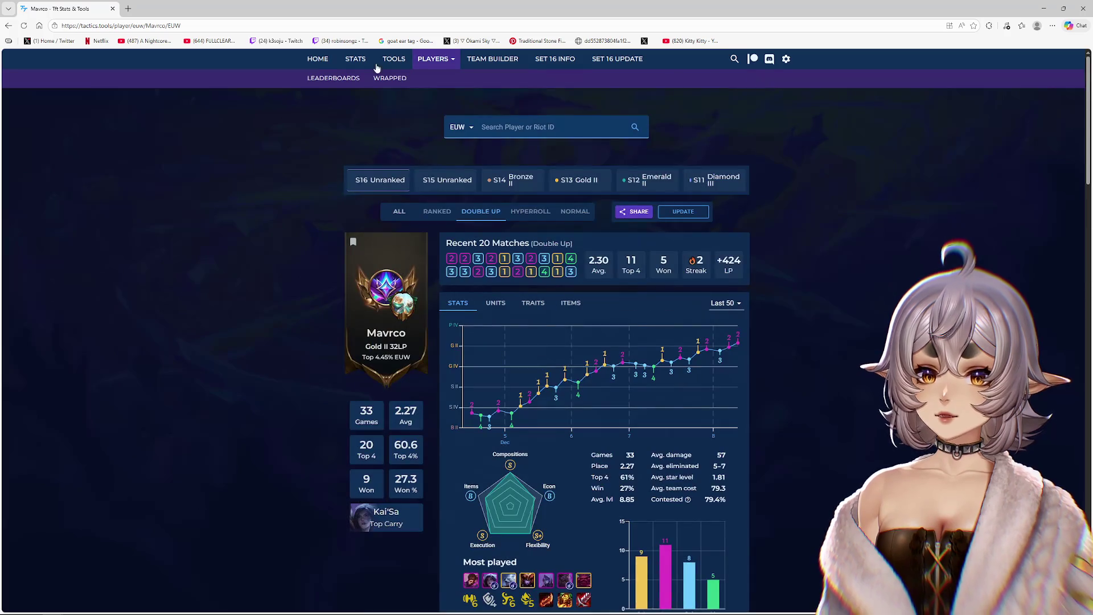
Step: Close the browser and open Physics Settings from the Modeling menu
left_click(111, 11)
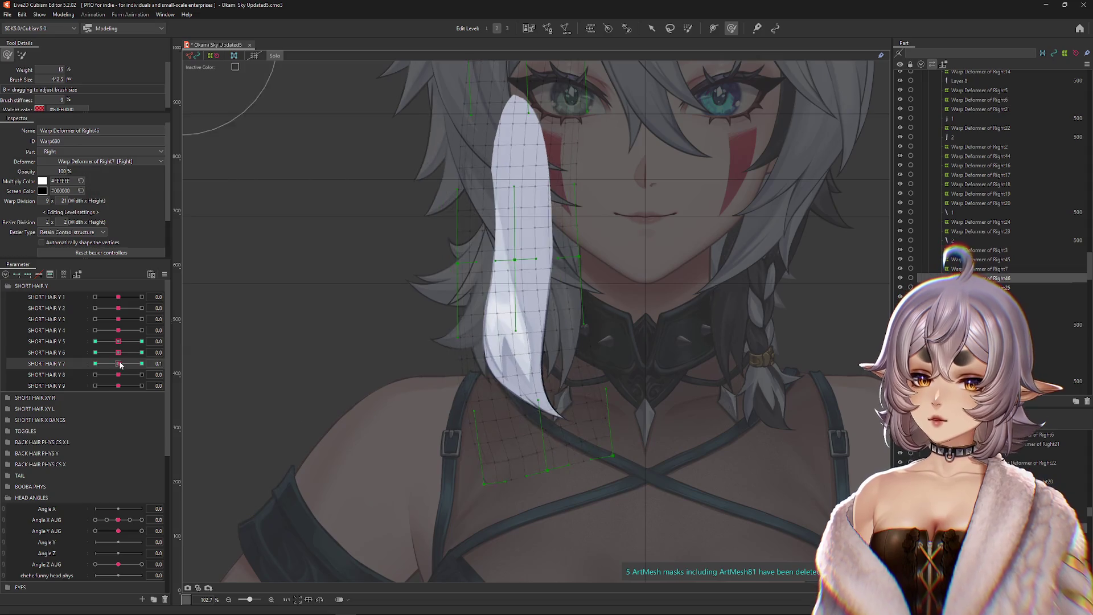
scroll(465, 347, "up", 2)
scroll(227, 405, "down", 3)
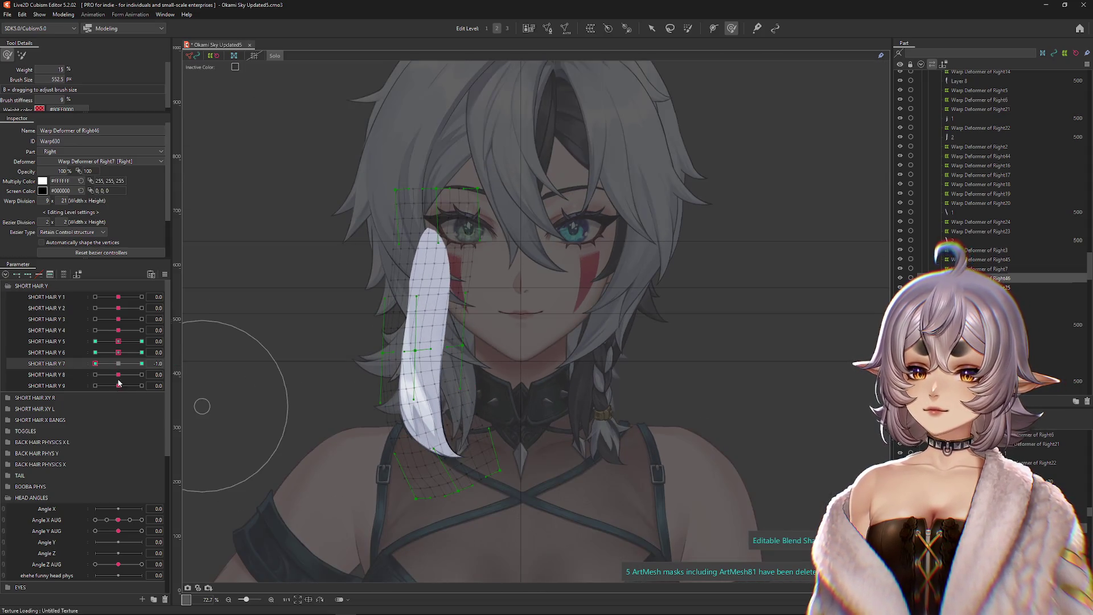
left_click(179, 363)
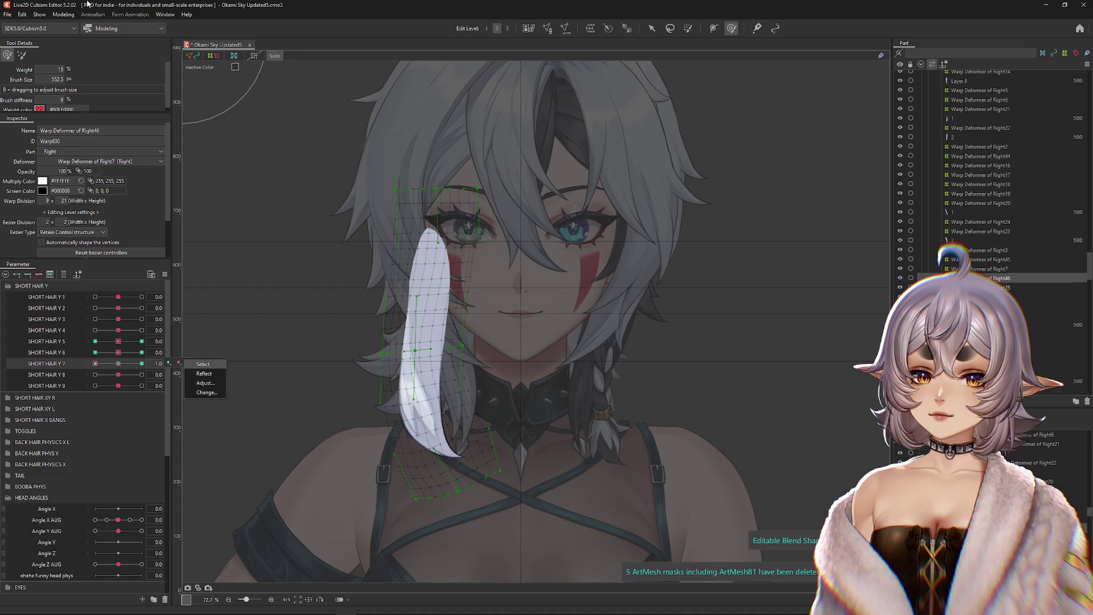
left_click(62, 14)
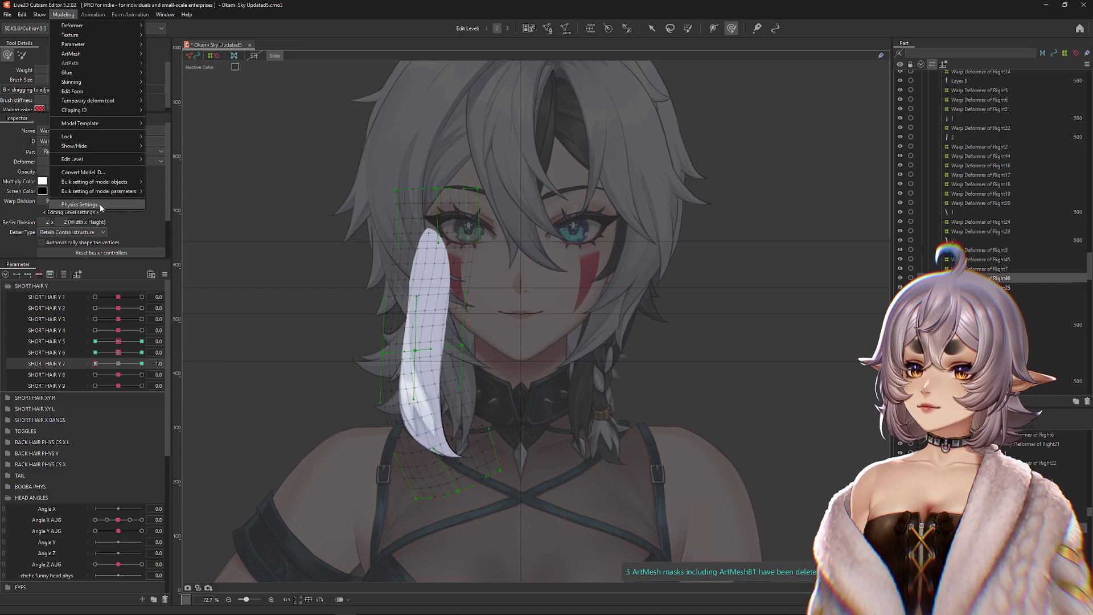
left_click(101, 206)
Step: Swing and tilt the preview model's head repeatedly to watch the SHORT HAIR Y strands sway
scroll(683, 421, "up", 4)
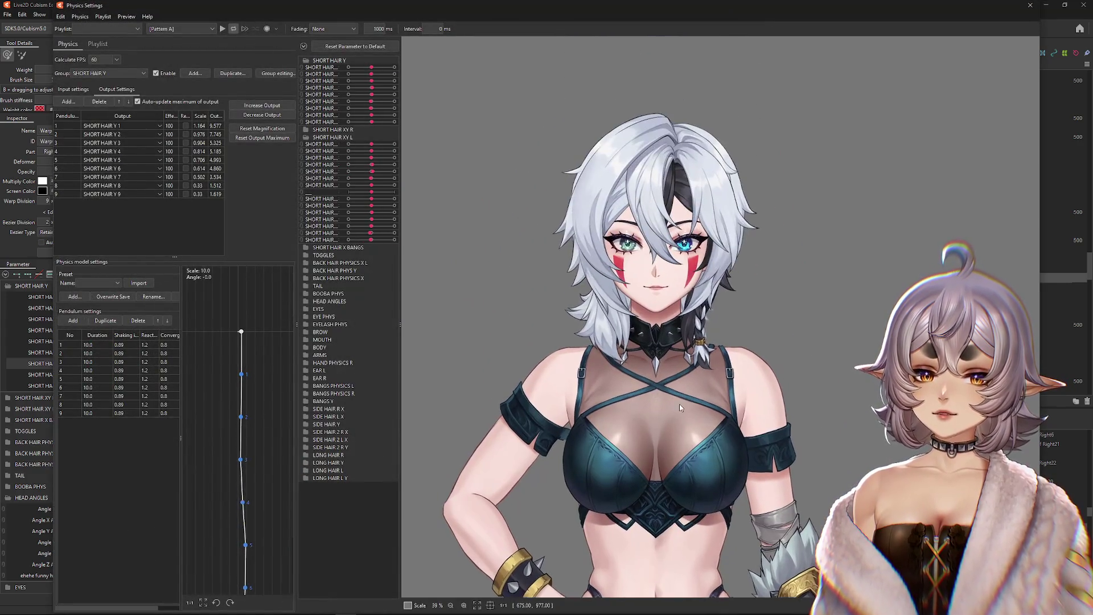
scroll(683, 420, "up", 3)
mouse_move(683, 421)
left_mouse_down()
mouse_move(931, 228)
mouse_move(915, 254)
mouse_move(666, 304)
mouse_move(709, 324)
mouse_move(745, 320)
mouse_move(743, 342)
left_mouse_up()
mouse_move(766, 415)
left_mouse_down()
mouse_move(719, 278)
mouse_move(762, 409)
mouse_move(939, 389)
mouse_move(762, 256)
mouse_move(756, 415)
mouse_move(785, 262)
mouse_move(967, 301)
left_mouse_up()
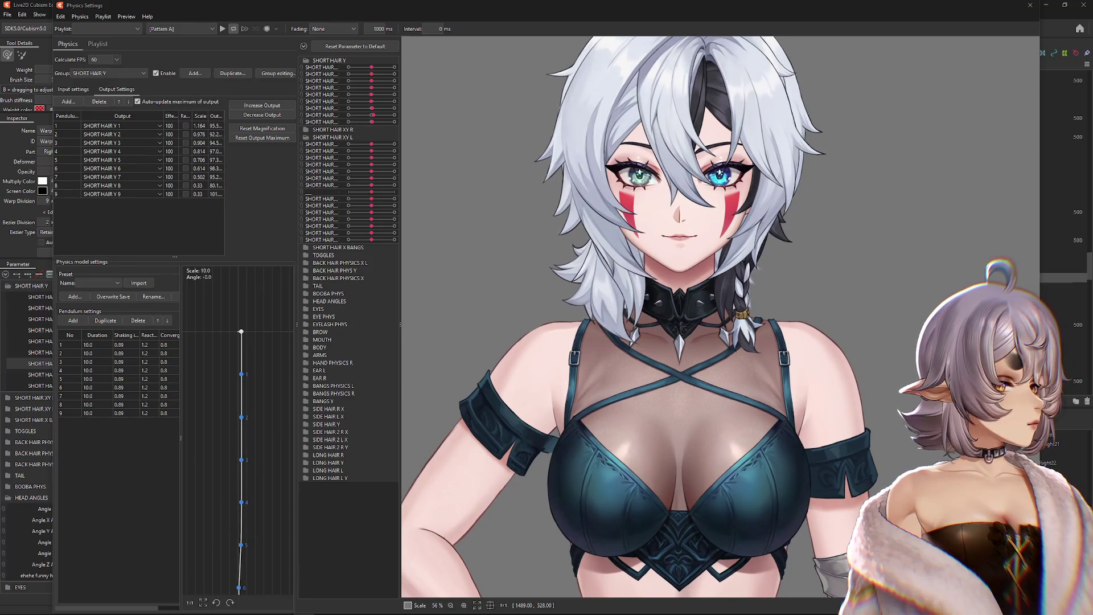
mouse_move(680, 316)
left_mouse_down()
mouse_move(769, 315)
mouse_move(739, 356)
mouse_move(757, 296)
mouse_move(740, 239)
mouse_move(765, 154)
mouse_move(630, 159)
mouse_move(404, 134)
left_mouse_up()
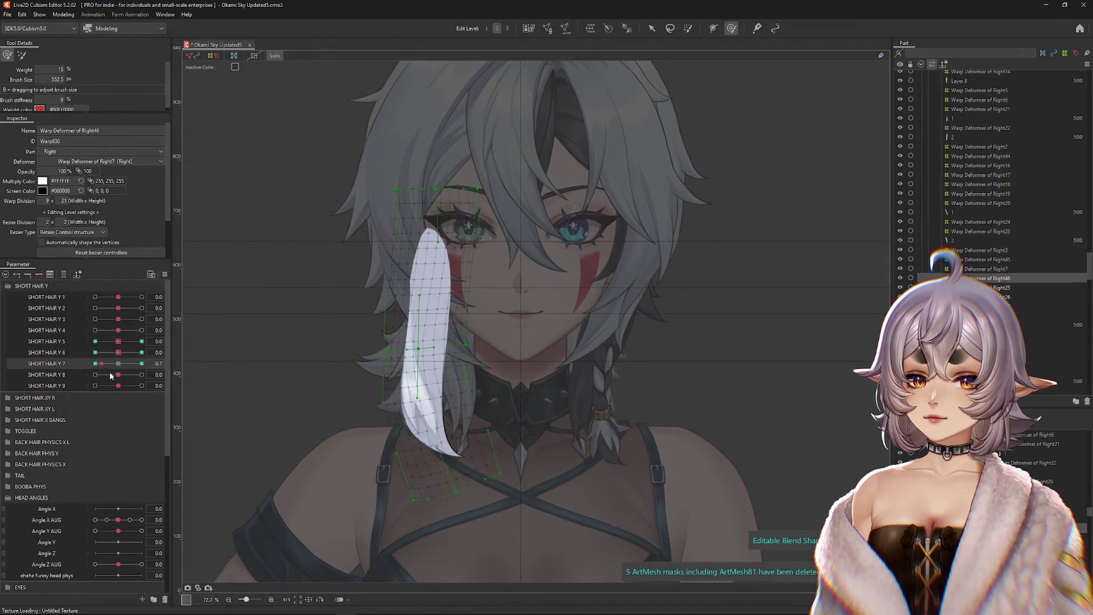
key("ctrl+h")
left_click_drag(118, 363, 142, 363)
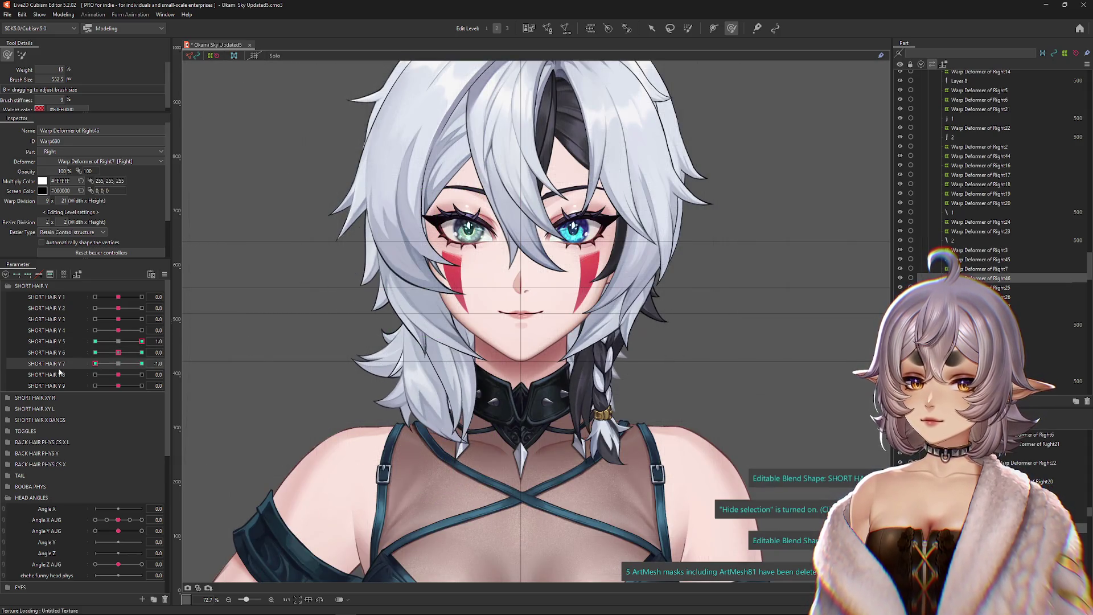
left_click_drag(121, 361, 118, 363)
left_click(95, 352)
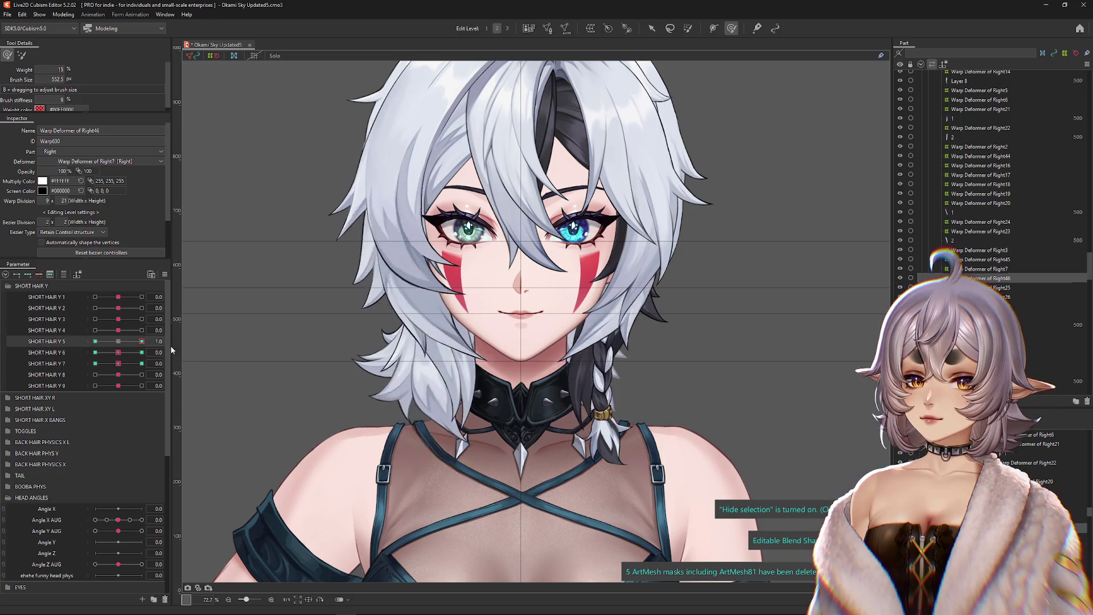
left_click(119, 342)
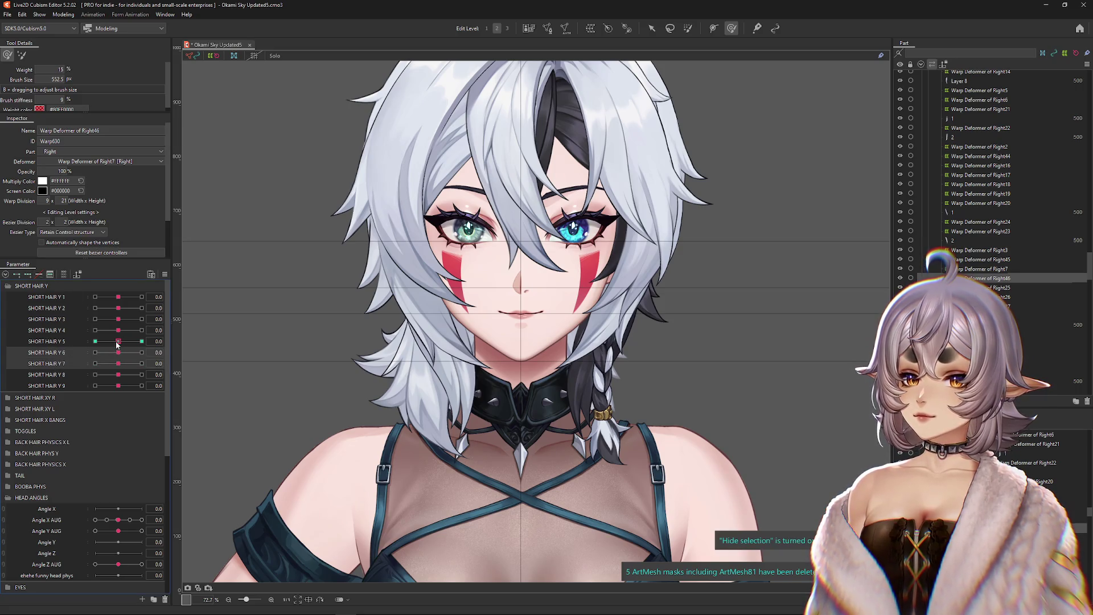
left_click(63, 15)
key("Return")
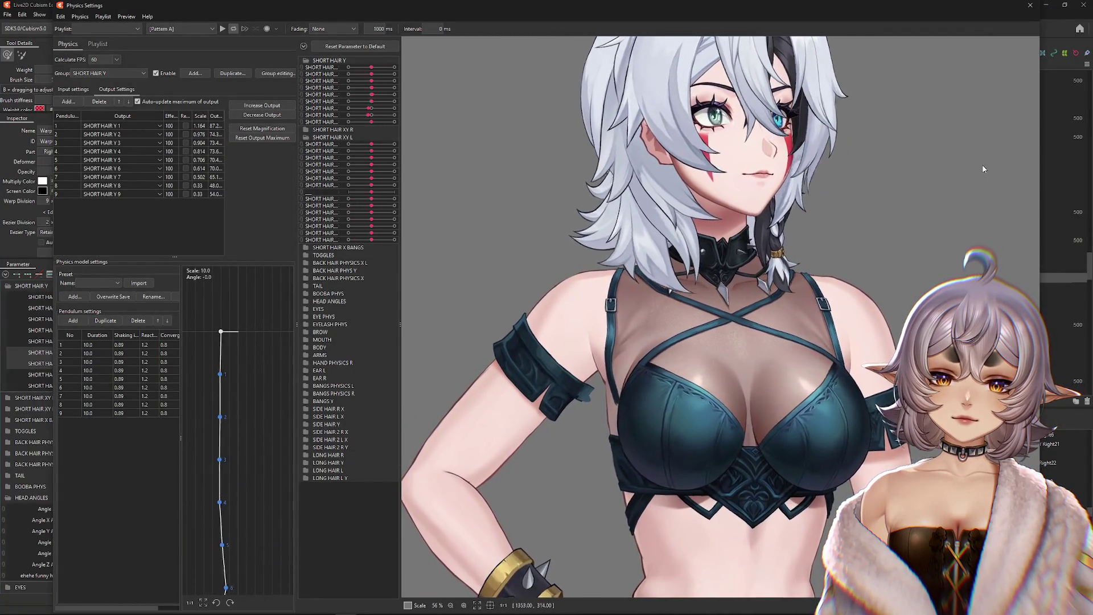
left_click(1030, 5)
left_click_drag(118, 330, 142, 341)
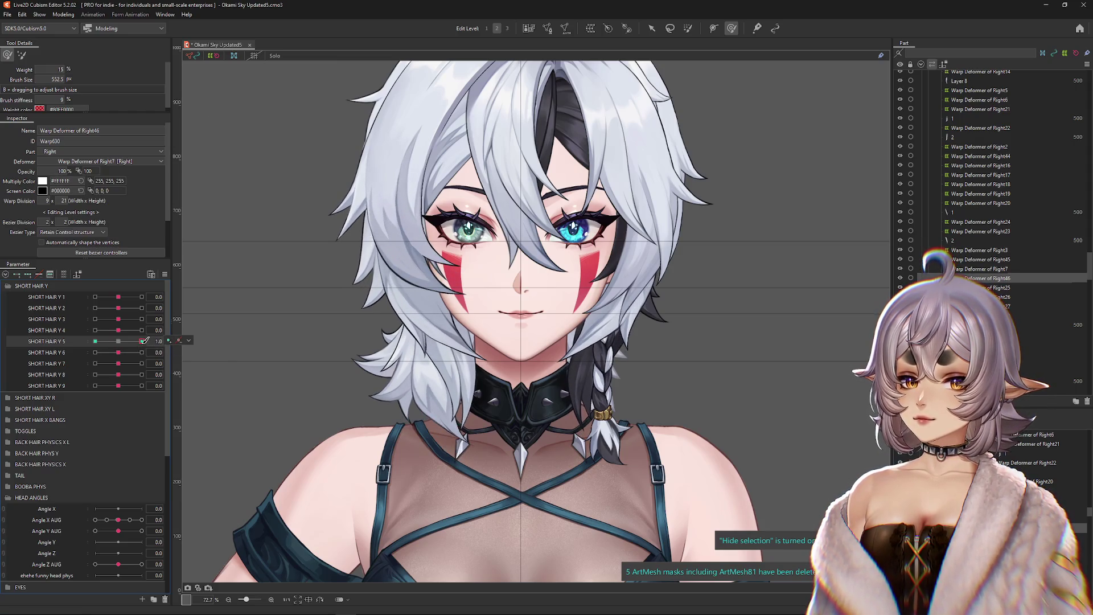
left_click_drag(141, 341, 96, 341)
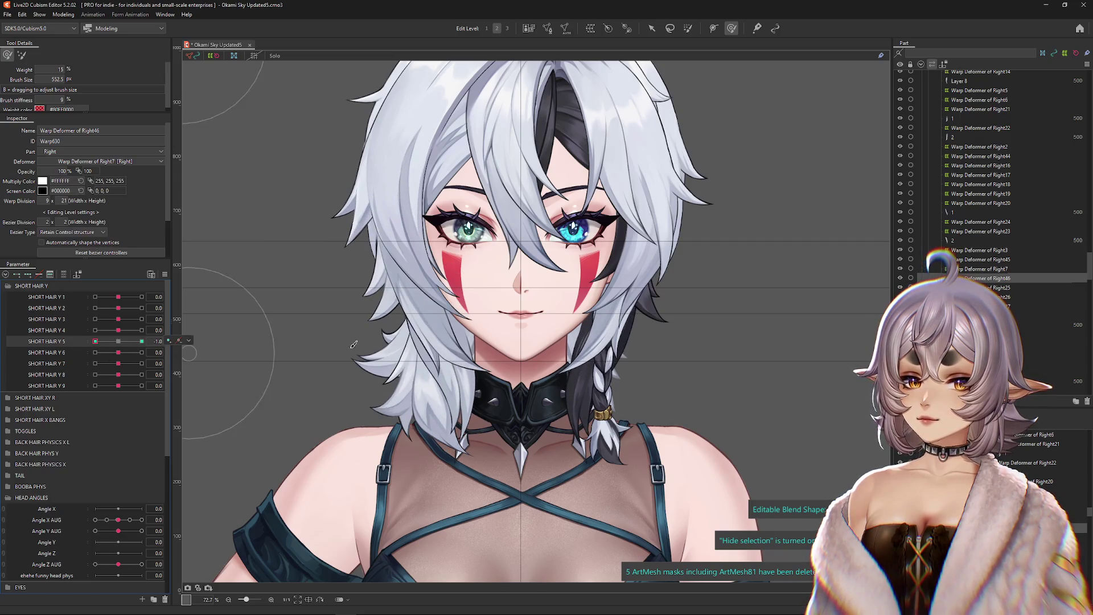
left_click_drag(96, 341, 141, 341)
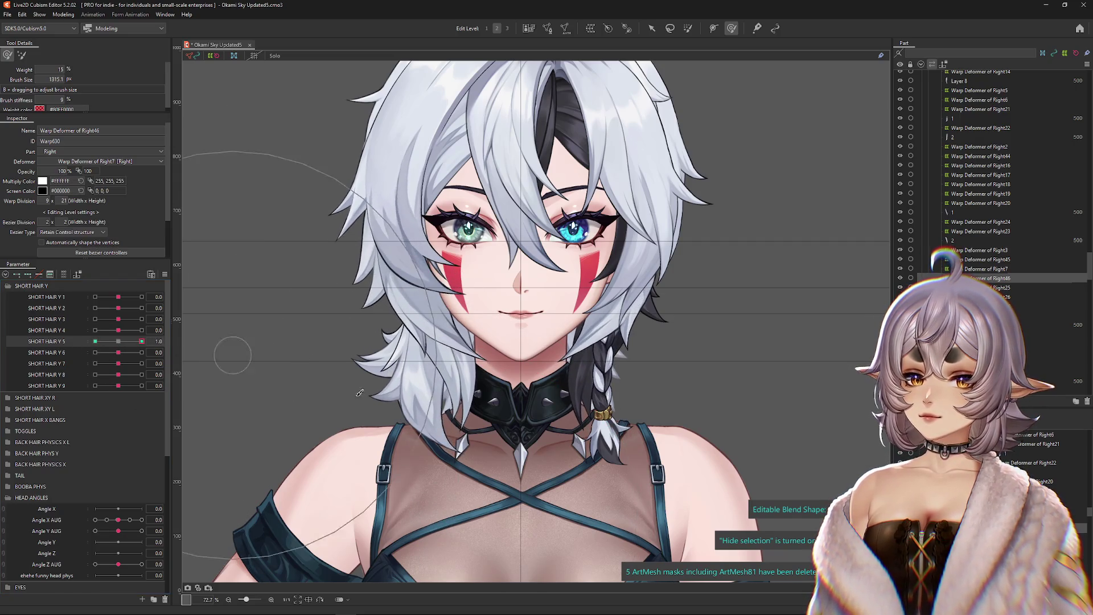
left_click(69, 17)
left_click(81, 204)
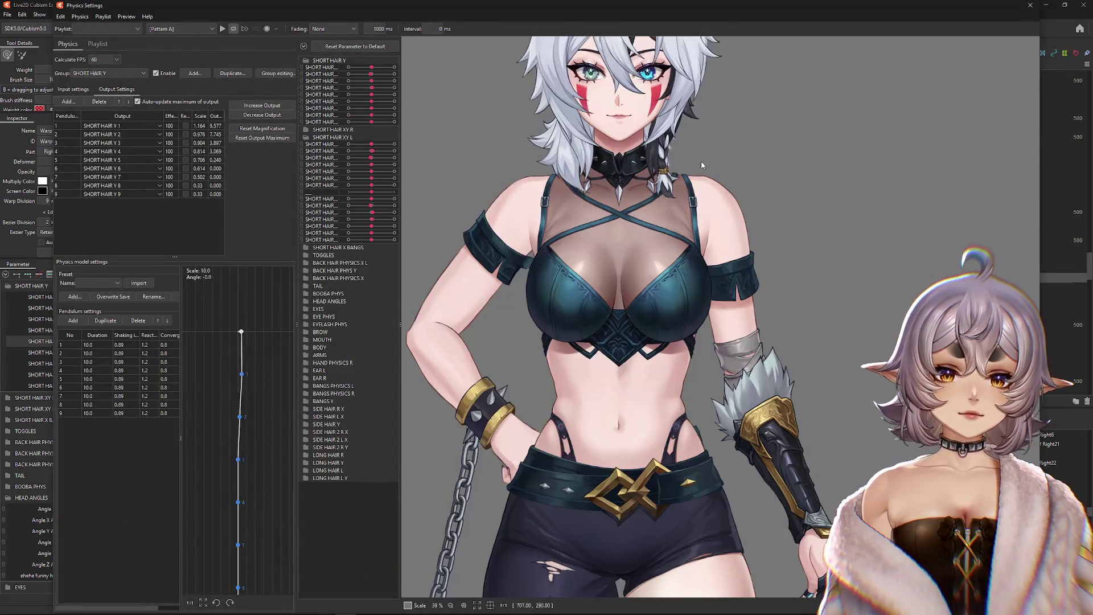
scroll(599, 337, "up", 3)
left_click_drag(599, 337, 983, 220)
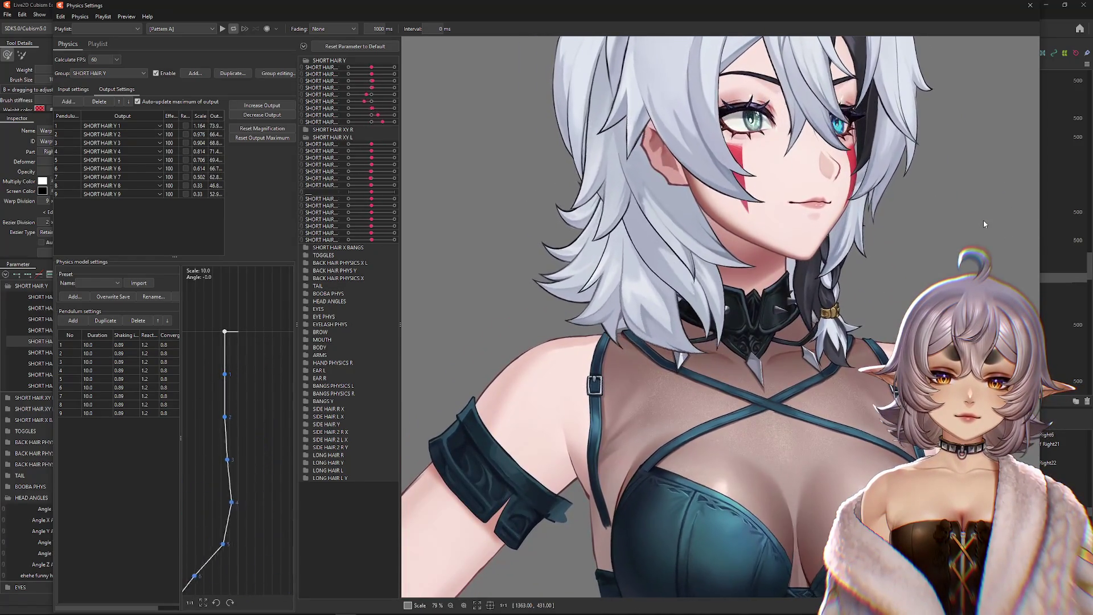
left_click(1030, 5)
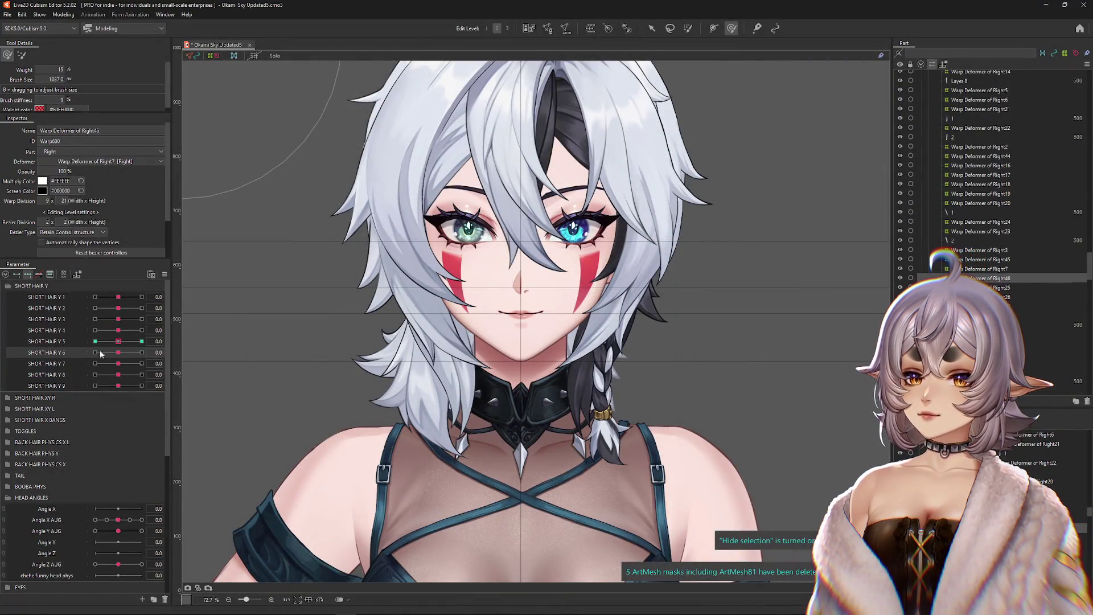
left_click_drag(120, 356, 221, 360)
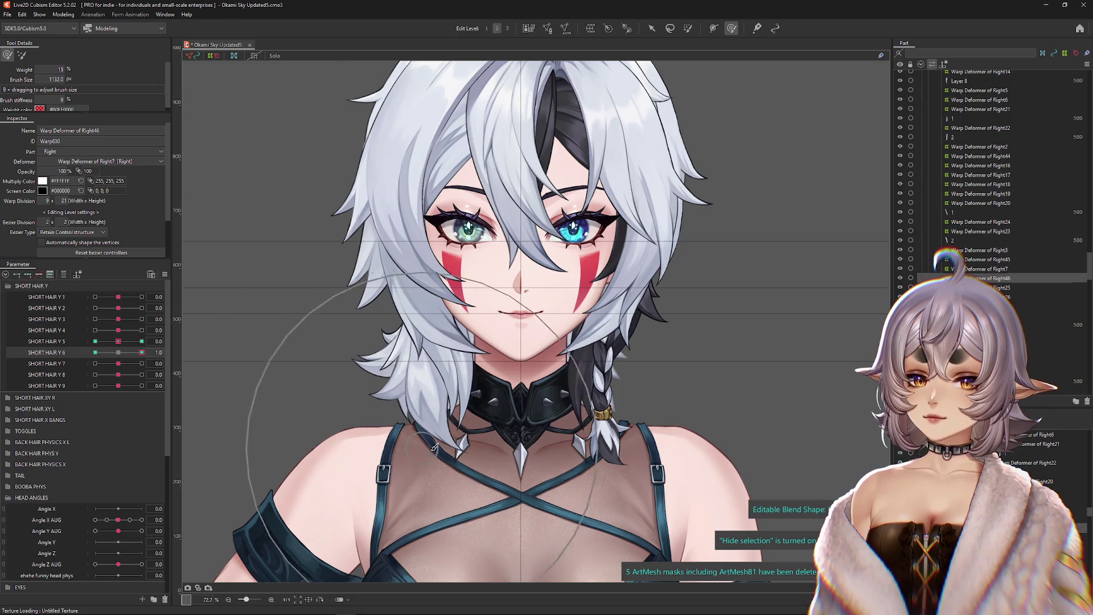
left_click_drag(127, 354, 119, 358)
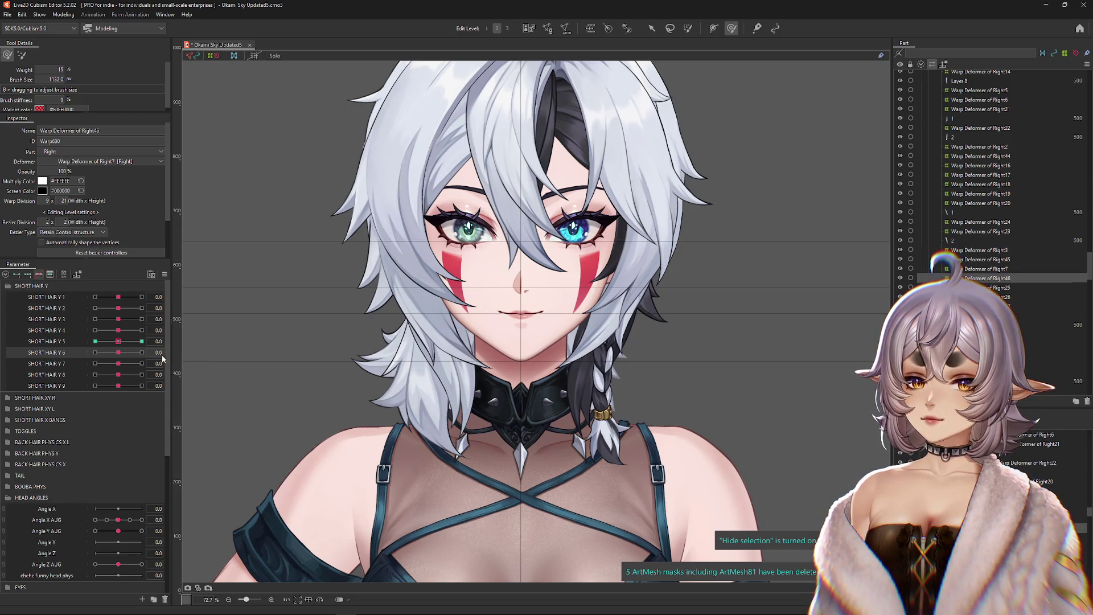
left_click_drag(118, 353, 199, 365)
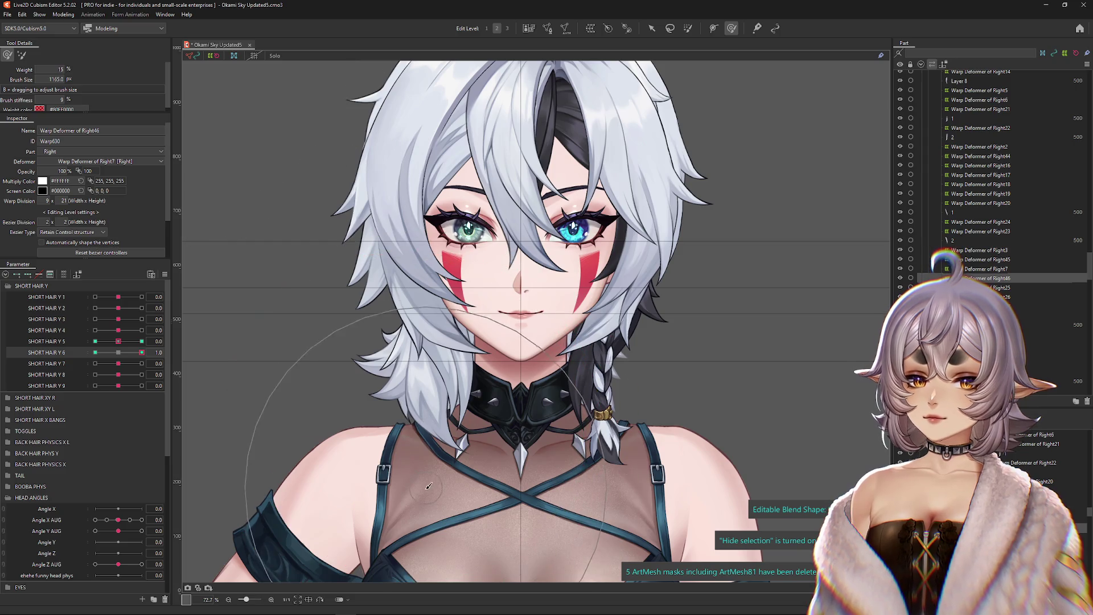
left_click_drag(422, 440, 407, 420)
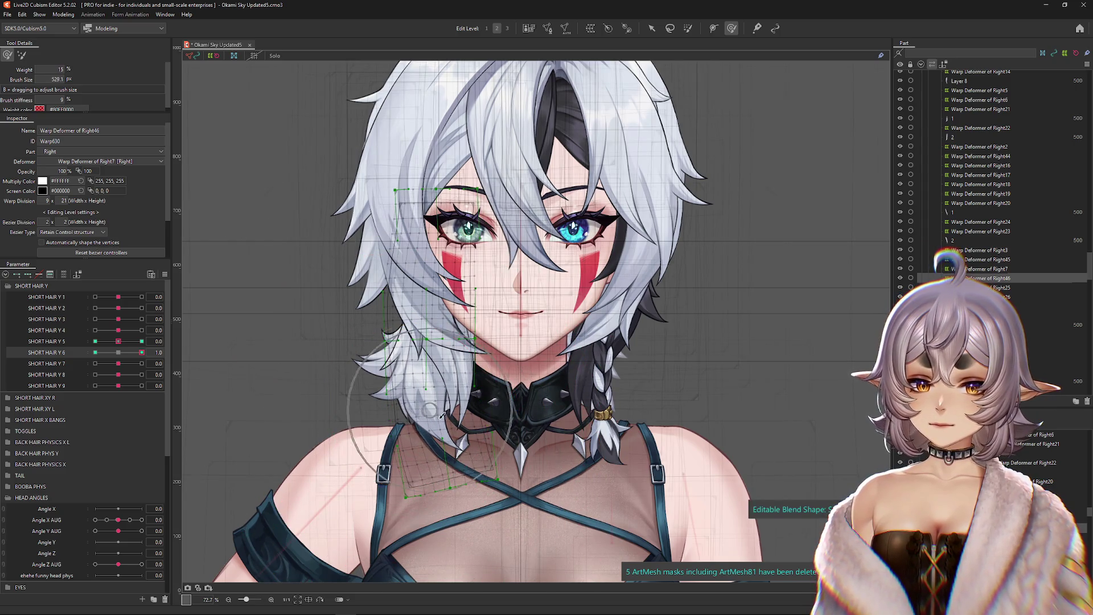
key("ctrl+h")
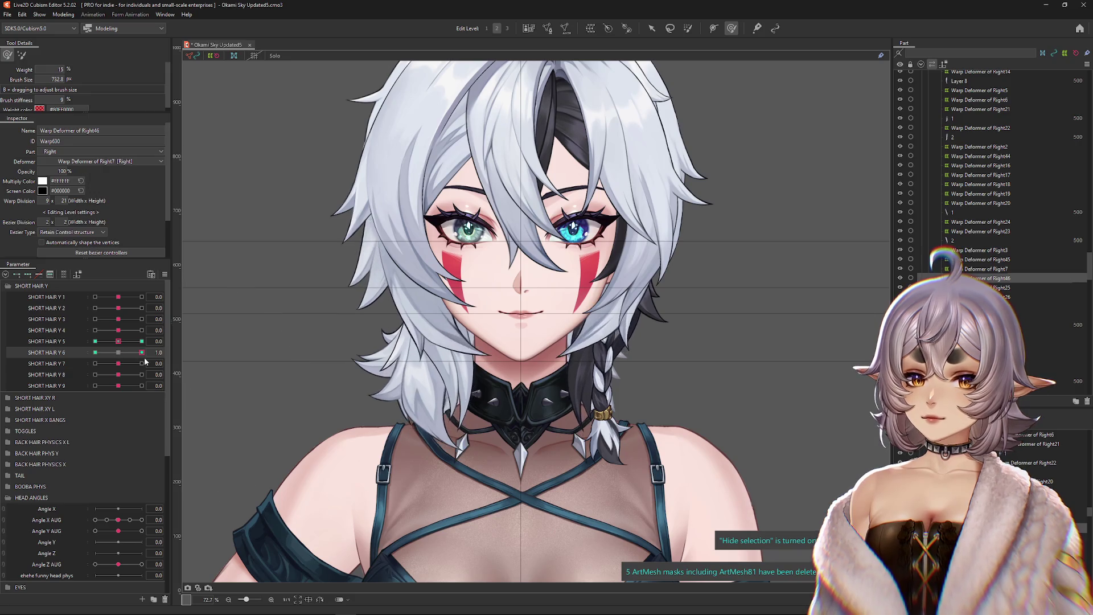
left_click(95, 352)
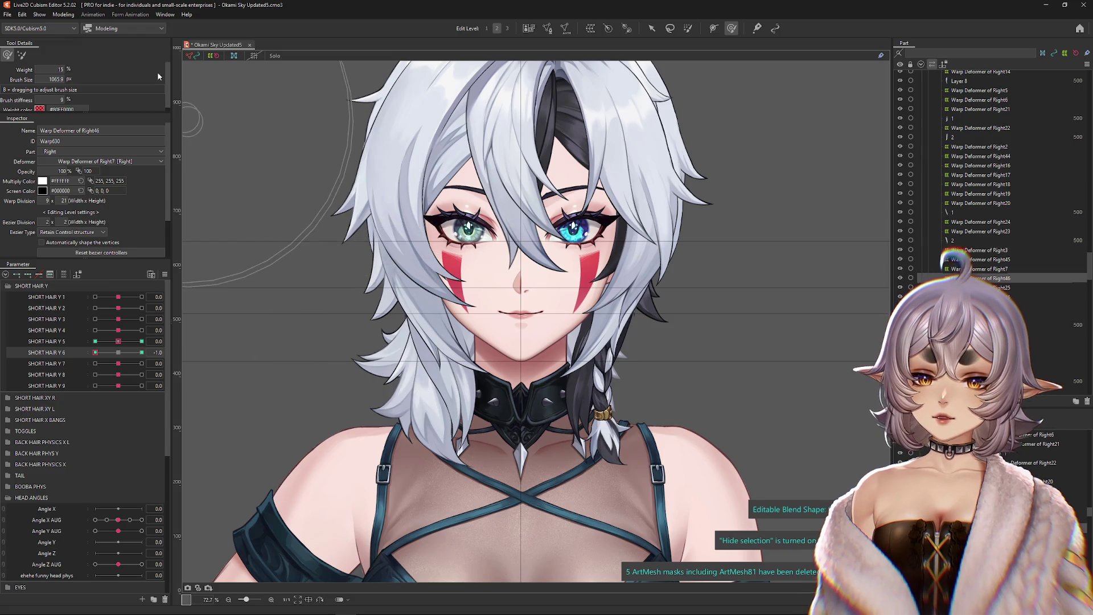
left_click(60, 15)
left_click(91, 206)
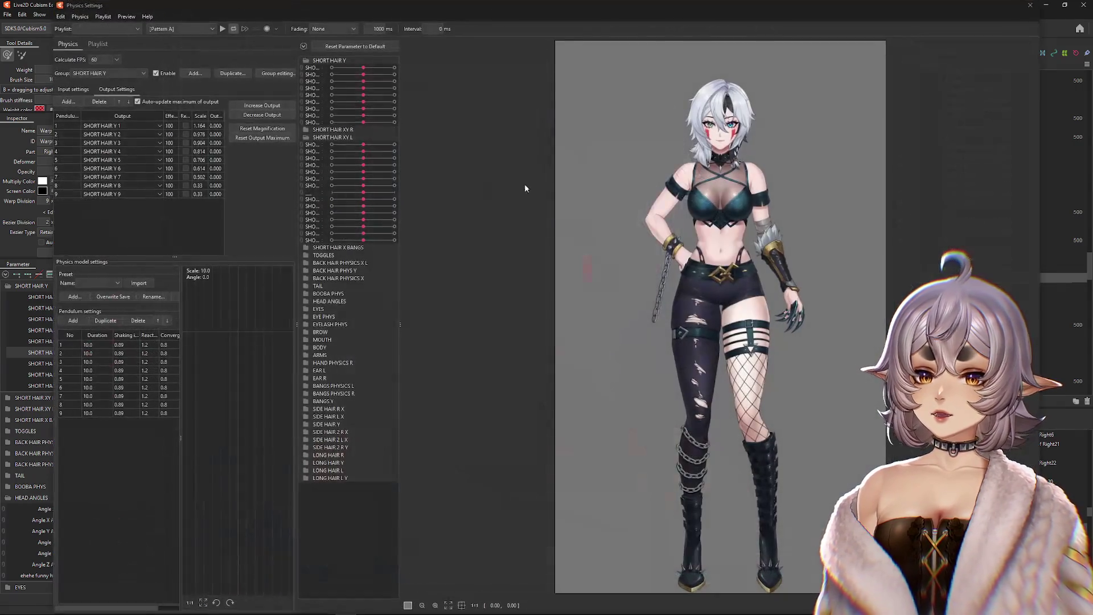
scroll(701, 323, "up", 5)
mouse_move(702, 323)
left_mouse_down()
mouse_move(758, 235)
mouse_move(786, 219)
left_mouse_up()
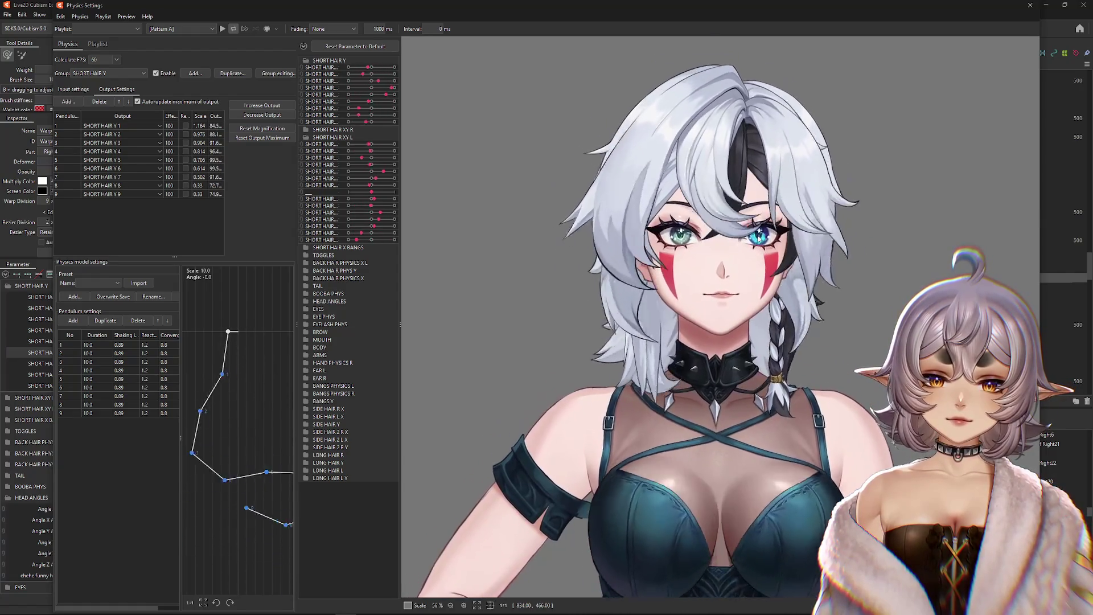
mouse_move(882, 168)
left_mouse_down()
mouse_move(940, 227)
mouse_move(968, 148)
mouse_move(987, 275)
left_mouse_up()
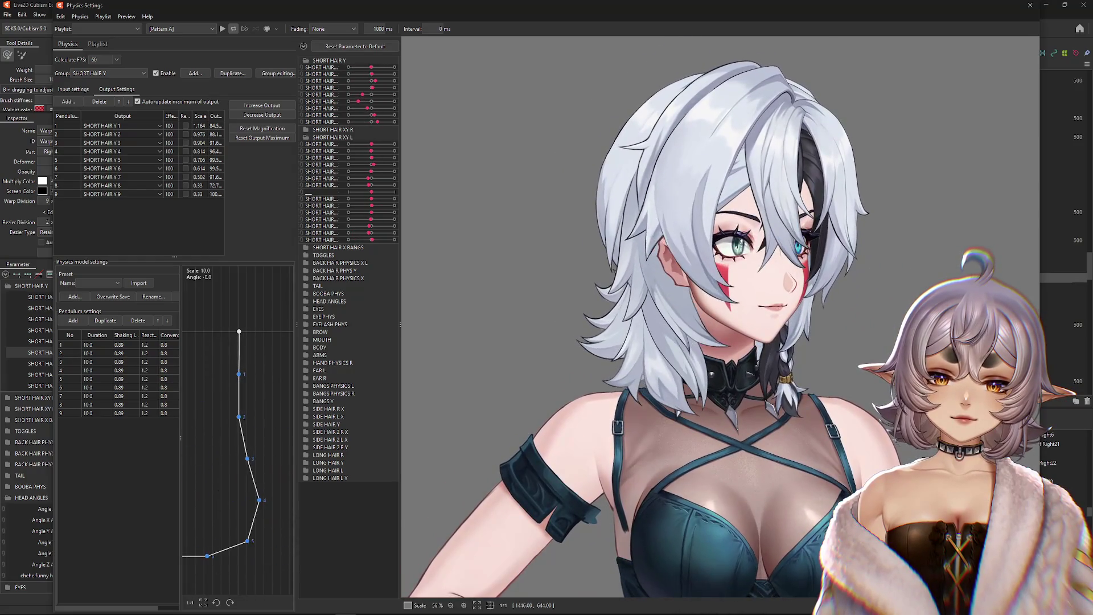
mouse_move(740, 257)
left_mouse_down()
mouse_move(740, 239)
mouse_move(773, 308)
mouse_move(1027, 296)
mouse_move(655, 274)
mouse_move(889, 153)
mouse_move(948, 263)
mouse_move(969, 241)
left_mouse_up()
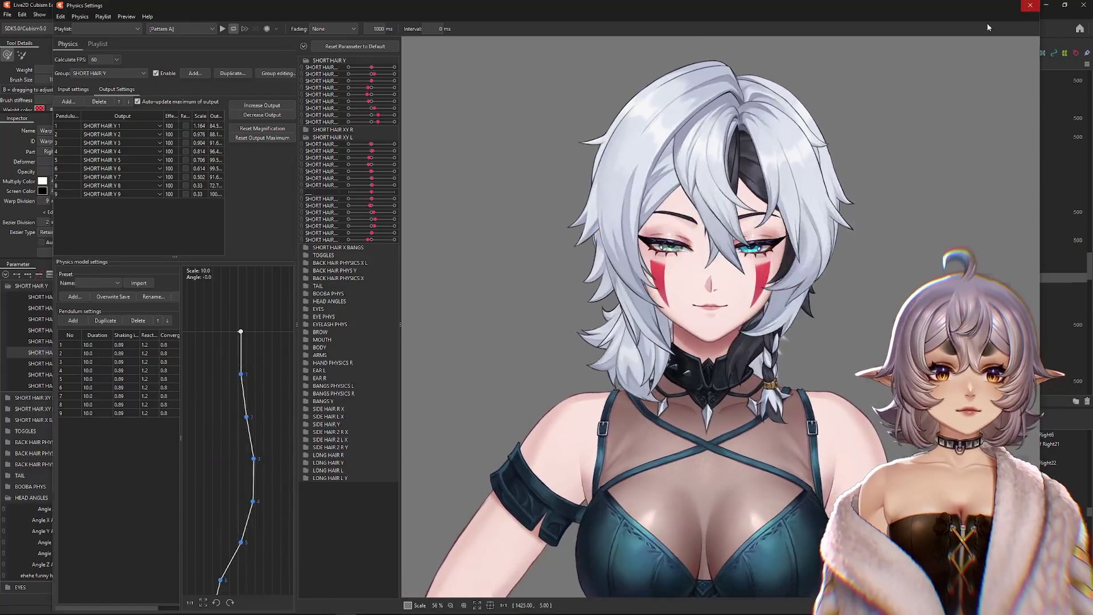
left_click(1033, 4)
left_click_drag(118, 353, 138, 360)
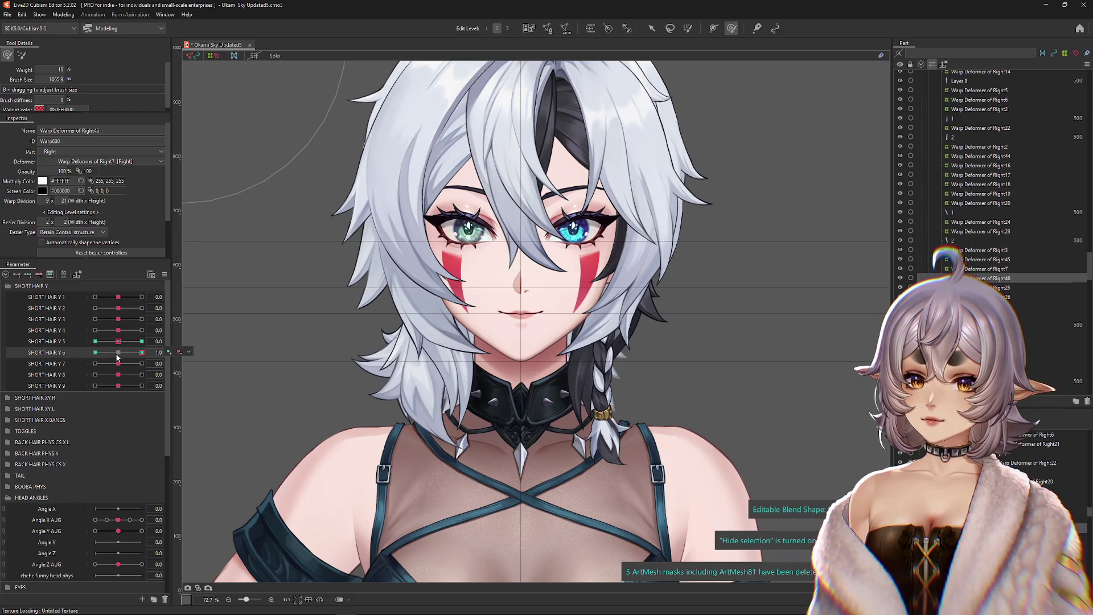
left_click_drag(116, 361, 61, 367)
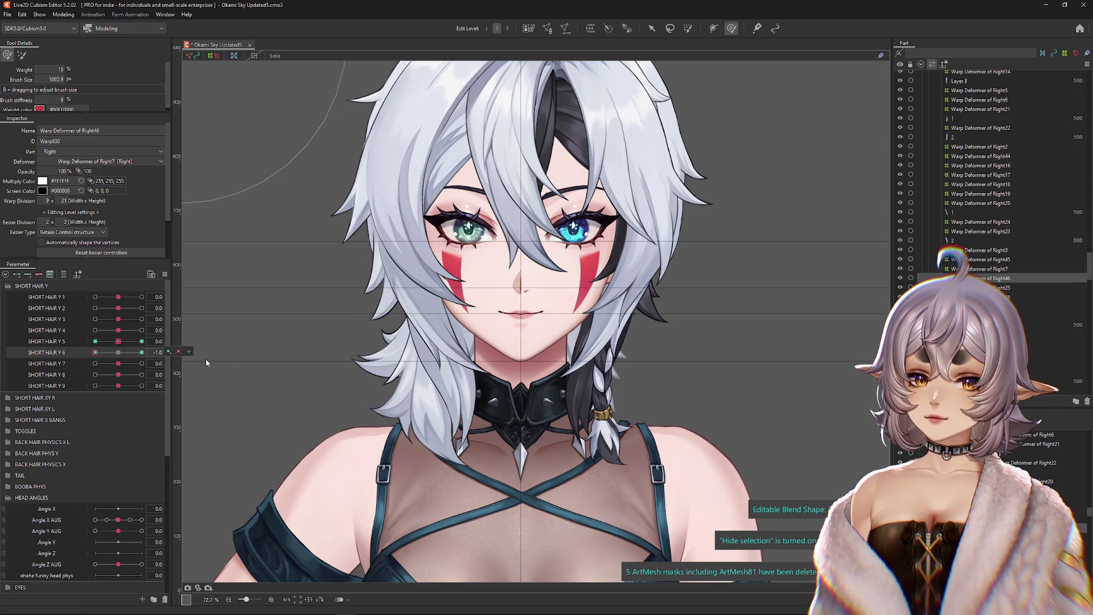
left_click(118, 358)
left_click_drag(131, 342, 164, 341)
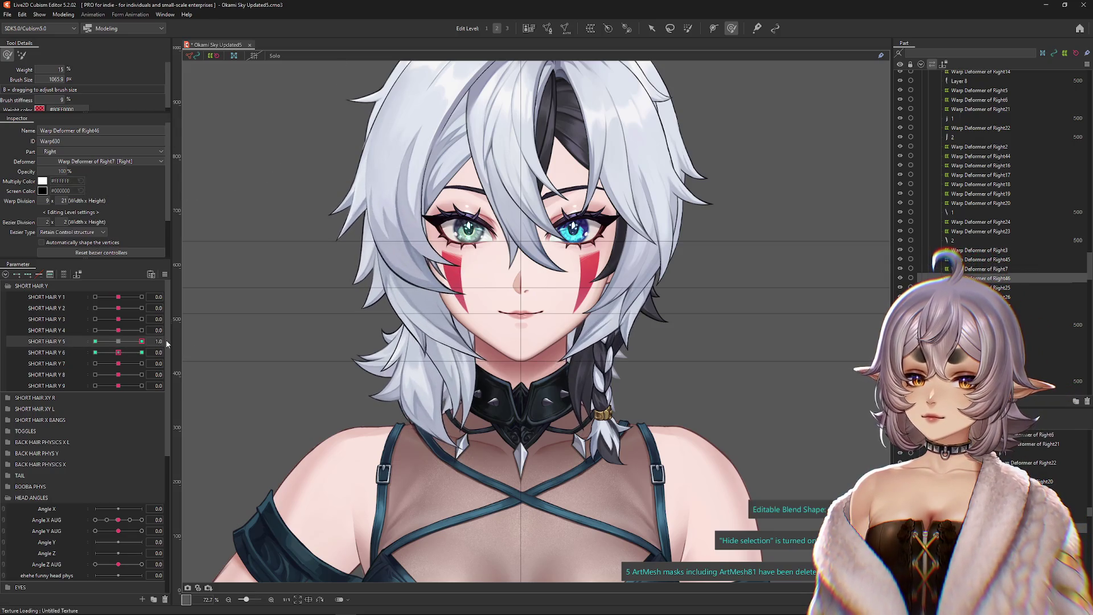